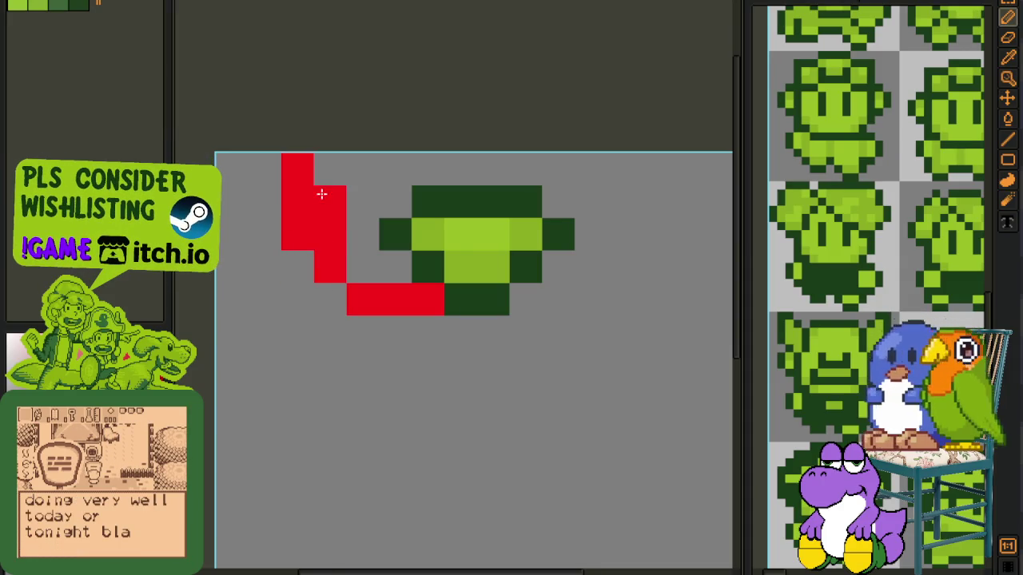
Step: Draw a red zigzag outline stepping up to the left of the green hat
left_click(351, 265)
right_click(352, 297)
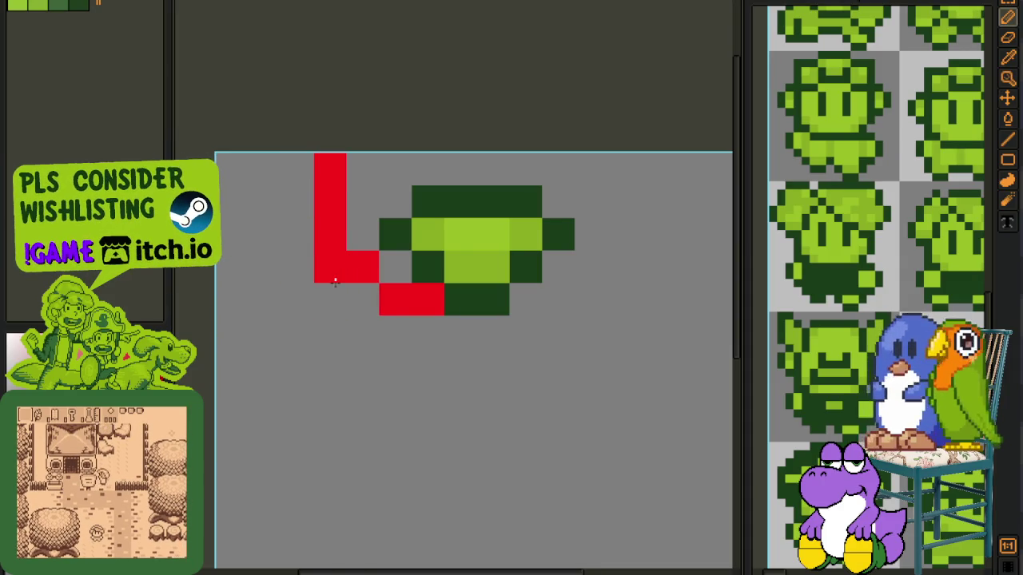
left_click_drag(338, 274, 291, 200)
left_click(263, 224)
left_click(261, 258)
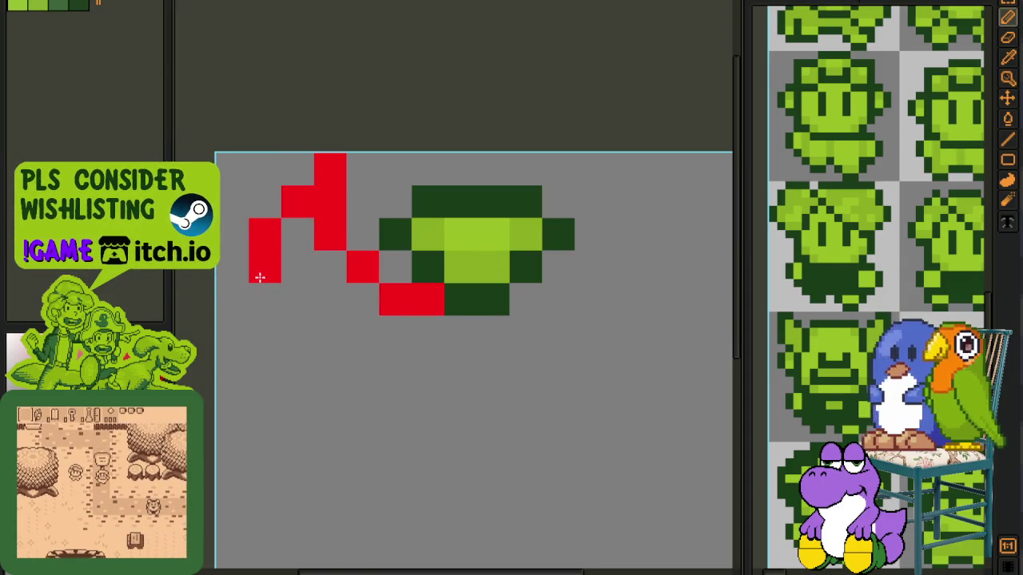
Step: Nudge the outline one pixel left, then add its red left side and bottom edge
key("m")
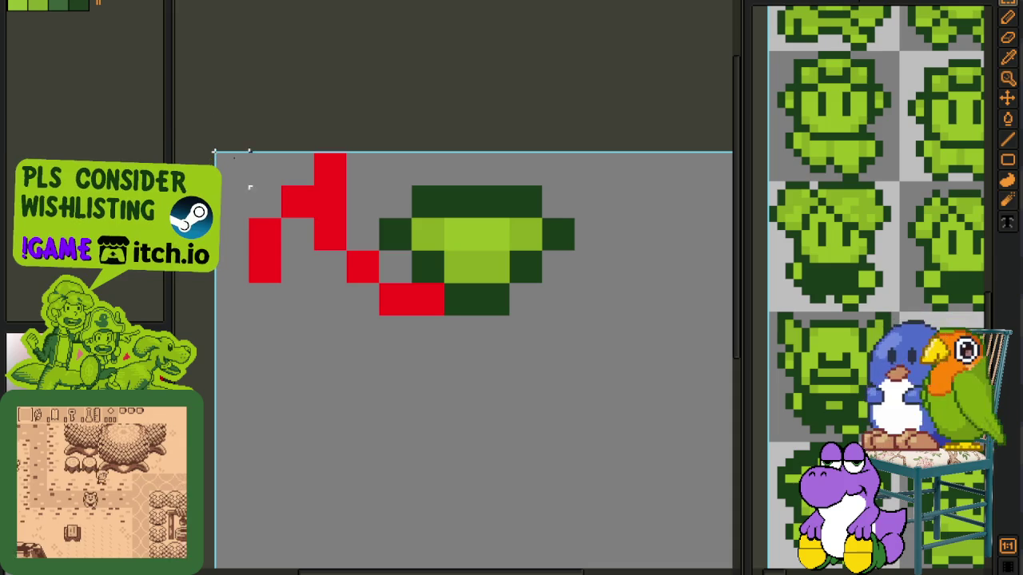
left_click_drag(215, 152, 412, 346)
key("Left")
key("ctrl+d")
key("b")
mouse_move(248, 272)
left_mouse_down()
mouse_move(235, 336)
mouse_move(255, 333)
mouse_move(283, 356)
mouse_move(331, 360)
mouse_move(362, 332)
mouse_move(372, 278)
mouse_move(399, 301)
left_mouse_up()
mouse_move(343, 365)
left_mouse_down()
mouse_move(336, 393)
mouse_move(429, 391)
left_mouse_up()
Step: Copy the left half of the outline and mirror it horizontally onto the right side
scroll(429, 391, "down", 3)
left_click_drag(482, 345, 414, 342)
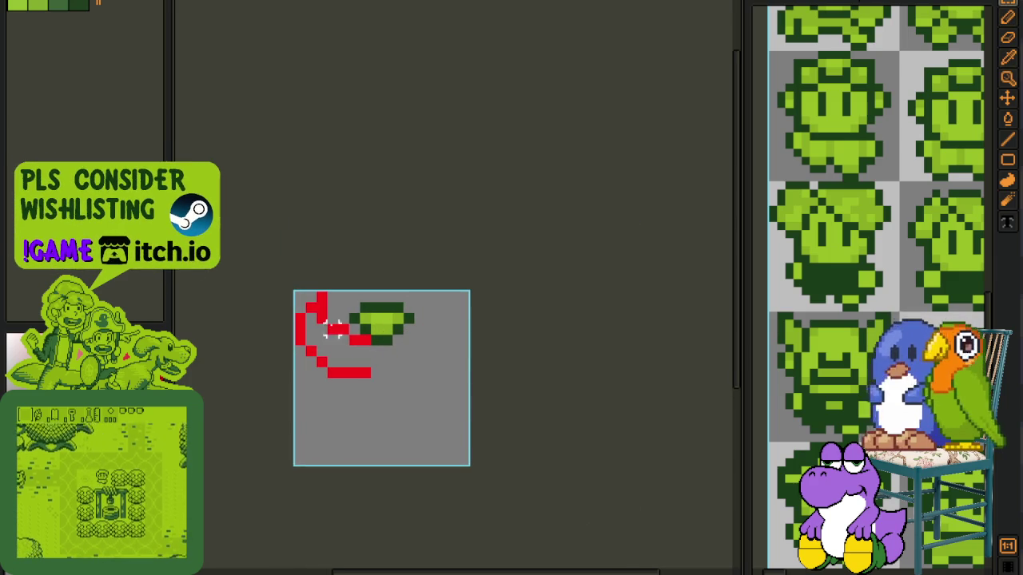
key("Delete")
key("ctrl+z")
key("shift+h")
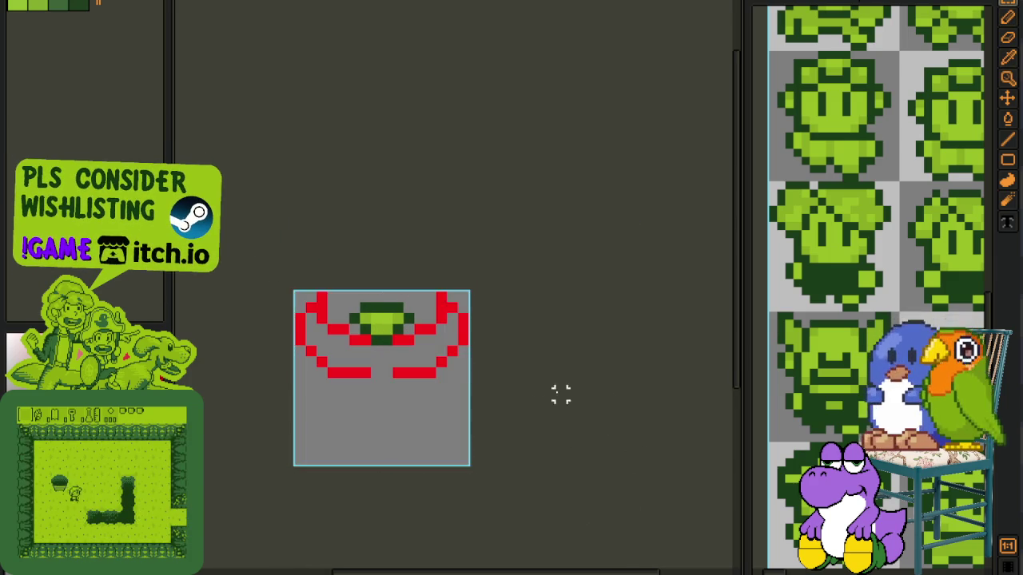
Step: Review the symmetrical outline across the drawing and save the sprite
scroll(338, 343, "up", 2)
scroll(398, 369, "up", 1)
left_click_drag(440, 366, 533, 405)
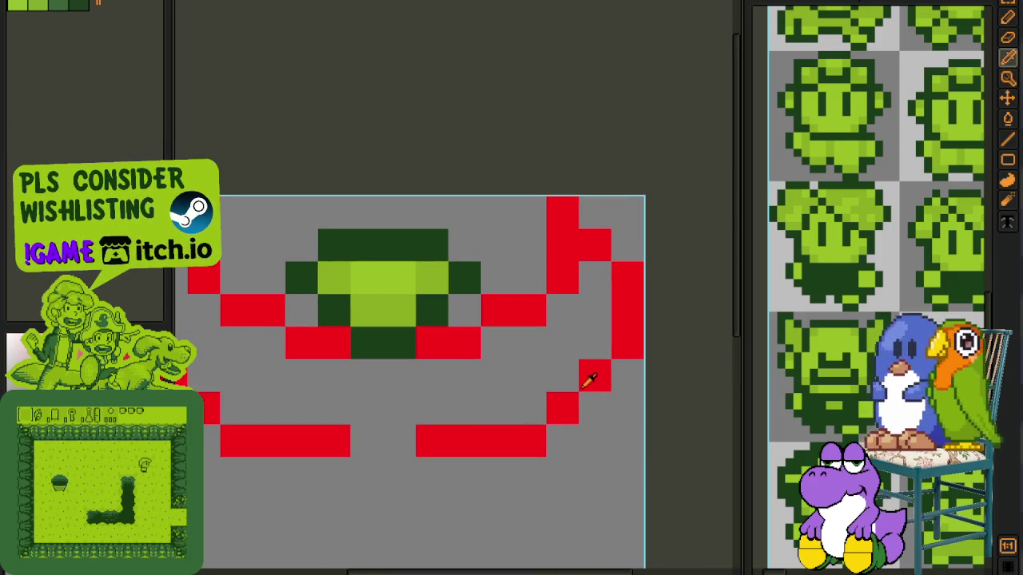
scroll(367, 396, "left", 3)
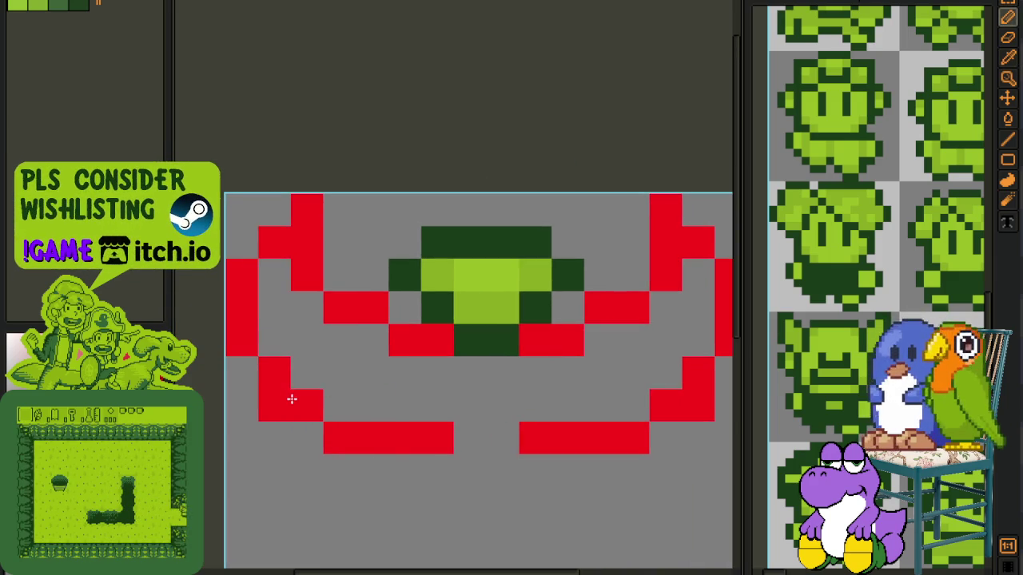
scroll(296, 388, "down", 2)
scroll(304, 376, "up", 2)
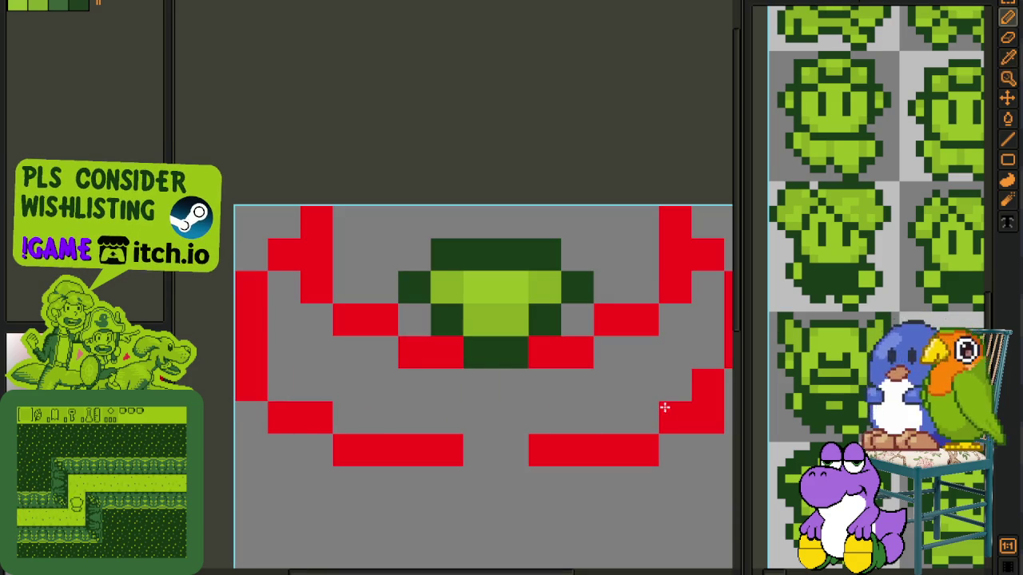
left_click_drag(662, 406, 628, 402)
scroll(566, 392, "right", 3)
scroll(560, 392, "down", 2)
scroll(498, 384, "down", 2)
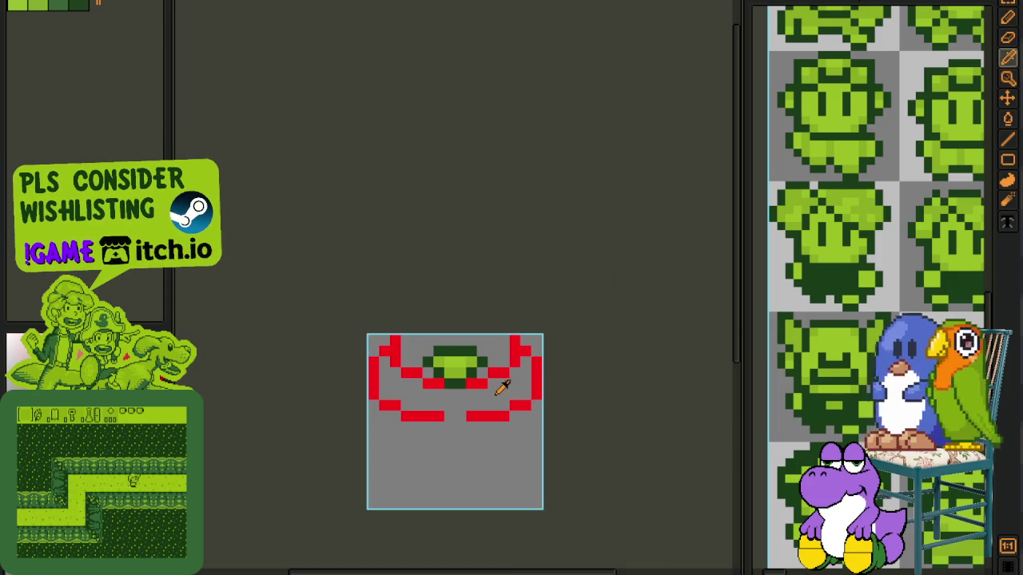
scroll(495, 387, "up", 1)
key("ctrl+s")
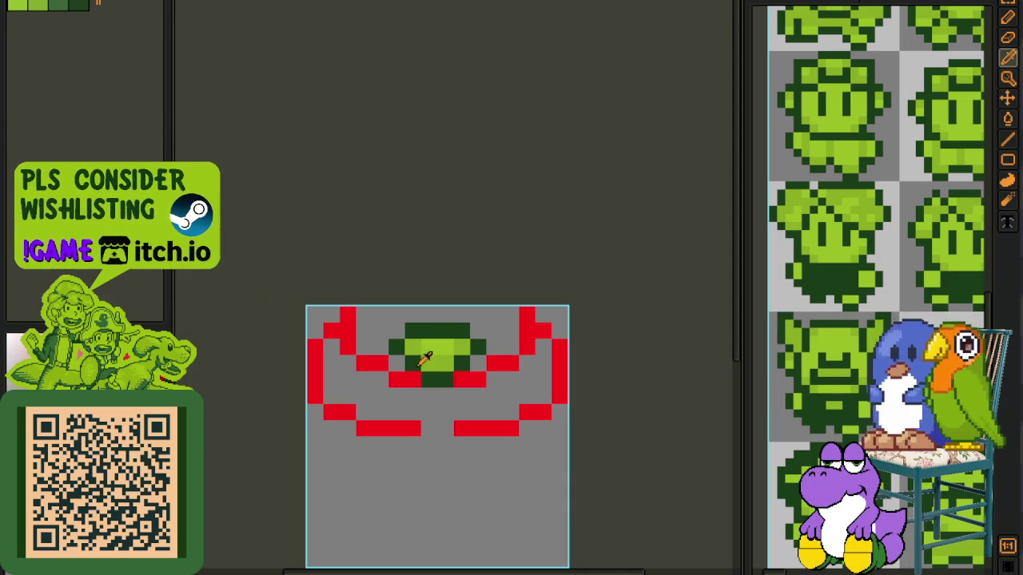
Step: Try extending the lower-left outline with red pixels, then undo them
scroll(424, 358, "up", 2)
scroll(413, 446, "down", 3)
left_click(270, 334)
left_click(267, 376)
scroll(381, 434, "down", 2)
scroll(315, 384, "up", 2)
left_click(315, 384)
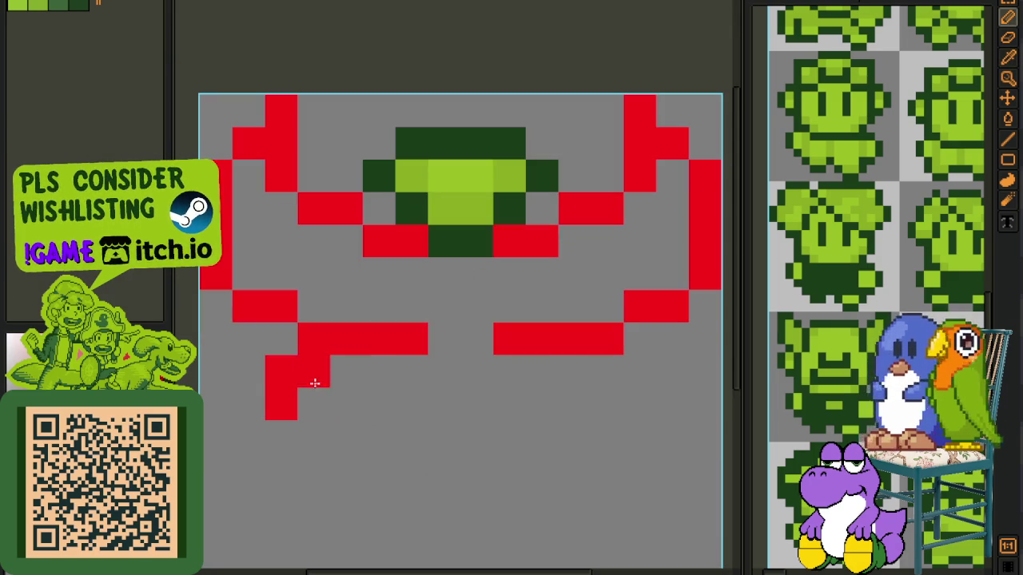
key("ctrl+z")
key("ctrl+z")
key("ctrl+z")
Step: Turn a dark-green pixel in the red row red and erase a stray red pixel on the left
scroll(311, 431, "down", 3)
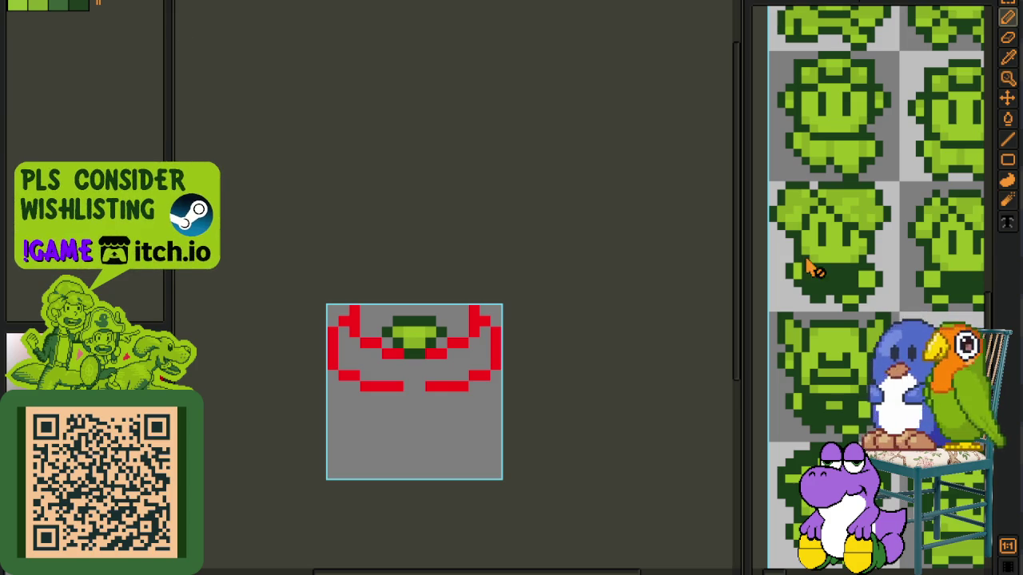
scroll(813, 269, "up", 2)
scroll(850, 392, "up", 1)
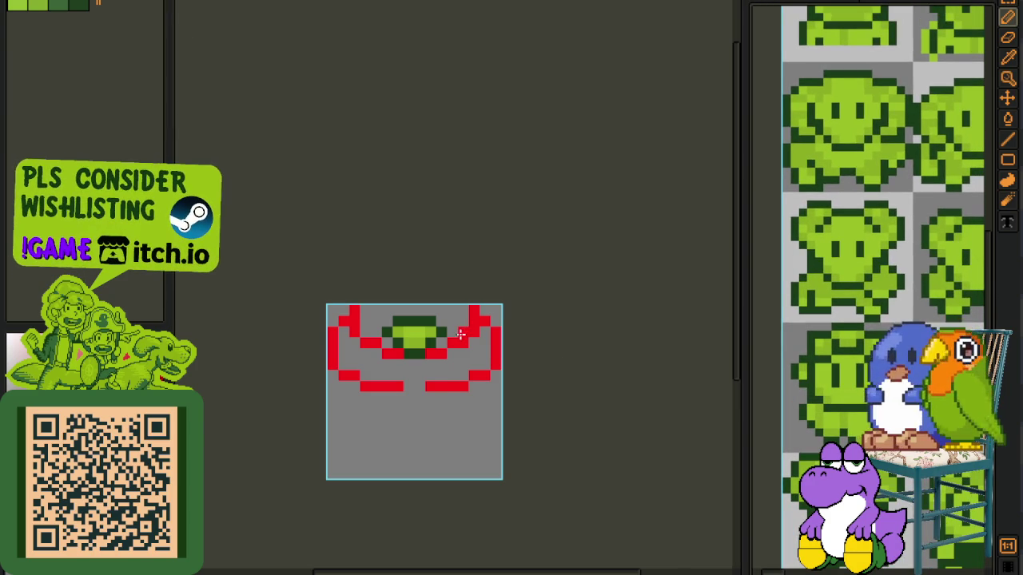
scroll(461, 335, "up", 1)
scroll(434, 327, "up", 1)
left_click(357, 383)
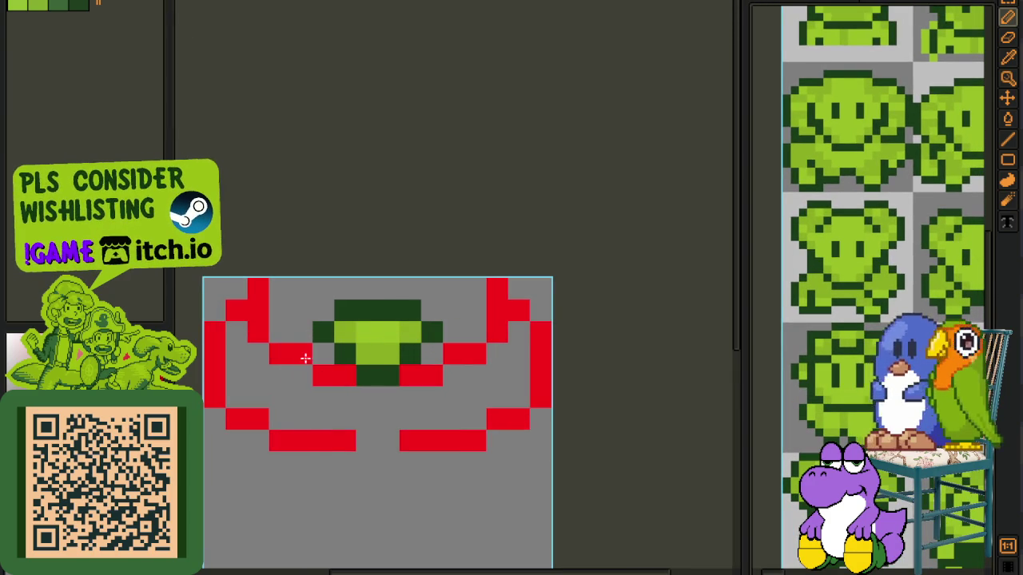
right_click(249, 352)
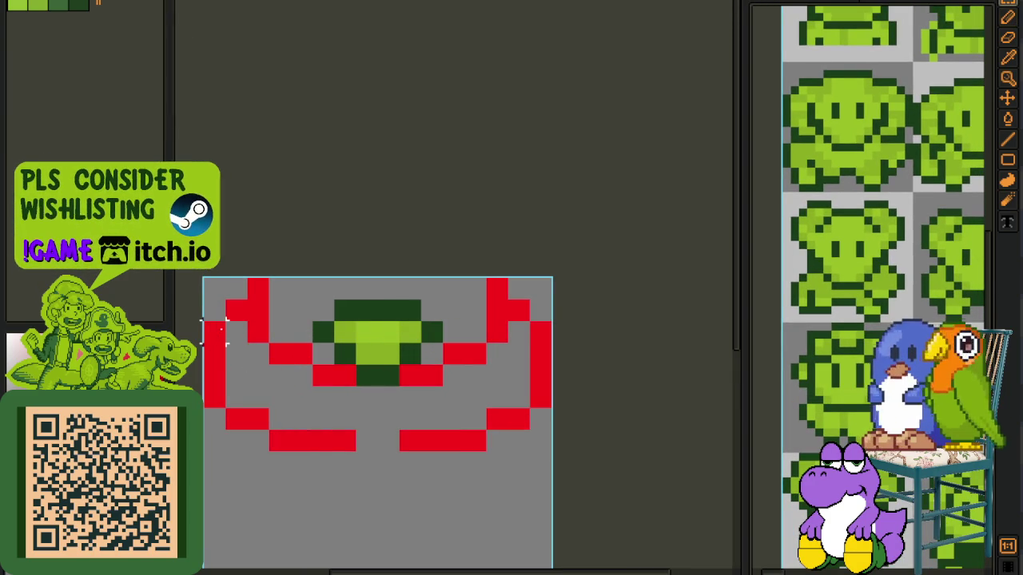
Step: Raise the lower part of the outline by two rows
left_click_drag(226, 312, 648, 505)
key("Up")
key("ctrl+d")
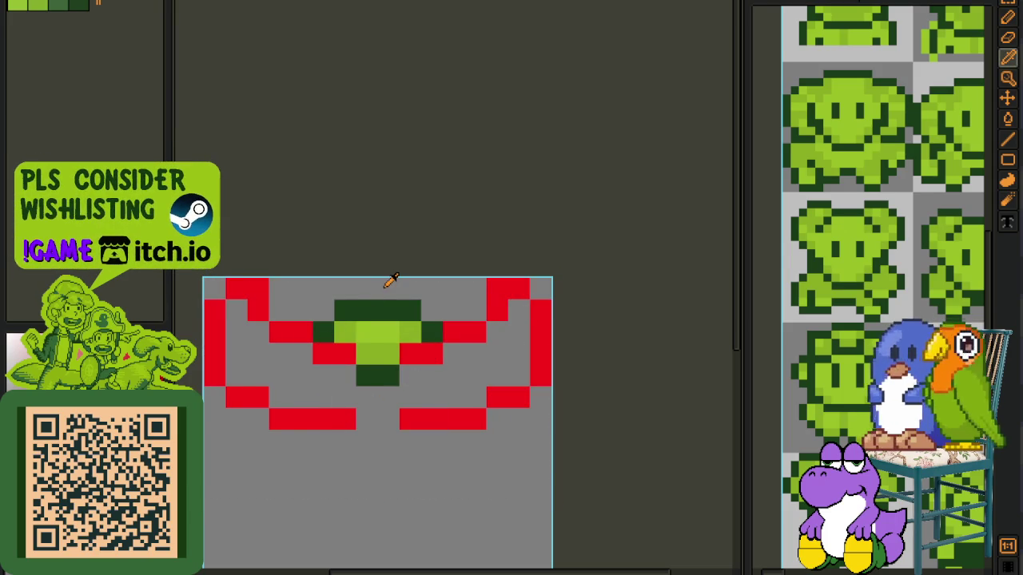
left_click_drag(214, 330, 599, 495)
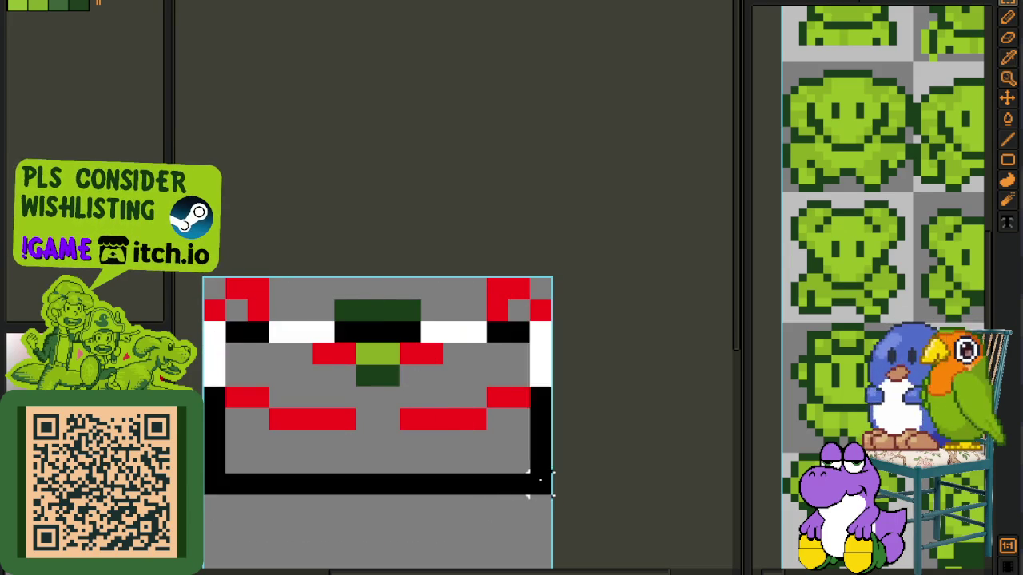
key("Up")
key("ctrl+d")
Step: Leave one red pixel below the lower-left edge and show the timeline
scroll(542, 426, "down", 1)
scroll(468, 405, "up", 1)
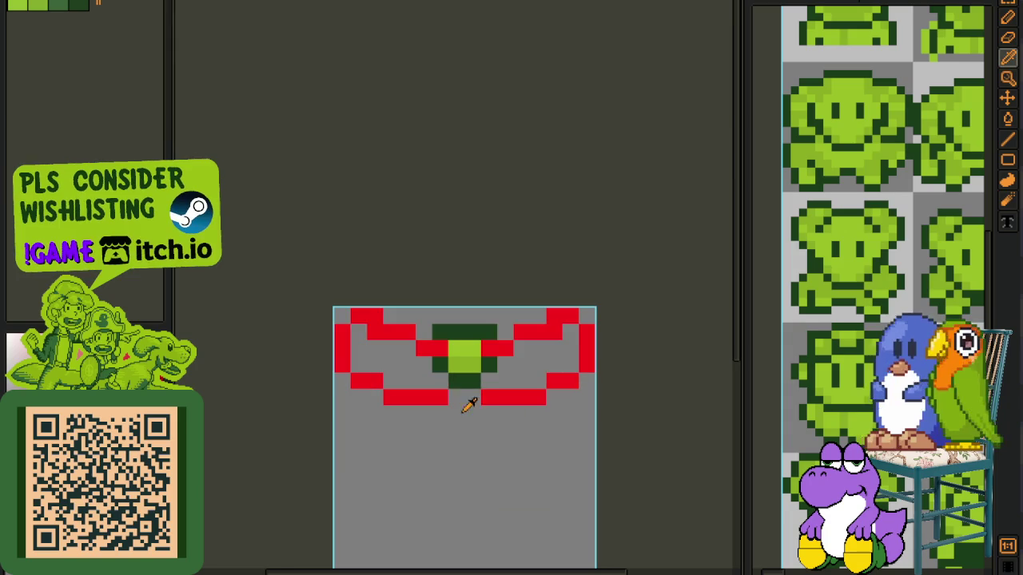
mouse_move(435, 405)
left_mouse_down()
mouse_move(370, 370)
mouse_move(350, 411)
mouse_move(357, 427)
left_mouse_up()
scroll(347, 386, "up", 1)
key("ctrl+z")
key("ctrl+z")
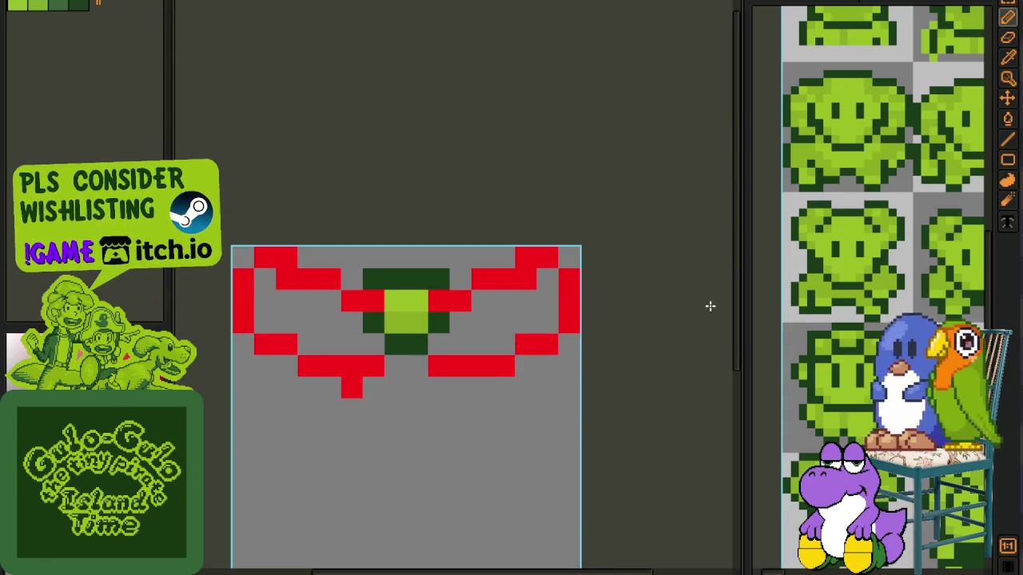
scroll(868, 180, "up", 1)
key("Tab")
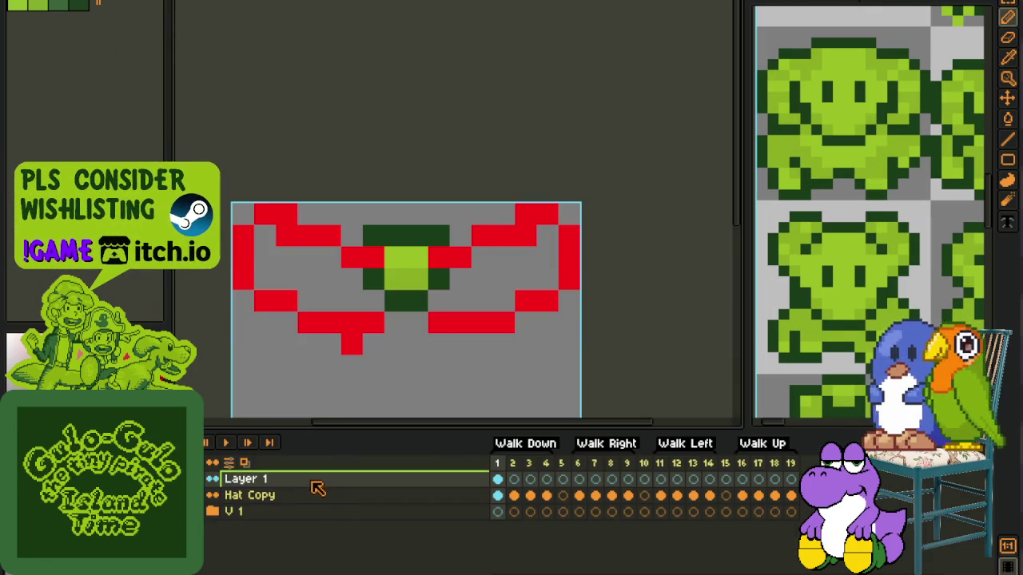
Step: Add a new layer to the NPC sprite sheet and hide the timeline
left_click(867, 228)
right_click(312, 482)
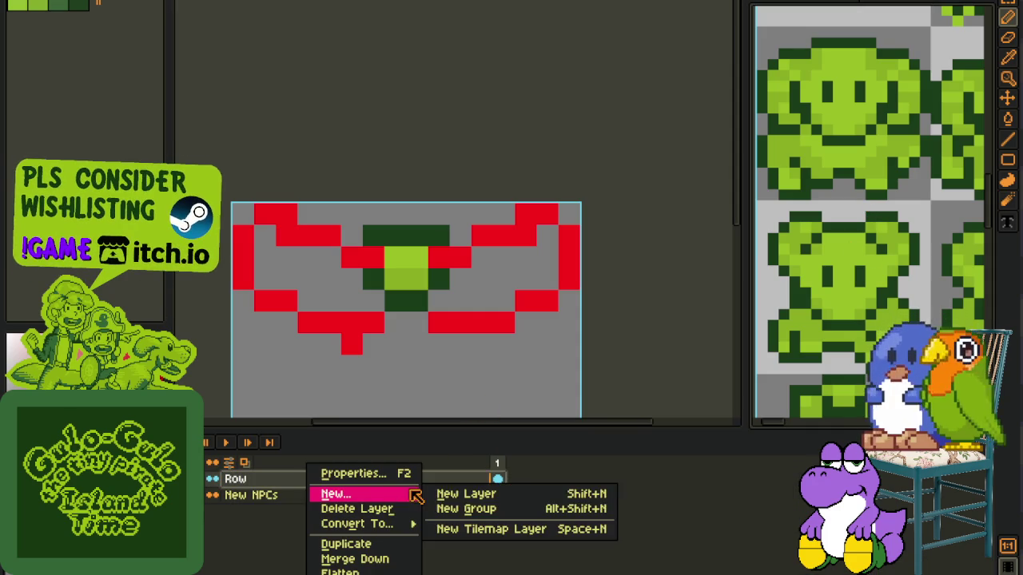
left_click(459, 492)
key("Tab")
Step: Paint-bucket one face's lower outline red on the new layer
scroll(824, 117, "up", 2)
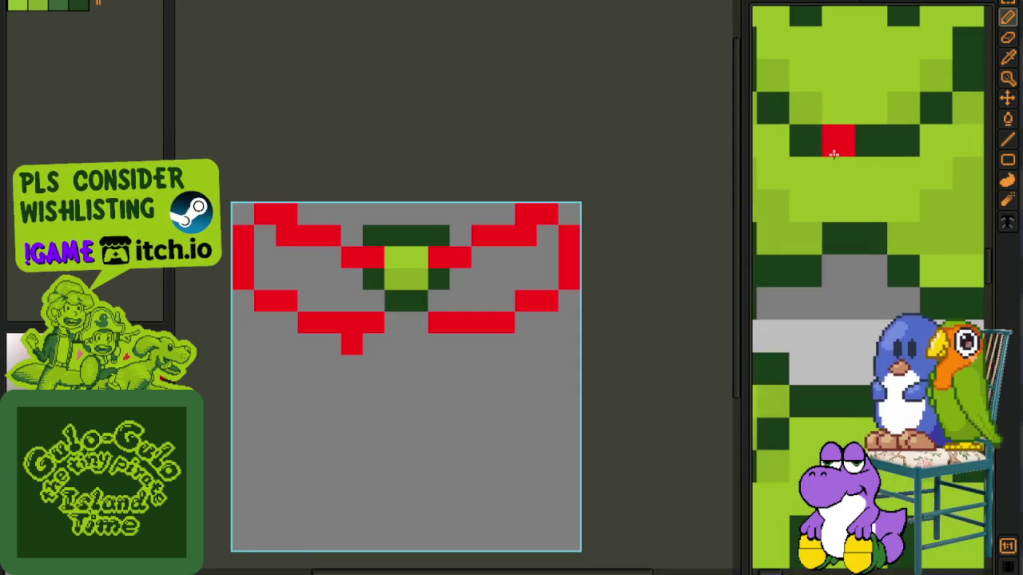
scroll(836, 141, "down", 1)
scroll(847, 285, "up", 1)
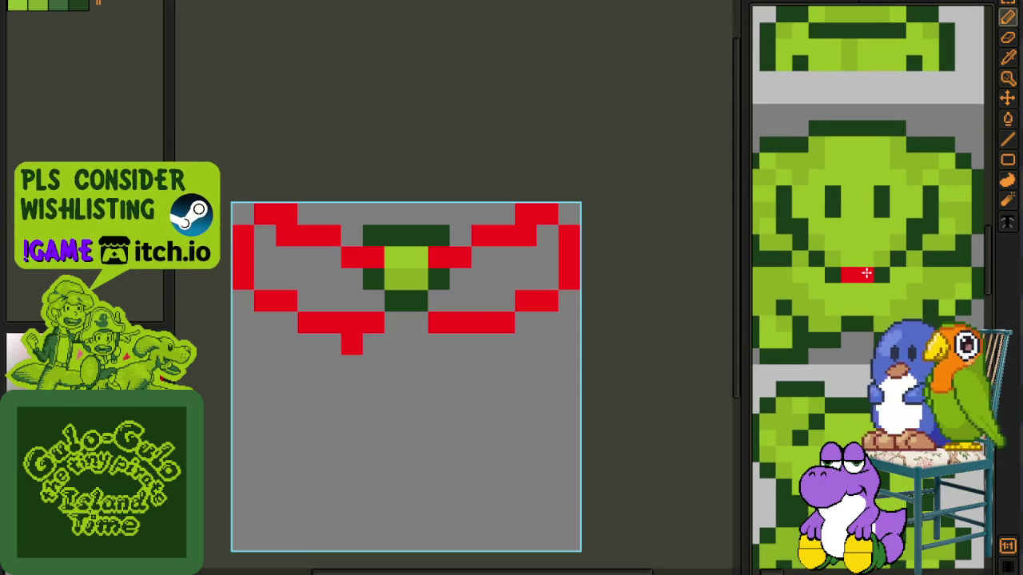
key("g")
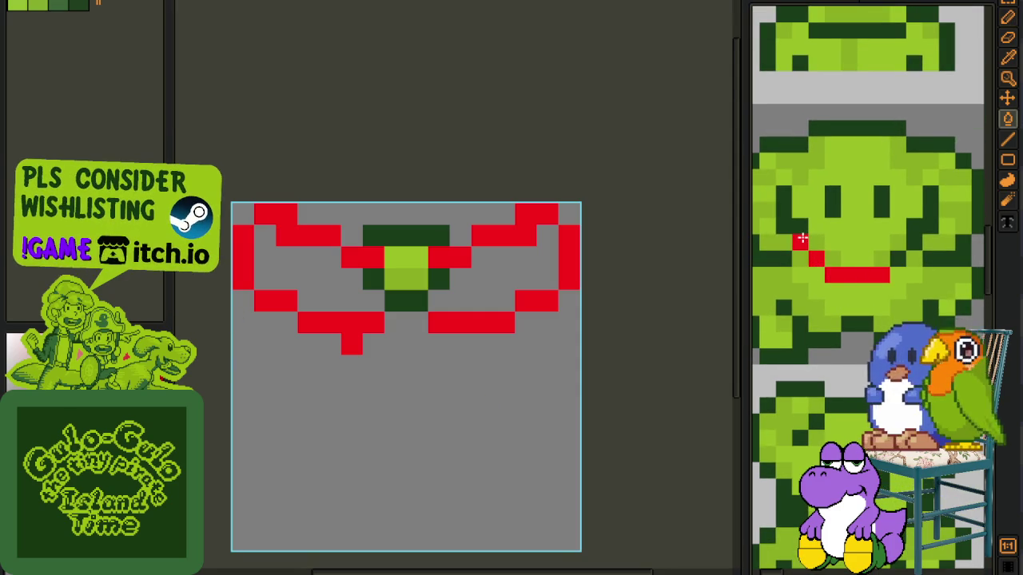
left_click(801, 240)
left_click(910, 239)
scroll(911, 239, "down", 2)
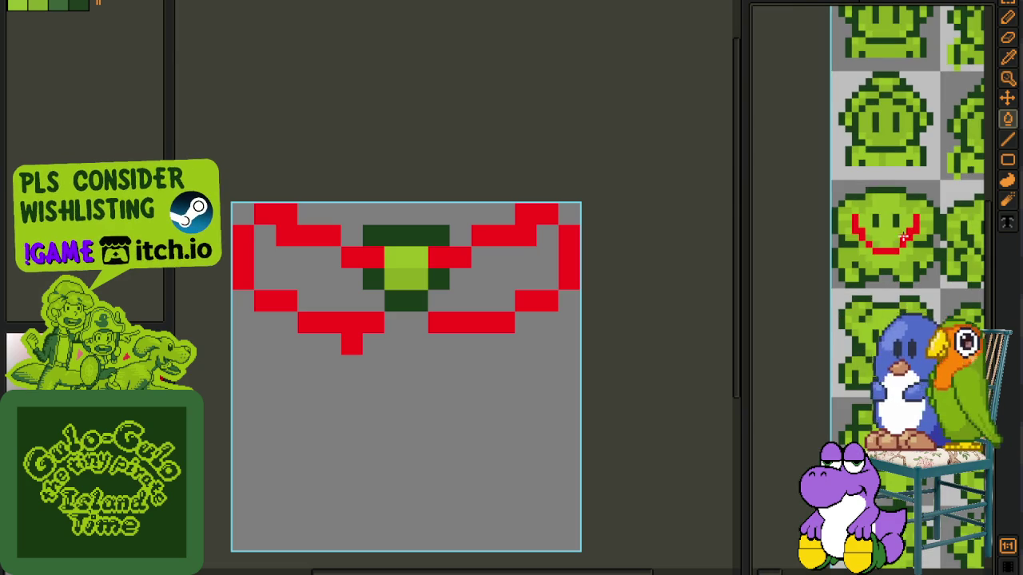
key("b")
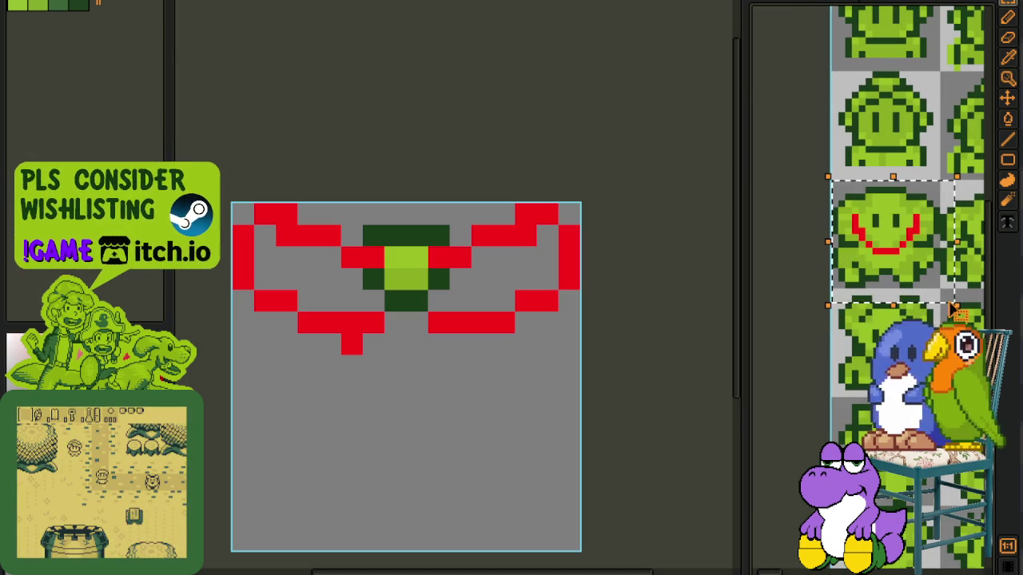
Step: Paste the red U-shaped face outline under the hat, redoing the paste so it joins the upper outline
scroll(386, 425, "down", 2)
scroll(397, 402, "down", 1)
scroll(397, 402, "up", 1)
key("ctrl+v")
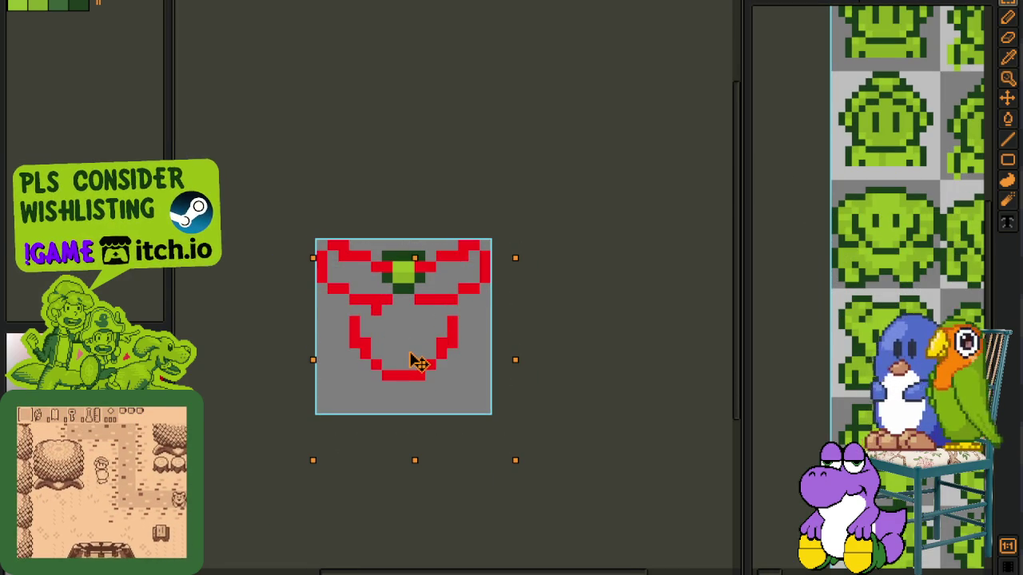
key("Return")
key("ctrl+d")
scroll(383, 352, "up", 1)
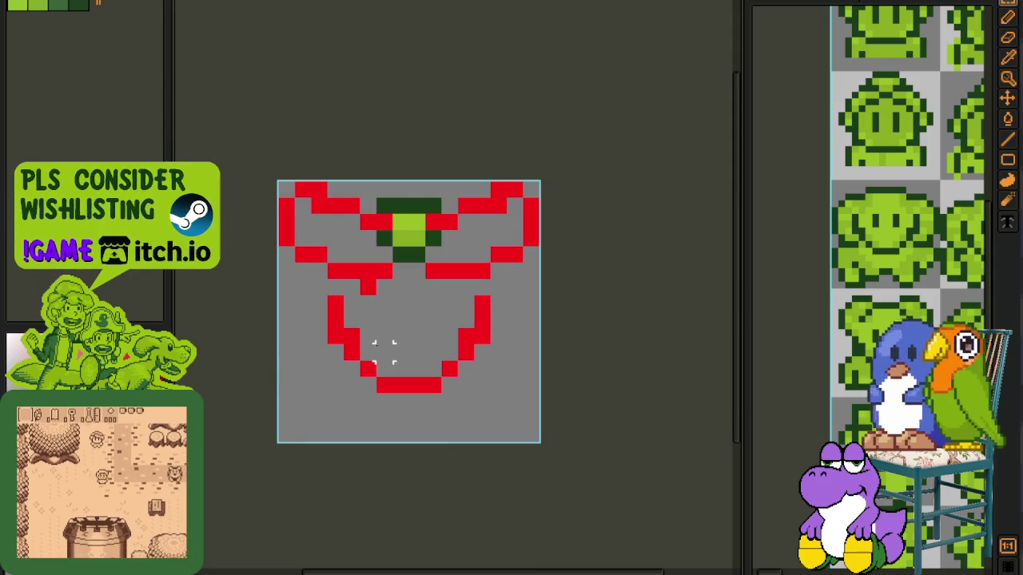
key("ctrl+z")
key("ctrl+z")
key("ctrl+v")
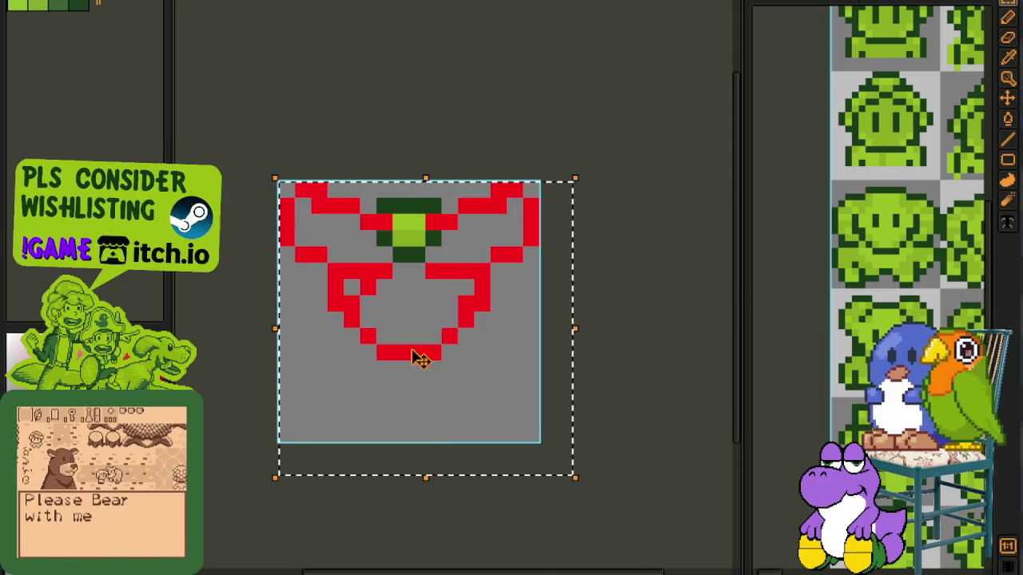
key("ctrl+d")
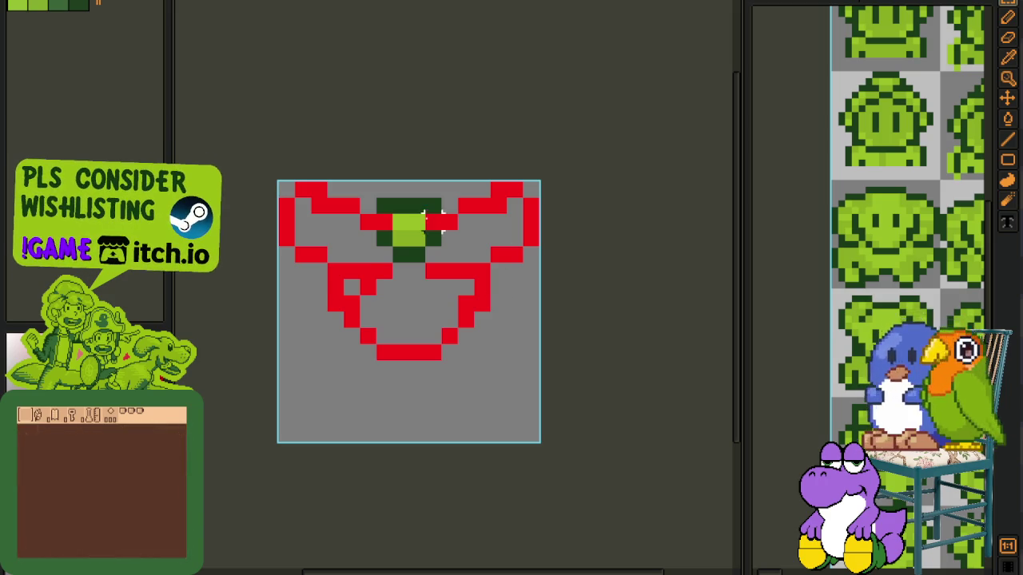
Step: Erase a stray red pixel inside the face
scroll(391, 255, "up", 1)
key("e")
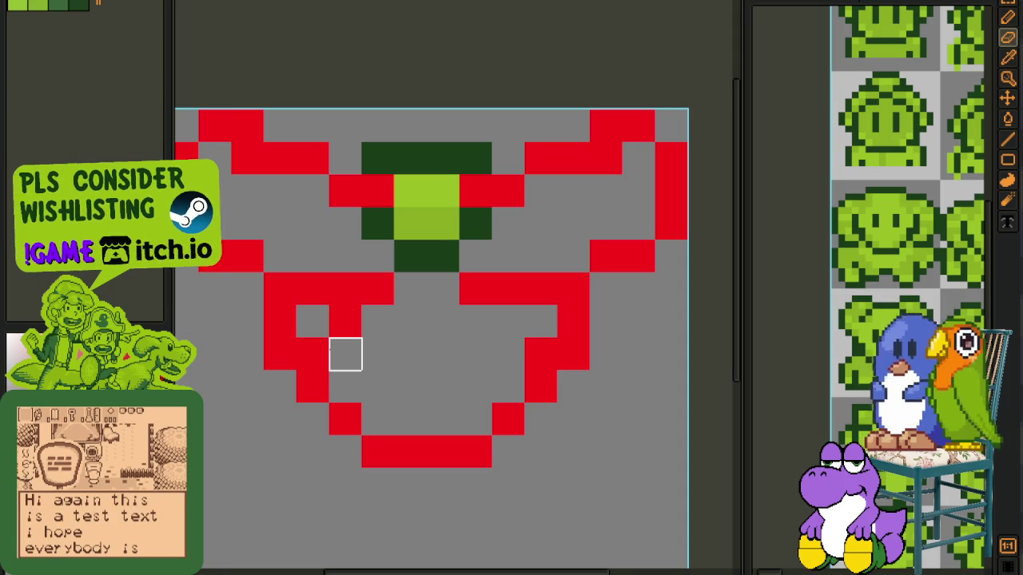
left_click(313, 354)
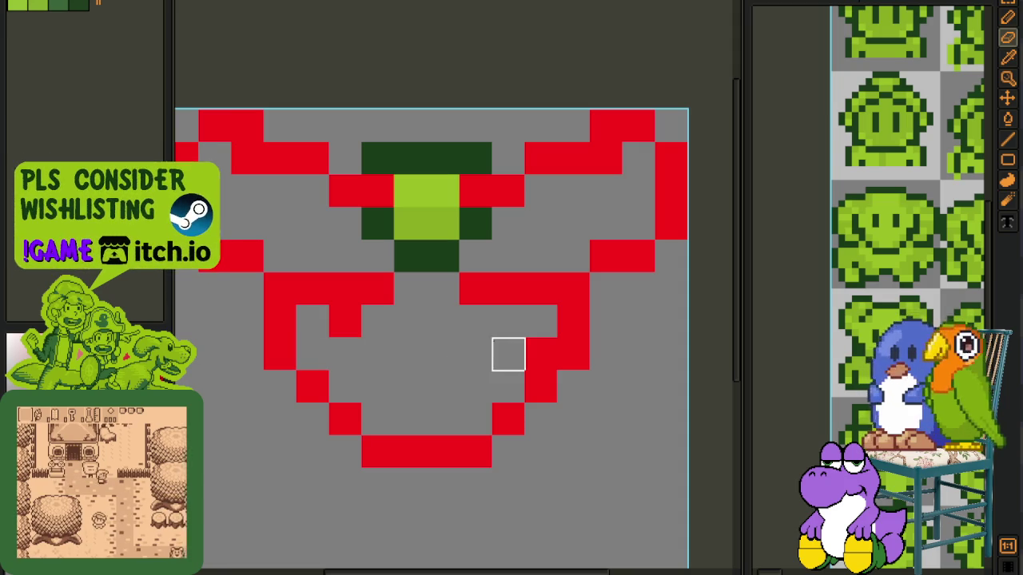
scroll(496, 352, "down", 3)
scroll(395, 336, "up", 1)
scroll(375, 320, "up", 1)
Step: Draw two red vertical eye columns and add red band pixels across the hat
key("i")
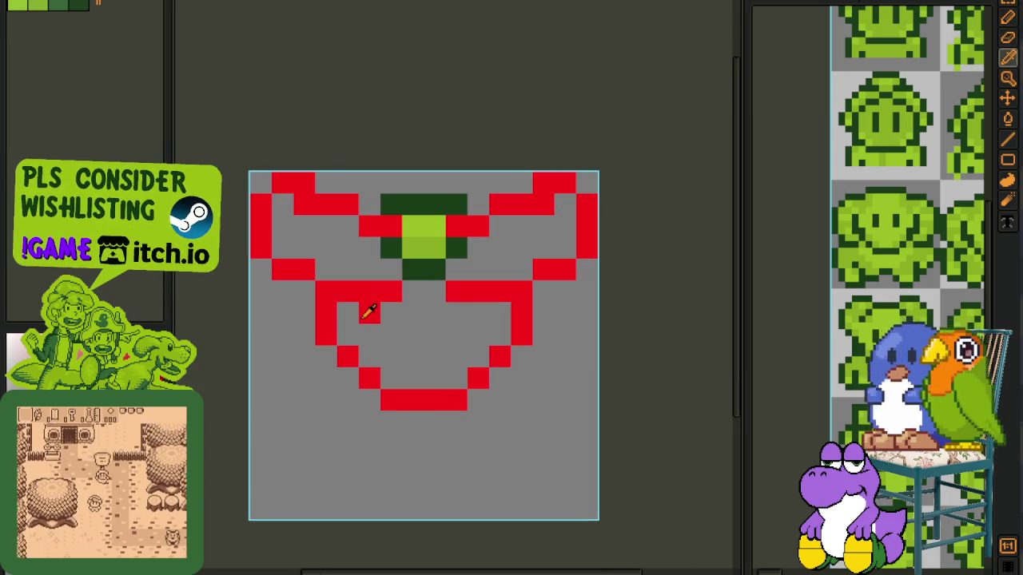
key("b")
left_click_drag(390, 313, 384, 332)
left_click_drag(456, 335, 457, 315)
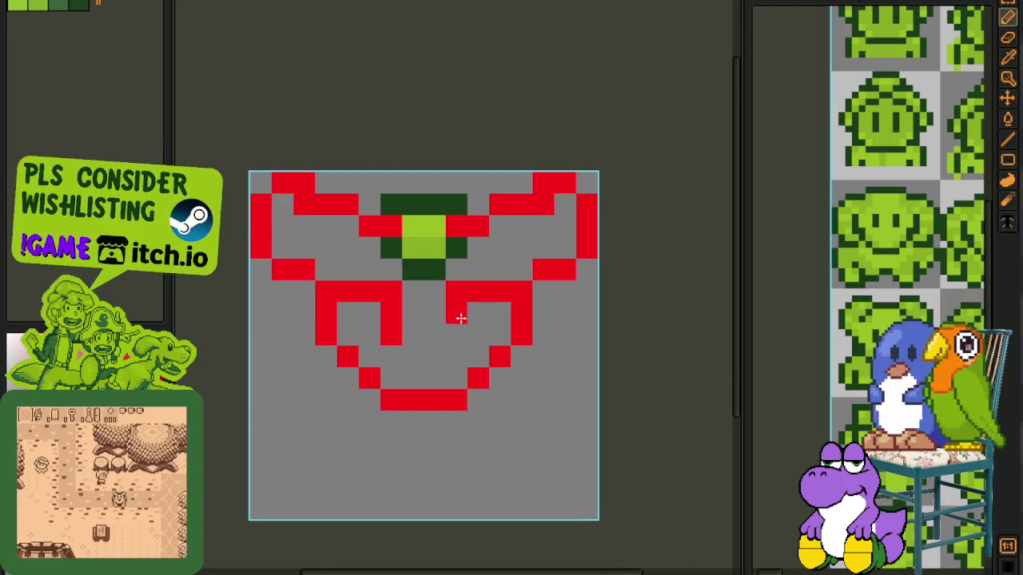
left_click(413, 291)
left_click(412, 226)
key("ctrl+z")
key("ctrl+z")
key("ctrl+z")
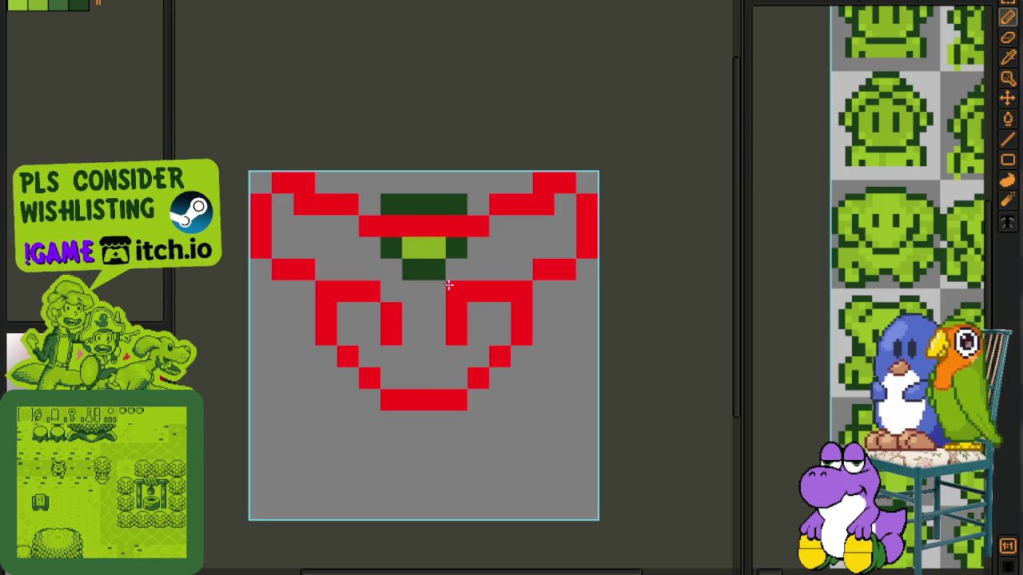
left_click(450, 275)
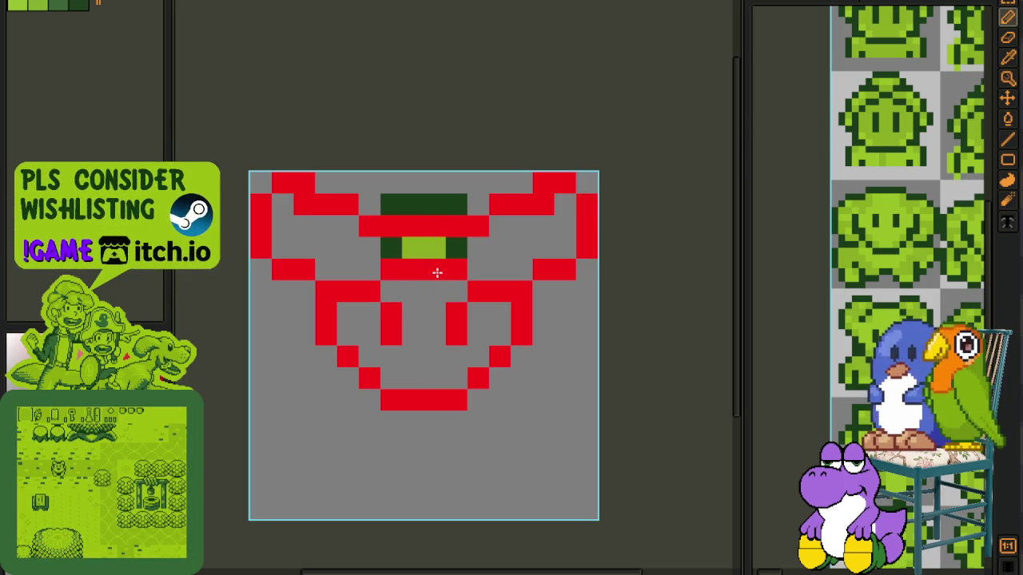
scroll(472, 286, "down", 3)
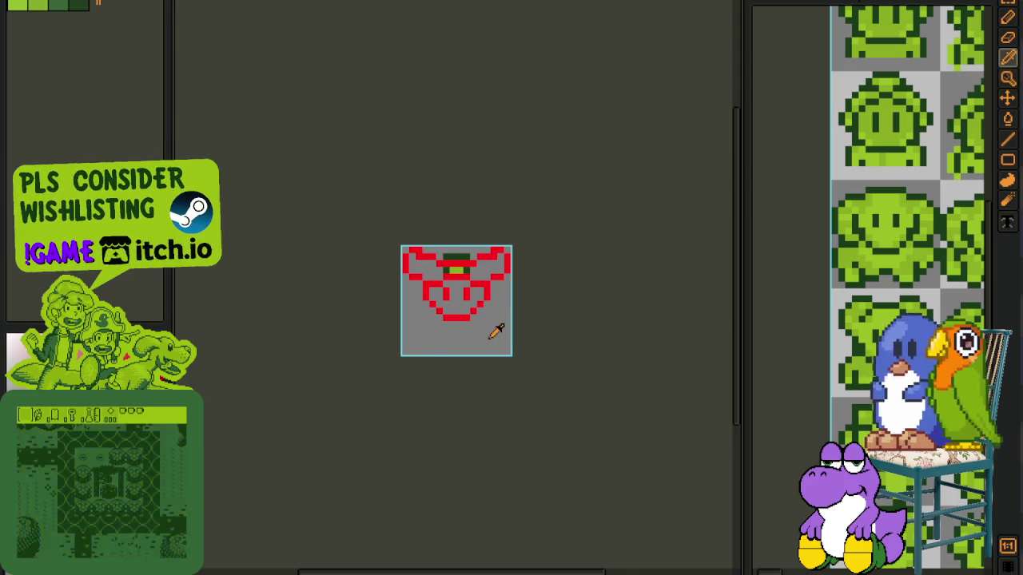
Step: Reshape the face outline, adding and erasing red pixels on both sides
scroll(491, 338, "up", 1)
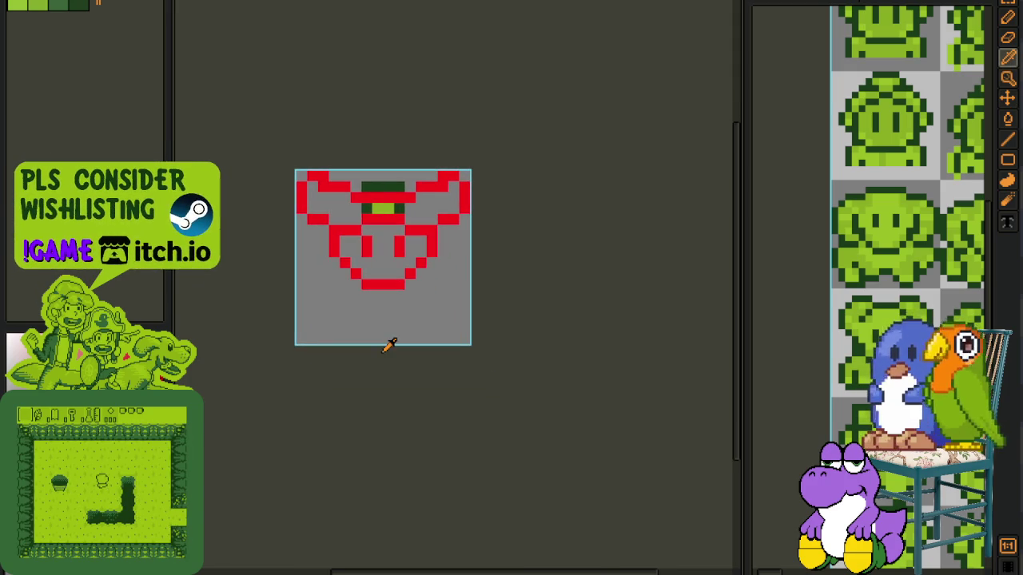
scroll(415, 302, "up", 1)
scroll(388, 287, "up", 1)
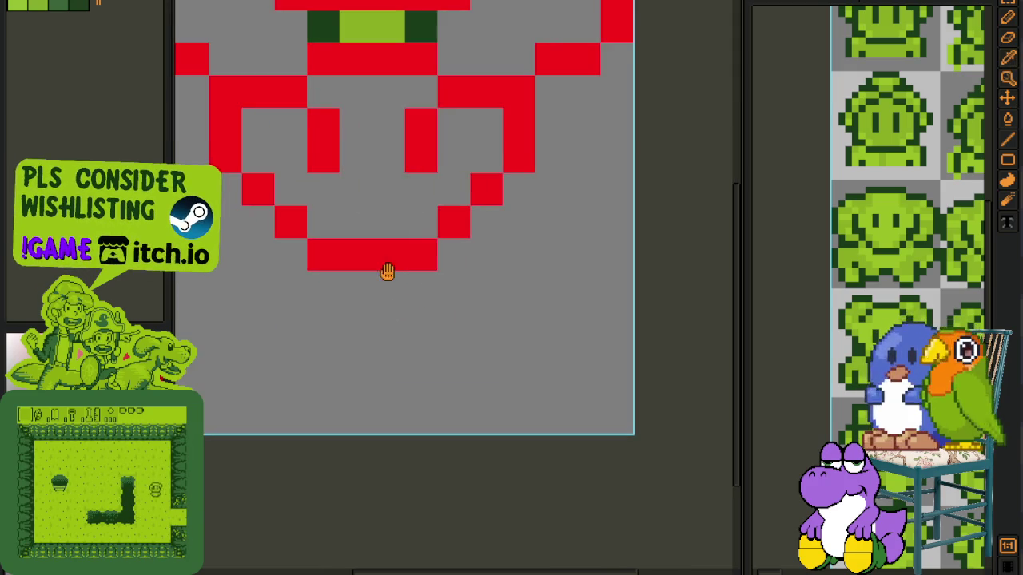
scroll(389, 269, "up", 1)
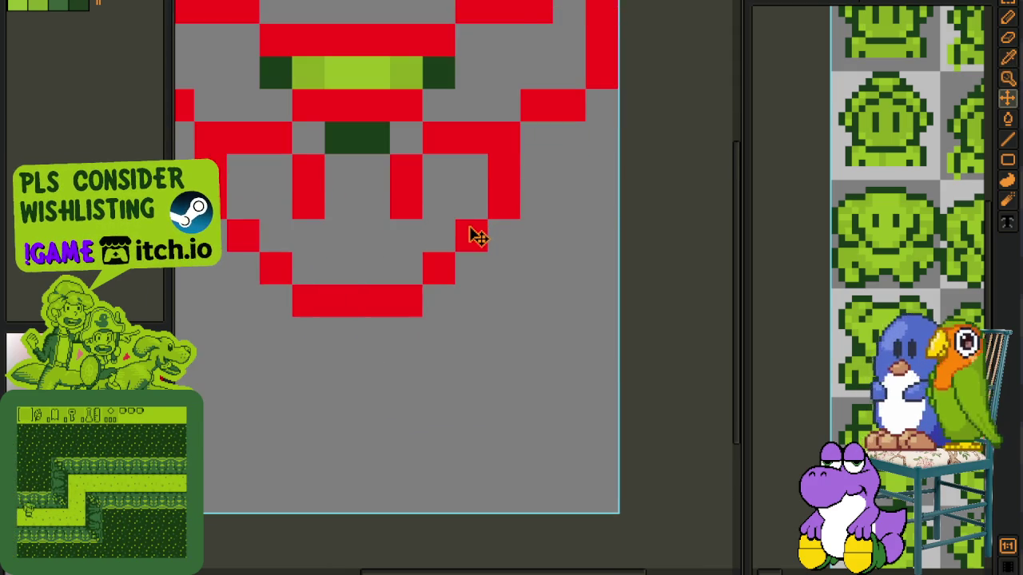
left_click(470, 227)
left_click(472, 203)
right_click(504, 218)
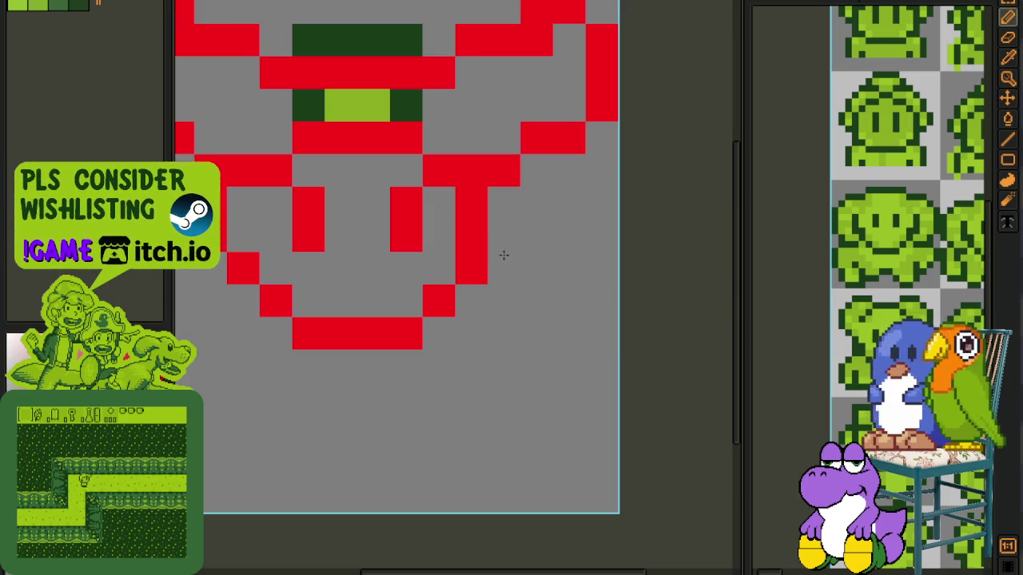
left_click_drag(298, 229, 384, 299)
left_click_drag(329, 272, 339, 307)
left_click_drag(296, 274, 296, 314)
Step: Fill the grey areas left and right of the hat dark green
scroll(297, 351, "down", 3)
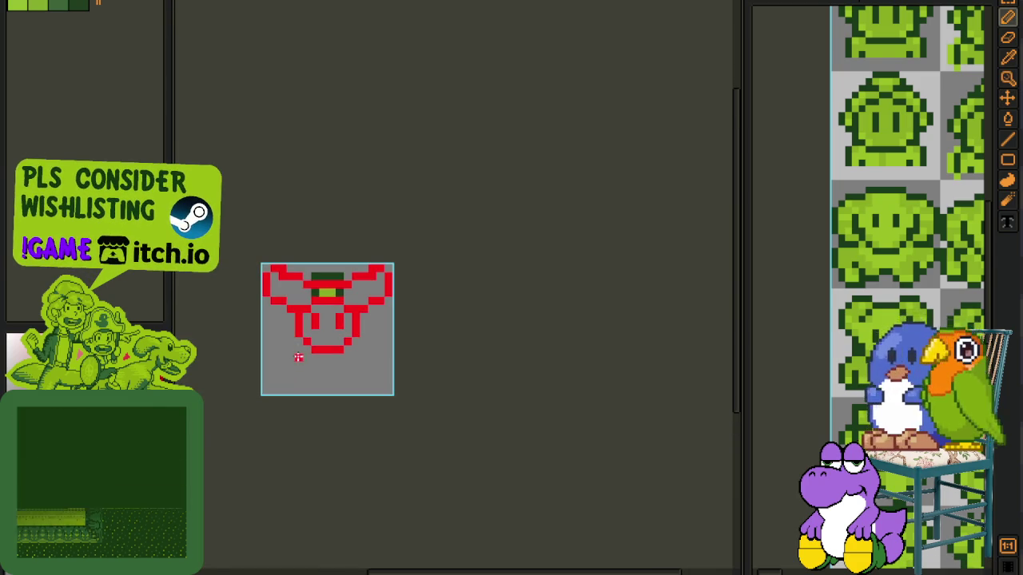
scroll(336, 343, "up", 1)
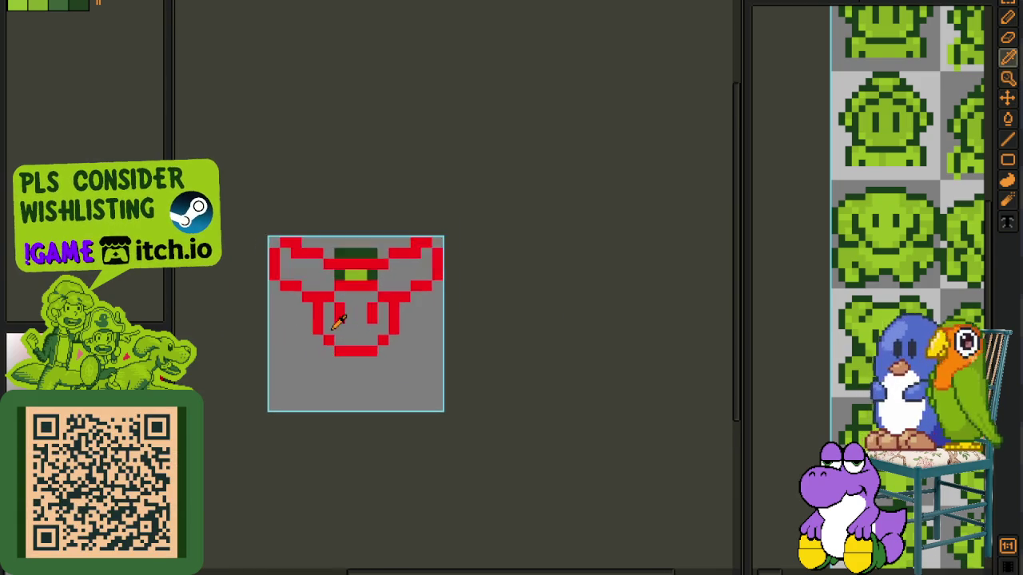
scroll(336, 344, "up", 2)
left_click_drag(296, 347, 281, 375)
scroll(281, 374, "down", 2)
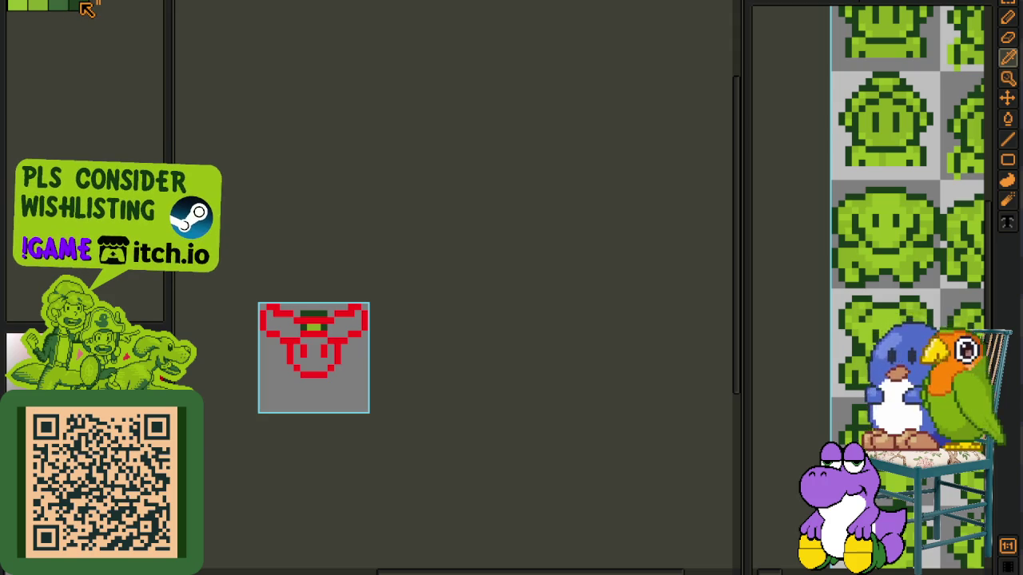
key("i")
scroll(312, 323, "up", 1)
scroll(316, 321, "up", 2)
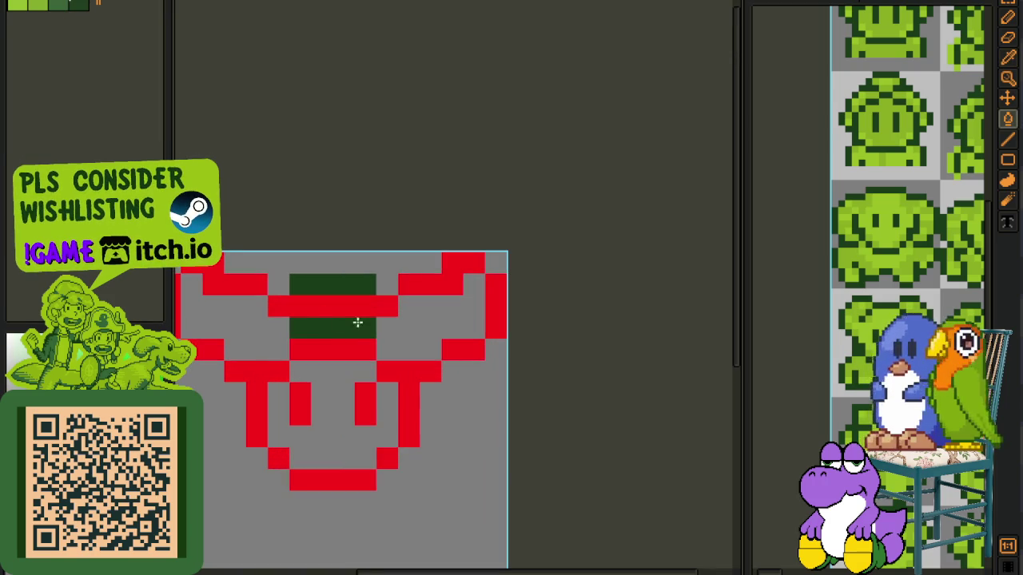
left_click(403, 329)
left_click(283, 331)
scroll(296, 338, "down", 2)
scroll(296, 350, "down", 1)
Step: Recolour the hat's brim areas light green
key("b")
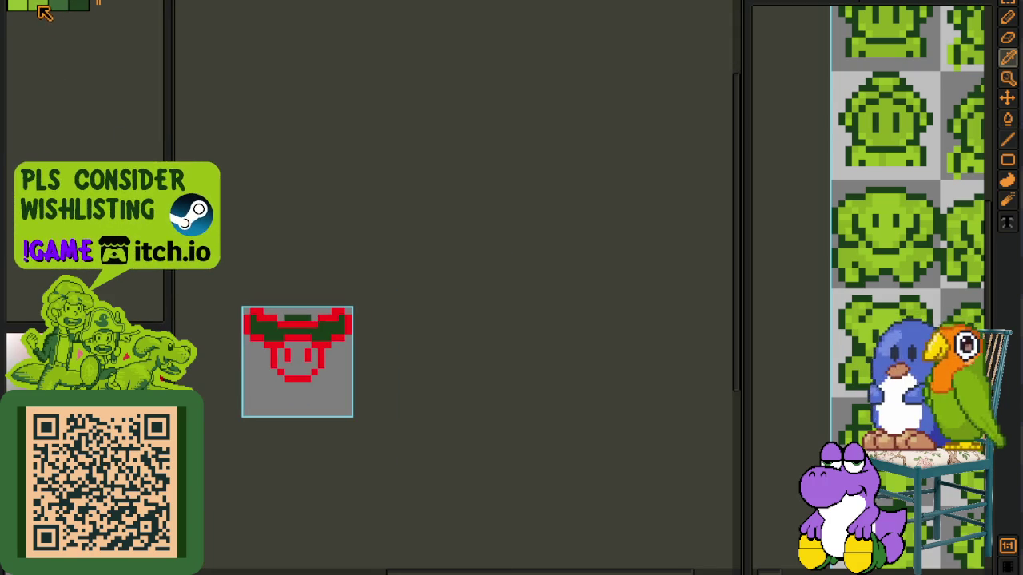
scroll(280, 314, "up", 2)
scroll(272, 367, "up", 1)
left_click(280, 369)
scroll(353, 354, "down", 1)
scroll(384, 342, "down", 2)
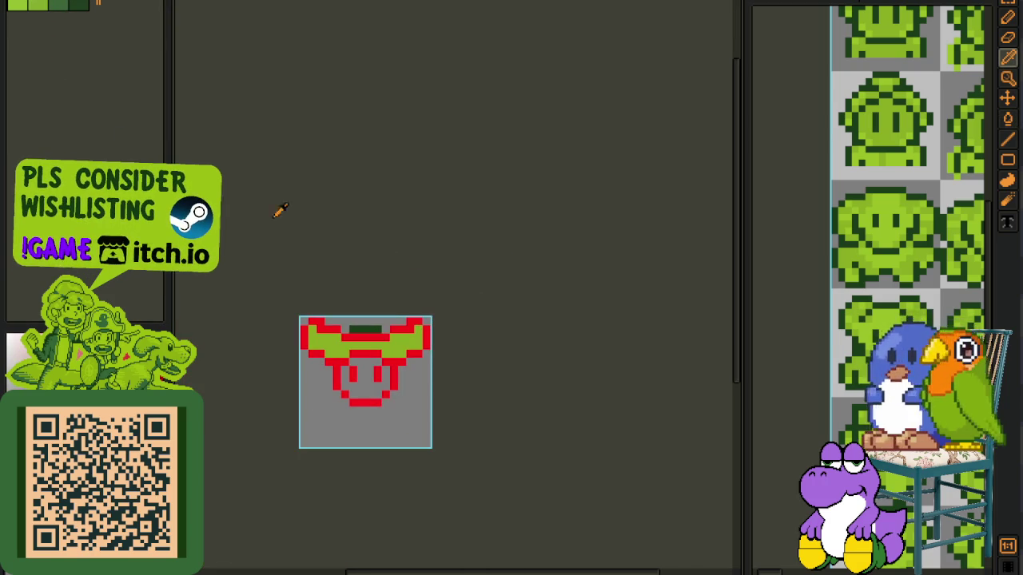
scroll(304, 320, "up", 2)
scroll(307, 331, "up", 1)
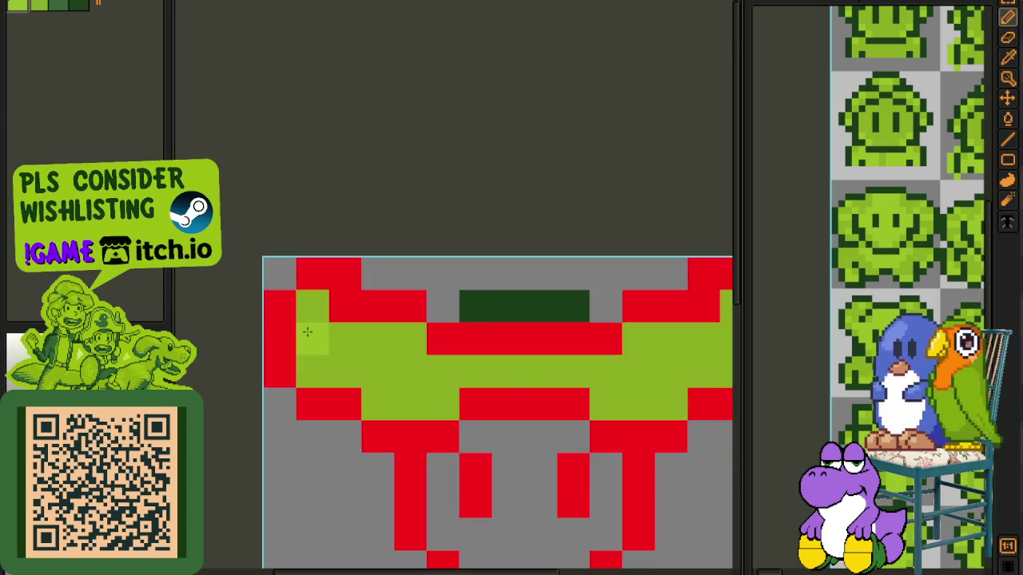
Step: Add lighter-green highlight pixels at both ends of the brim
left_click(410, 339)
left_click(377, 370)
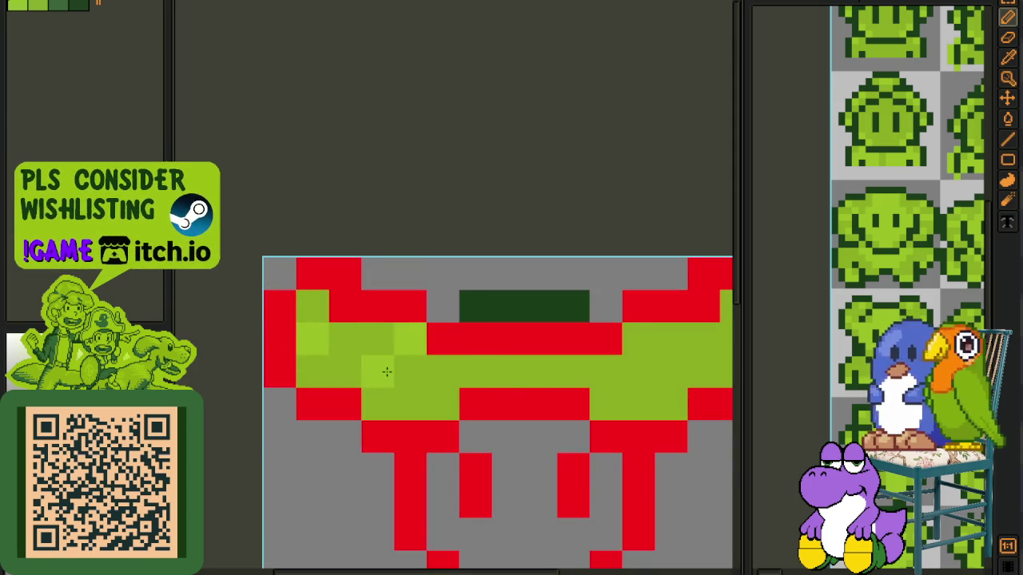
scroll(477, 362, "down", 1)
scroll(487, 351, "down", 1)
left_click(500, 340)
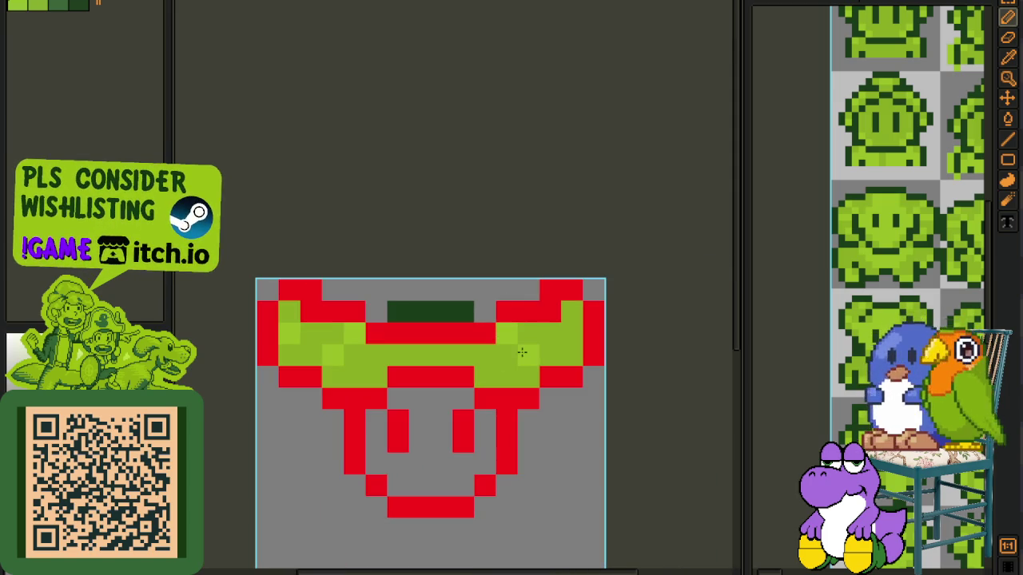
scroll(568, 343, "down", 2)
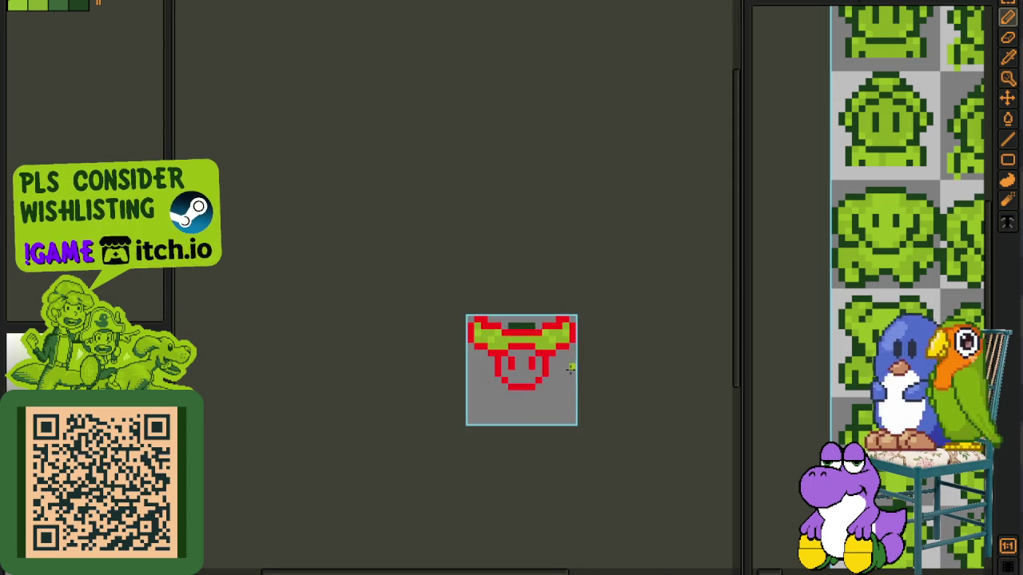
scroll(519, 320, "up", 1)
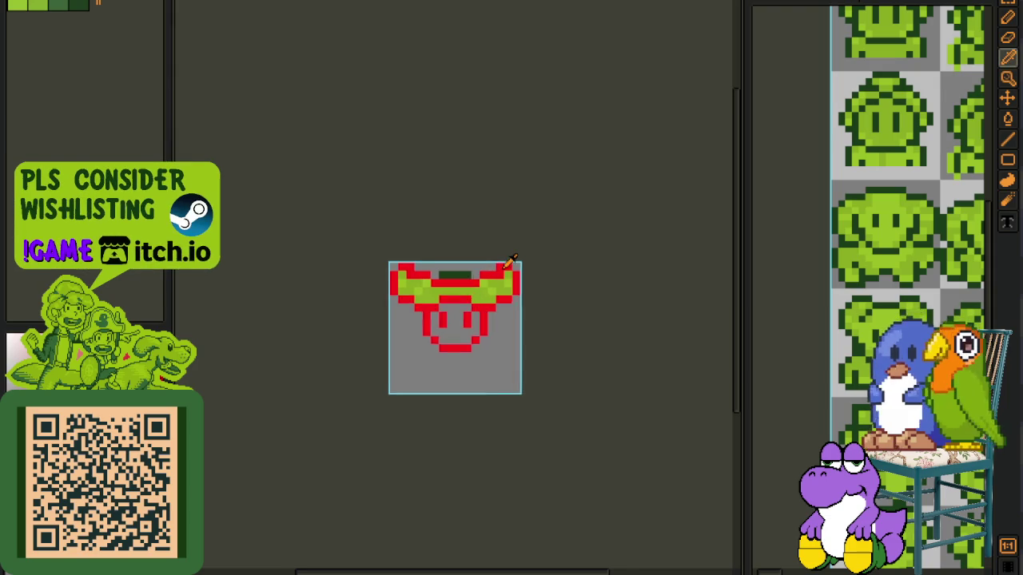
scroll(503, 296, "up", 1)
left_click_drag(504, 296, 467, 261)
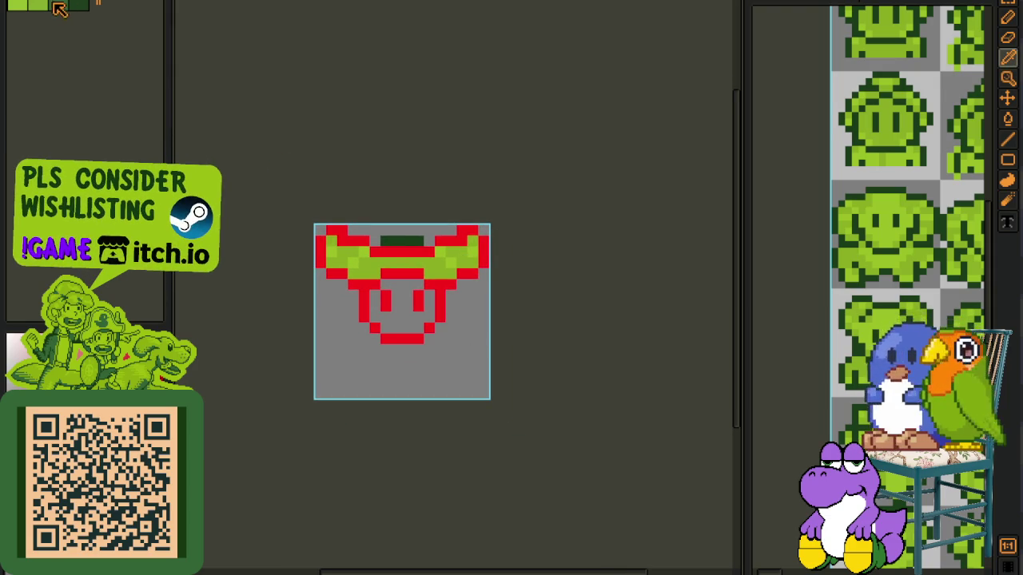
scroll(406, 264, "up", 1)
left_click(399, 305)
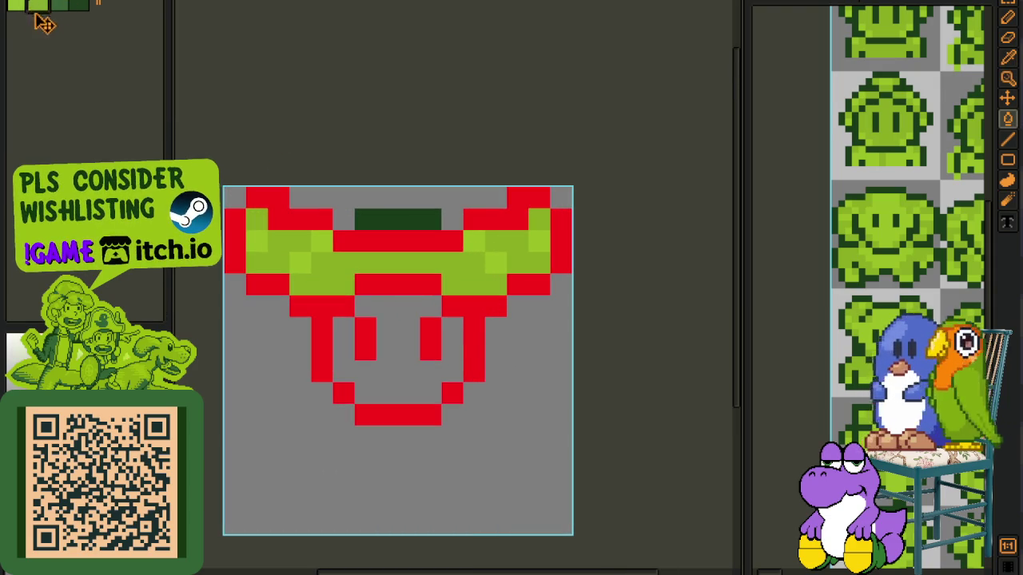
Step: Fill the face interior light green and recolour one red outline pixel green
left_click(376, 316)
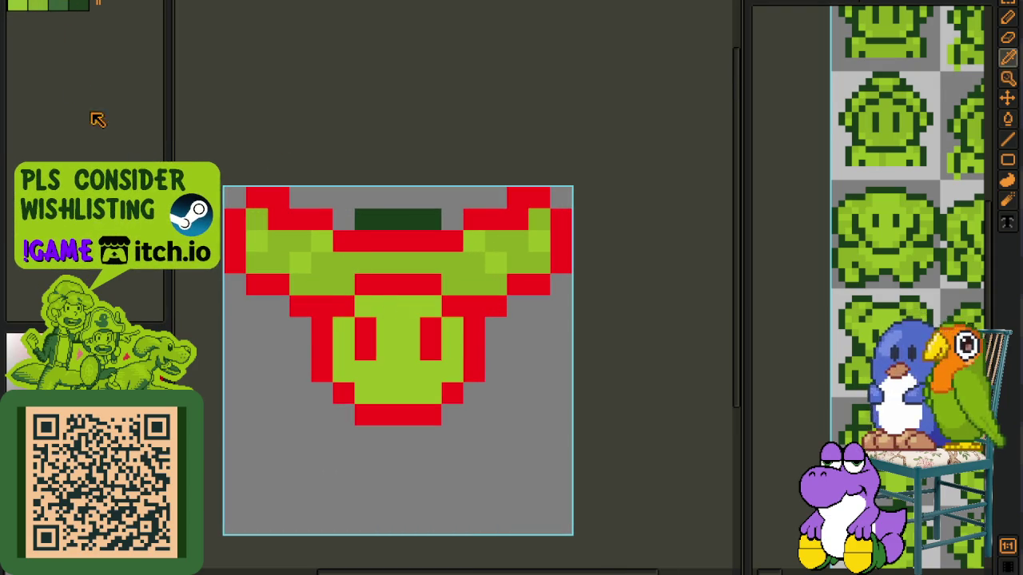
key("b")
left_click(361, 234)
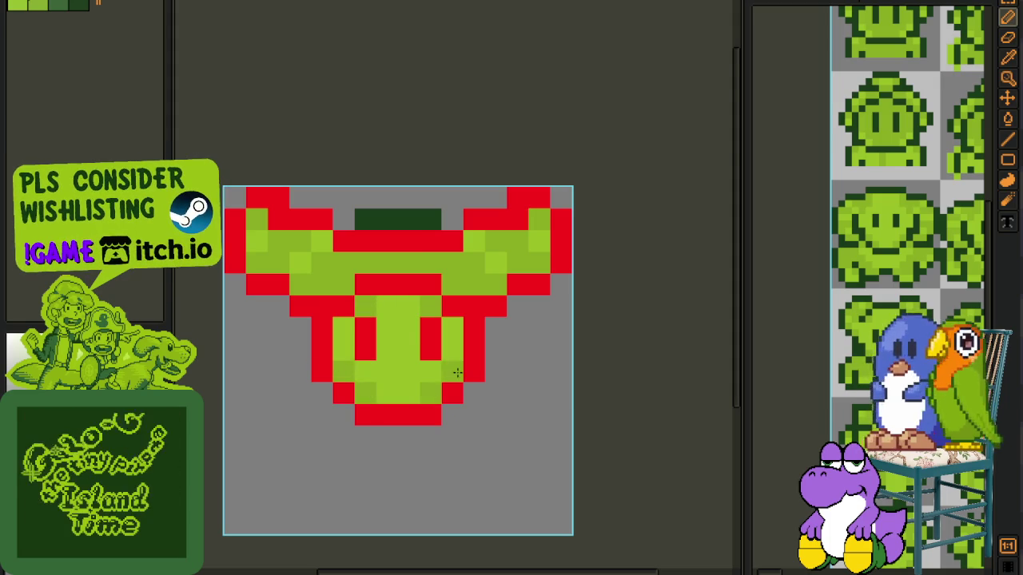
scroll(463, 370, "down", 1)
scroll(487, 364, "down", 1)
Step: Save the sprite and bring up the animation timeline
key("ctrl+s")
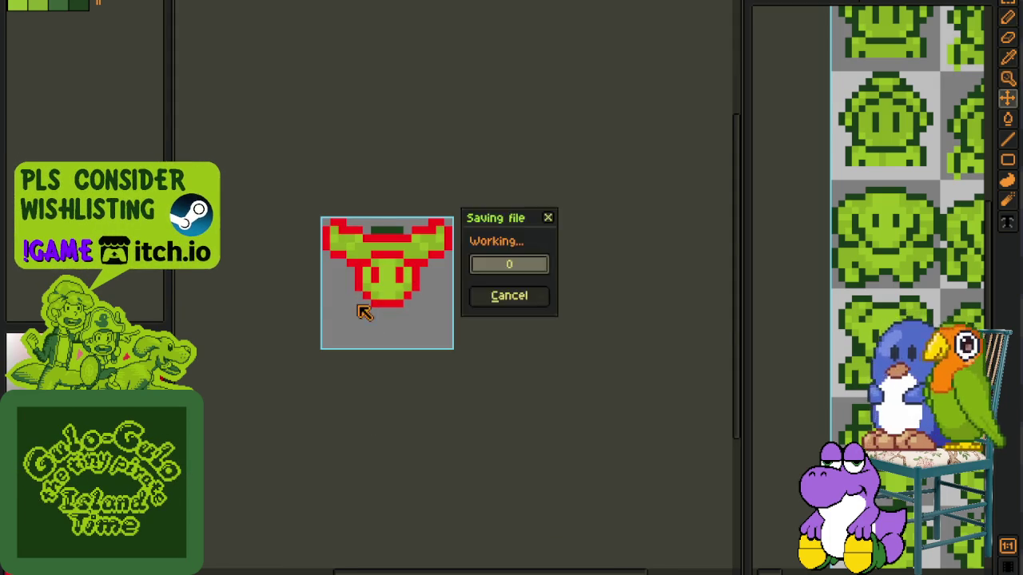
scroll(366, 310, "up", 1)
key("Tab")
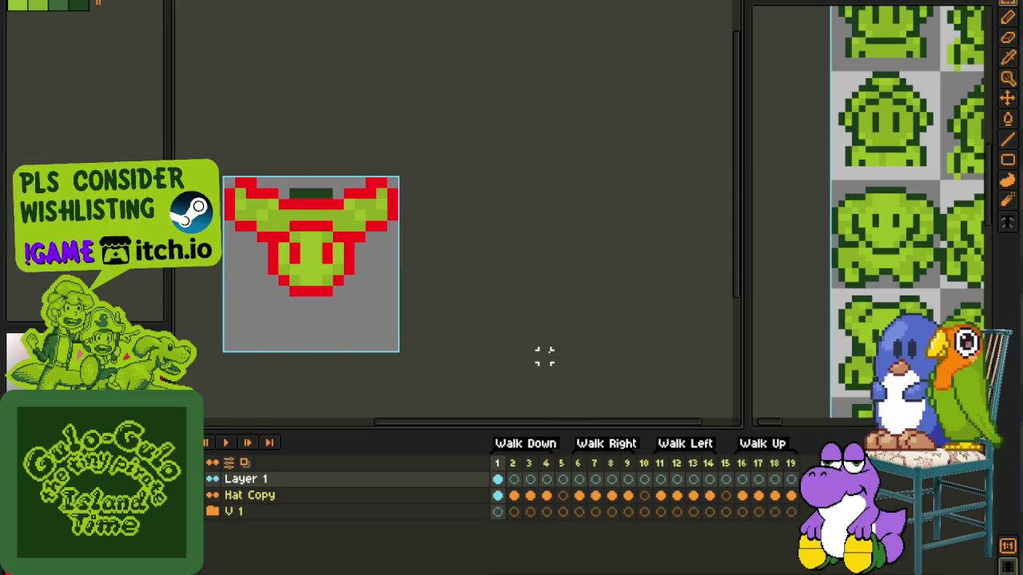
Step: Paste the hat into Walk Down frames 2, 3 and 4, nudging each down a pixel
left_click(515, 493)
key("ctrl+v")
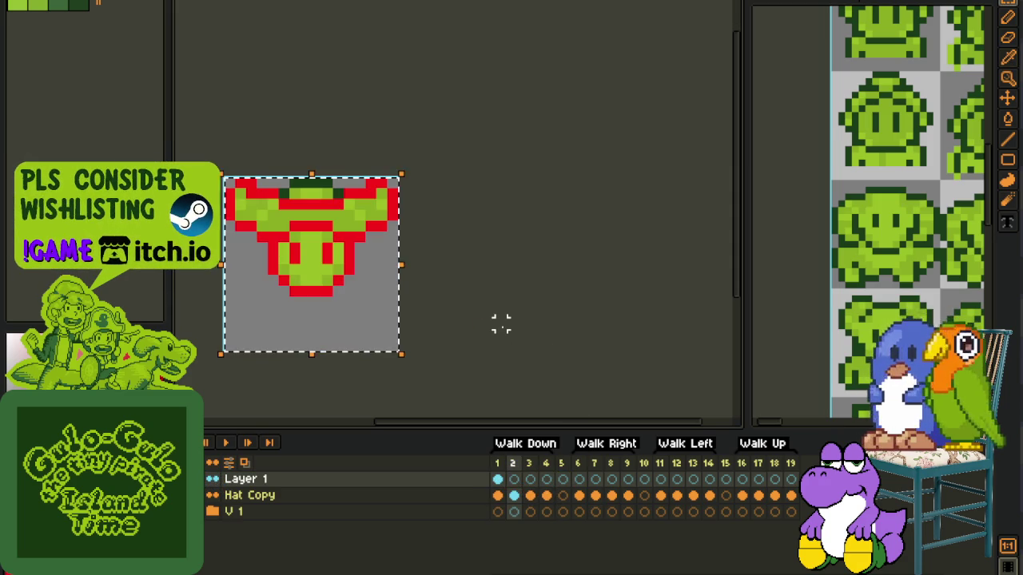
key("Down")
key("Return")
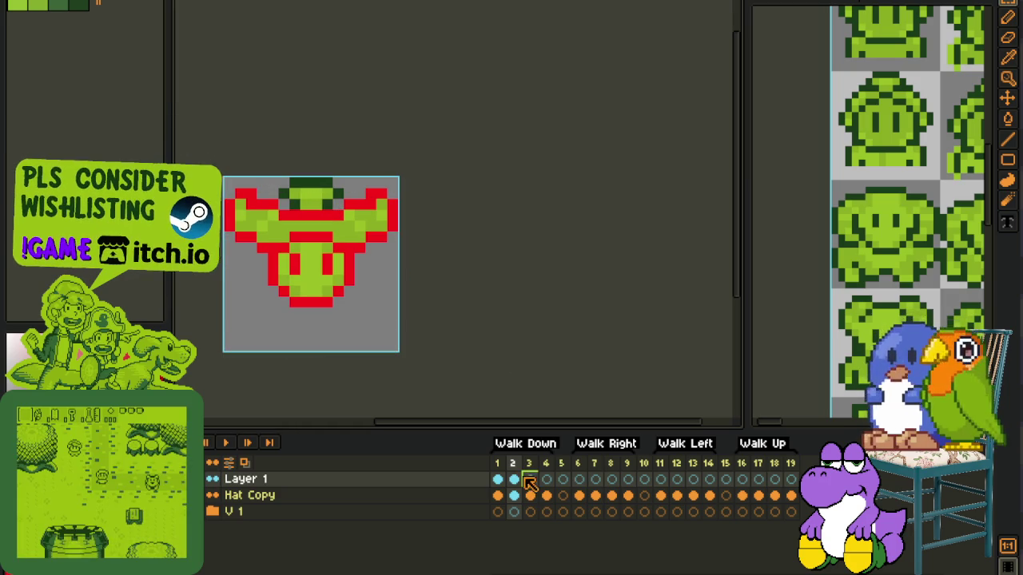
left_click(530, 495)
key("ctrl+v")
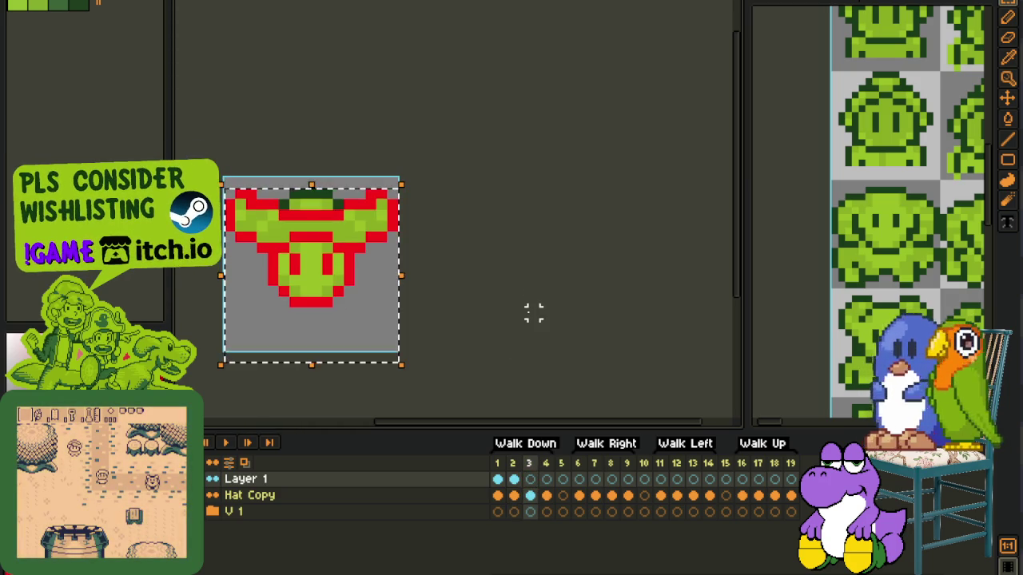
key("Down")
key("Down")
key("Return")
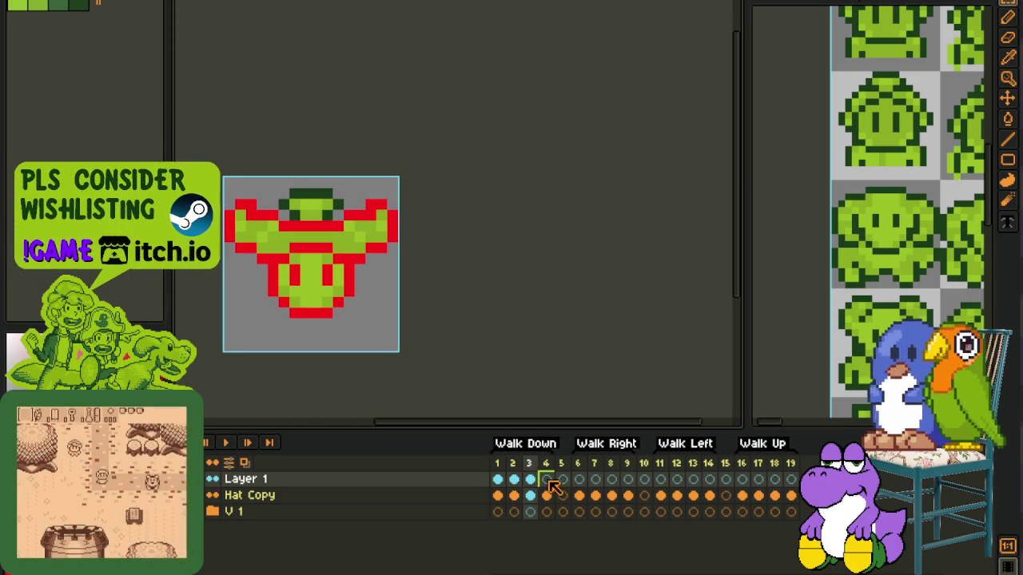
left_click(547, 496)
key("ctrl+v")
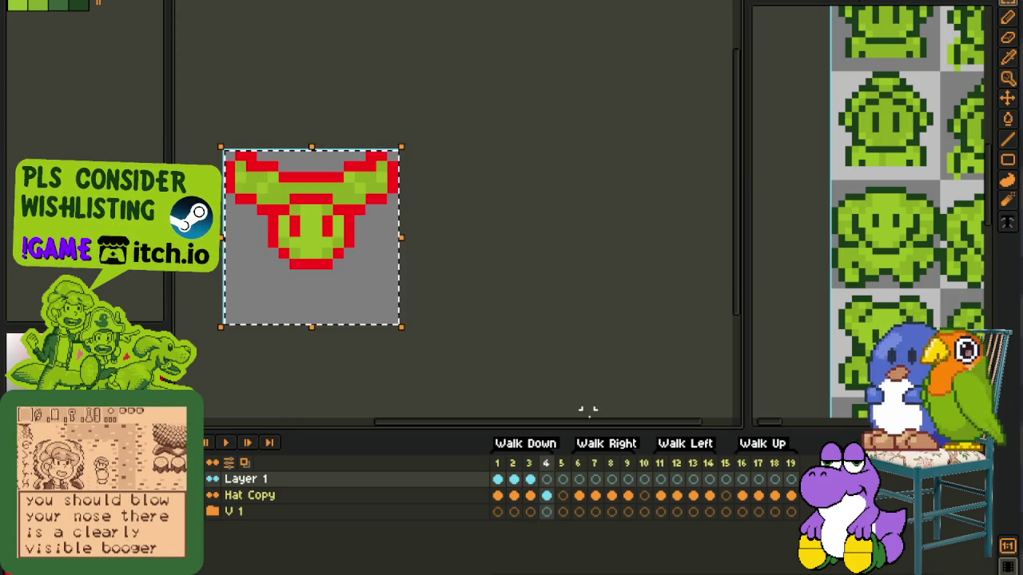
key("Down")
Step: Save, play the walk animation, and select Hat Copy cels 1–4 and Walk Up cels 16–19
key("ctrl+s")
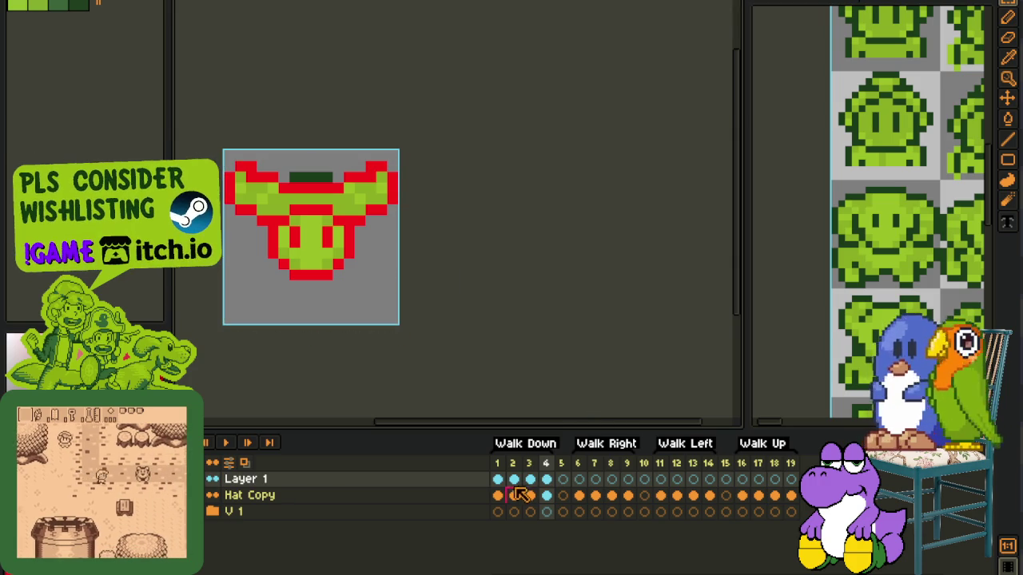
left_click(229, 443)
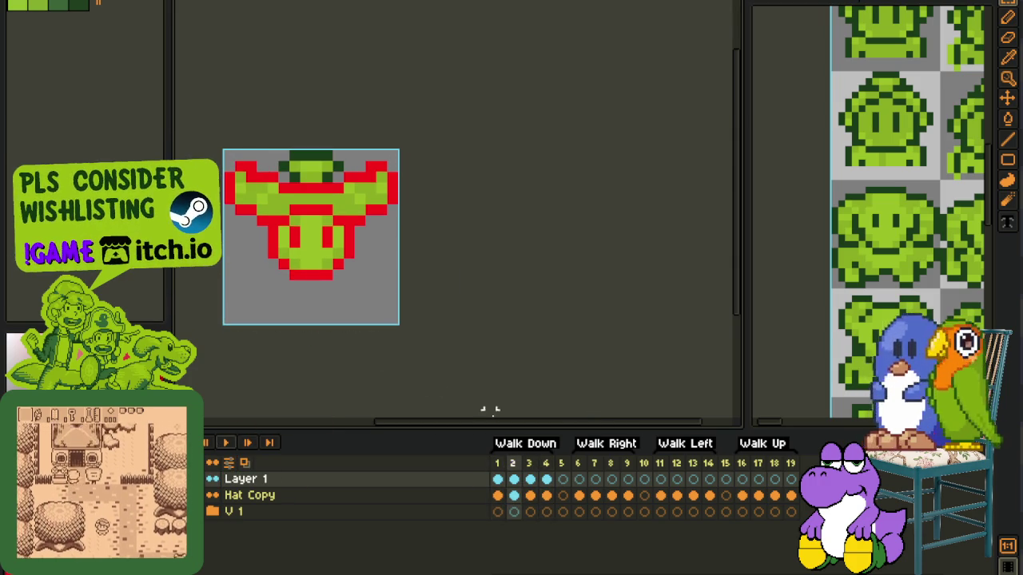
scroll(403, 341, "down", 2)
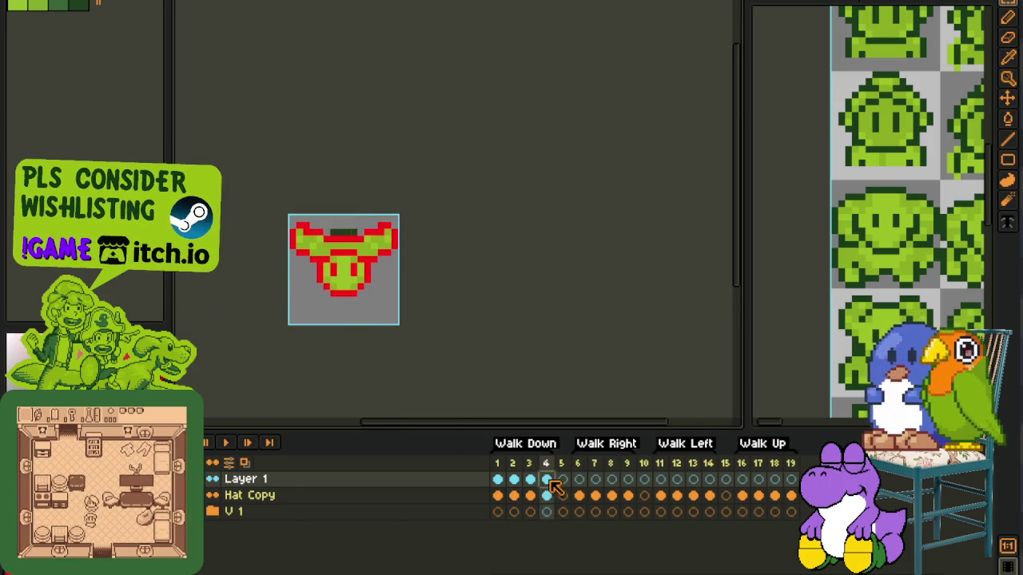
left_click_drag(547, 495, 504, 493)
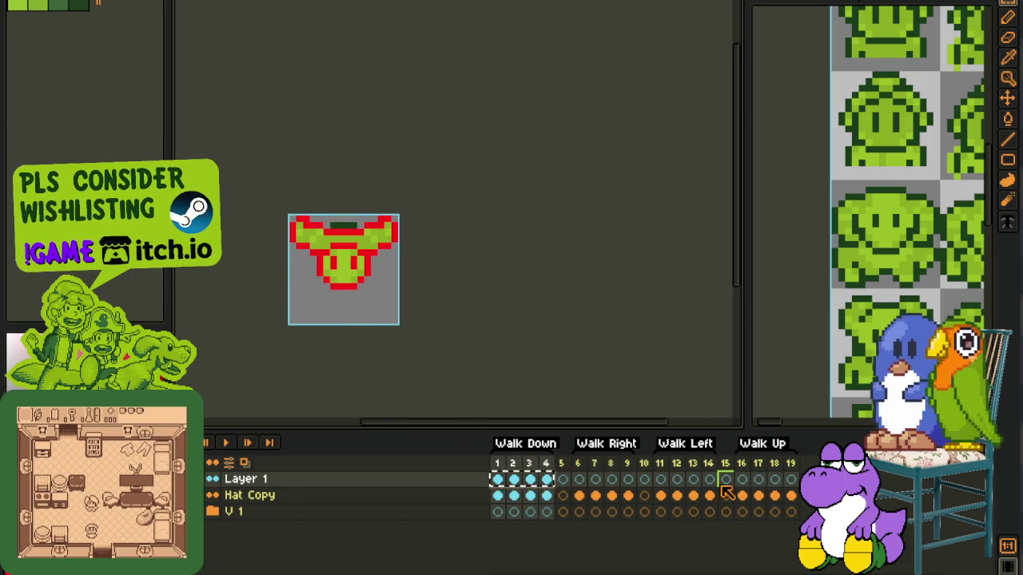
left_click_drag(742, 479, 790, 495)
Step: Fill both red eyes green on Walk Up frame 16
scroll(312, 267, "up", 1)
scroll(312, 267, "up", 2)
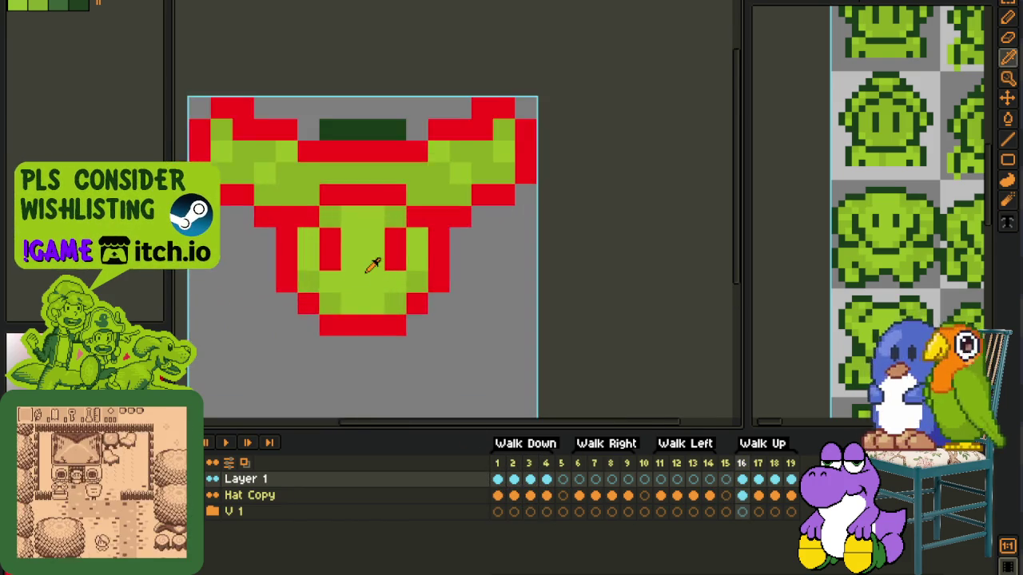
scroll(365, 267, "up", 1)
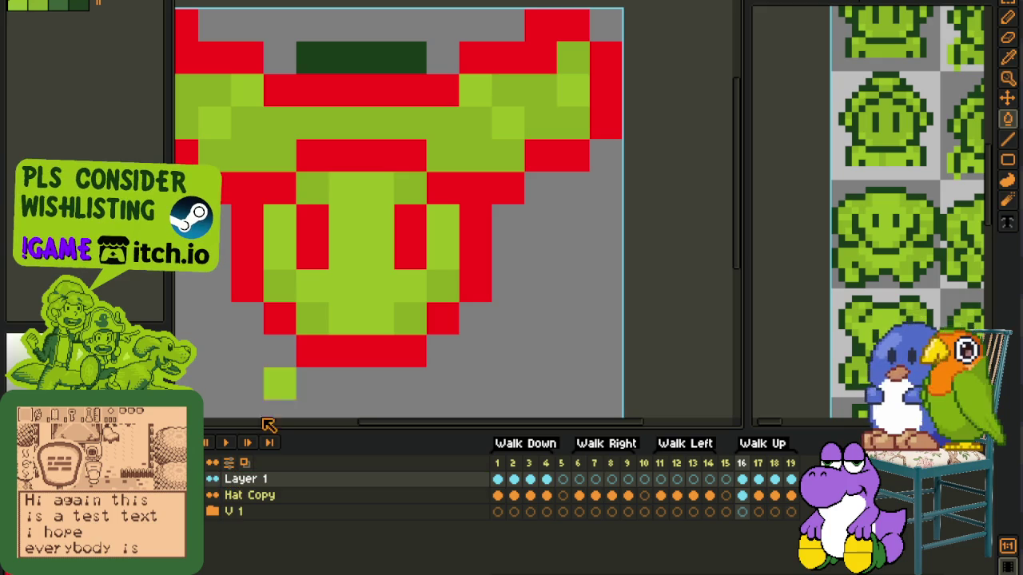
left_click(324, 253)
left_click(416, 240)
key("Left")
key("Right")
Step: Paint over the red eyes in green on frames 17 and 18
key("Right")
left_click_drag(412, 272, 320, 276)
key("Right")
left_click(319, 281)
left_click_drag(320, 320, 406, 304)
Step: Fill both eyes and leftover eye pixels green on frame 19
key("Right")
left_click(405, 298)
left_click(409, 254)
left_click(313, 276)
key("Right")
left_click_drag(409, 254, 409, 222)
left_click(318, 241)
key("Left")
Step: Step through frames 18 and 19 and wrap to frame 1 to review the eyes
key("Left")
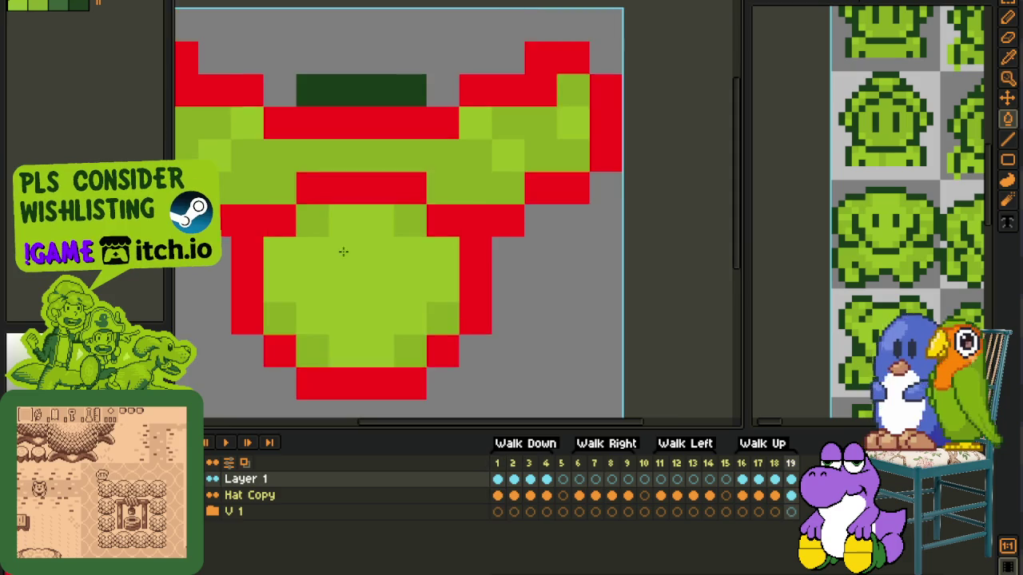
scroll(342, 251, "down", 4)
key("Left")
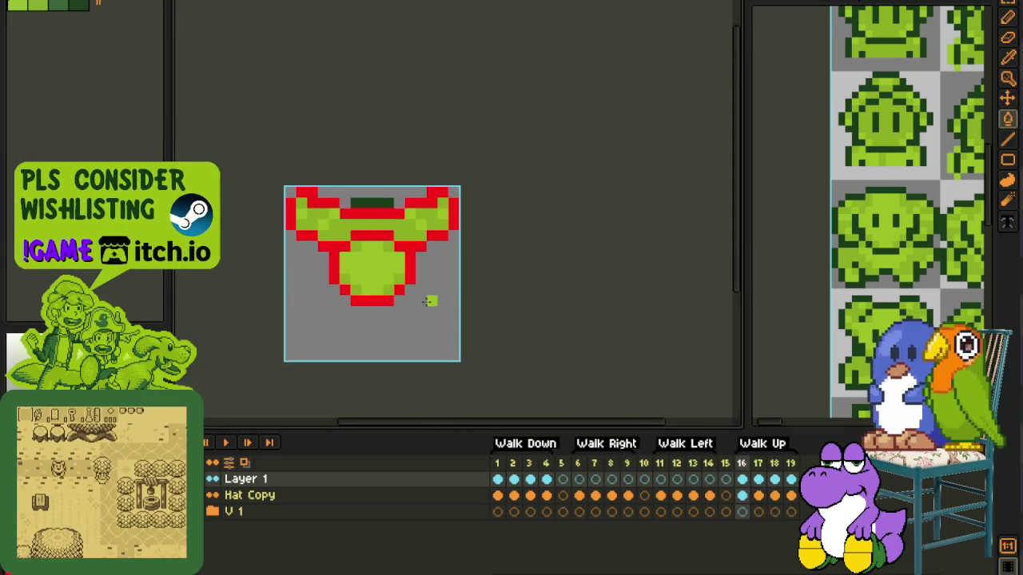
scroll(423, 305, "up", 2)
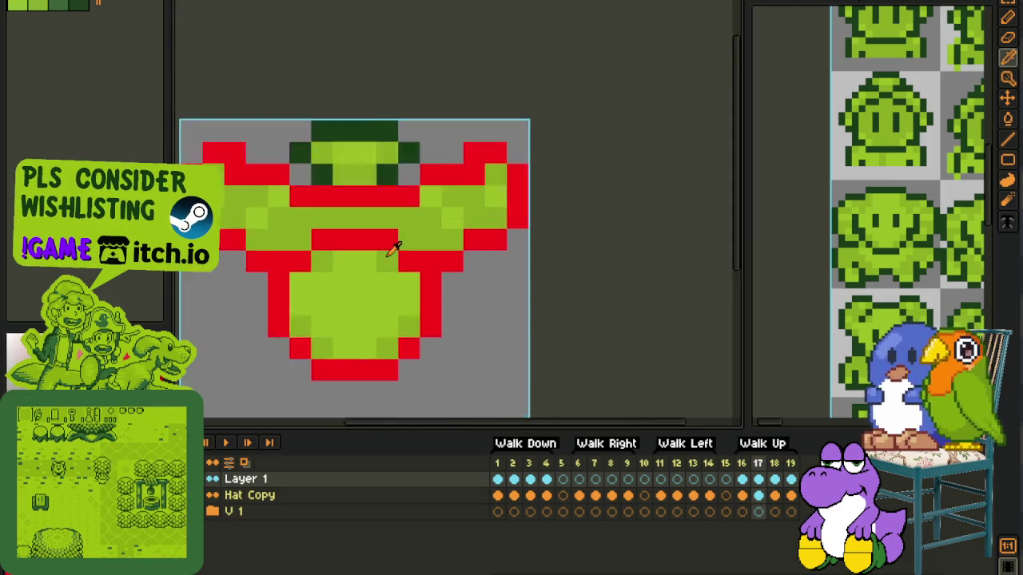
scroll(426, 311, "up", 2)
scroll(429, 317, "down", 2)
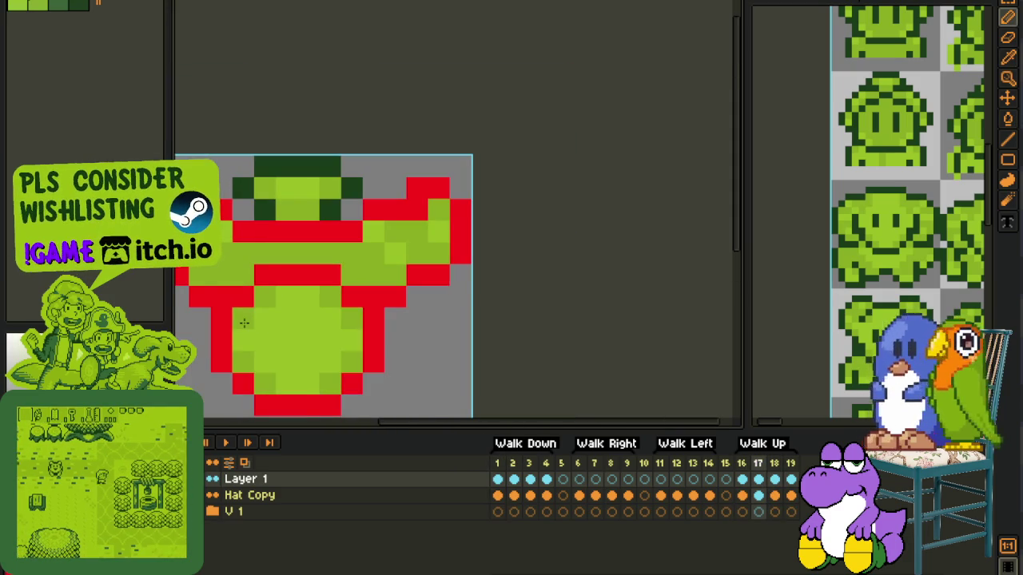
key("Right")
key("Right")
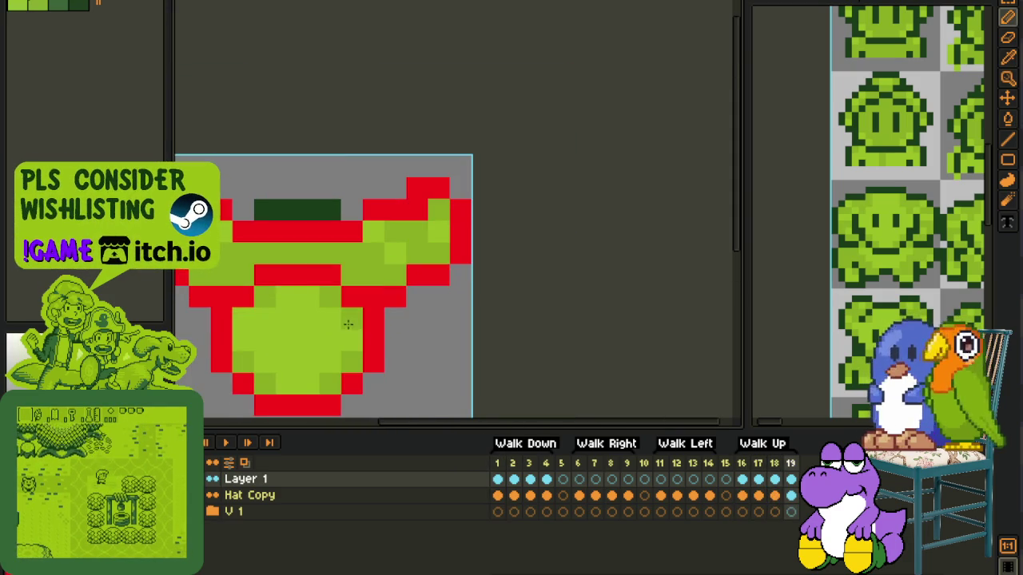
key("Right")
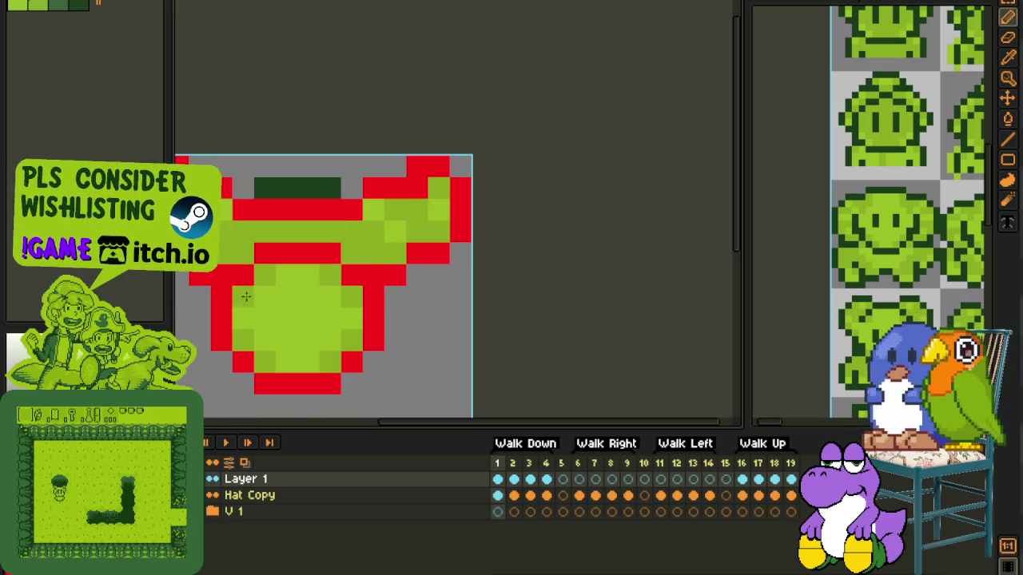
key("Right")
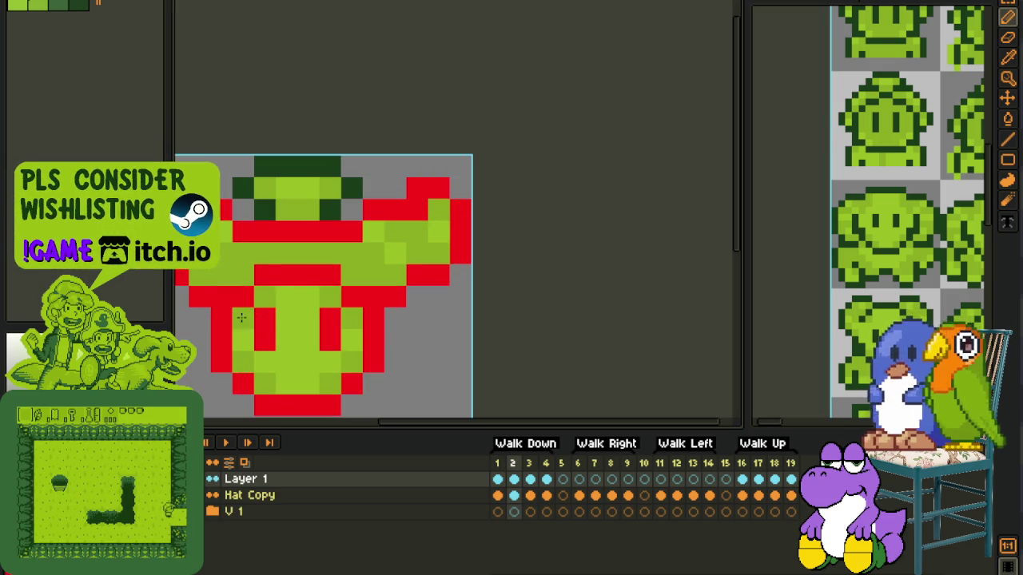
Step: Sample the sprite's green with the Eyedropper while stepping through frames 2–5
key("i")
key("Right")
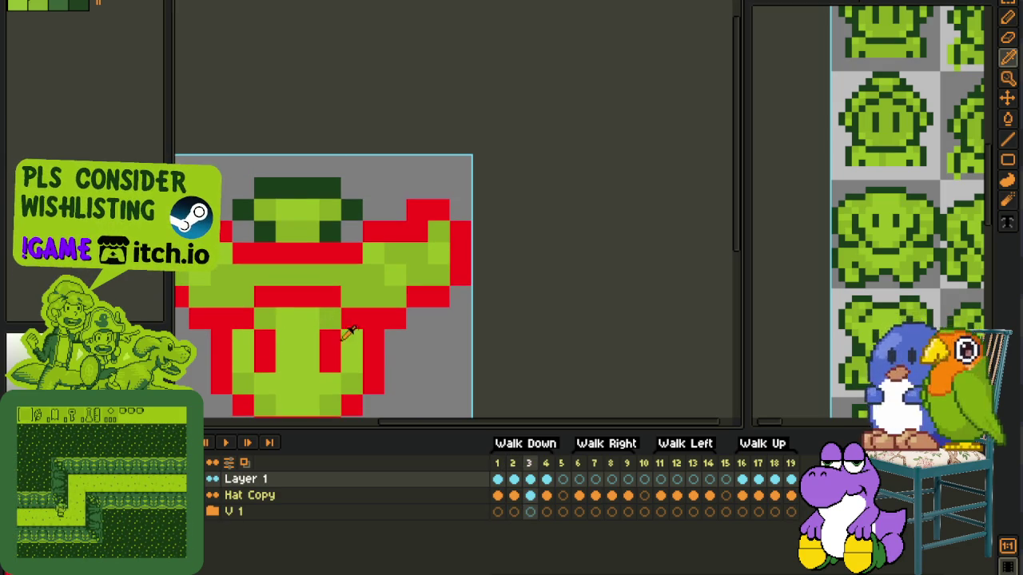
left_click(350, 339)
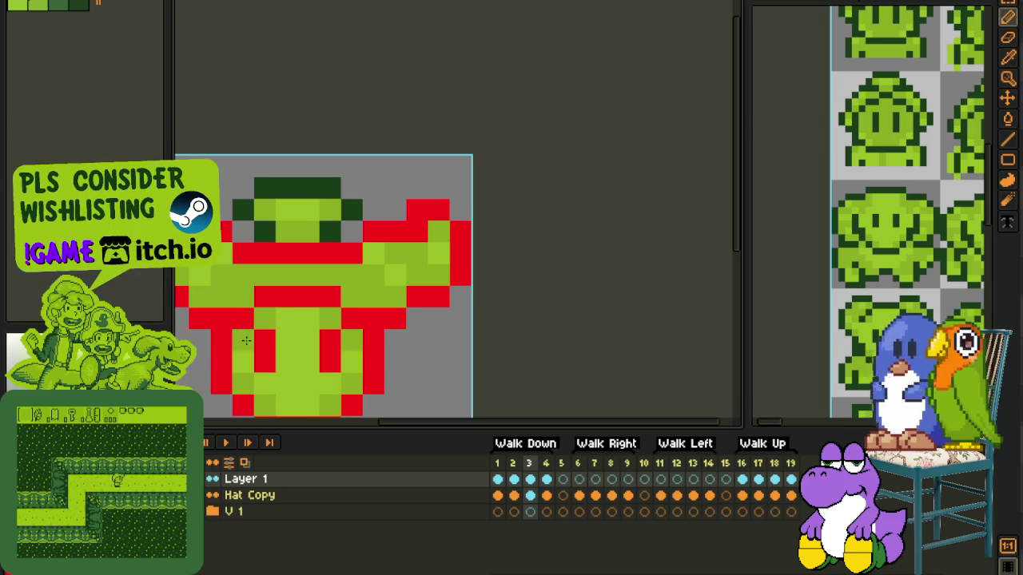
key("Right")
key("Right")
key("Left")
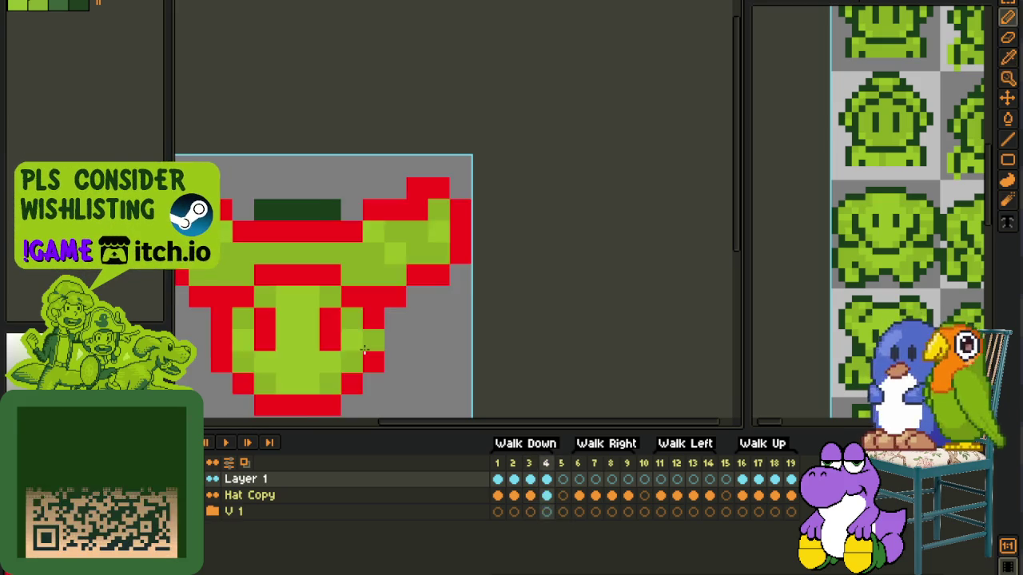
key("Left")
key("Left")
key("alt")
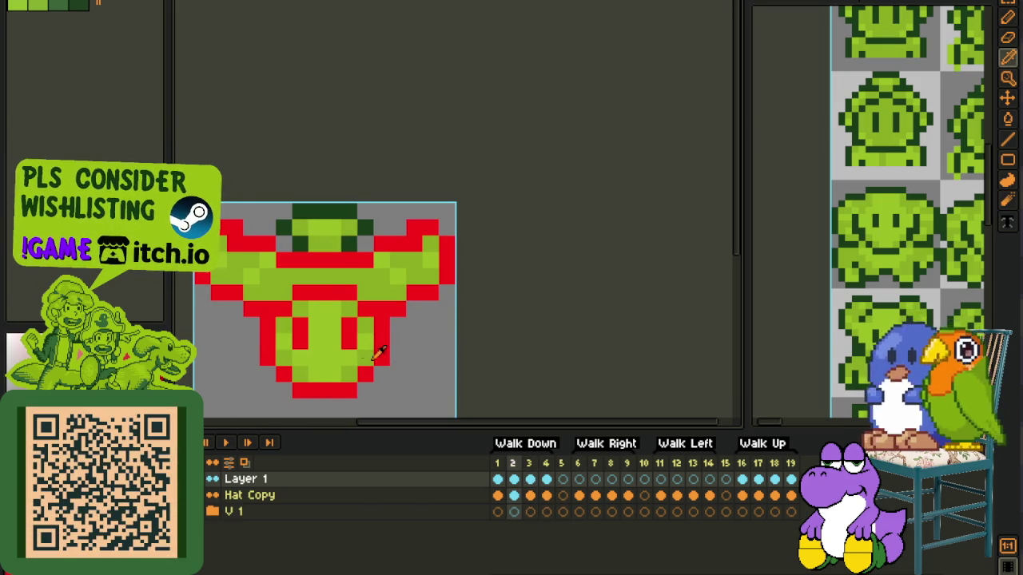
key("Left")
key("Left")
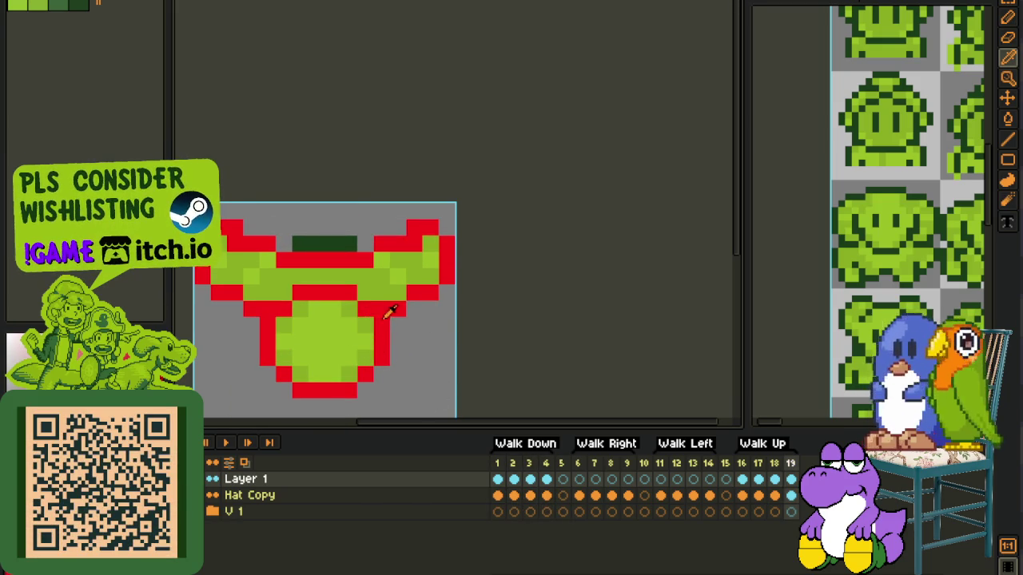
Step: Repaint an eye pixel on frame 1, then step through frames 1–3 to check
left_click(500, 481)
left_click(351, 311)
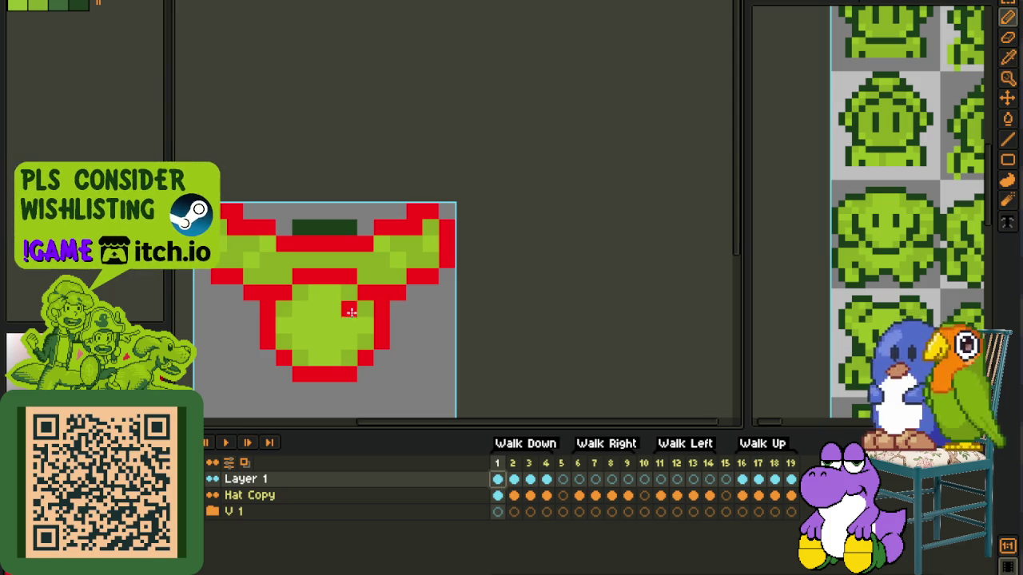
key("i")
scroll(419, 328, "down", 3)
key("Right")
key("Right")
key("Left")
key("Right")
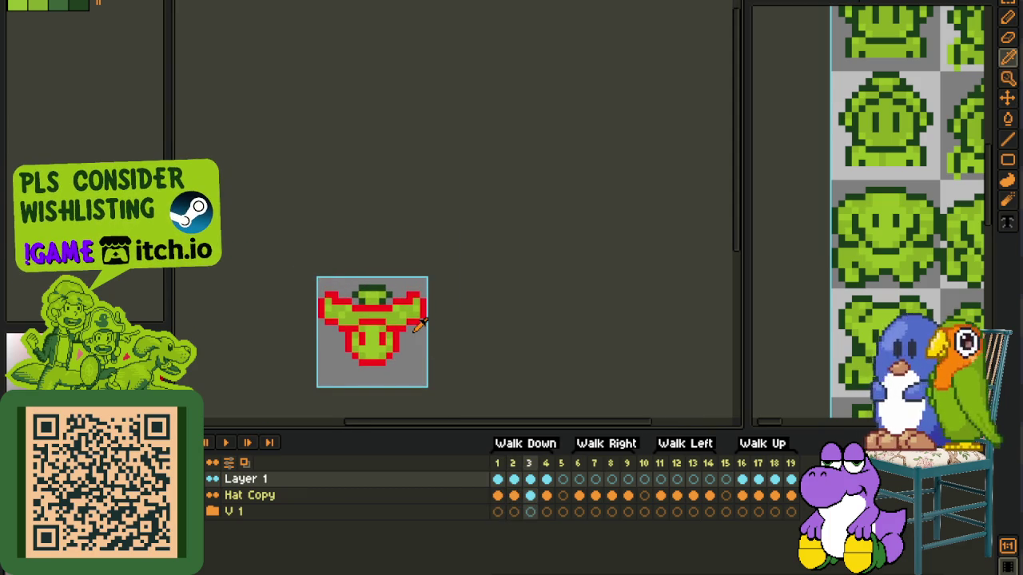
key("Right")
key("Left")
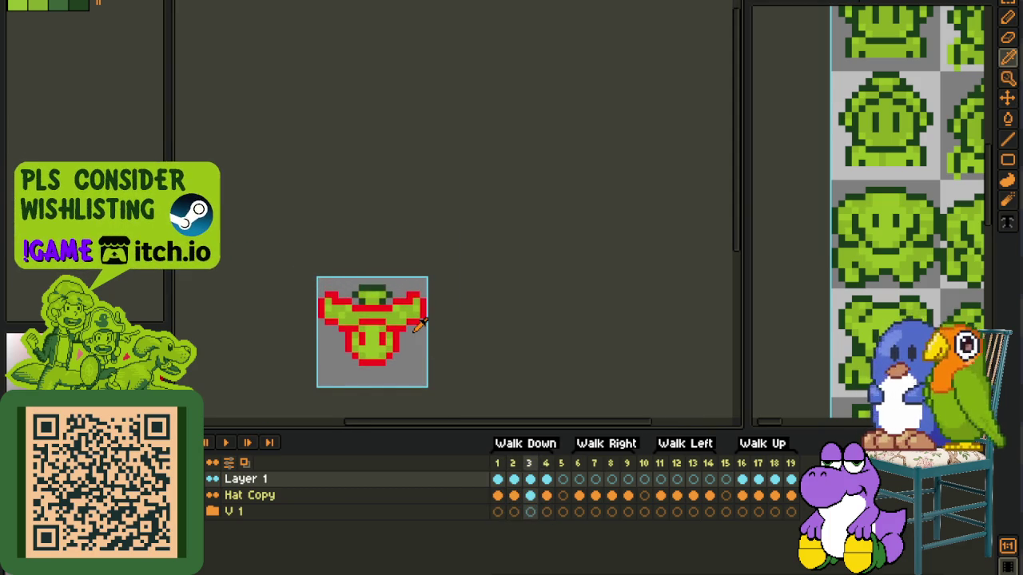
key("Left")
key("Left")
scroll(361, 366, "up", 1)
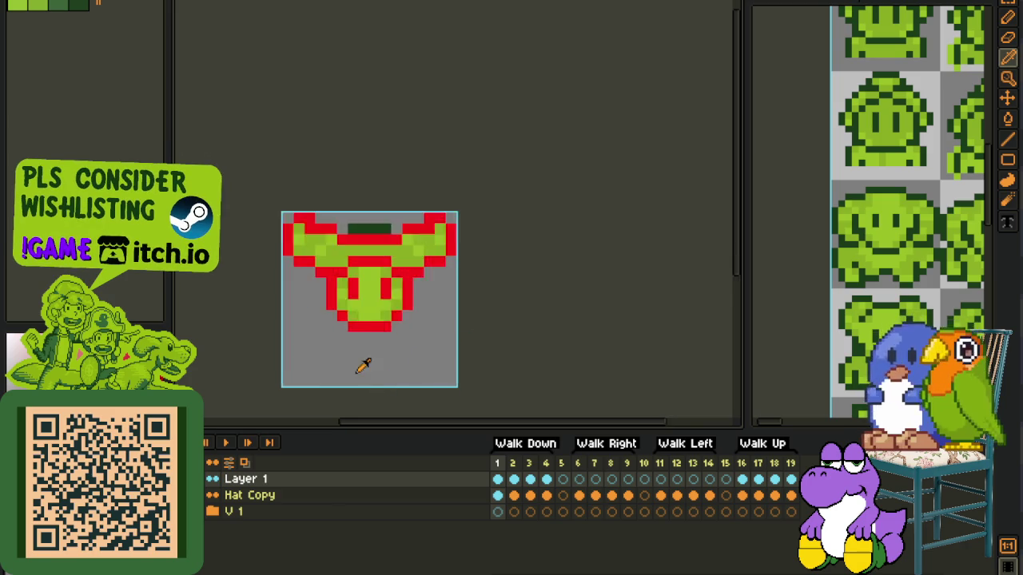
Step: Go to Walk Up frame 19 and pan the view to the collar
scroll(356, 360, "up", 1)
scroll(436, 382, "down", 2)
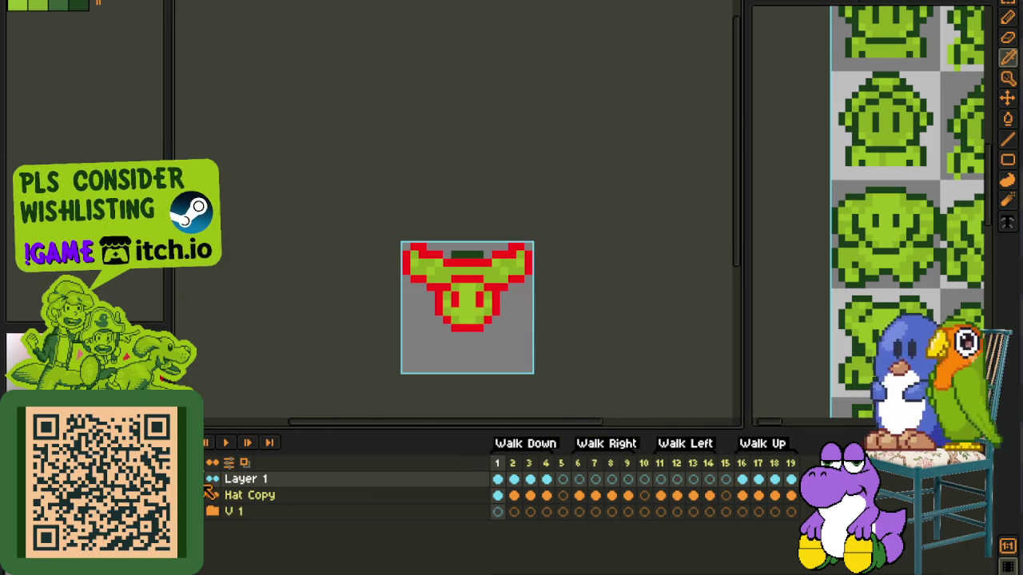
left_click(743, 481)
left_click(775, 479)
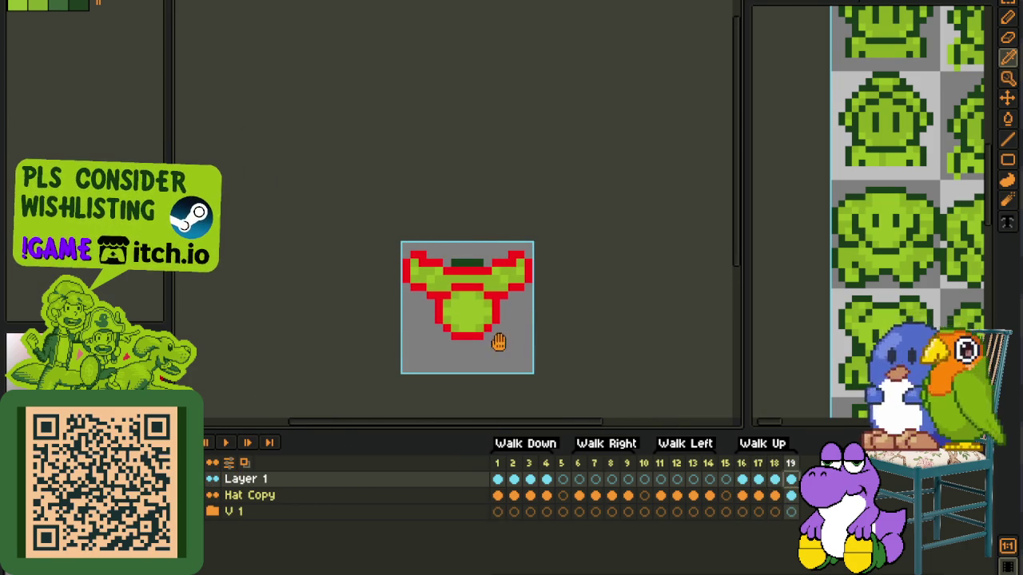
left_click_drag(499, 342, 493, 263)
scroll(493, 263, "up", 1)
left_click_drag(478, 199, 496, 254)
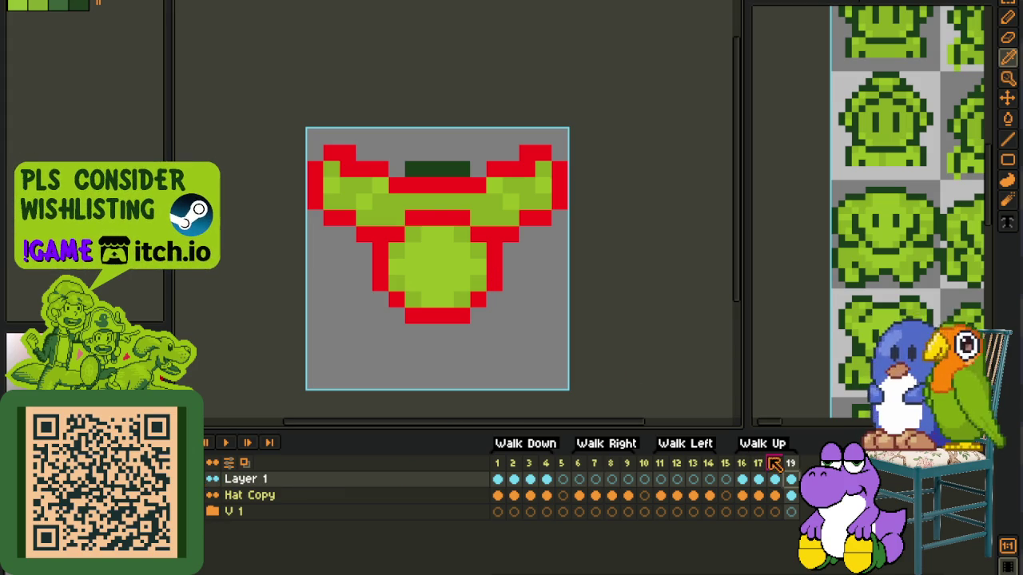
Step: Repaint the red collar band green with the Pencil, sampling green from the sprite
key("b")
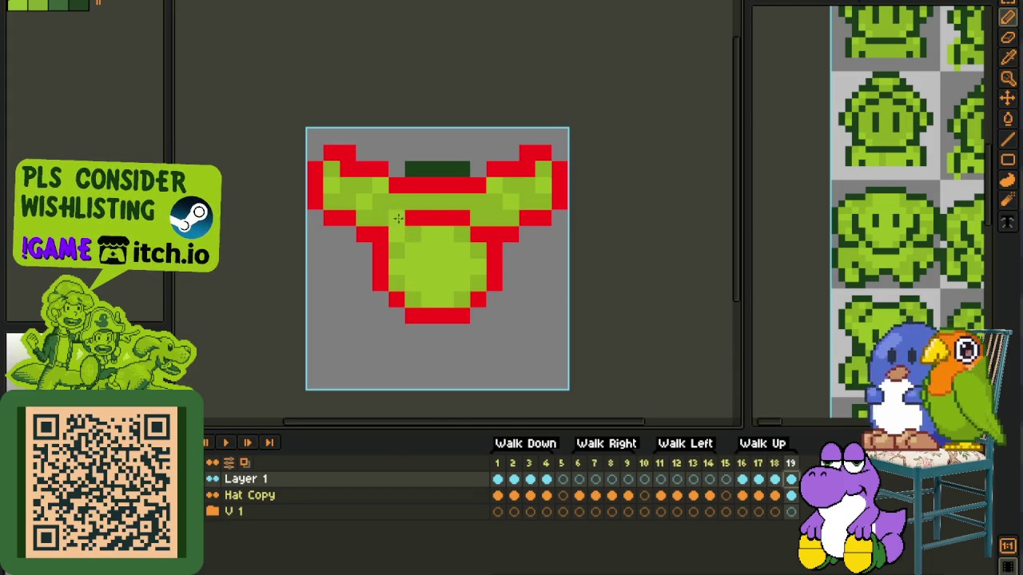
left_click_drag(406, 217, 377, 216)
left_click(384, 224)
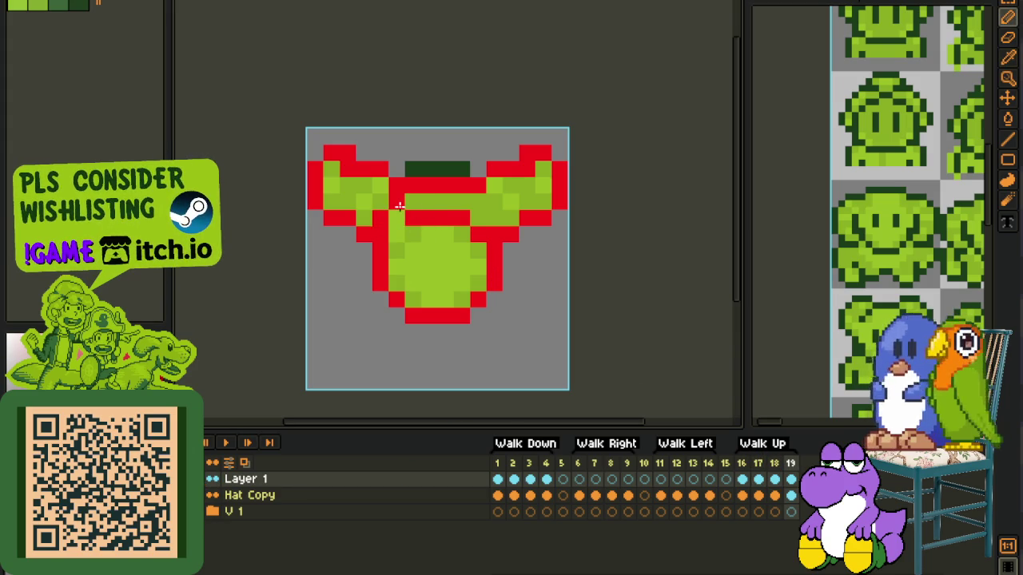
left_click(472, 246)
key("b")
left_click_drag(418, 221, 452, 220)
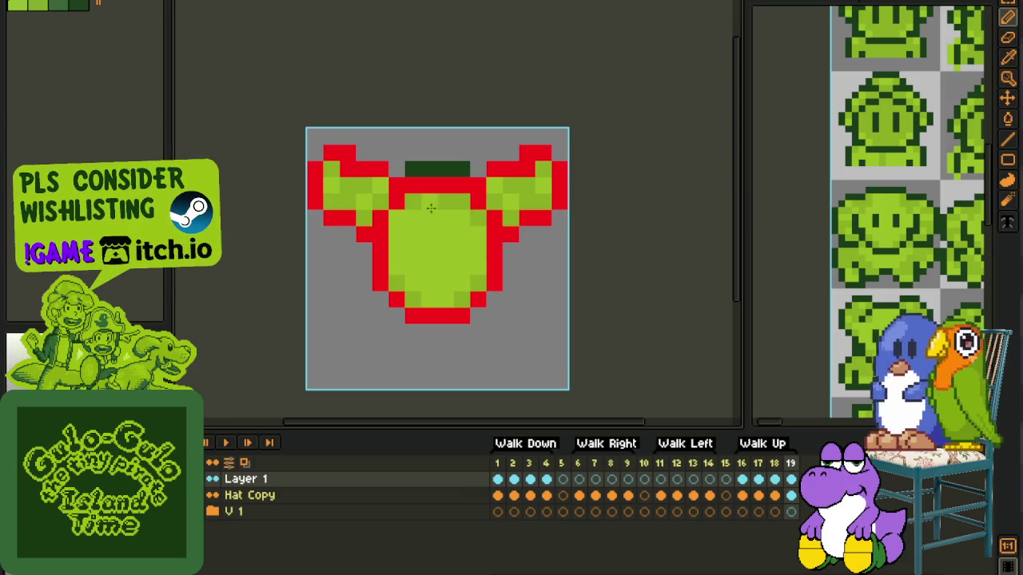
scroll(419, 240, "down", 3)
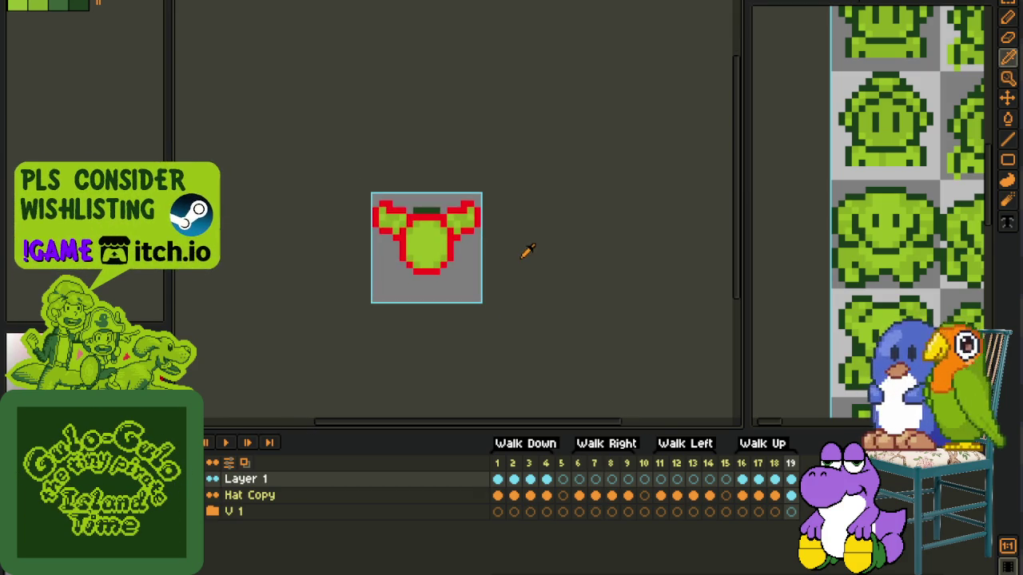
Step: Select and deselect the whole canvas on Walk Up frames 18, 17 and 16
left_click(777, 477)
key("ctrl+a")
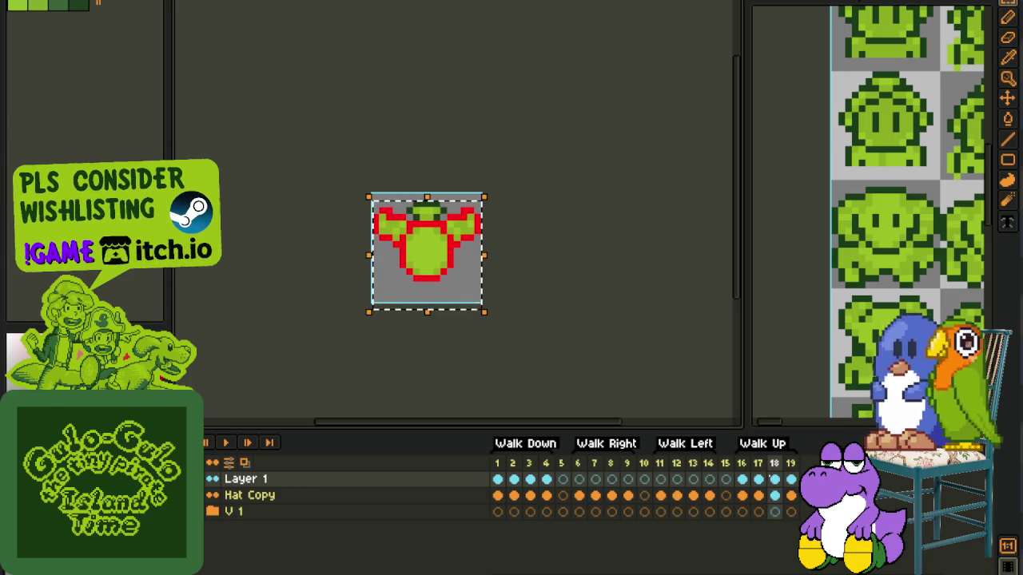
key("ctrl+d")
key("Left")
key("ctrl+a")
key("ctrl+d")
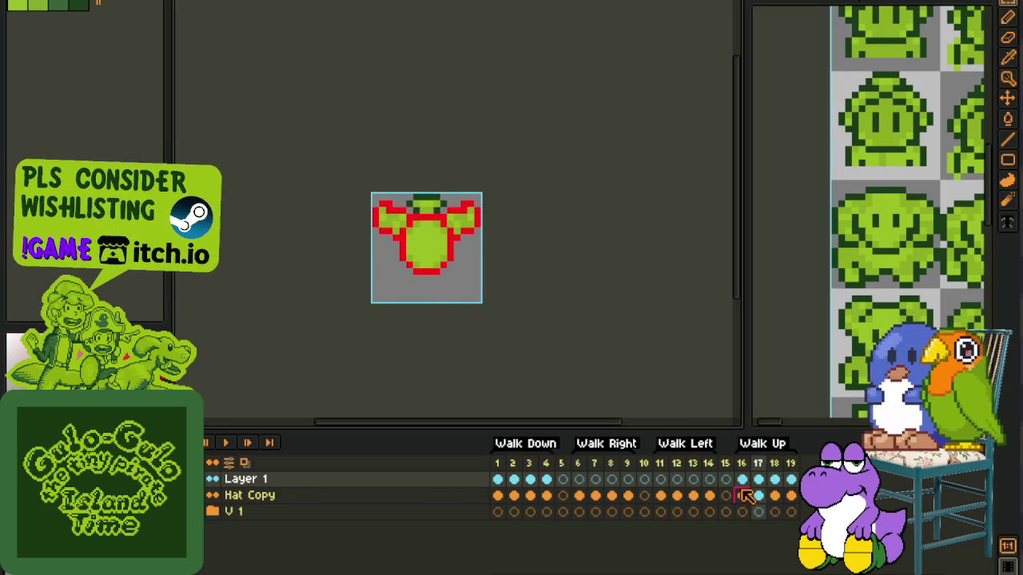
left_click(743, 495)
key("ctrl+a")
key("ctrl+d")
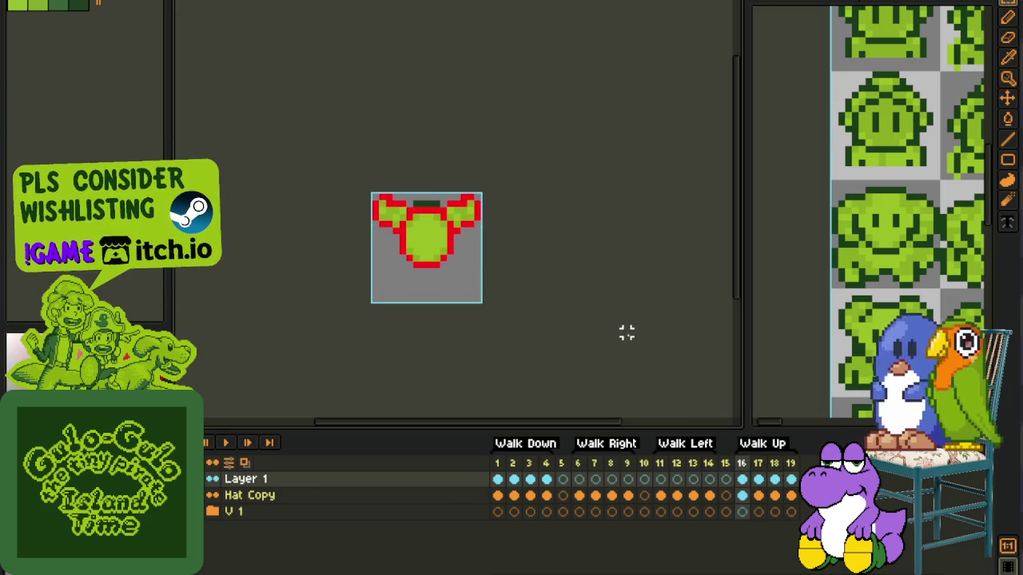
Step: Play and stop the walk animation, then show frame 1 on Layer 1
left_click(226, 443)
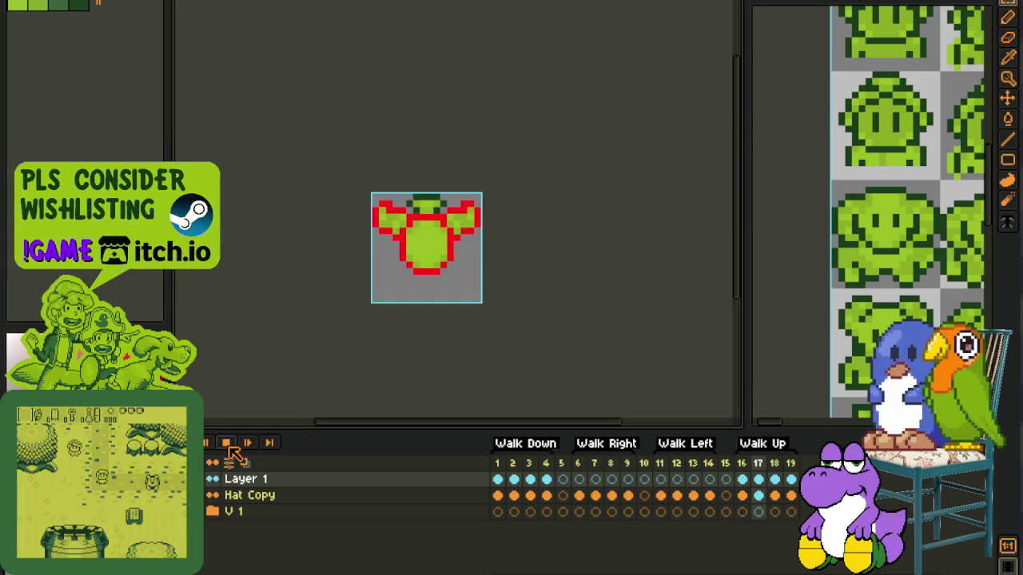
left_click(227, 443)
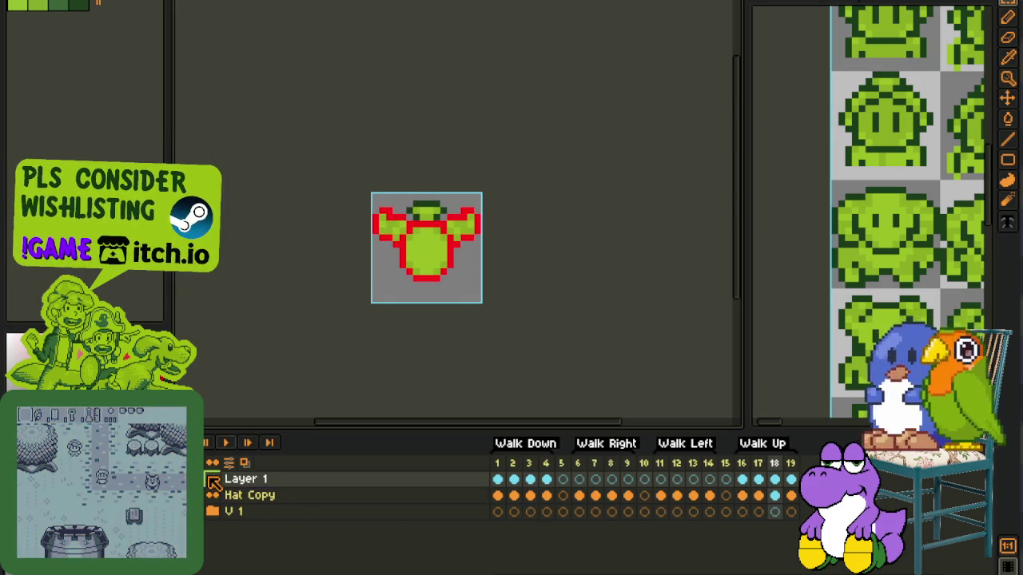
left_click(580, 479)
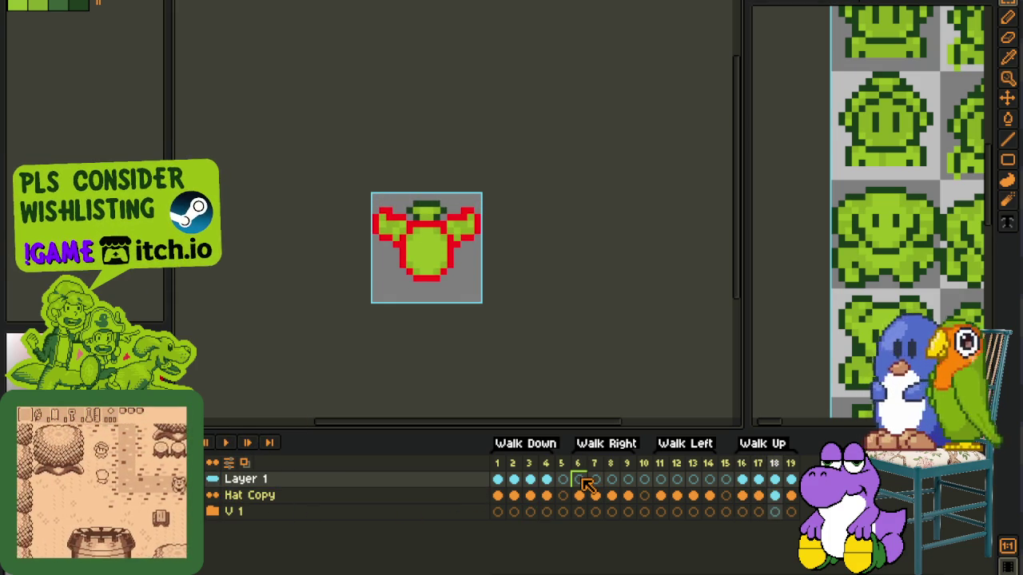
left_click(579, 495)
left_click(497, 480)
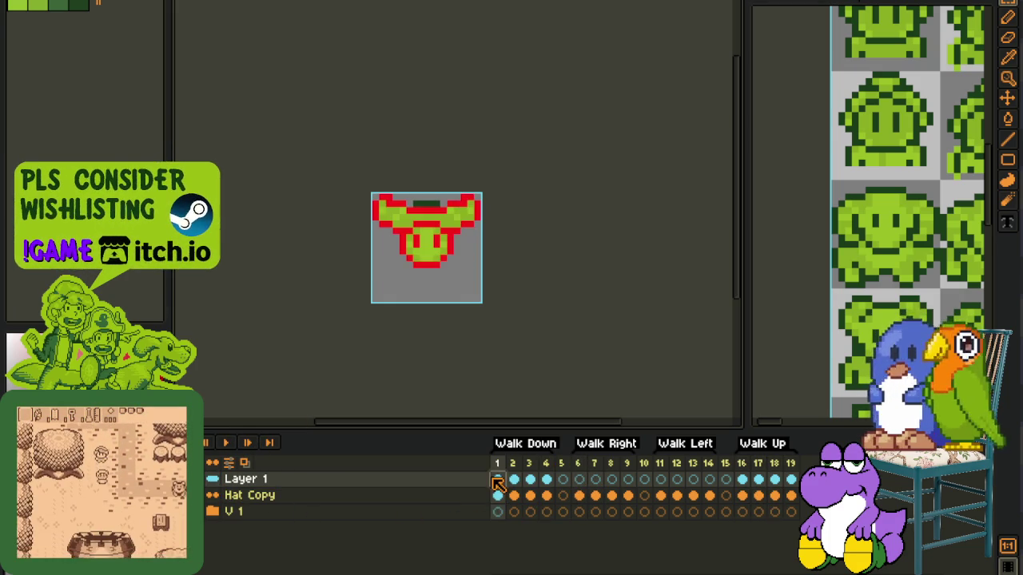
scroll(412, 207, "up", 1)
scroll(413, 208, "up", 1)
Step: Copy the front-facing helmet, save, and paste it into frame 6 of Hat Copy
left_click_drag(331, 155, 477, 387)
key("ctrl+s")
left_click(579, 496)
key("ctrl+v")
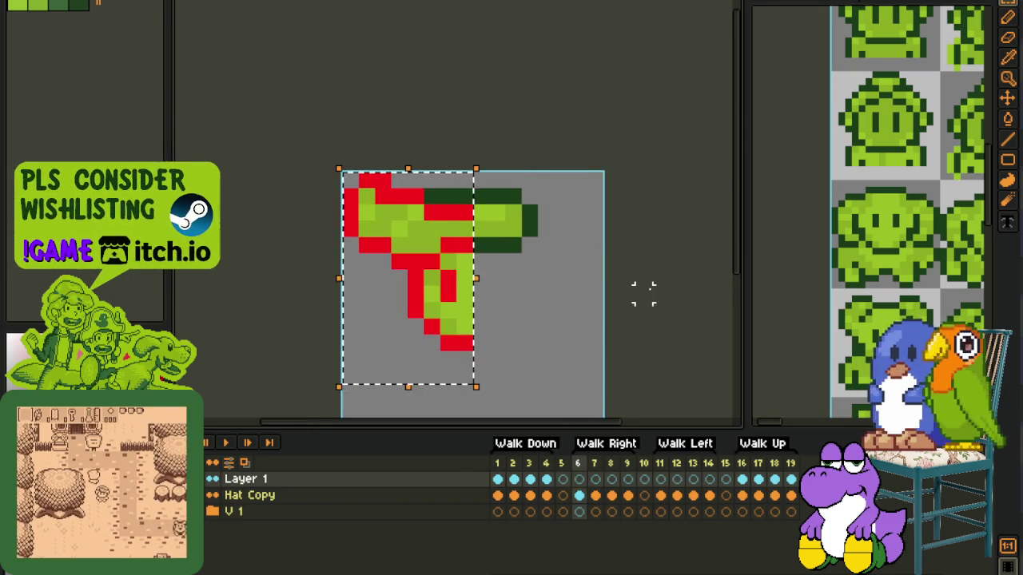
scroll(644, 291, "down", 1)
key("Return")
scroll(526, 284, "up", 2)
key("Tab")
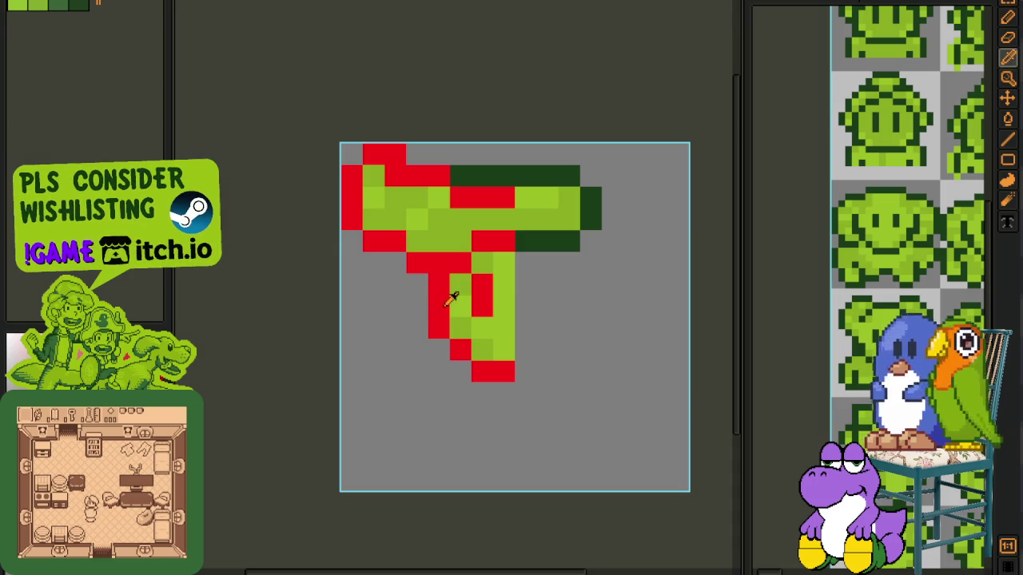
Step: Redraw the helmet's red outline into a side profile with a right-side column
left_click(500, 286)
left_click(484, 307)
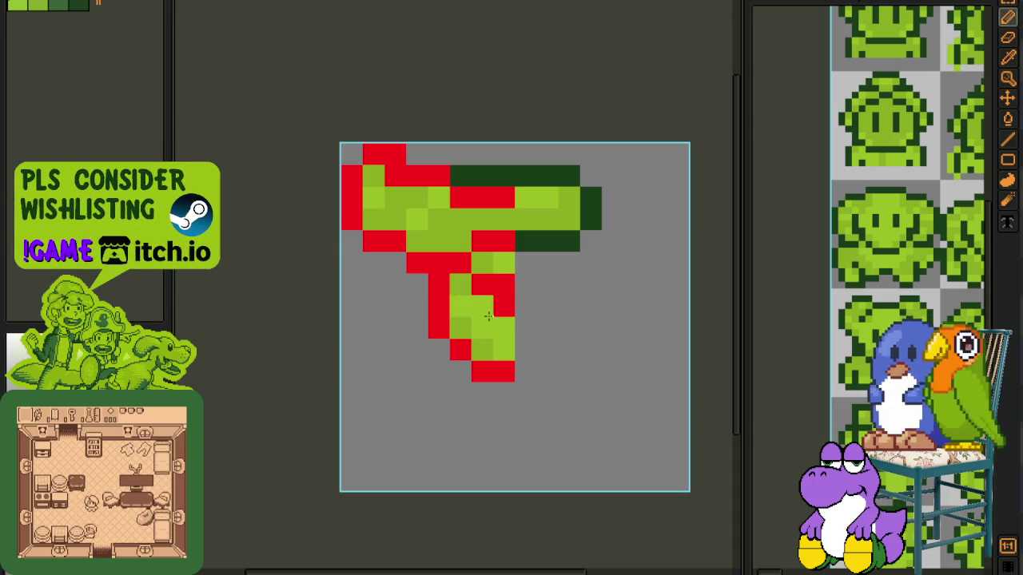
left_click(484, 291)
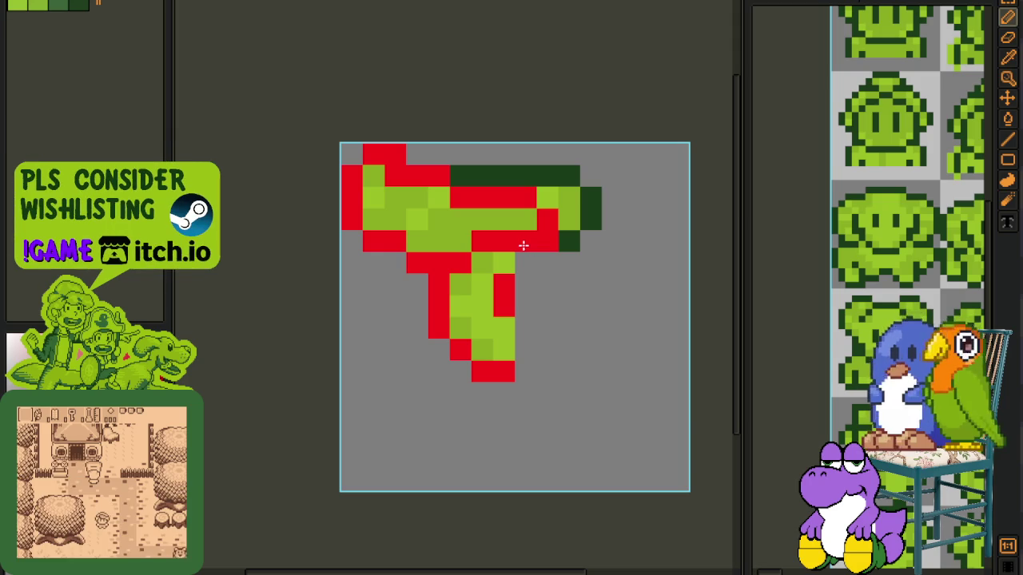
left_click(556, 259)
mouse_move(569, 290)
left_mouse_down()
mouse_move(569, 333)
mouse_move(537, 373)
left_mouse_up()
left_click(527, 370)
key("alt")
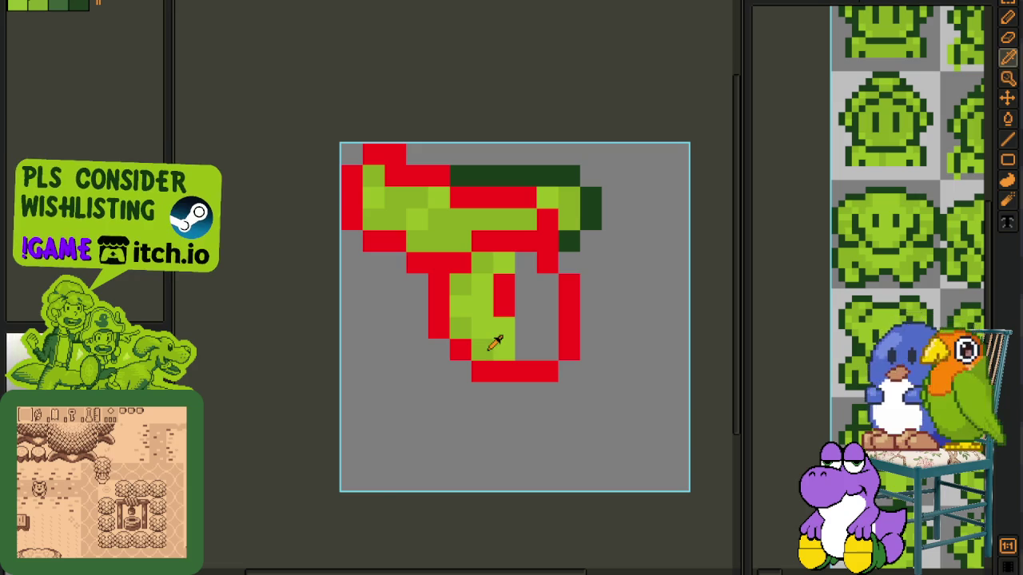
left_click(495, 342)
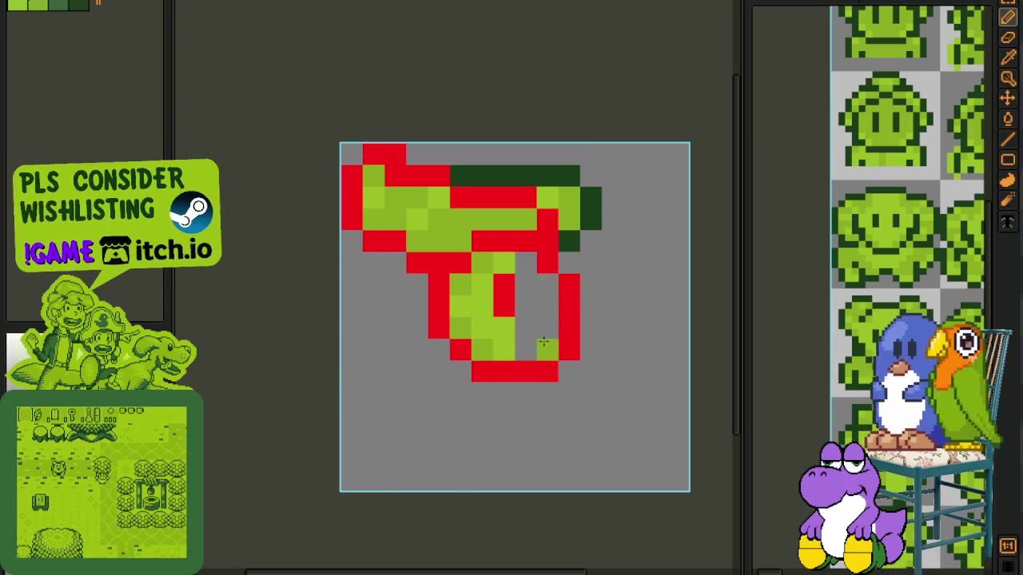
Step: Fill the side helmet's interior light green and move the inner red column one pixel right
key("g")
left_click(525, 324)
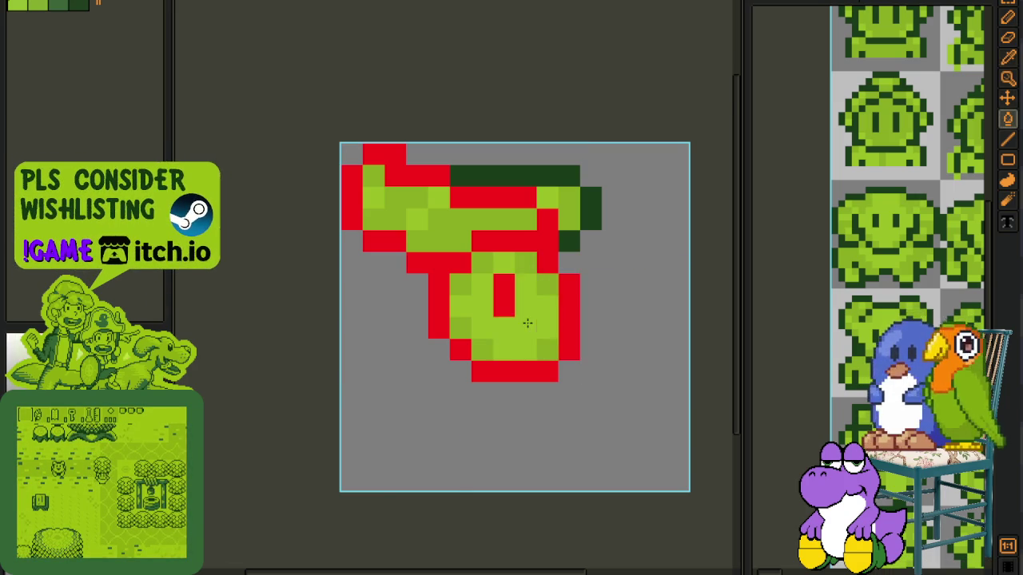
scroll(642, 283, "down", 2)
scroll(592, 283, "up", 2)
left_click_drag(599, 287, 599, 313)
key("i")
scroll(642, 281, "down", 2)
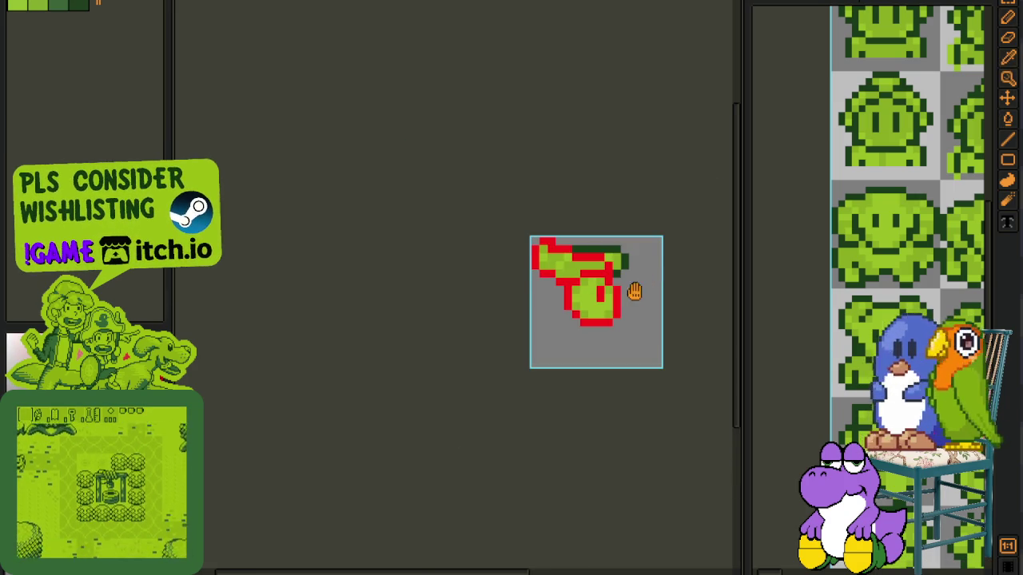
left_click_drag(642, 280, 516, 279)
scroll(514, 271, "up", 1)
Step: Undo the last edit, check frame 9, then return to frame 6 with the sprite recentred
key("ctrl+z")
scroll(476, 271, "up", 1)
scroll(576, 425, "down", 5)
scroll(593, 451, "up", 1)
scroll(593, 448, "up", 1)
key("Tab")
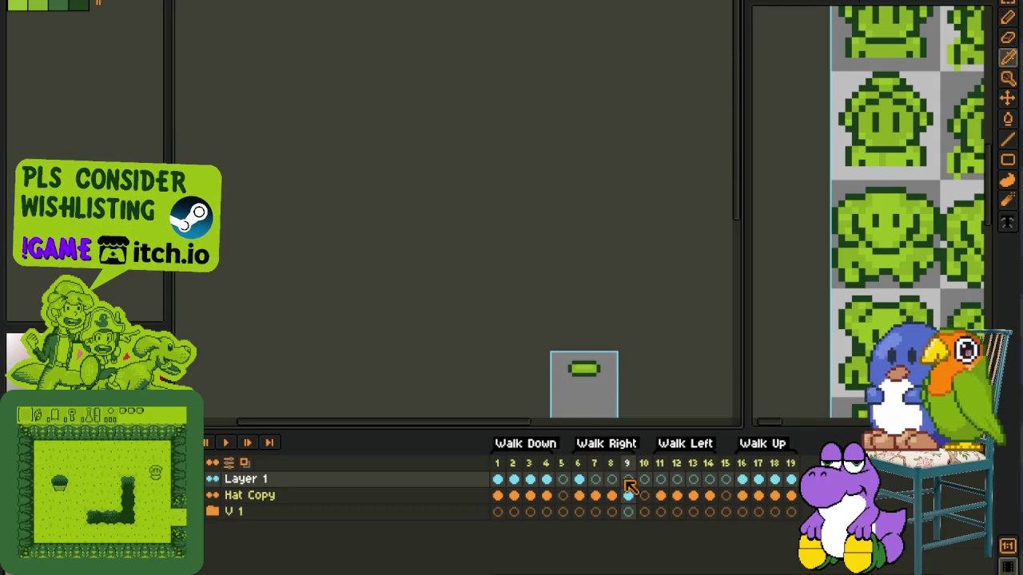
left_click(580, 478)
key("Tab")
scroll(621, 393, "up", 1)
left_click_drag(621, 393, 448, 333)
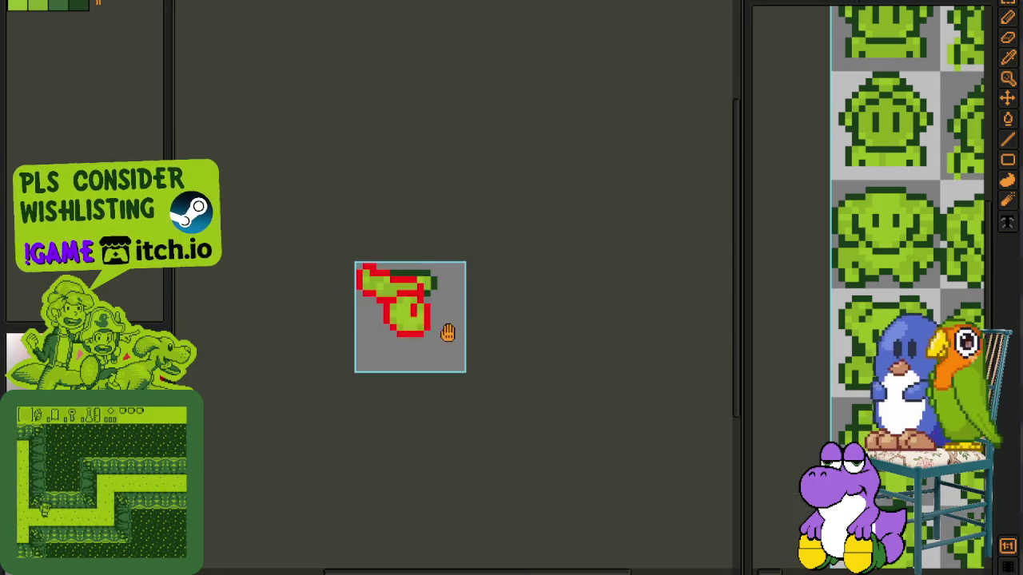
scroll(445, 319, "up", 1)
Step: Shift the whole frame 6 sprite two pixels to the right
key("ctrl+a")
key("Right")
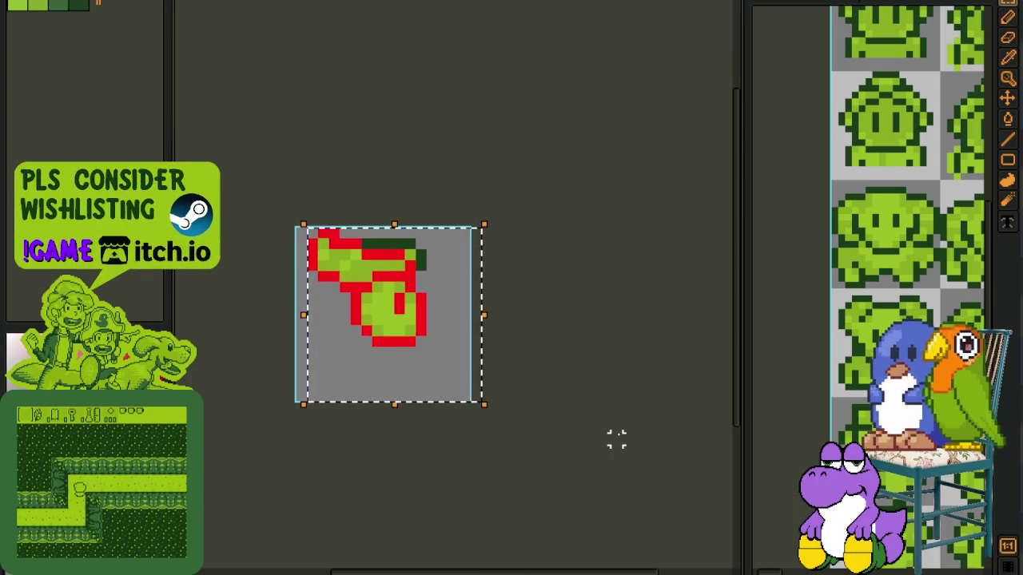
key("Right")
key("Right")
key("Right")
key("Right")
key("ctrl+d")
scroll(456, 264, "up", 1)
scroll(395, 258, "up", 1)
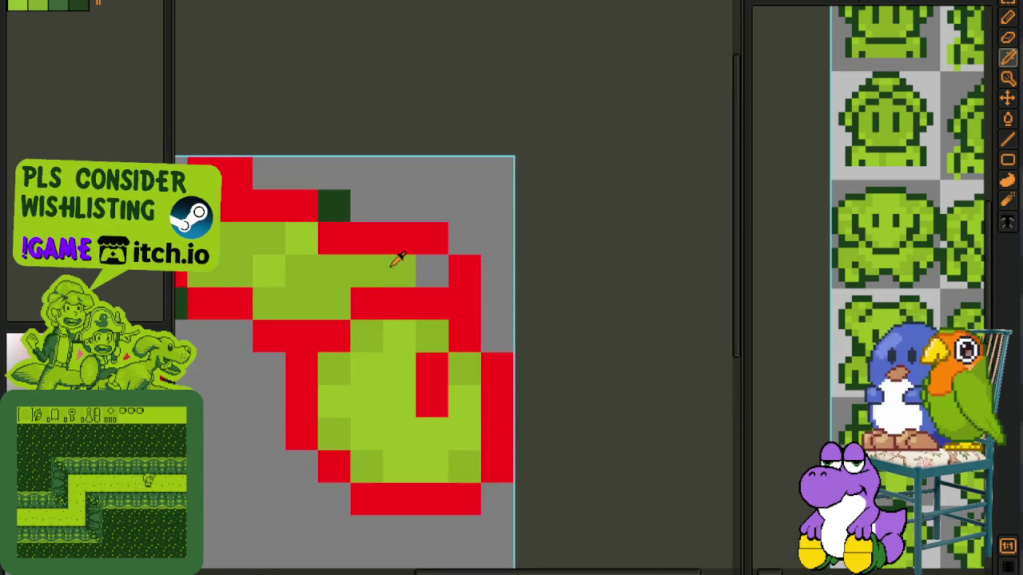
scroll(424, 267, "down", 3)
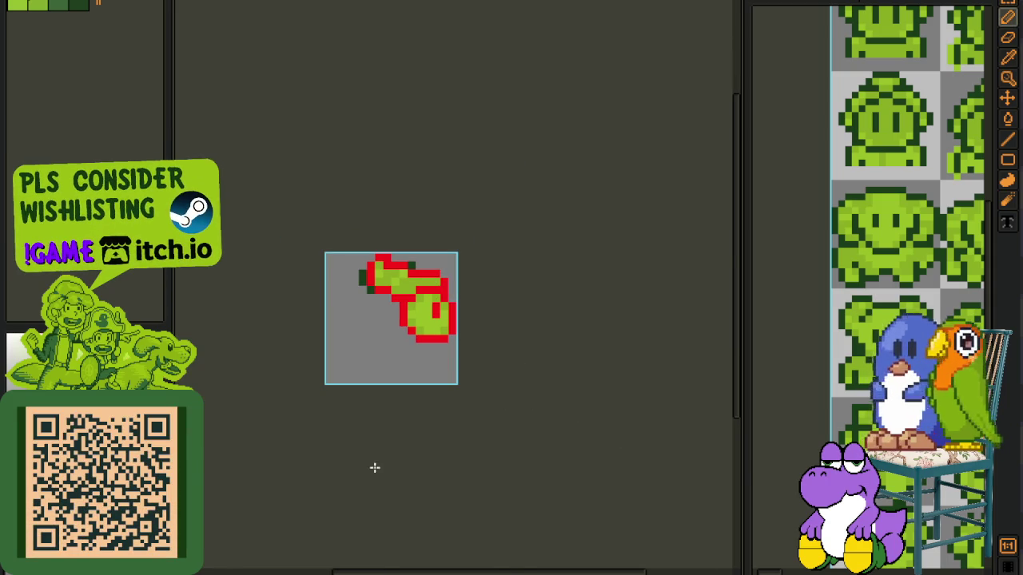
key("Tab")
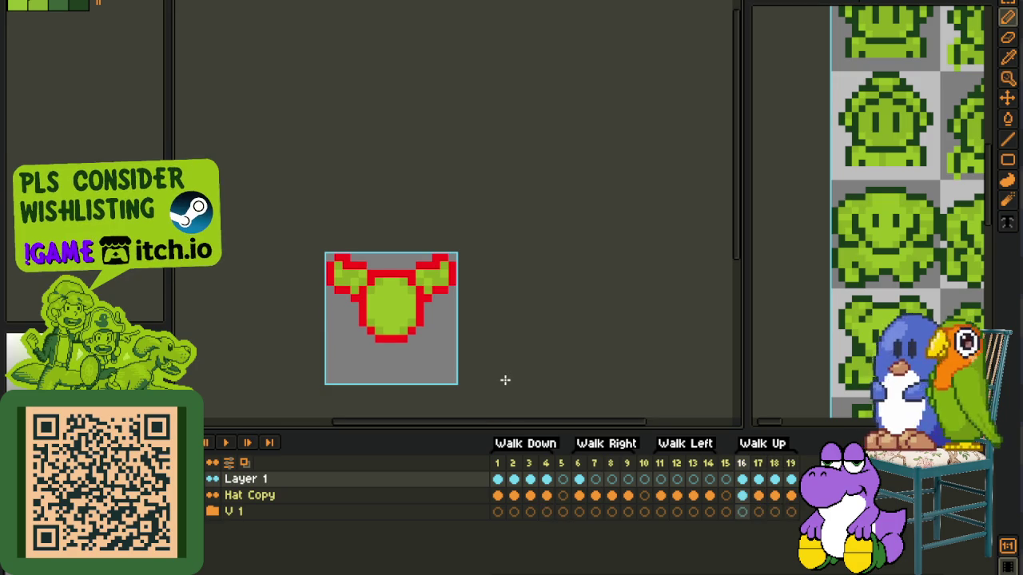
Step: Paste the side sprite into frame 8, nudged down one pixel
key("i")
left_click(578, 479)
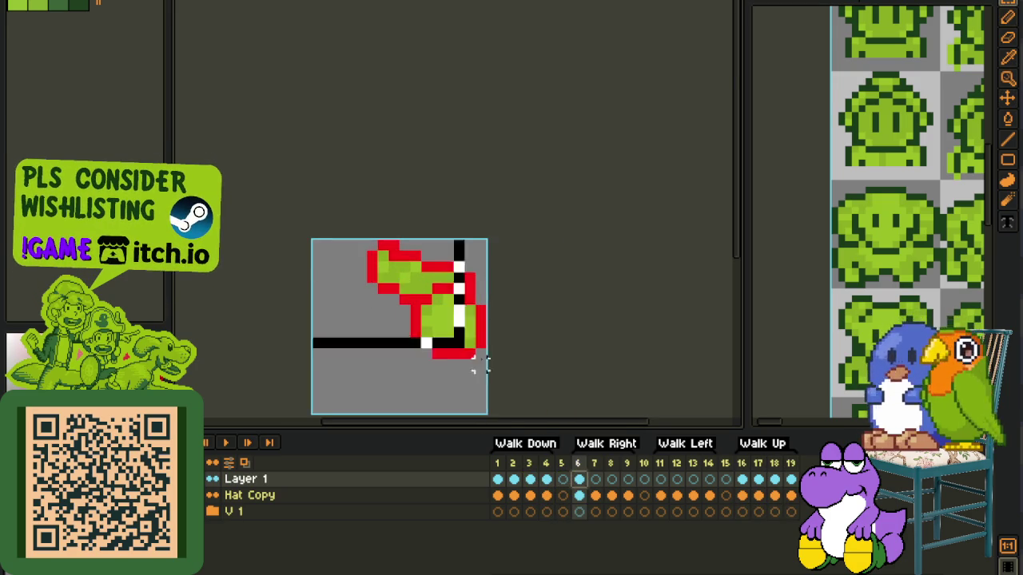
scroll(479, 365, "up", 2)
left_click(596, 479)
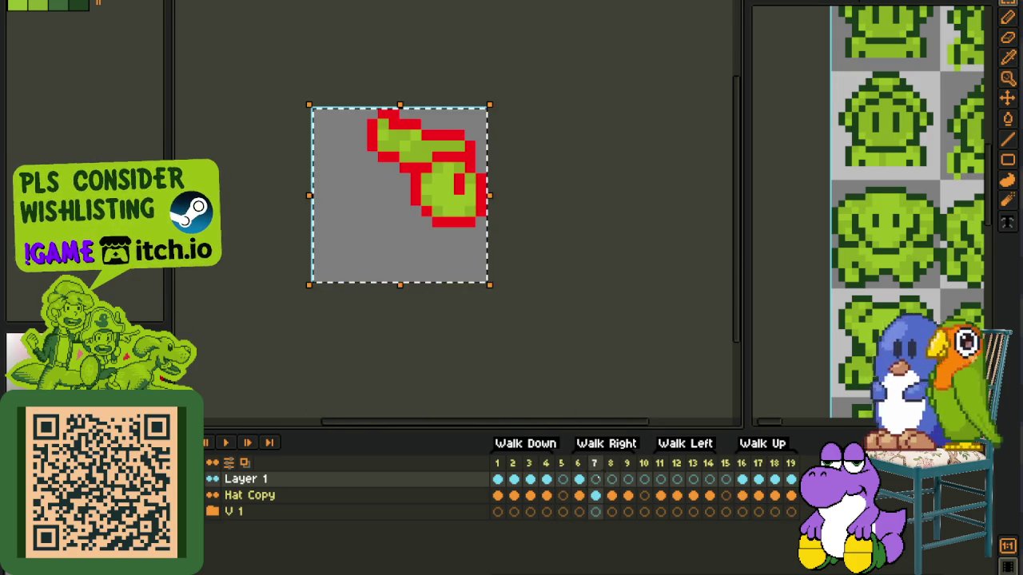
left_click(612, 494)
key("ctrl+v")
key("Down")
left_click(557, 298)
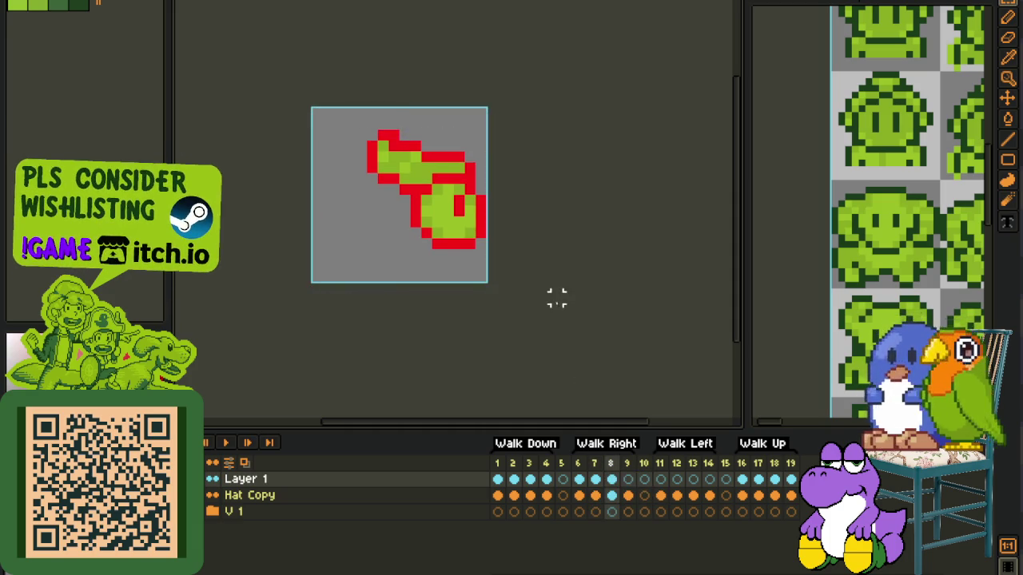
Step: Paste the side sprite into frame 9 one pixel lower and play Walk Right
left_click(630, 492)
key("ctrl+v")
key("Down")
left_click(578, 353)
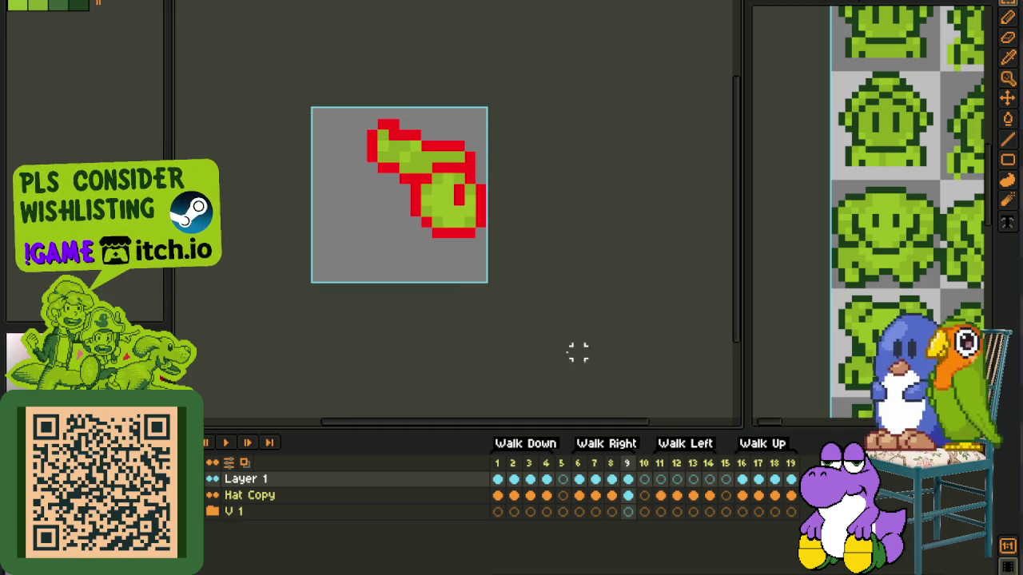
key("Return")
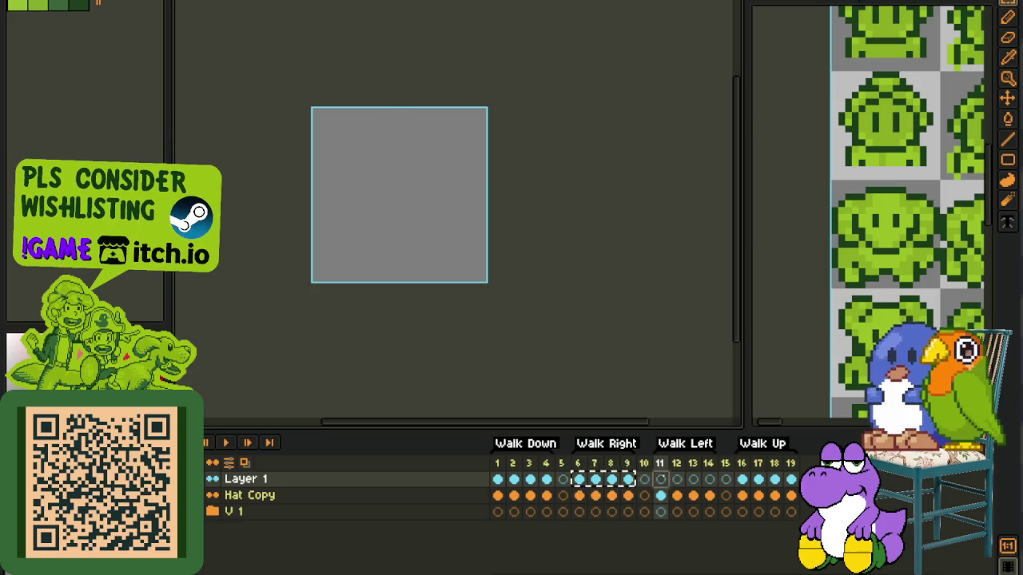
Step: Select Walk Left frames 11–14, save, and recolour the red outline dark green
left_click_drag(660, 483, 722, 485)
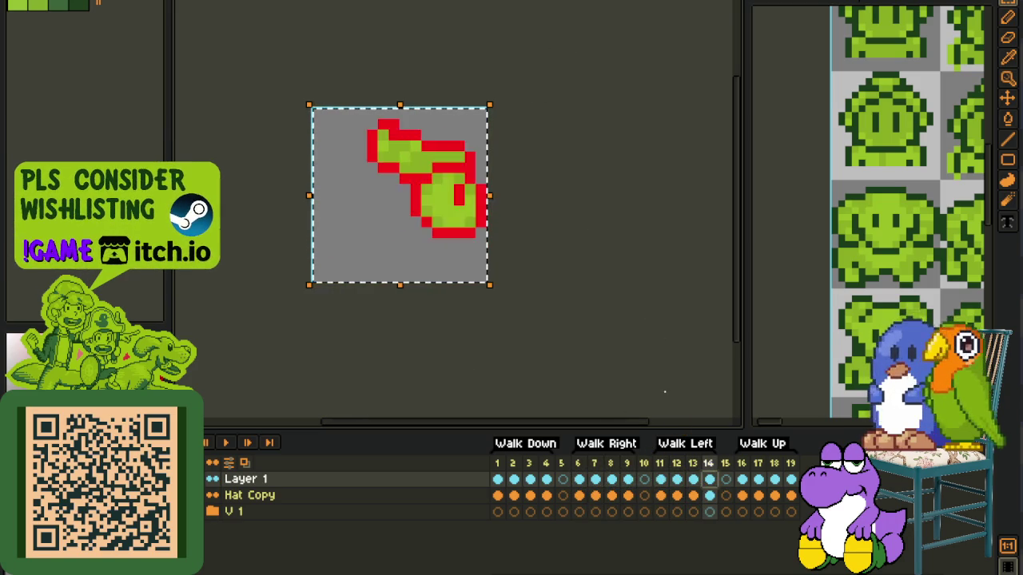
key("ctrl+s")
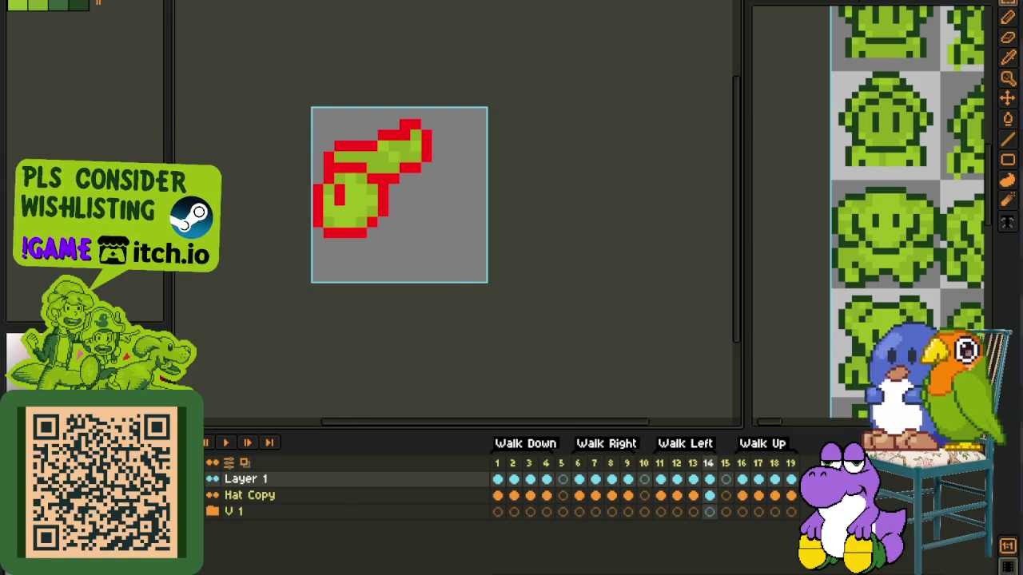
scroll(408, 193, "up", 1)
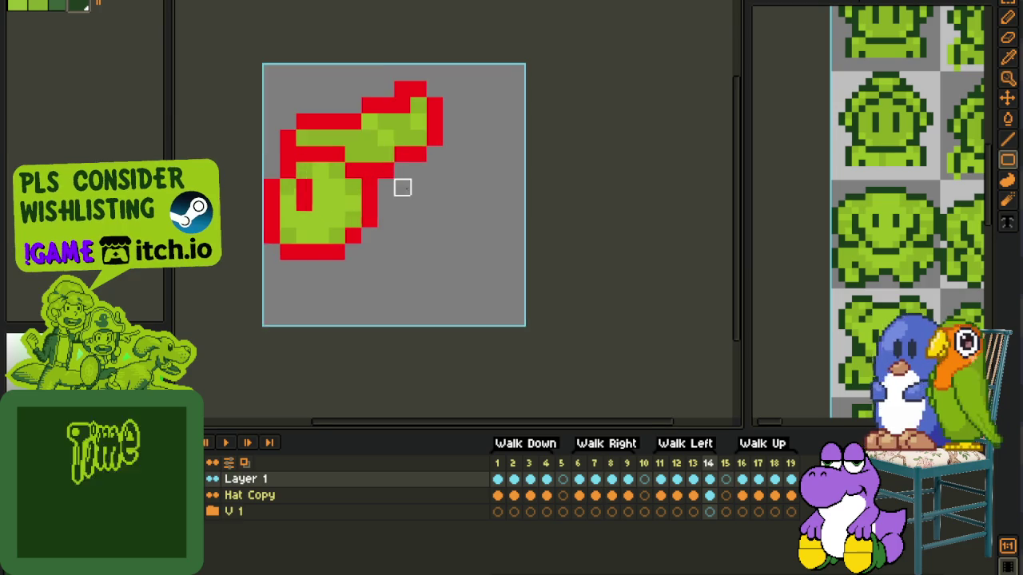
scroll(409, 193, "up", 1)
key("shift+r")
left_click(452, 443)
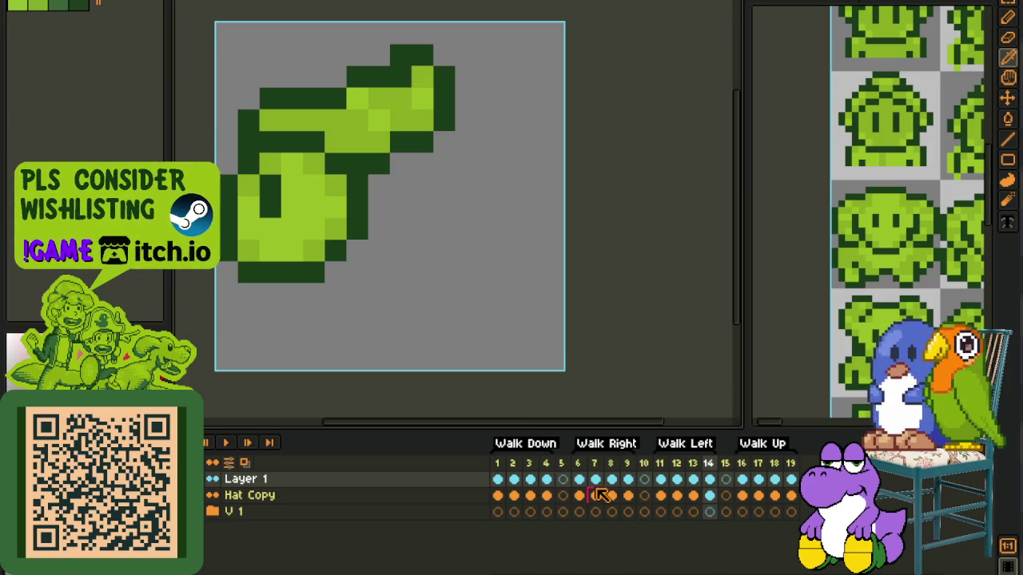
Step: Copy the core layer from the core body sprite
scroll(427, 299, "down", 1)
scroll(428, 300, "down", 1)
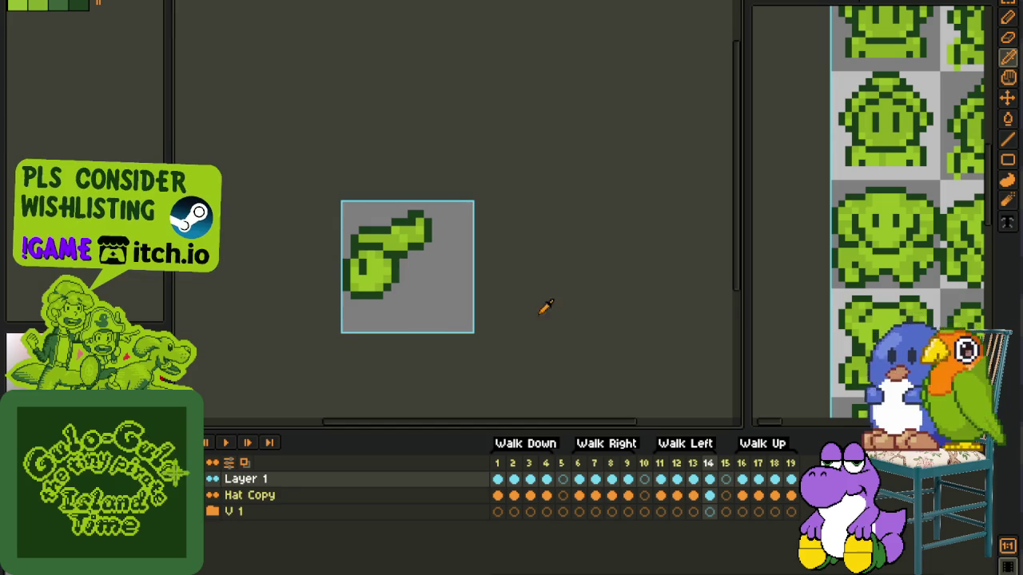
scroll(663, 265, "down", 1)
scroll(825, 256, "down", 1)
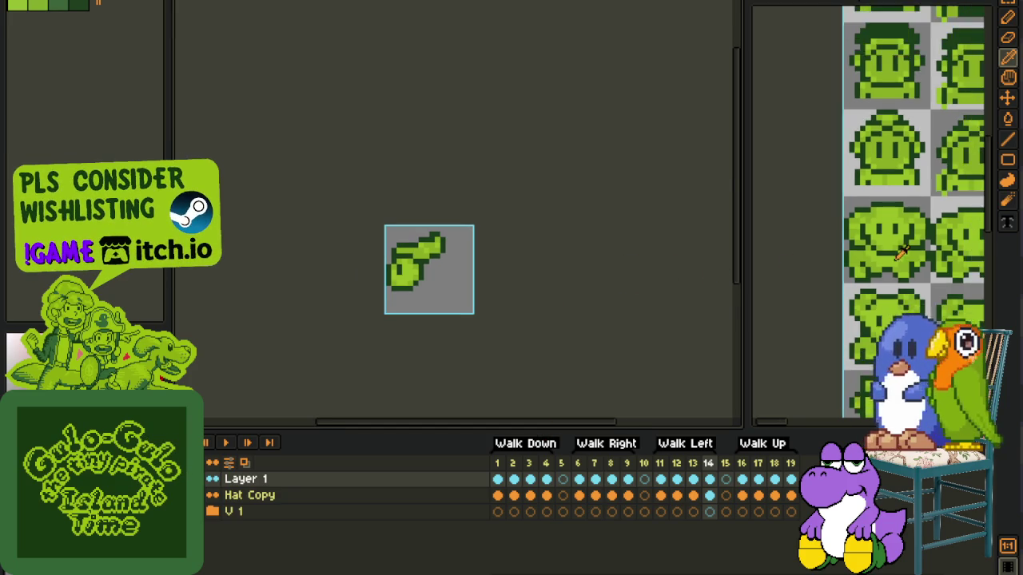
scroll(825, 255, "down", 1)
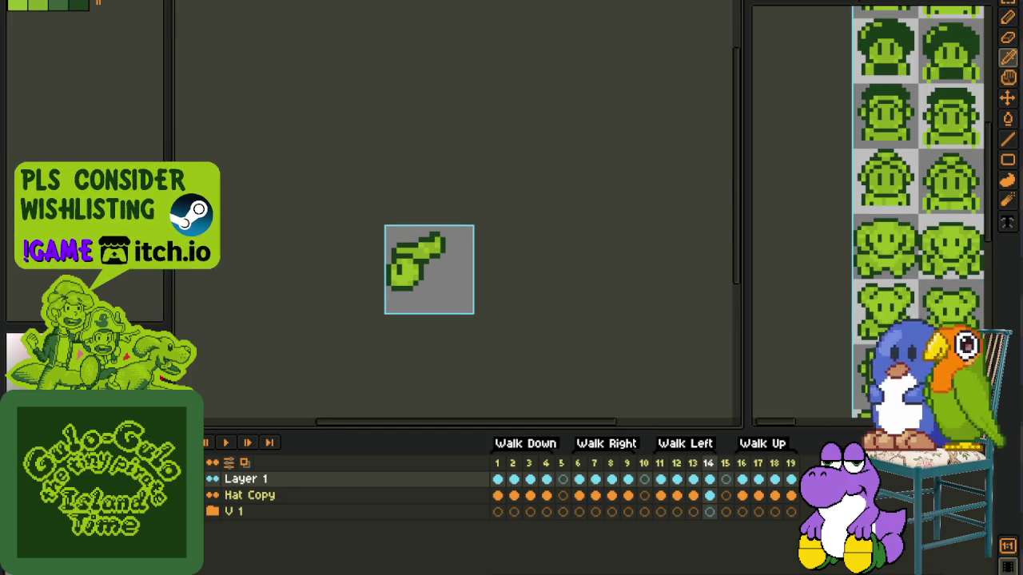
key("ctrl+Tab")
scroll(484, 187, "up", 2)
scroll(463, 235, "up", 1)
key("h")
left_click_drag(464, 235, 343, 384)
left_click(308, 495)
key("ctrl+c")
key("b")
Step: Paste the core layer into the hat sprite and place it below Hat Copy
key("ctrl+Tab")
key("ctrl+v")
key("v")
key("b")
left_click(513, 483)
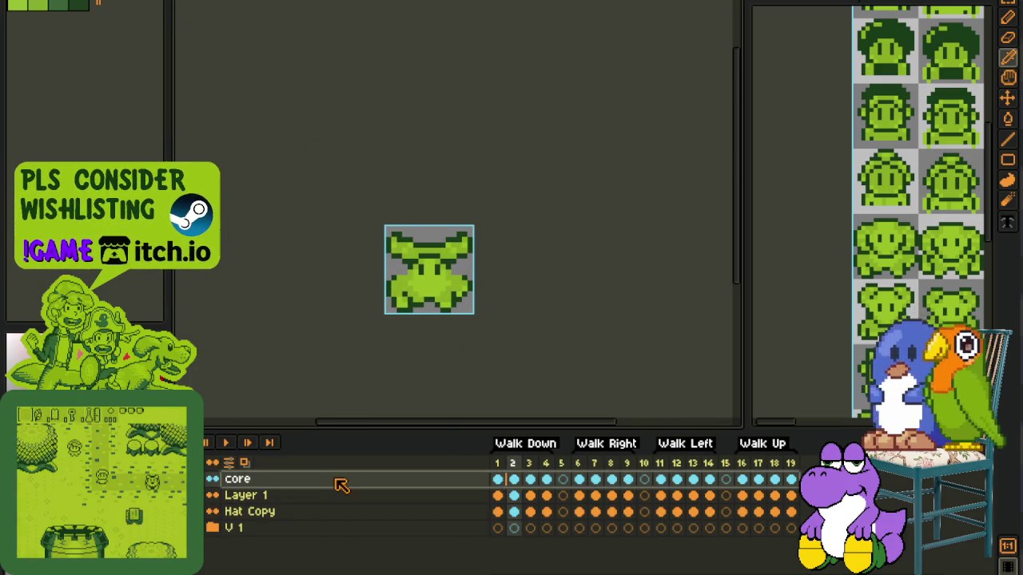
left_click_drag(339, 487, 347, 516)
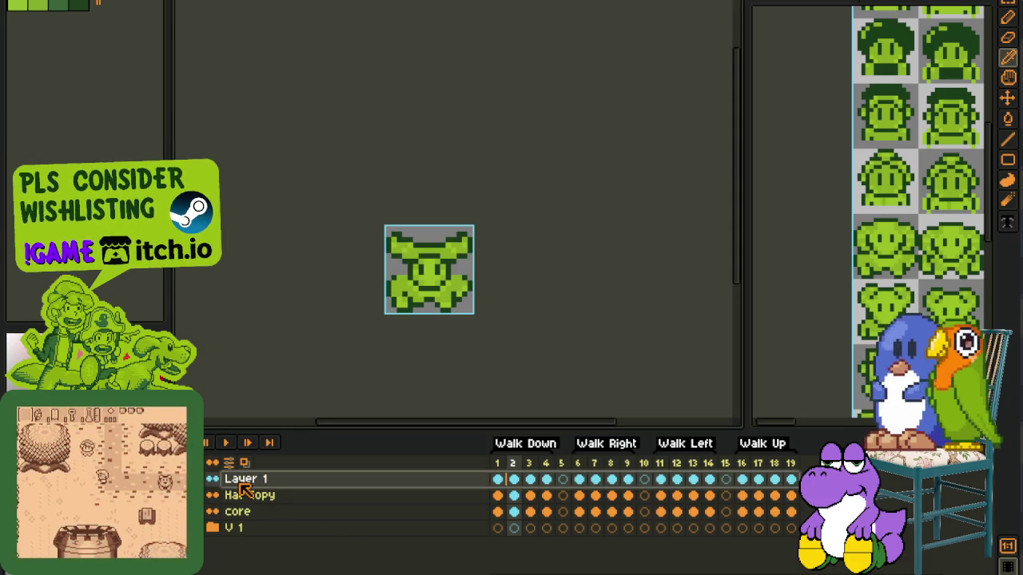
Step: Rename Layer 1 to 'Head'
double_click(263, 479)
type("Head")
key("Return")
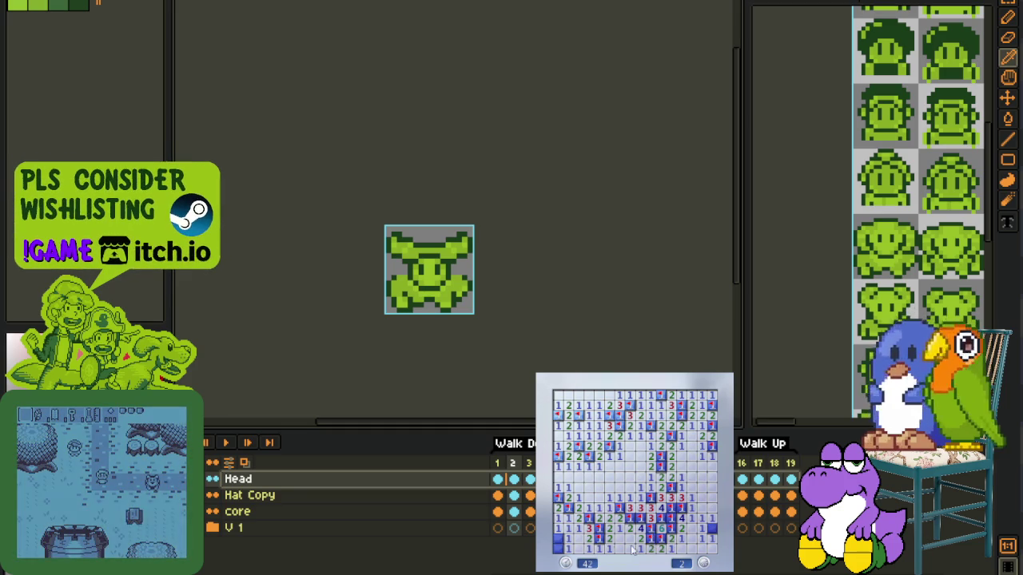
scroll(391, 254, "up", 1)
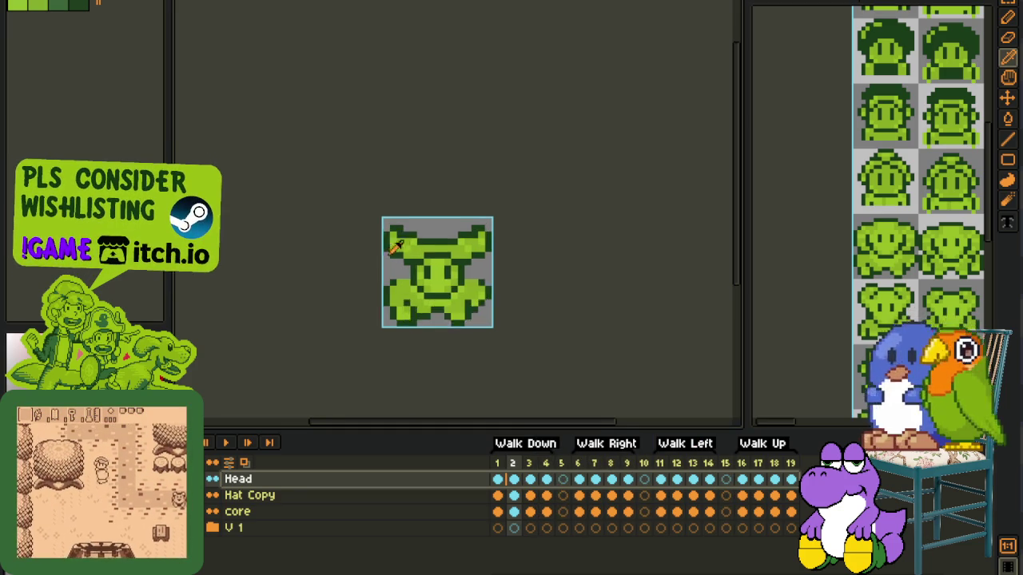
scroll(392, 254, "up", 1)
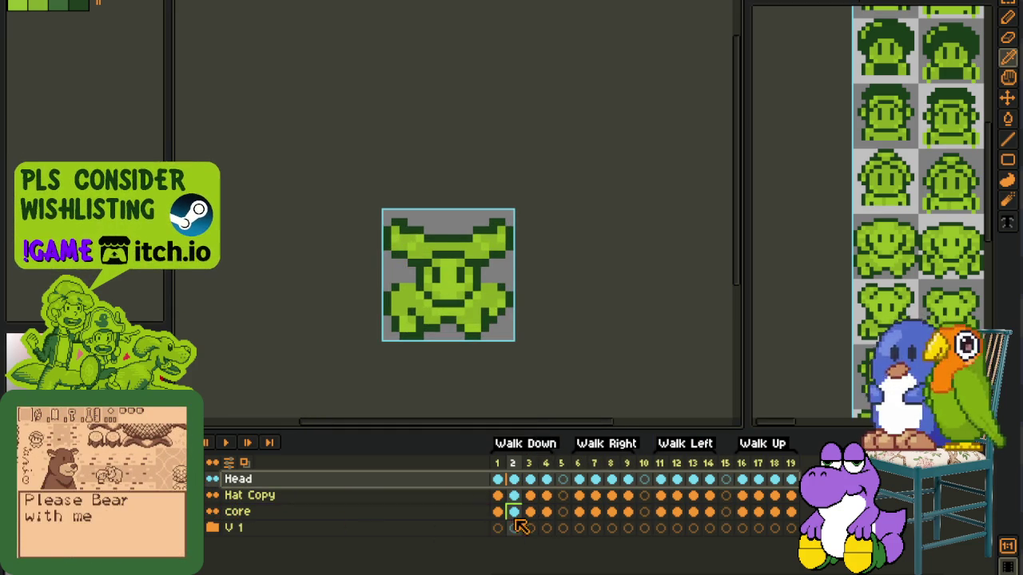
left_click(337, 510)
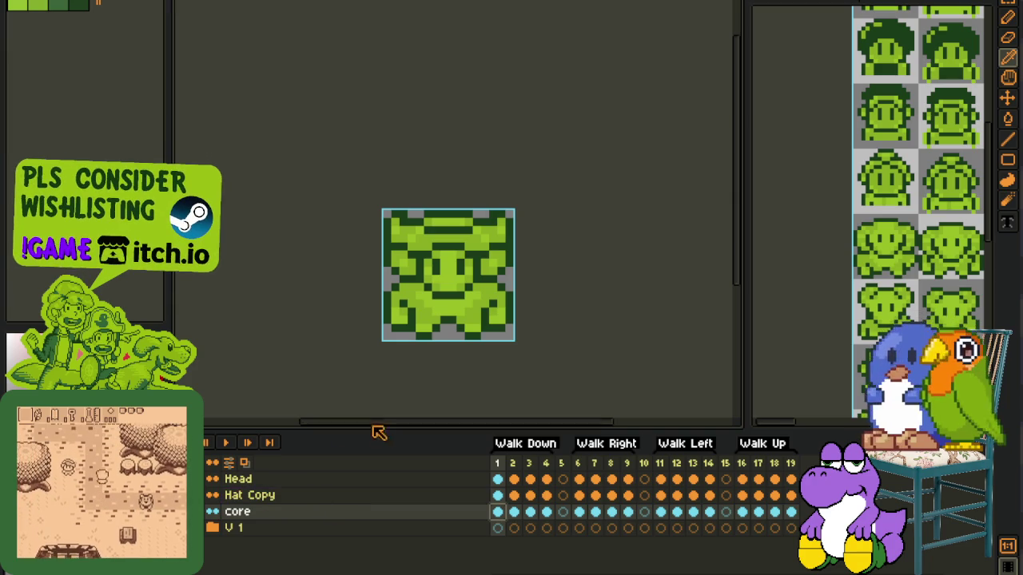
Step: Erase the head and left-side pixels from frame 1 of the core layer
key("ctrl+z")
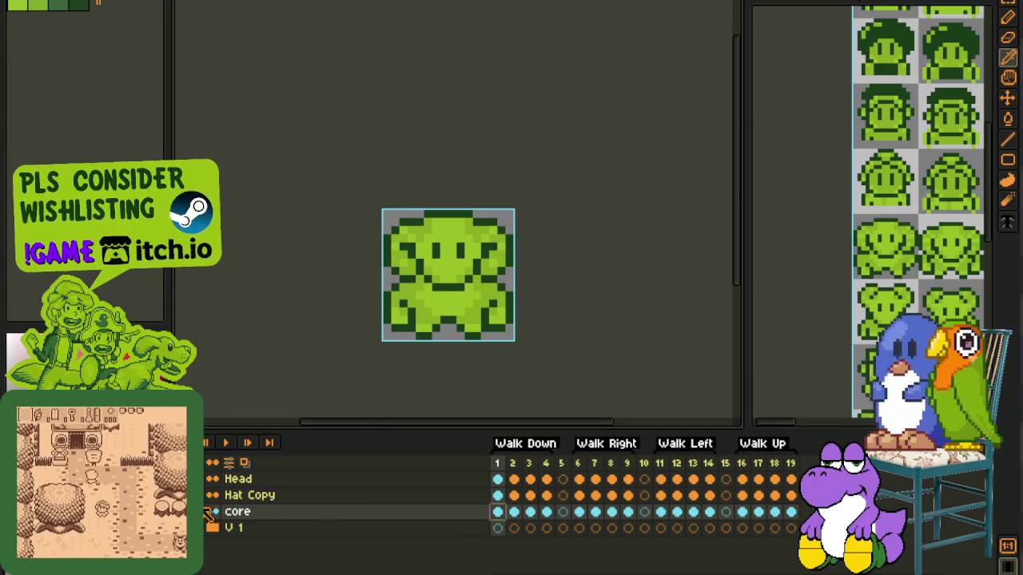
scroll(450, 282, "up", 2)
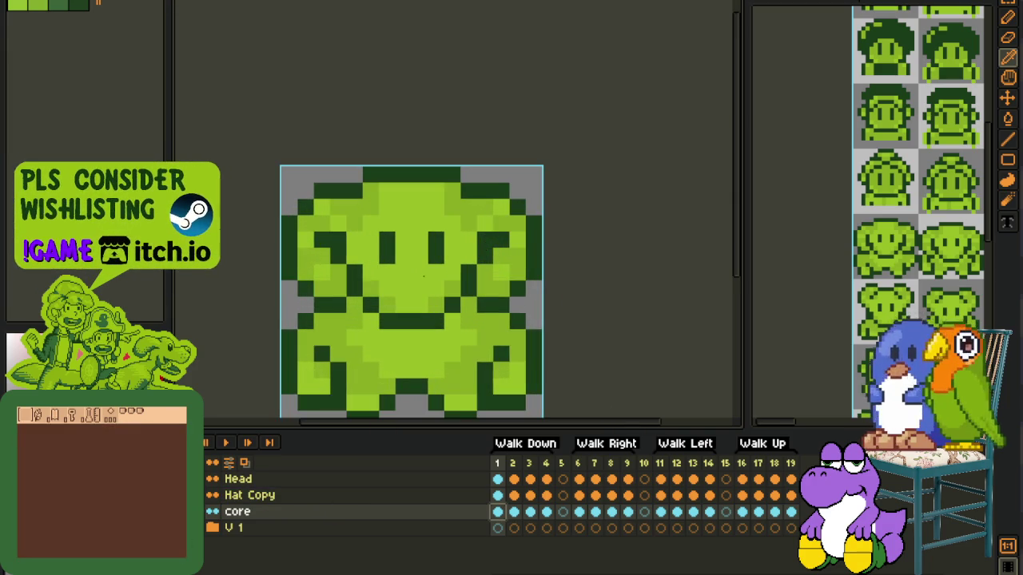
key("i")
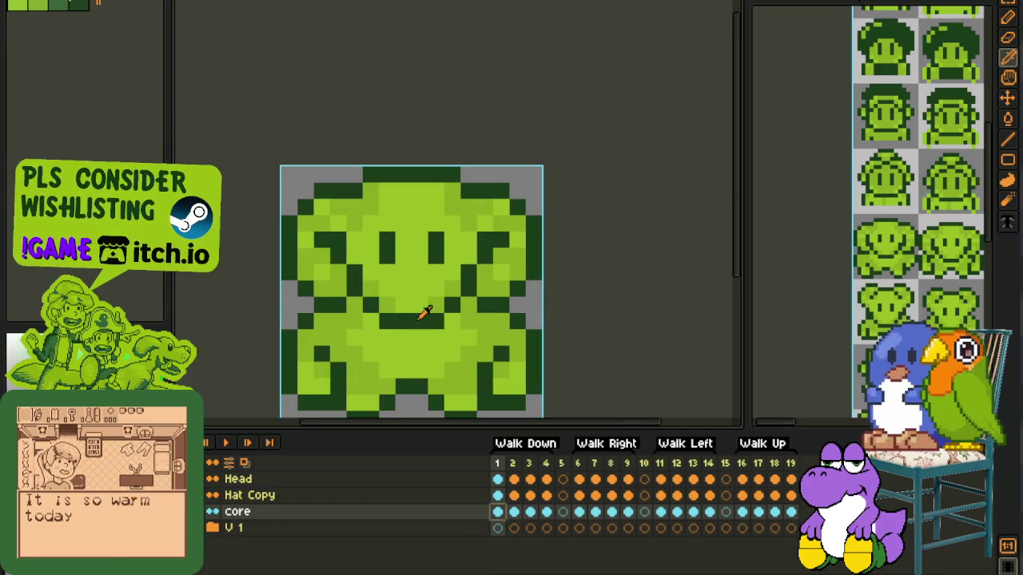
key("m")
left_click_drag(352, 310, 267, 180)
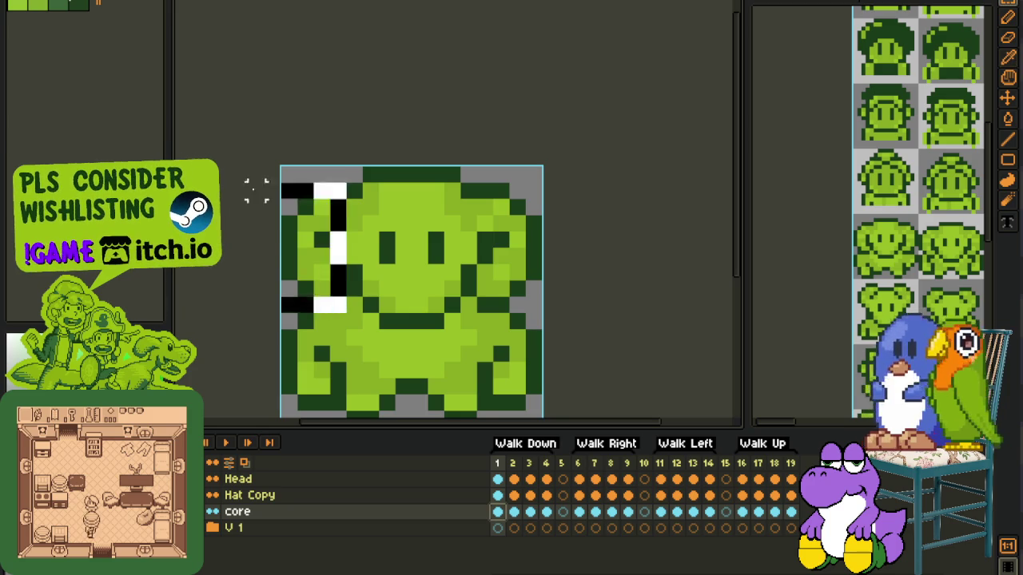
key("Delete")
left_click_drag(354, 289, 632, 142)
key("Delete")
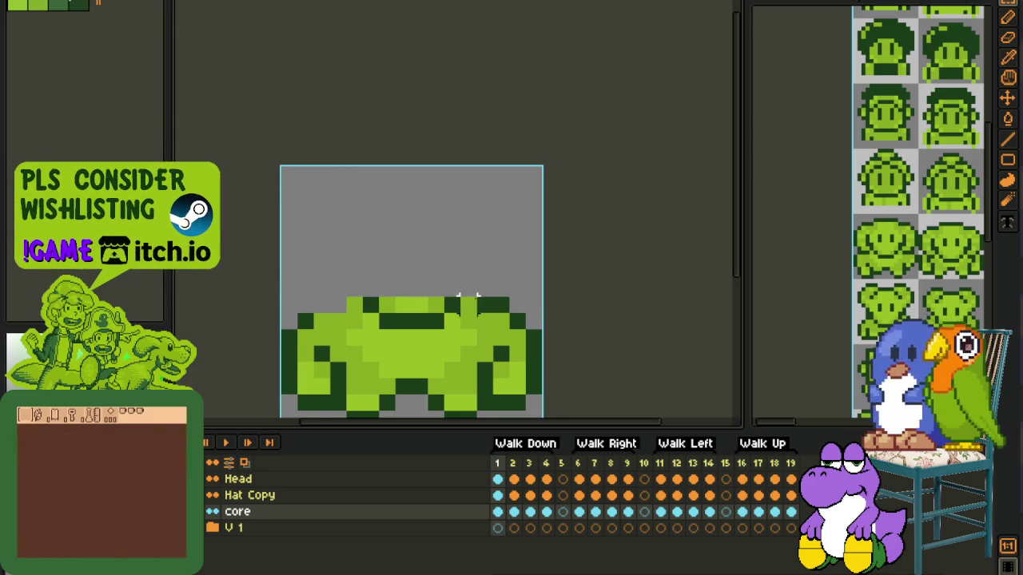
mouse_move(452, 304)
left_mouse_down()
mouse_move(380, 305)
mouse_move(448, 313)
left_mouse_up()
left_click(370, 305)
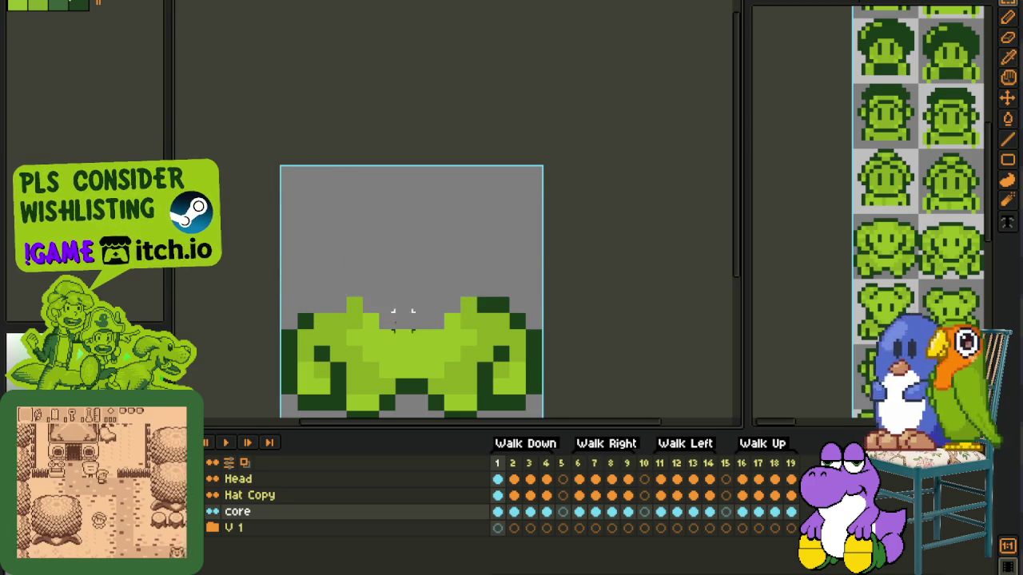
Step: Repaint the stray grey pixels on the body green
key("i")
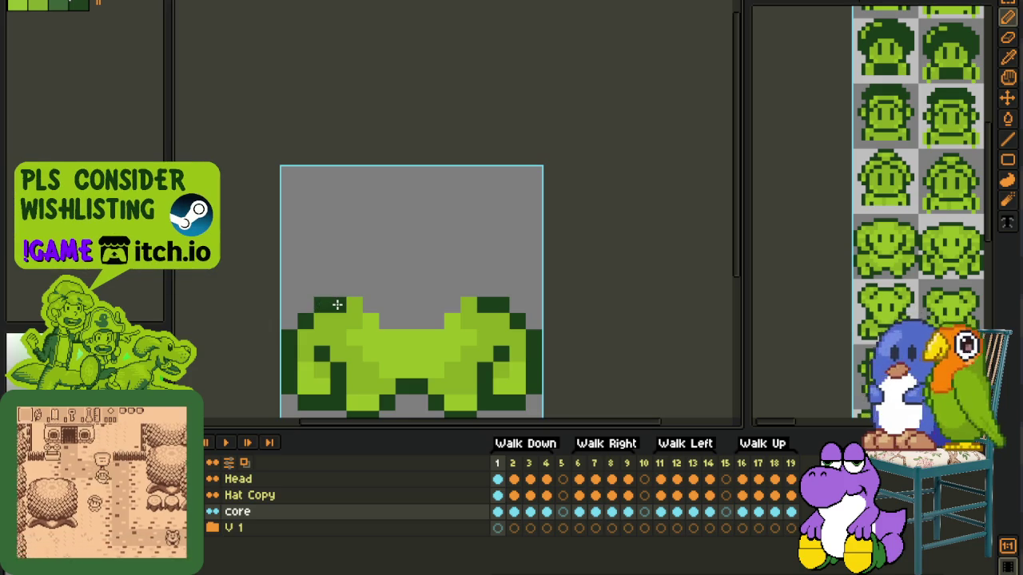
scroll(386, 256, "down", 2)
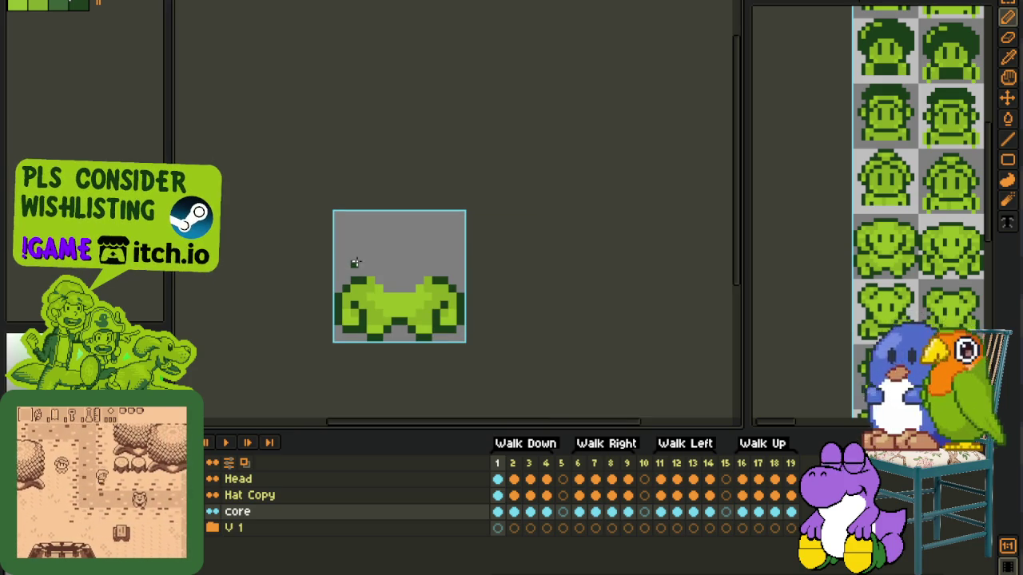
key("i")
scroll(416, 298, "up", 2)
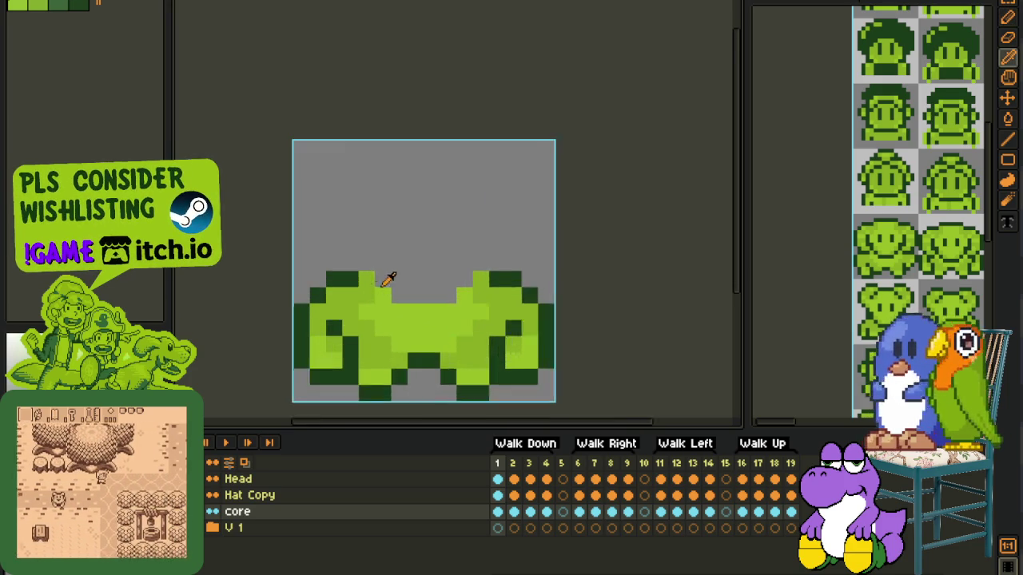
scroll(389, 240, "up", 1)
left_click_drag(468, 297, 423, 297)
left_click(401, 296)
key("i")
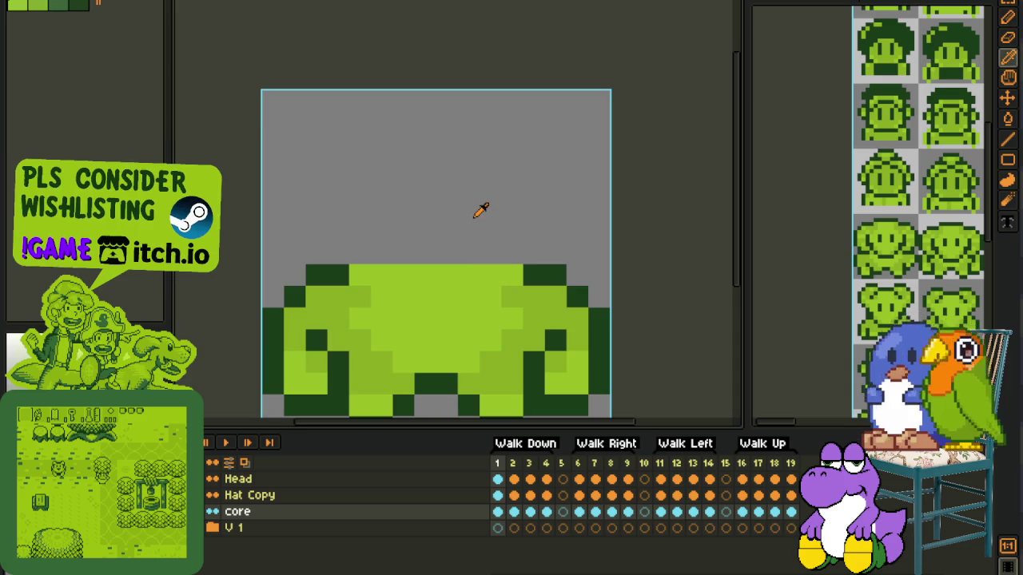
scroll(478, 212, "down", 2)
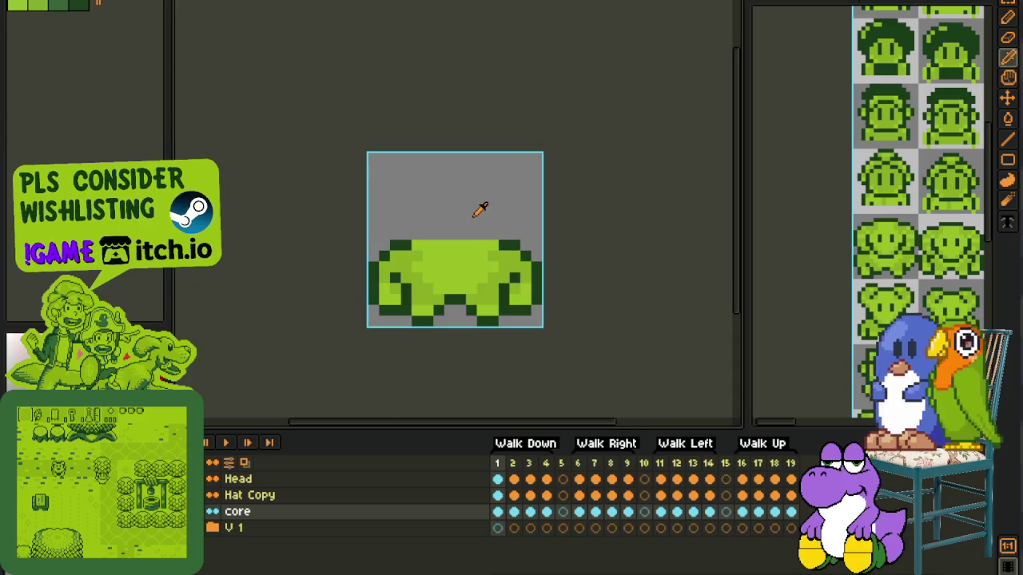
Step: Compare the core body across frames 3, 2 and 1
left_click(529, 512)
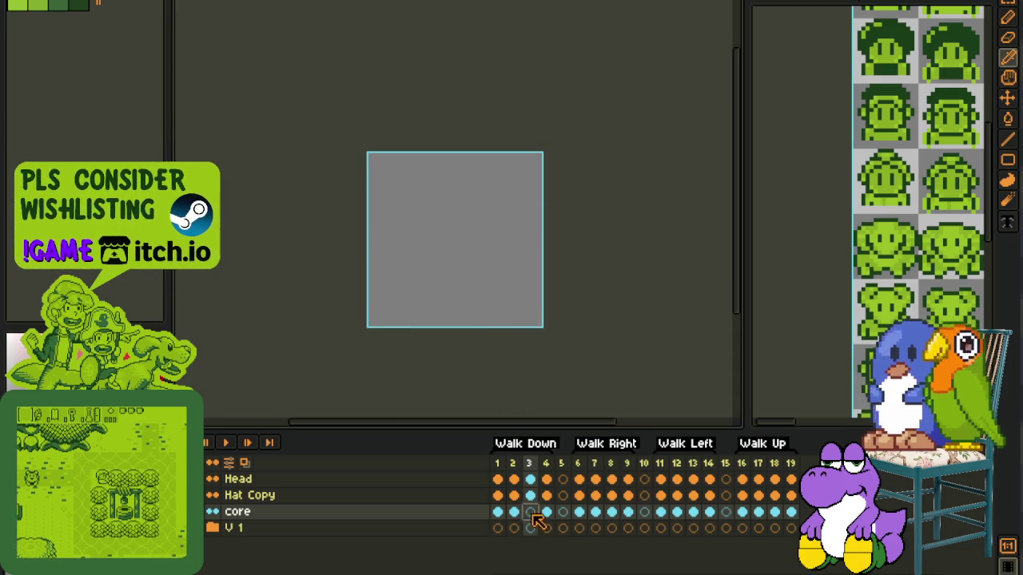
key("v")
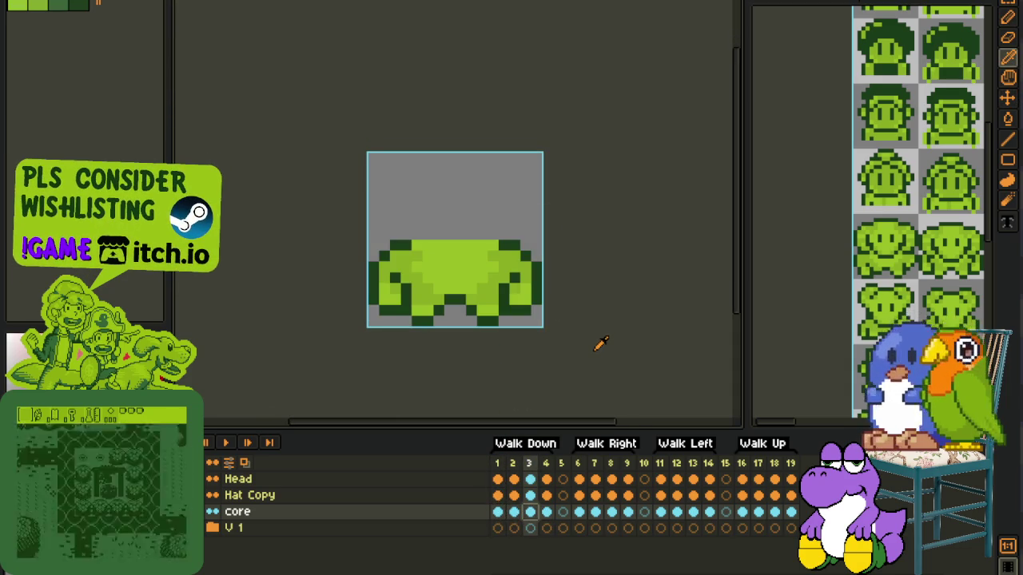
key("i")
scroll(595, 330, "down", 2)
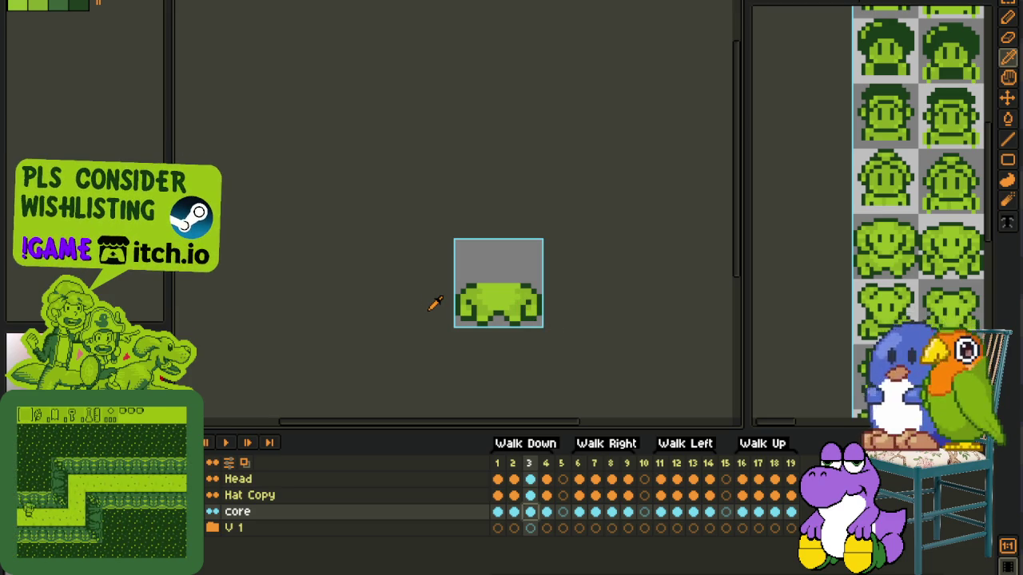
scroll(516, 303, "up", 1)
scroll(518, 298, "up", 1)
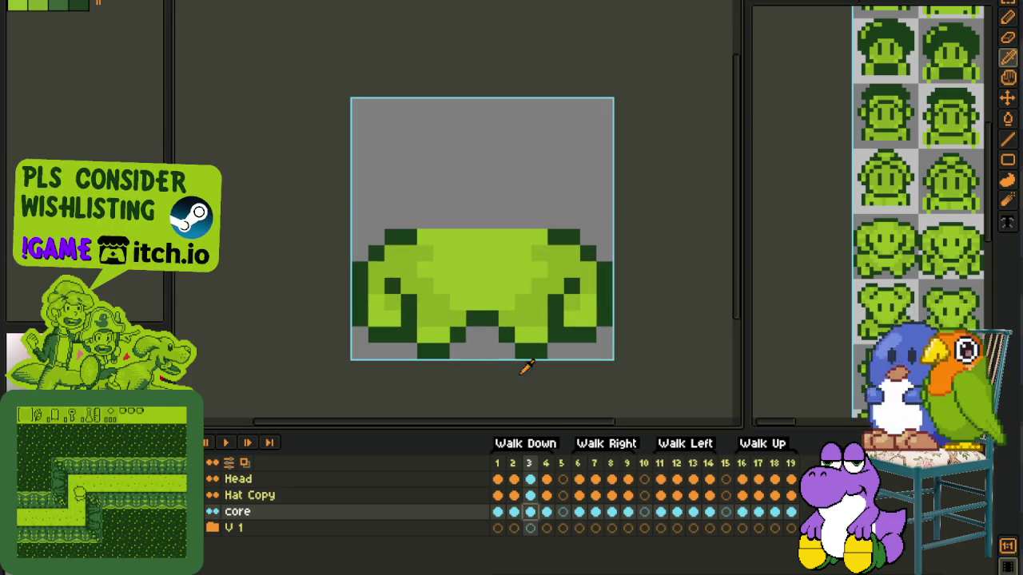
left_click(513, 512)
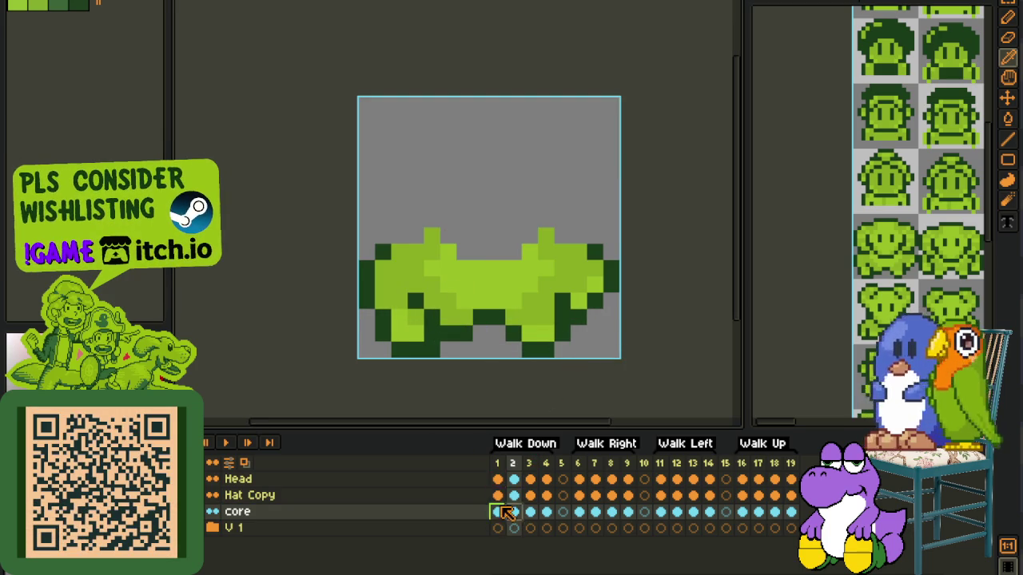
left_click(498, 512)
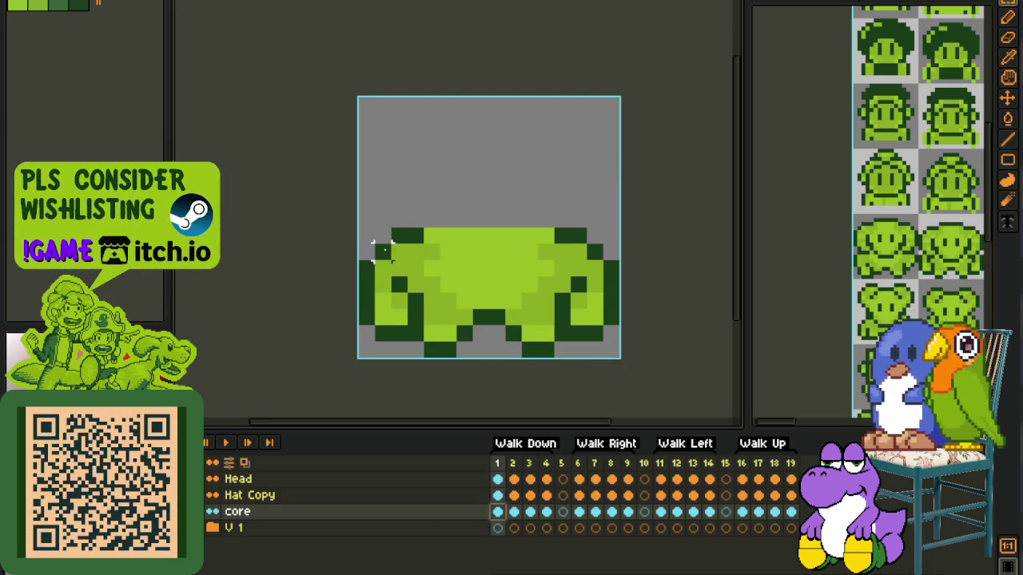
Step: Copy frame 1's body top and paste it onto frames 2 and 4
left_click_drag(364, 251, 657, 87)
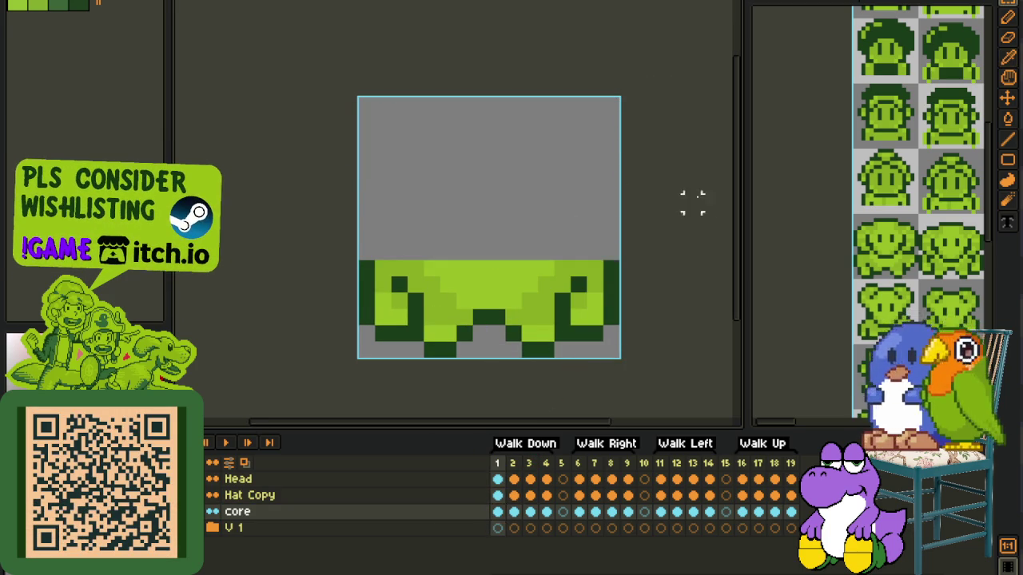
key("ctrl+d")
left_click(516, 511)
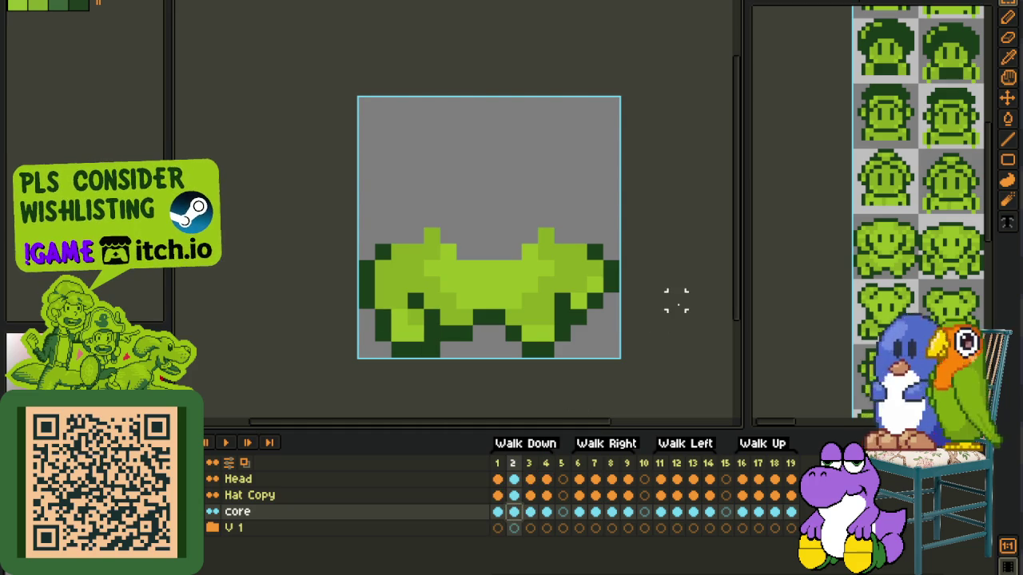
key("ctrl+v")
key("ctrl+d")
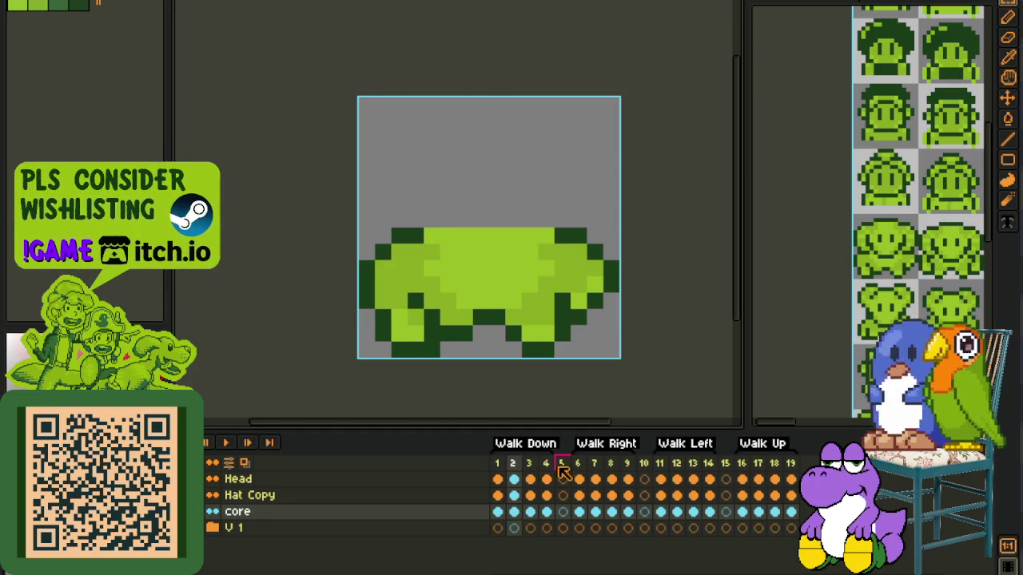
left_click(548, 513)
key("ctrl+v")
key("ctrl+d")
Step: Save the sprite and play the walk animation
key("ctrl+s")
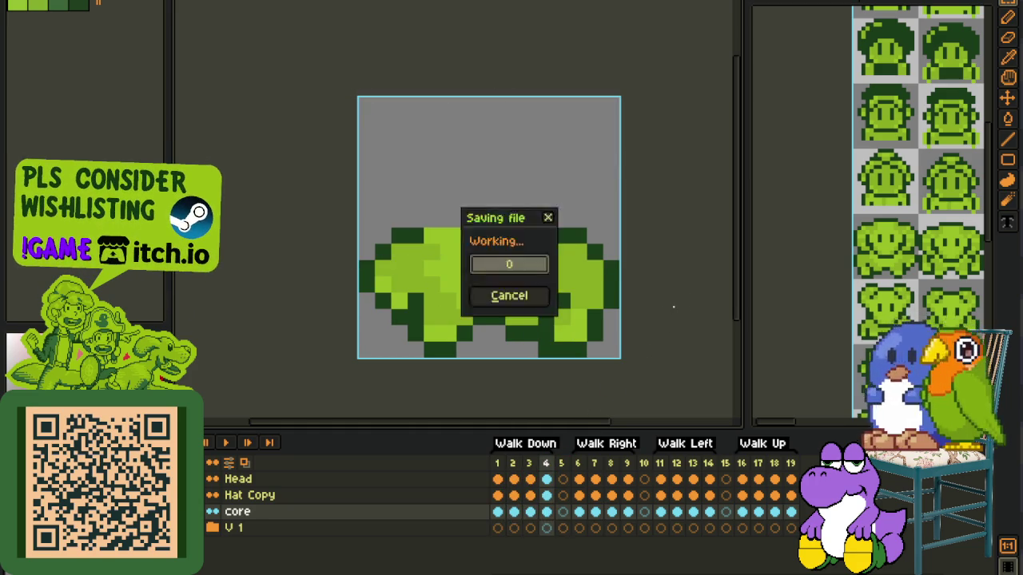
left_click(224, 443)
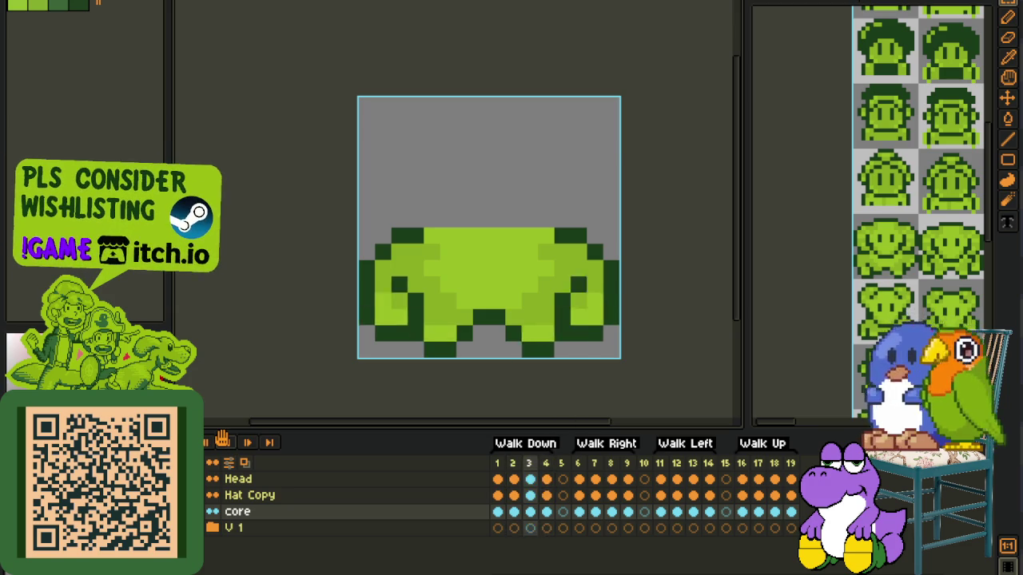
scroll(290, 317, "down", 2)
scroll(286, 319, "down", 1)
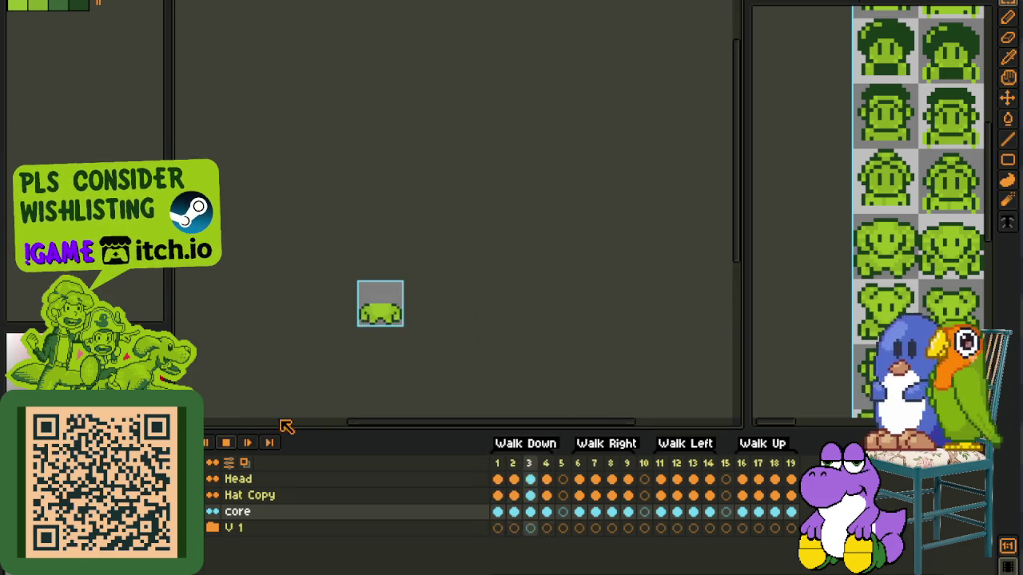
left_click(226, 442)
scroll(314, 314, "down", 1)
scroll(314, 314, "up", 1)
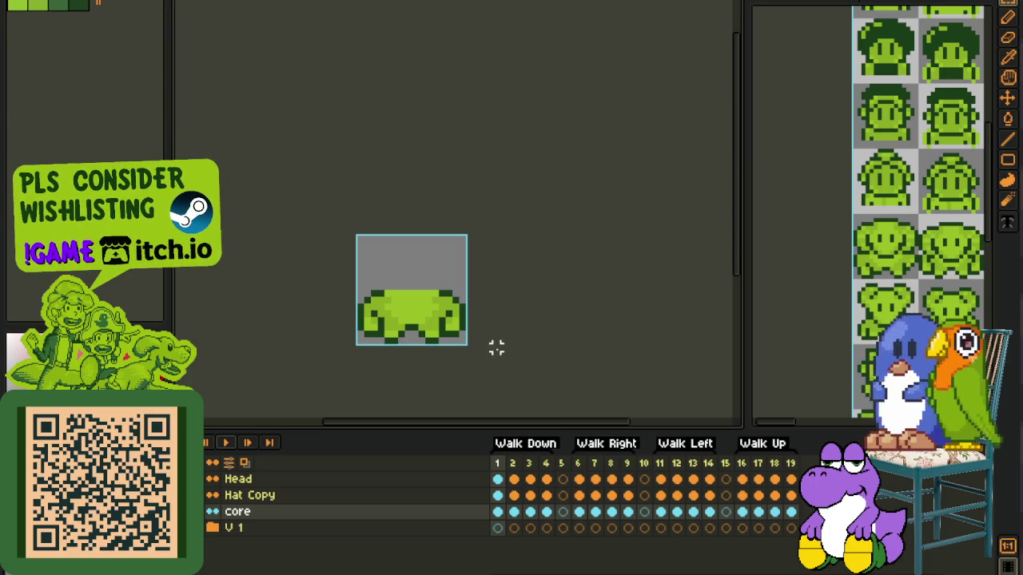
left_click(580, 512)
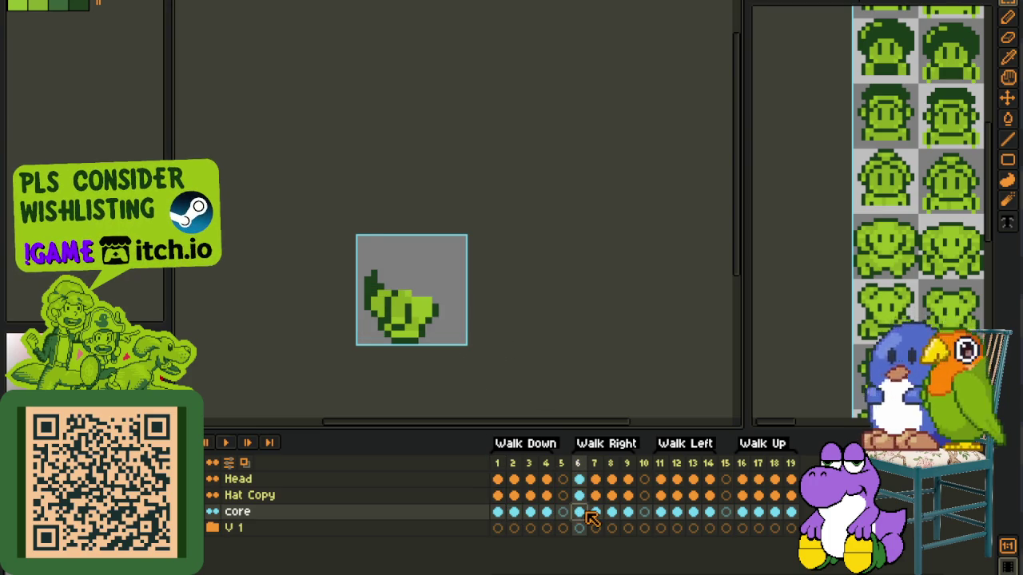
left_click(743, 513)
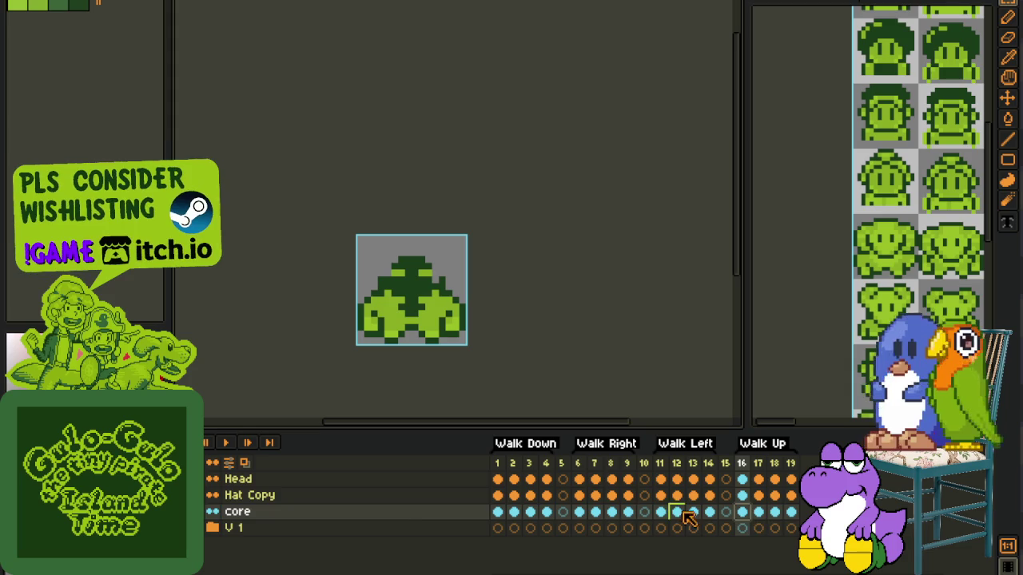
left_click(213, 511)
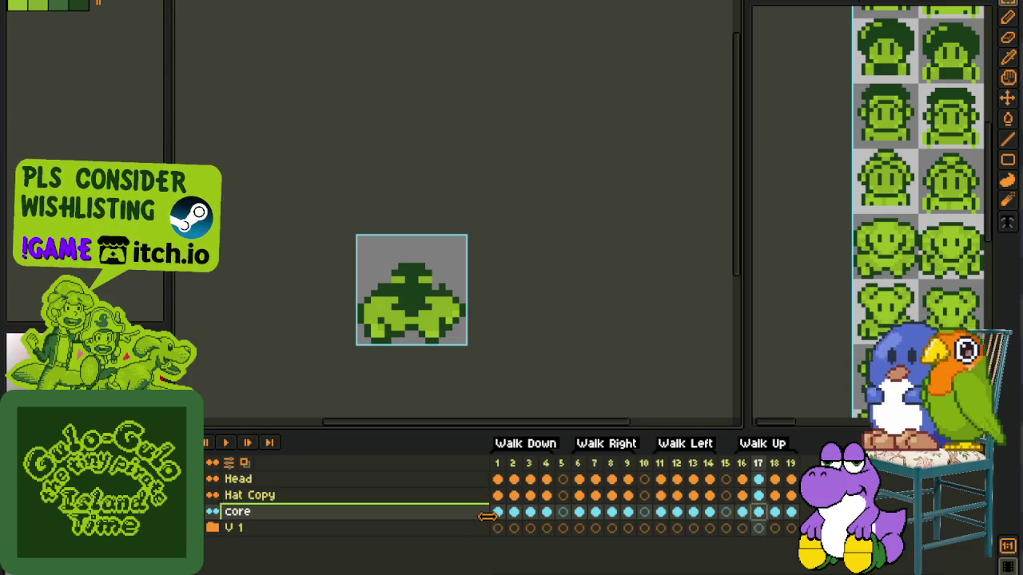
key("Home")
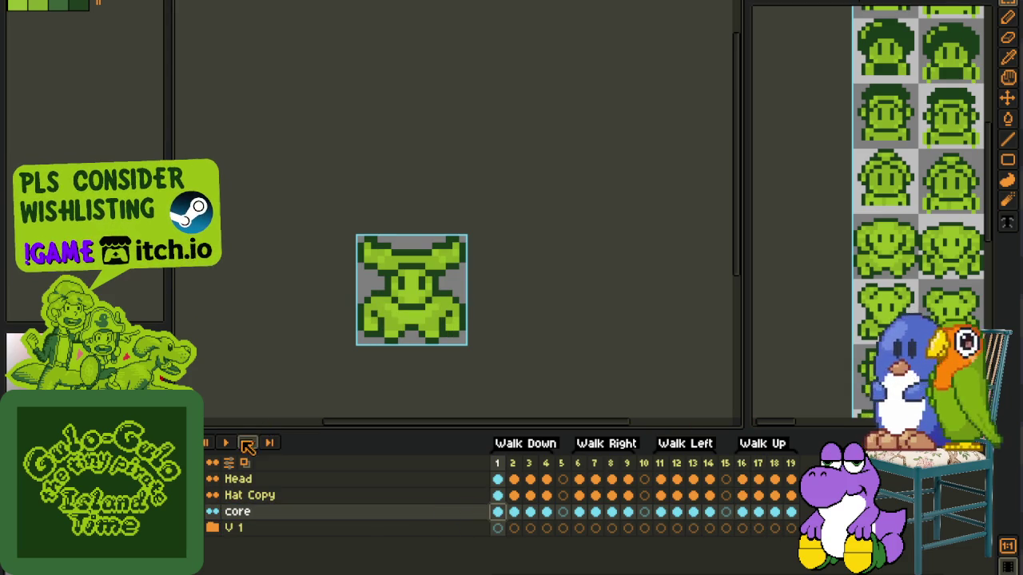
left_click(226, 442)
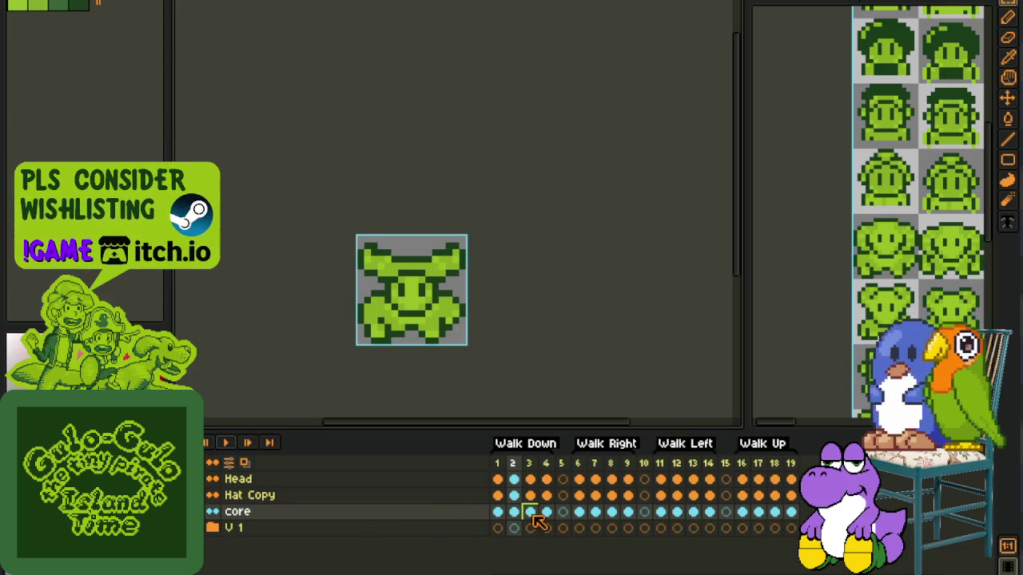
left_click(496, 510)
scroll(394, 286, "up", 3)
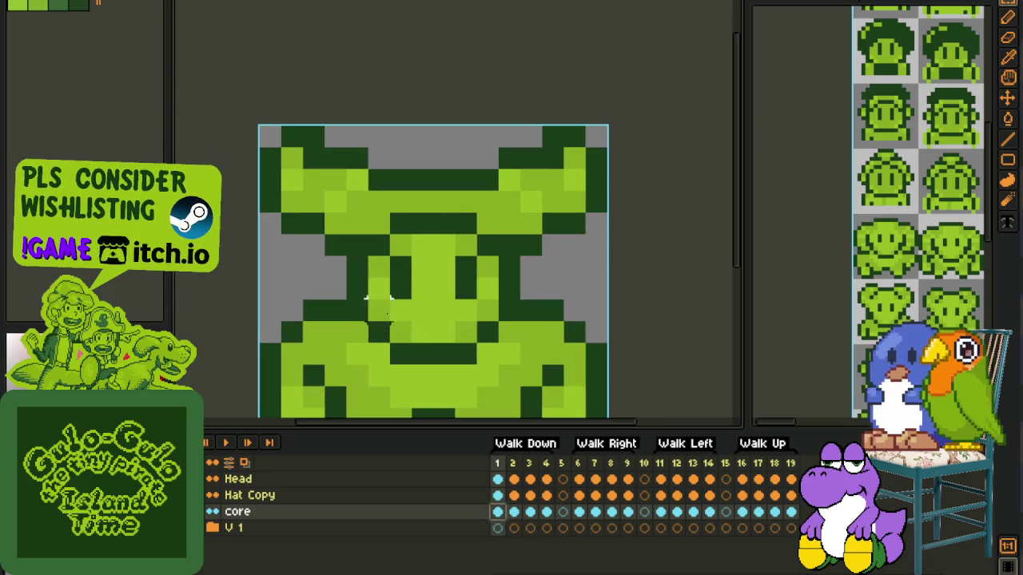
scroll(342, 366, "down", 3)
scroll(320, 382, "up", 1)
right_click(289, 505)
Step: Add a new empty Layer 1 directly above the core layer
key("Escape")
left_click(264, 513, "shift")
right_click(264, 513)
key("Escape")
right_click(249, 514)
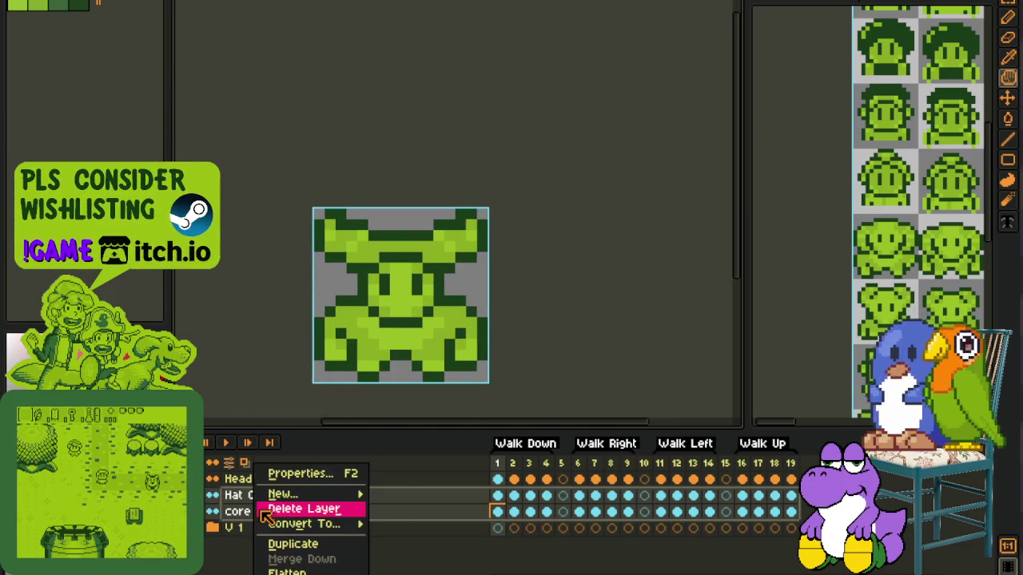
key("Escape")
key("b")
mouse_move(283, 493)
left_click(465, 510)
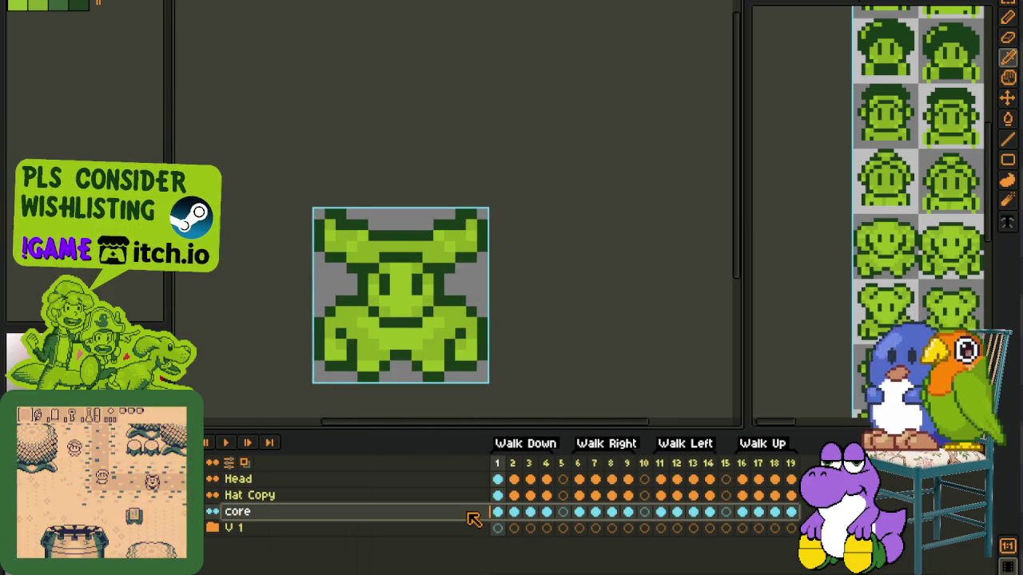
right_click(475, 513)
left_click(608, 495)
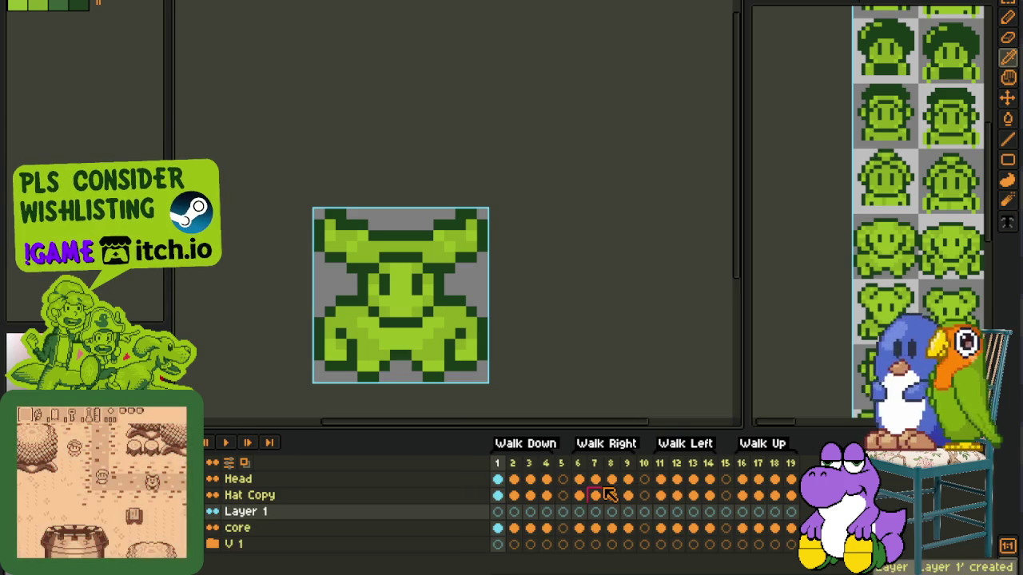
Step: Paint the grey gap beside the character's left shoulder dark green, undoing a stray red marker
scroll(366, 274, "up", 3)
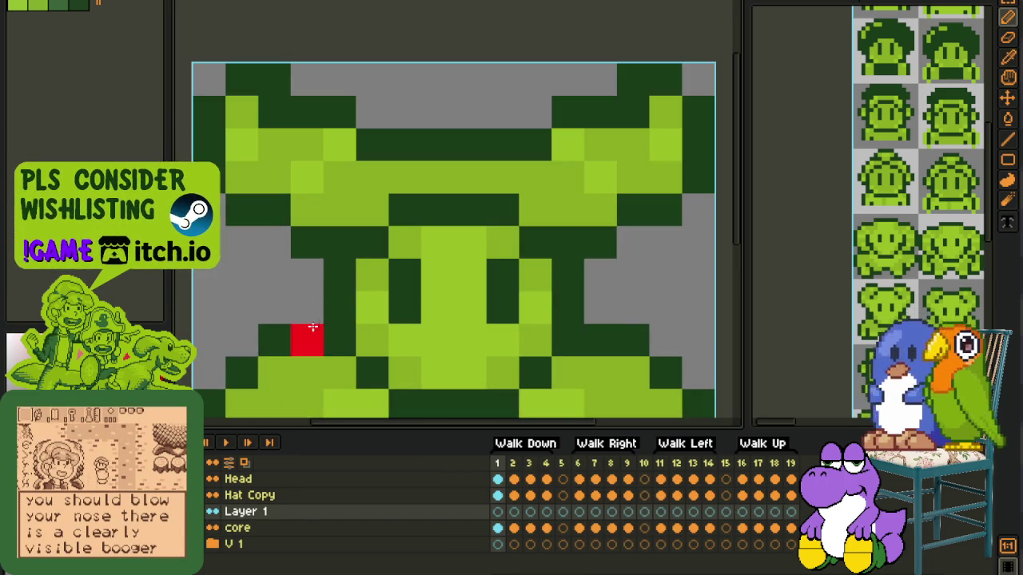
left_click(306, 340)
left_click(306, 307)
key("Tab")
key("ctrl+z")
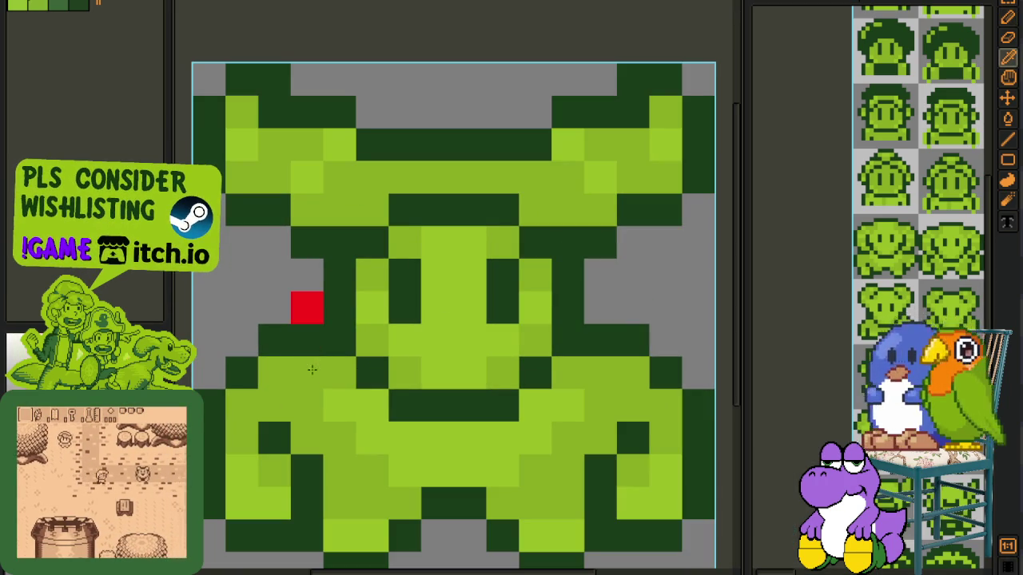
scroll(299, 349, "down", 2)
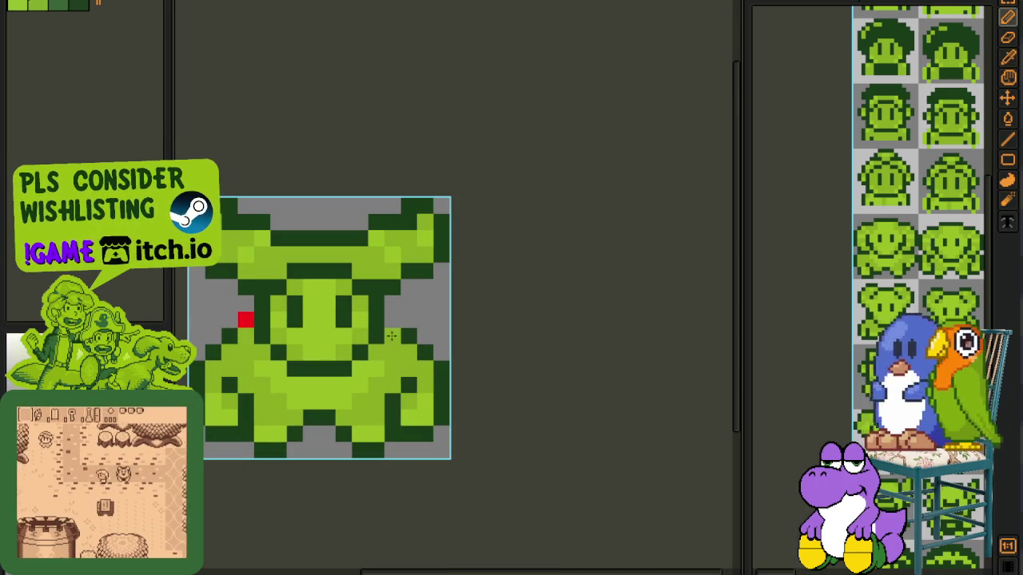
scroll(407, 330, "down", 2)
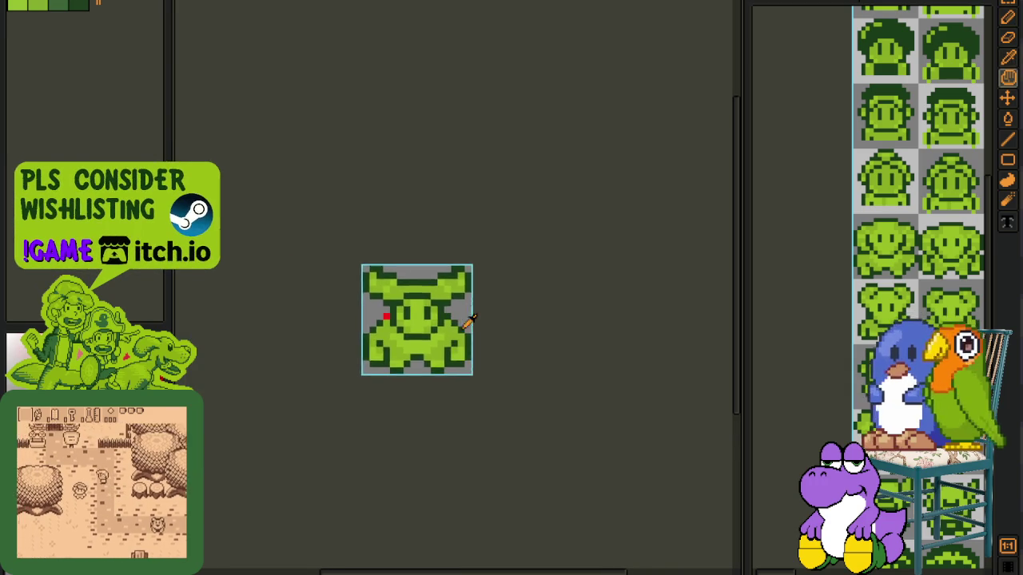
scroll(467, 312, "up", 3)
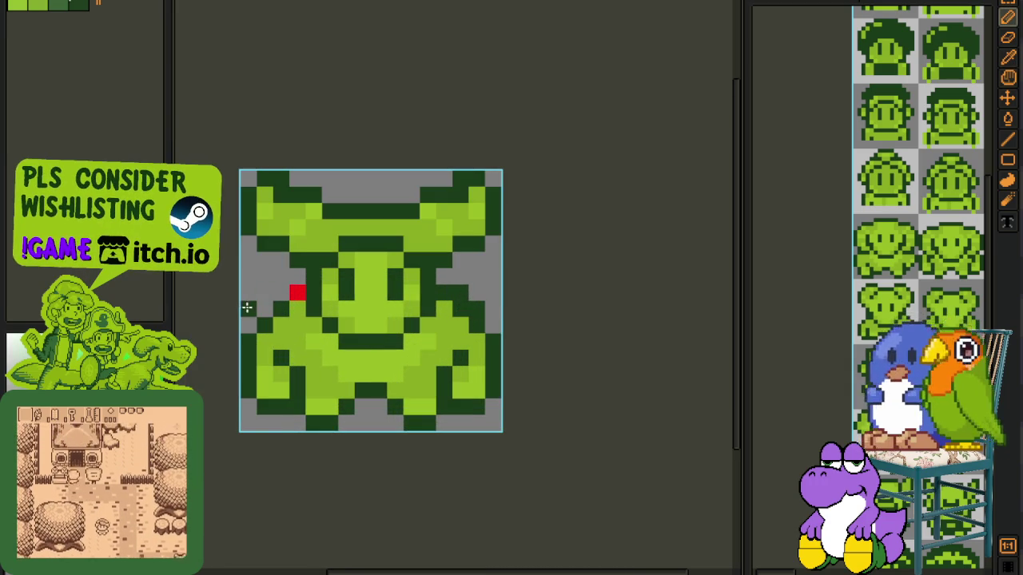
left_click(274, 296)
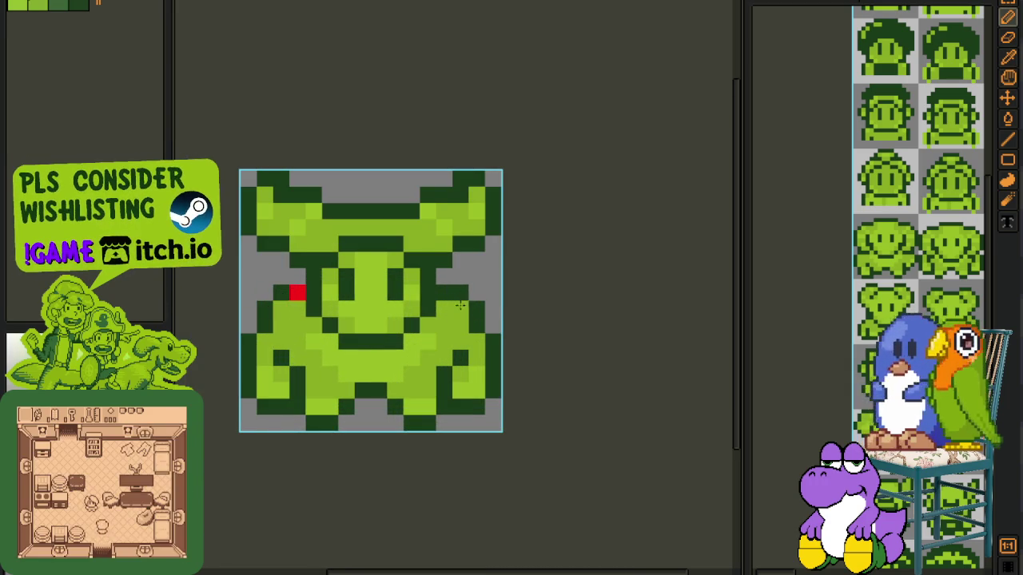
Step: Alternate between the Eyedropper and Pencil to sample colours from the sprite
scroll(469, 302, "down", 2)
key("i")
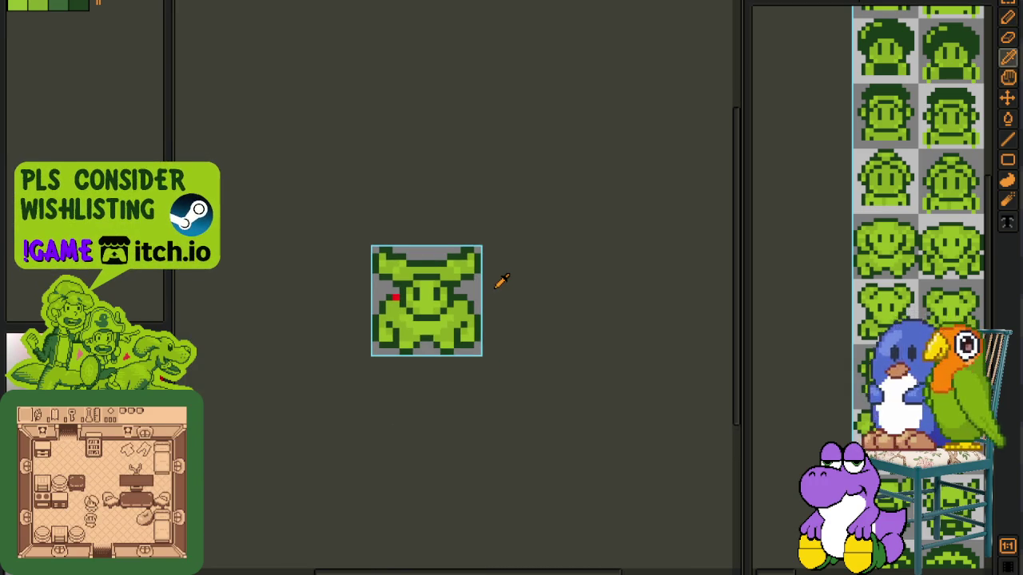
scroll(487, 290, "up", 2)
scroll(377, 302, "up", 2)
key("b")
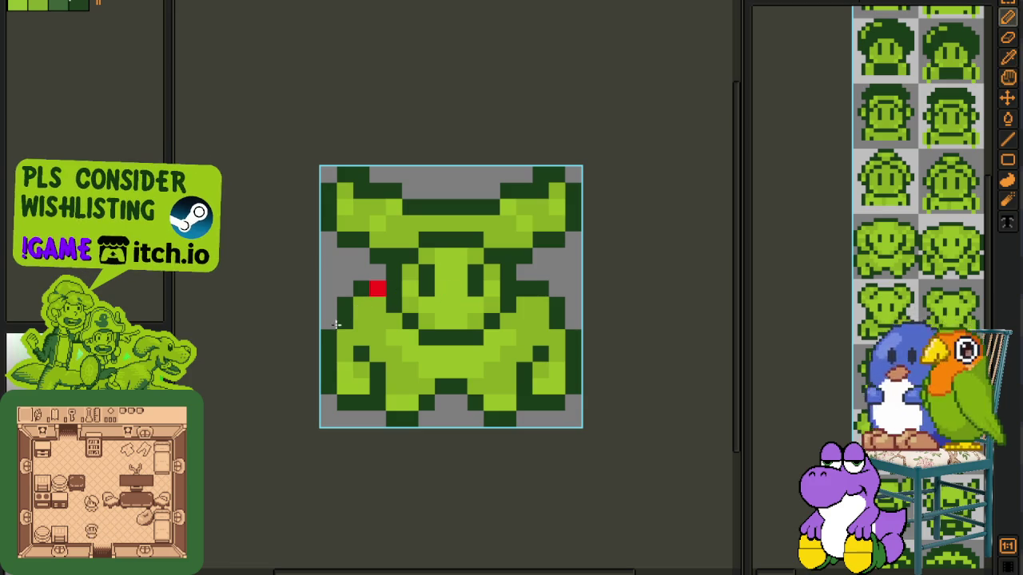
key("i")
key("b")
key("i")
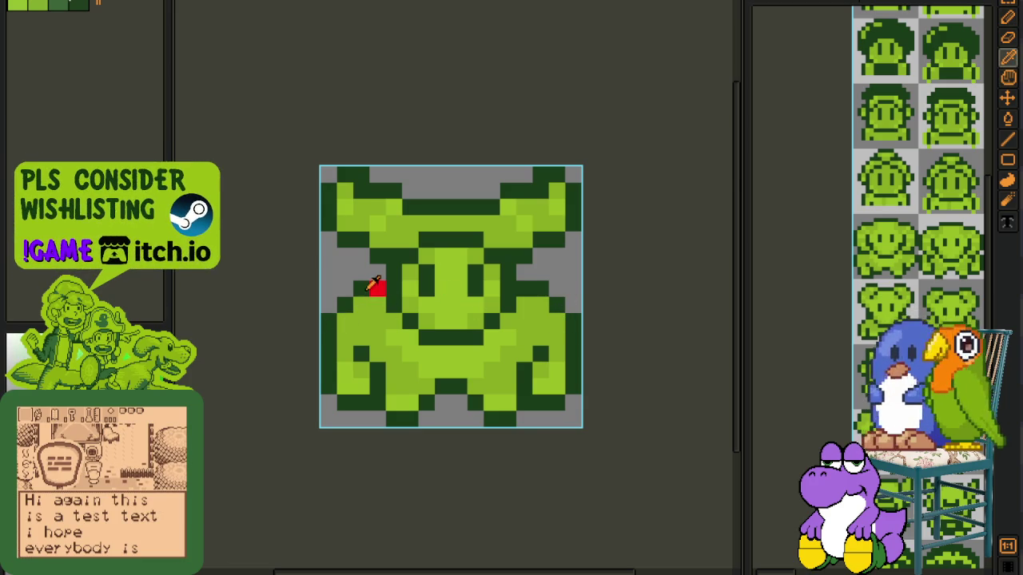
key("b")
key("i")
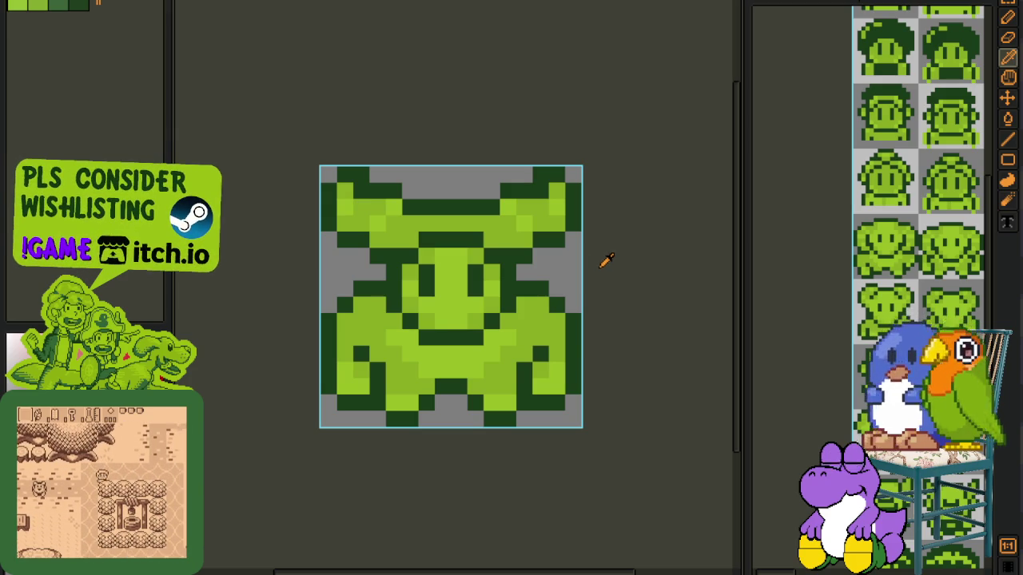
Step: Save the sprite and pan the view to recentre the character
key("ctrl+s")
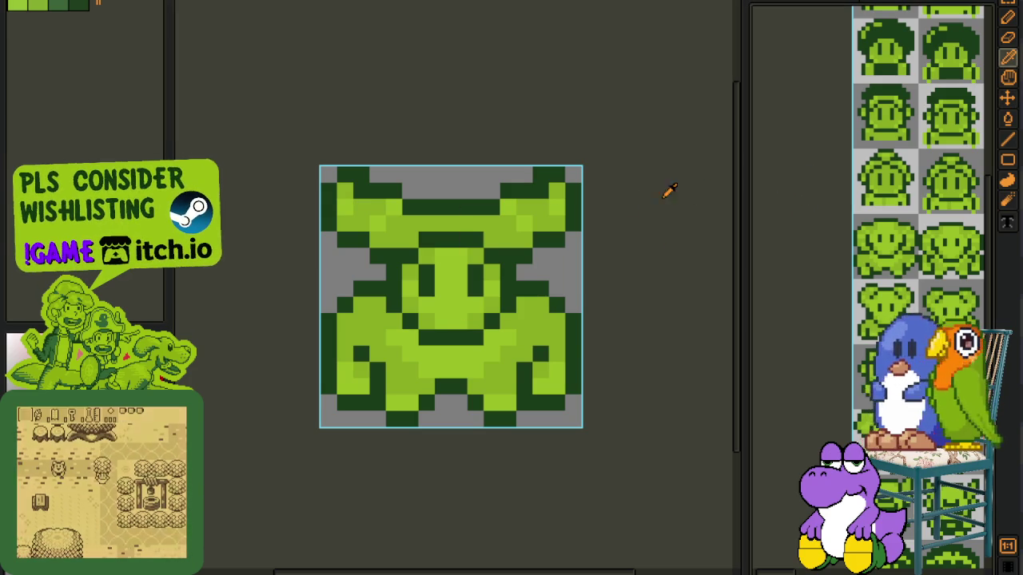
scroll(599, 276, "down", 3)
left_click_drag(621, 274, 515, 278)
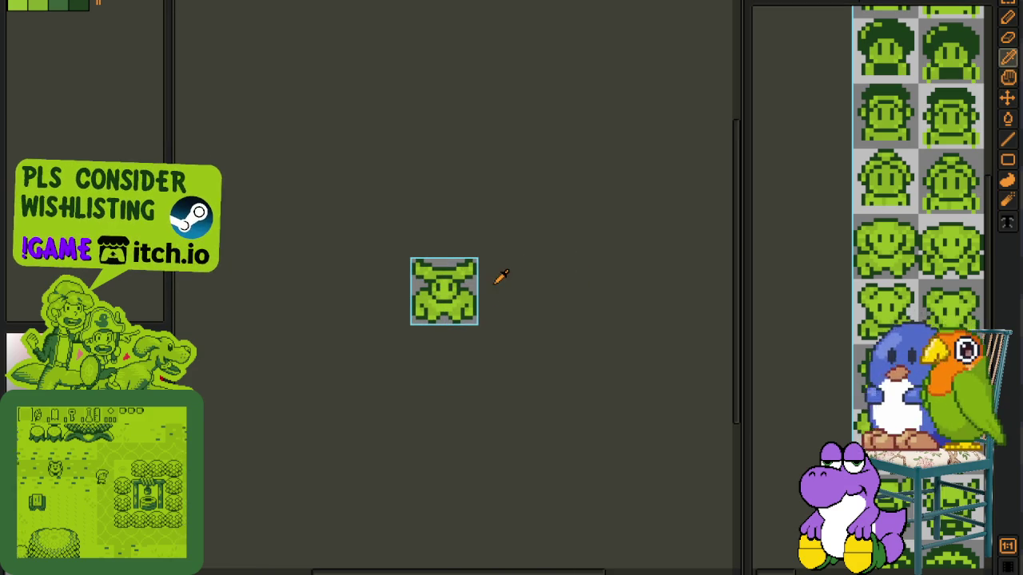
scroll(457, 299, "up", 2)
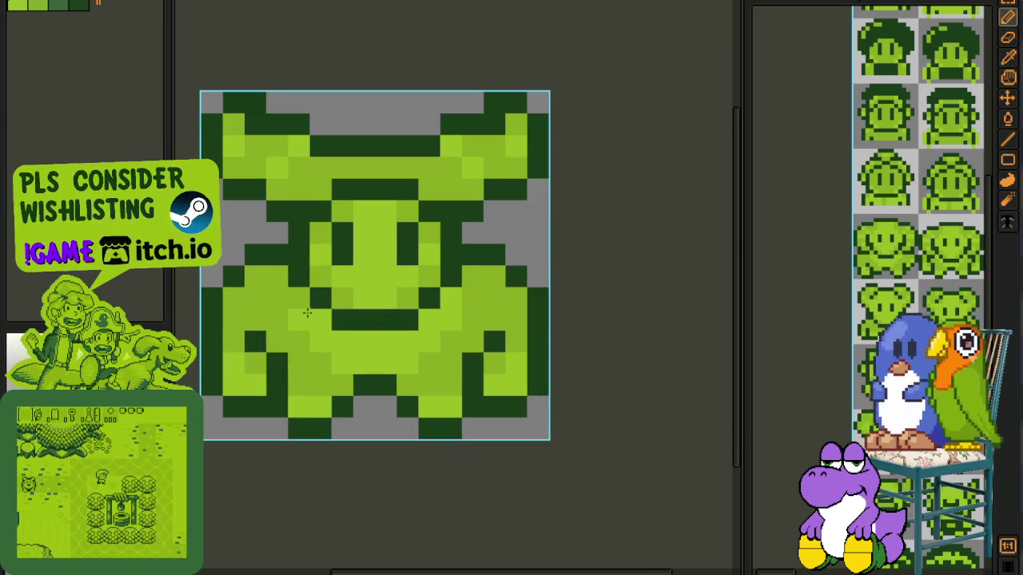
scroll(468, 279, "down", 2)
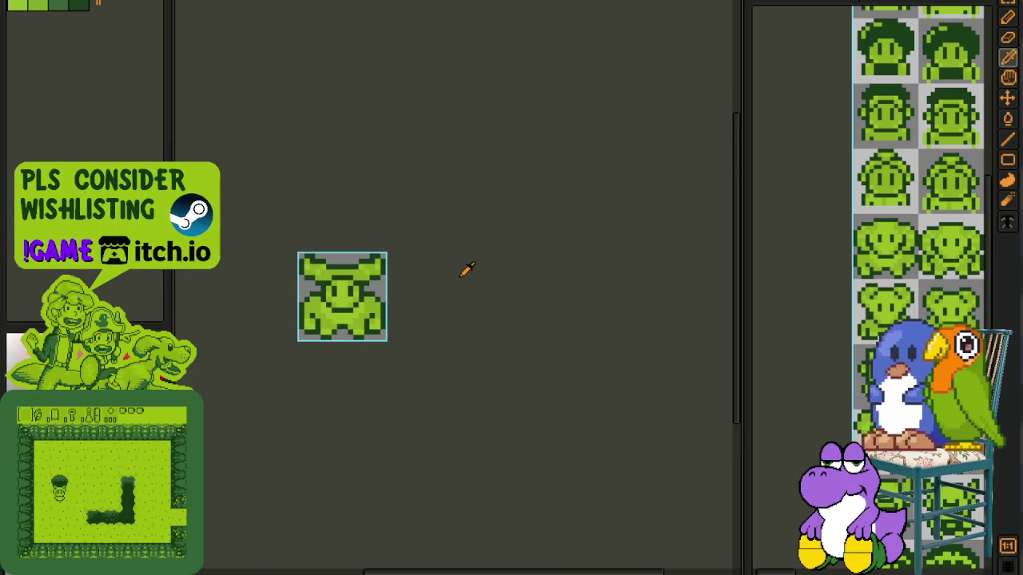
scroll(316, 271, "up", 1)
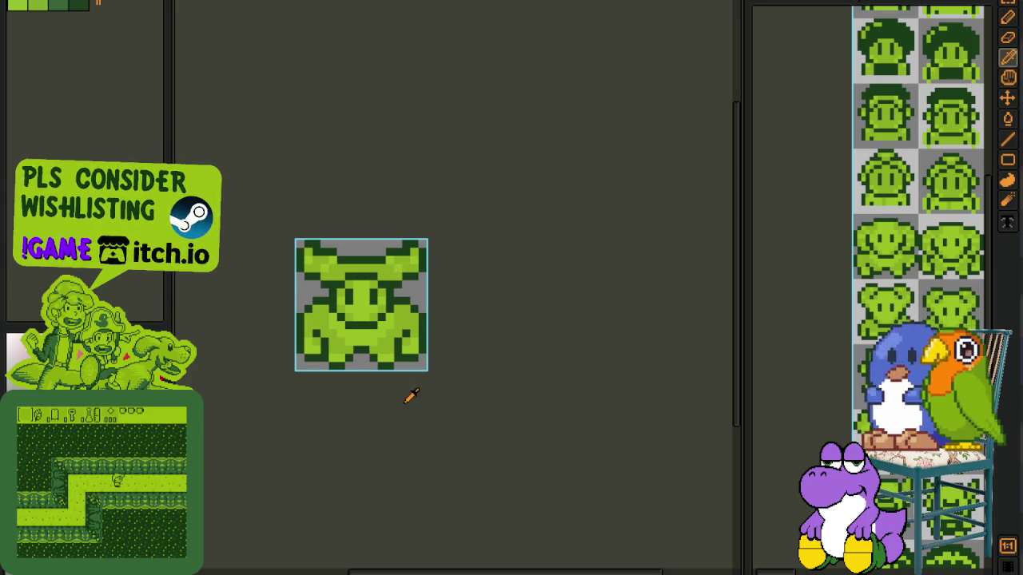
key("h")
left_click_drag(353, 372, 427, 295)
Step: Return to the Pencil, zoom around the canvas and save the sprite
key("Tab")
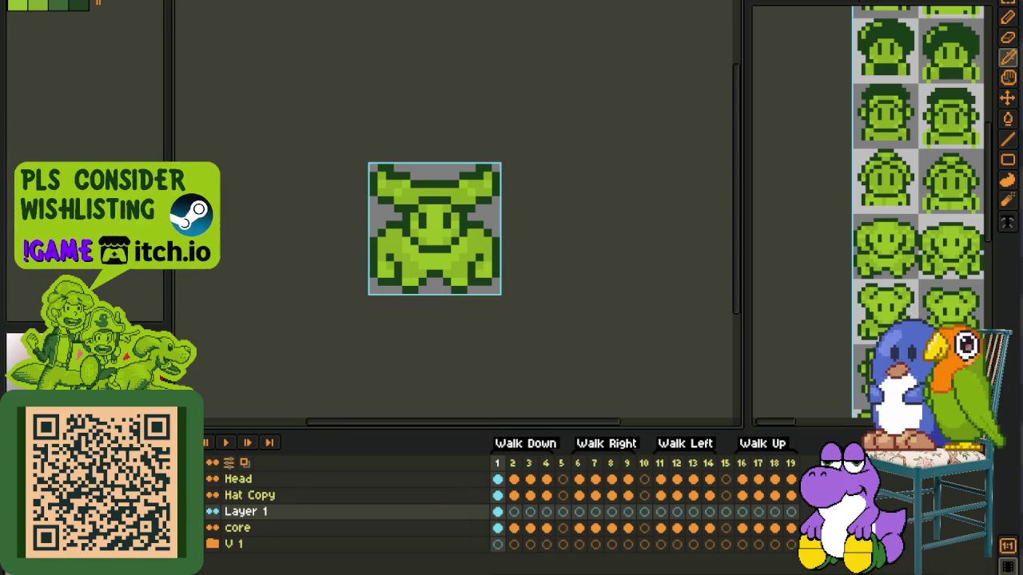
scroll(436, 242, "up", 3)
scroll(406, 229, "up", 1)
scroll(370, 245, "down", 3)
scroll(421, 254, "up", 2)
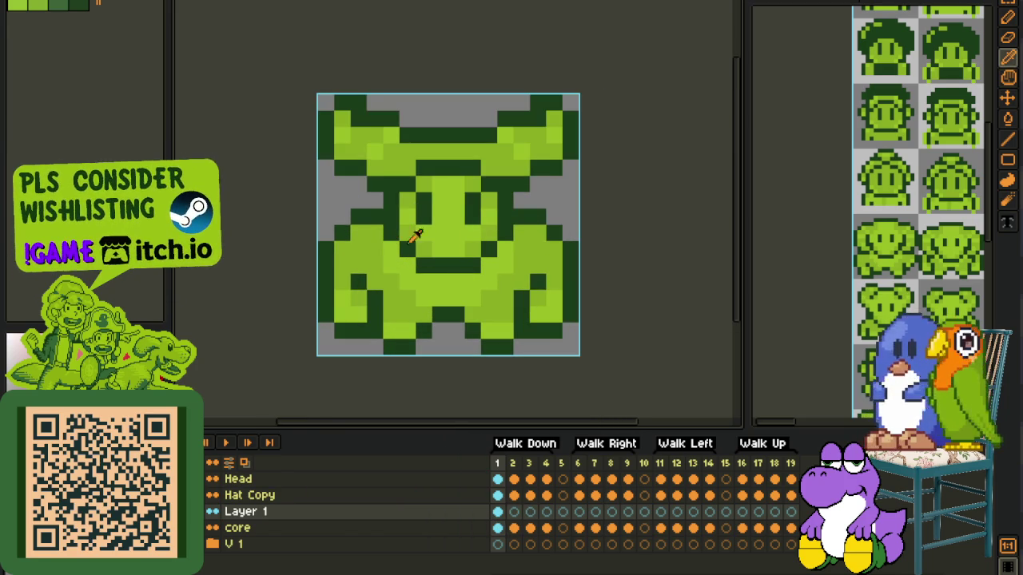
scroll(570, 218, "down", 3)
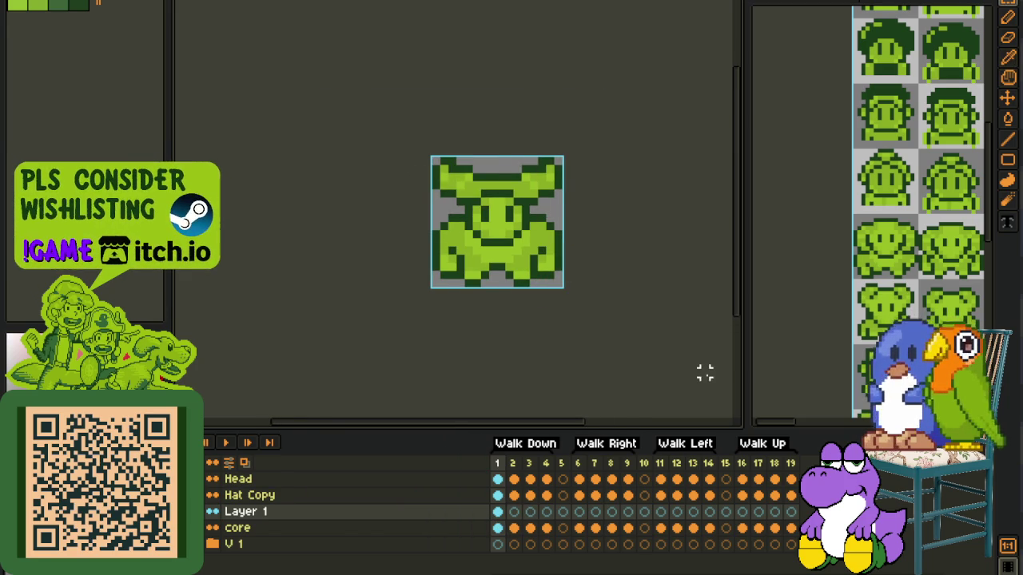
key("ctrl+s")
Step: Go to Walk Down frame 4 on Layer 1, then start Minesweeper with a first move
left_click(530, 512)
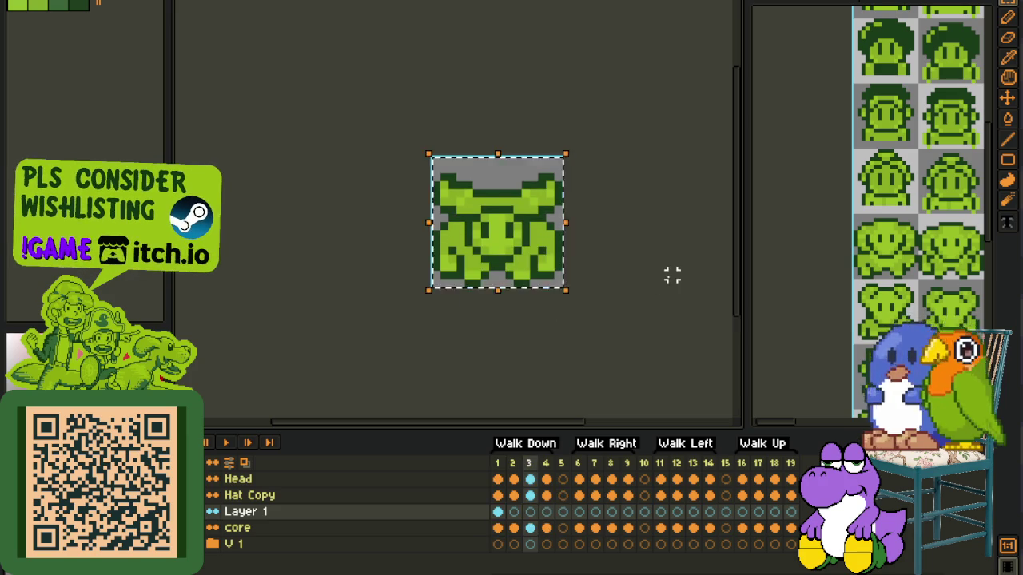
key("Left")
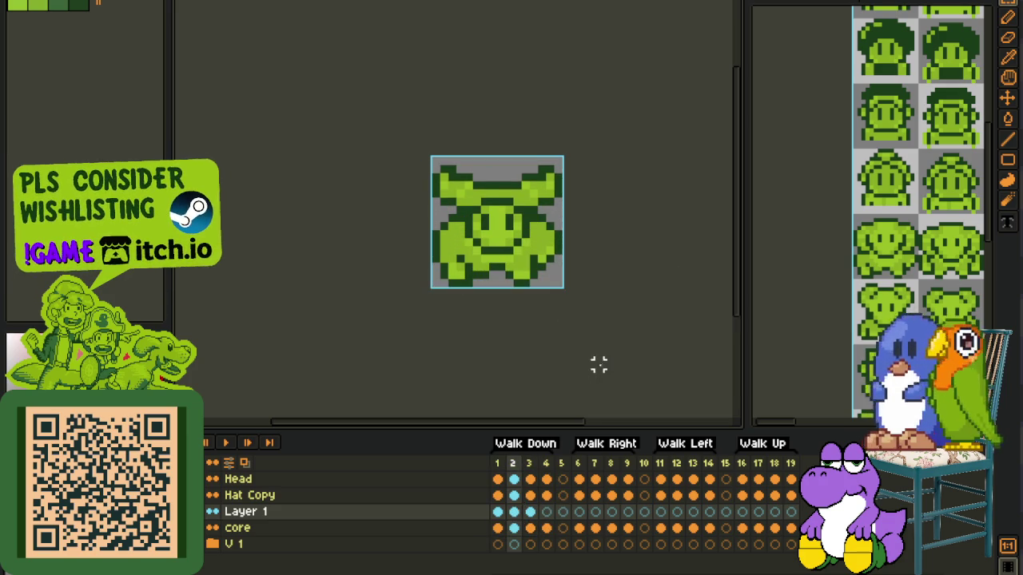
left_click(546, 512)
key("ctrl+a")
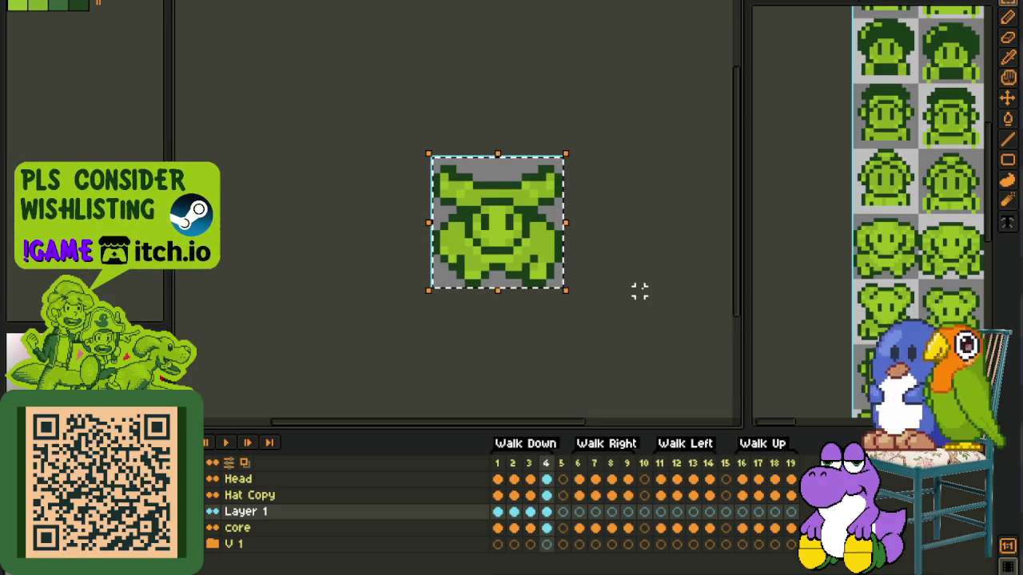
key("ctrl+d")
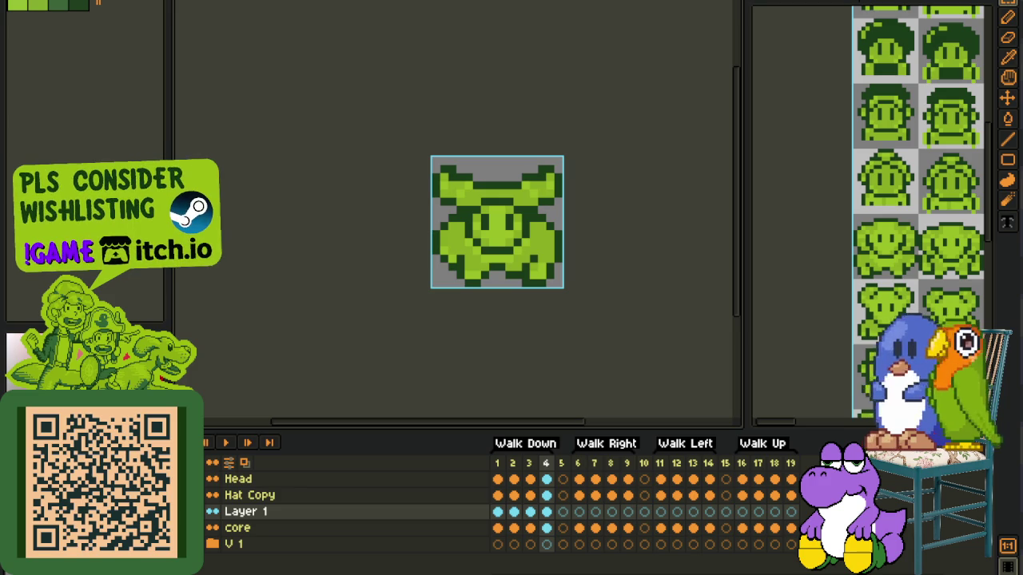
right_click(564, 396)
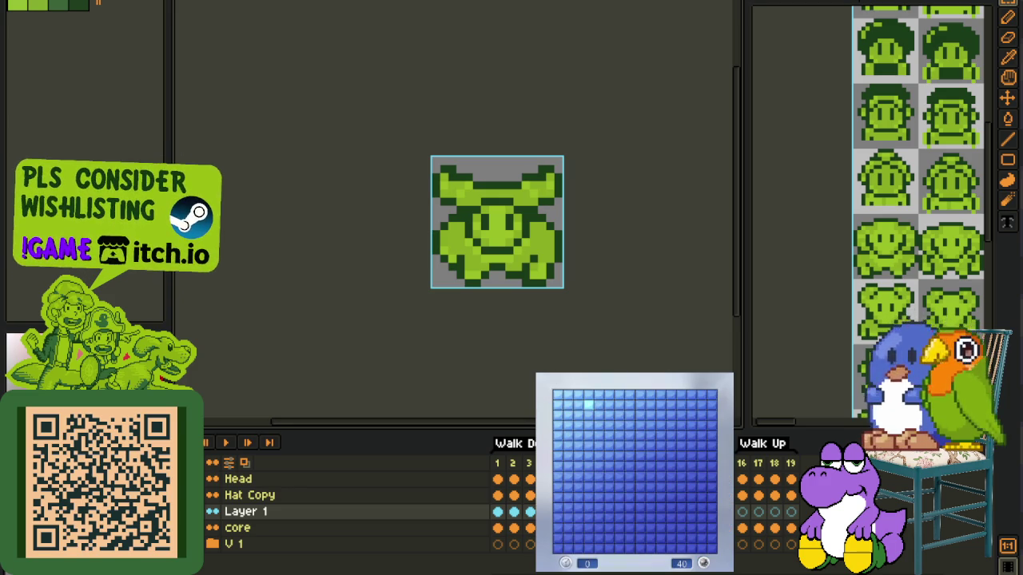
left_click(672, 502)
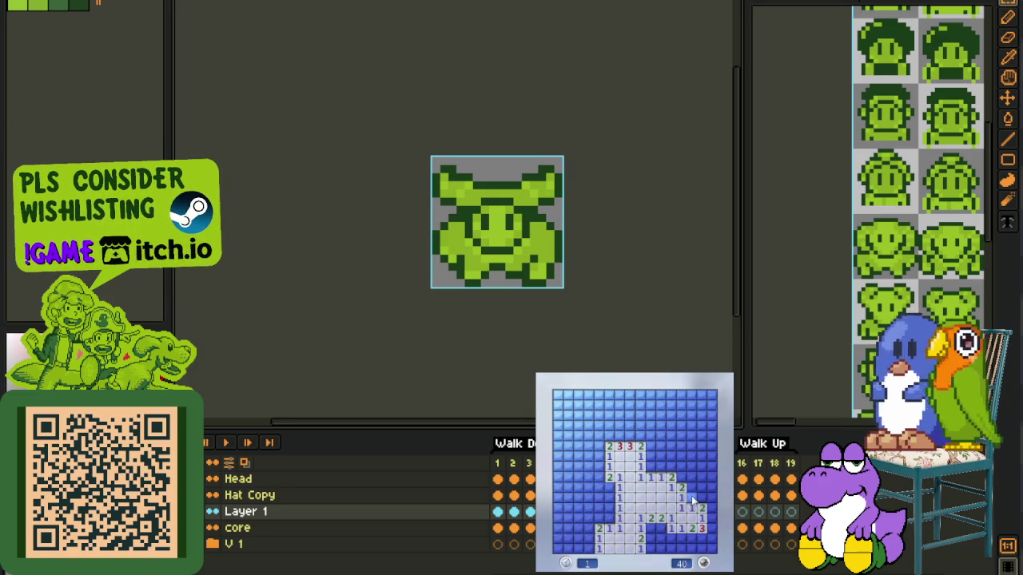
Step: Reveal safe cells across the top and flag the first mines near the bottom-right
left_click(702, 497)
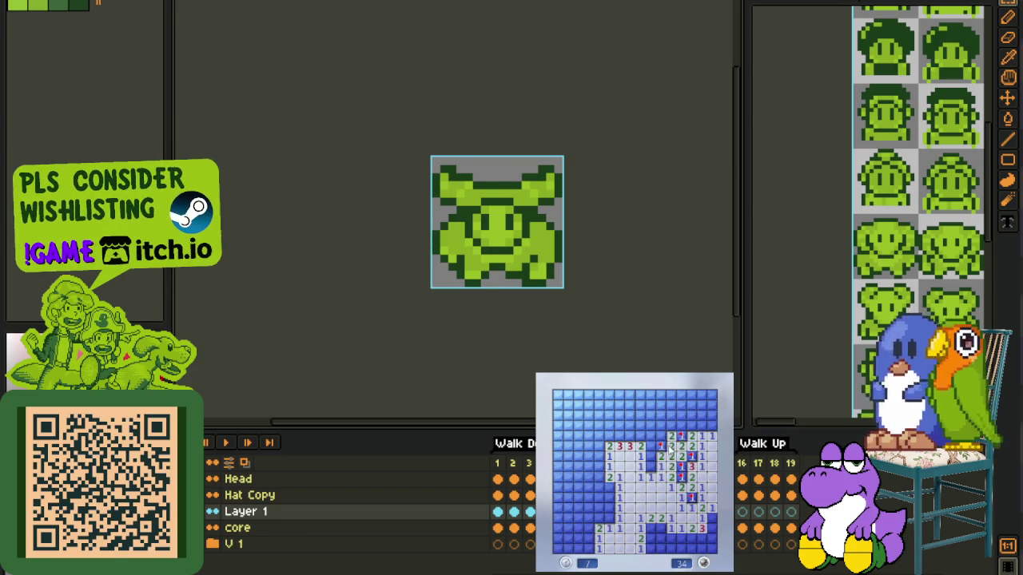
left_click(671, 425)
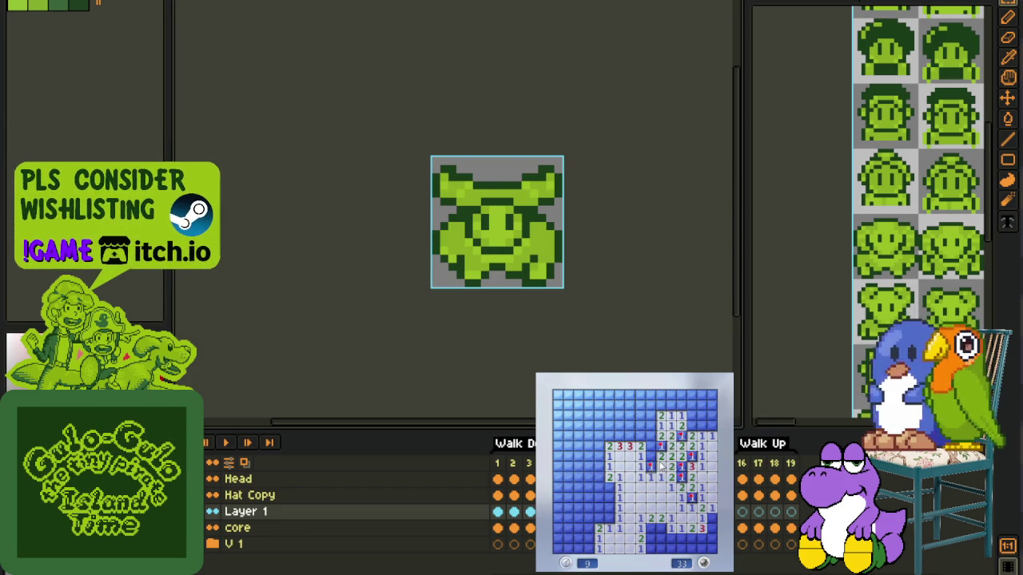
left_click(609, 448)
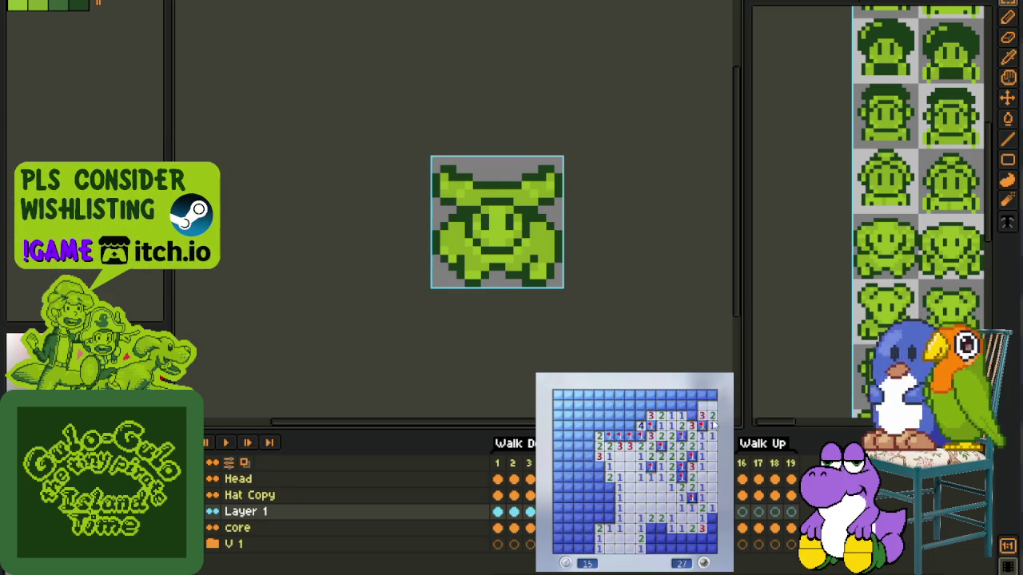
left_click(689, 413)
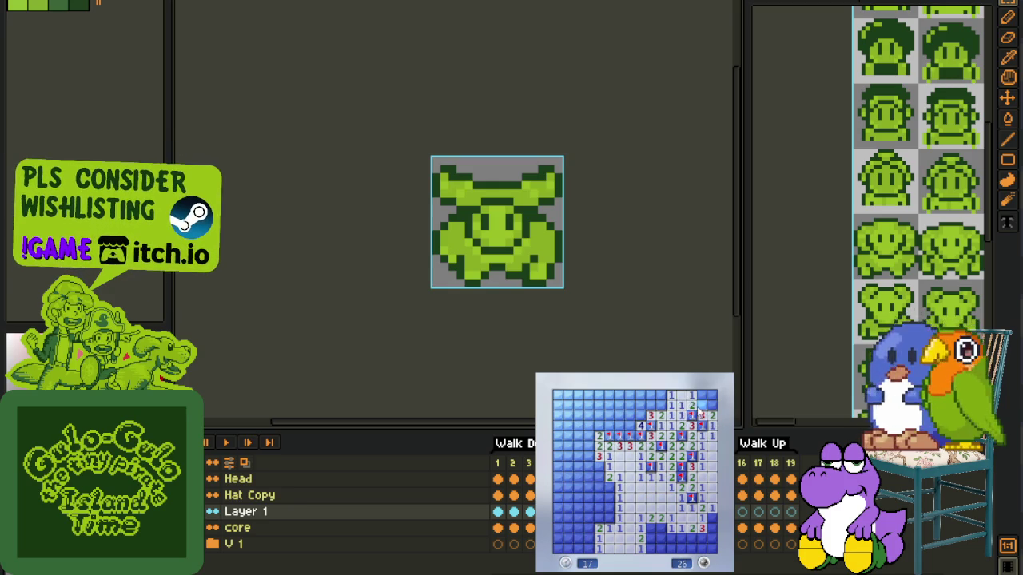
left_click(703, 398)
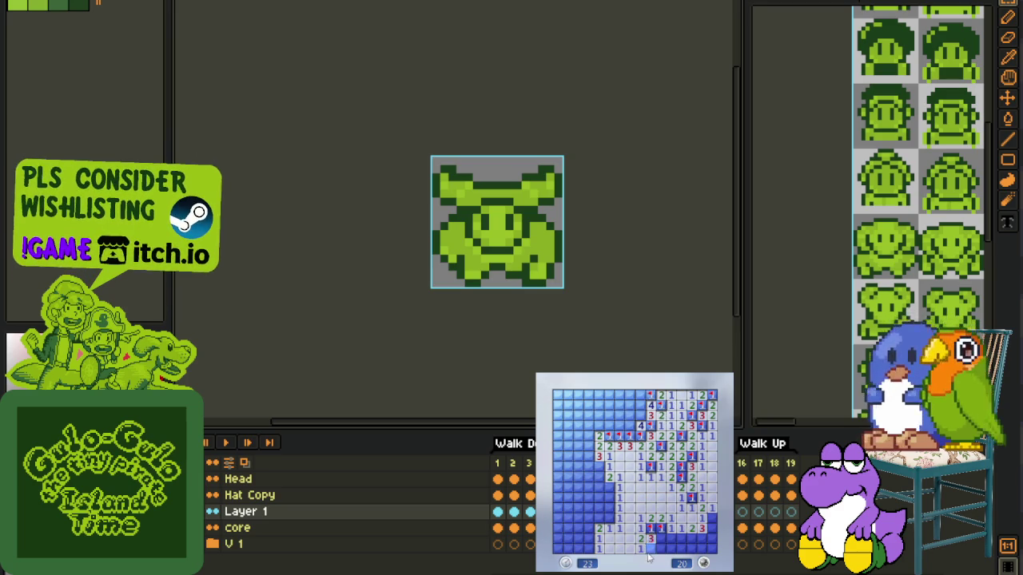
right_click(710, 541)
right_click(711, 518)
left_click(711, 539)
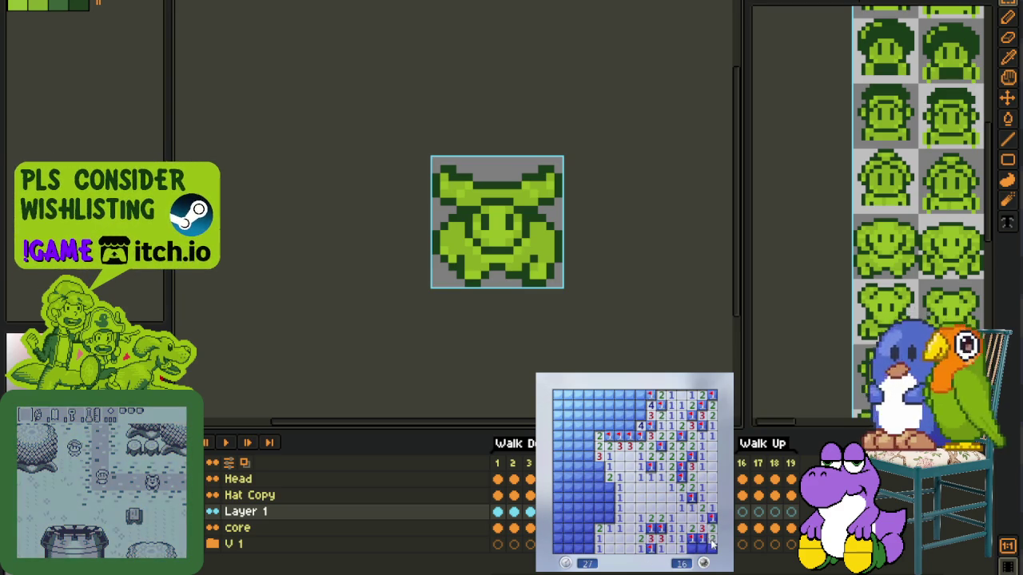
Step: Clear safe cells and flag mines along the left side of the board
right_click(680, 550)
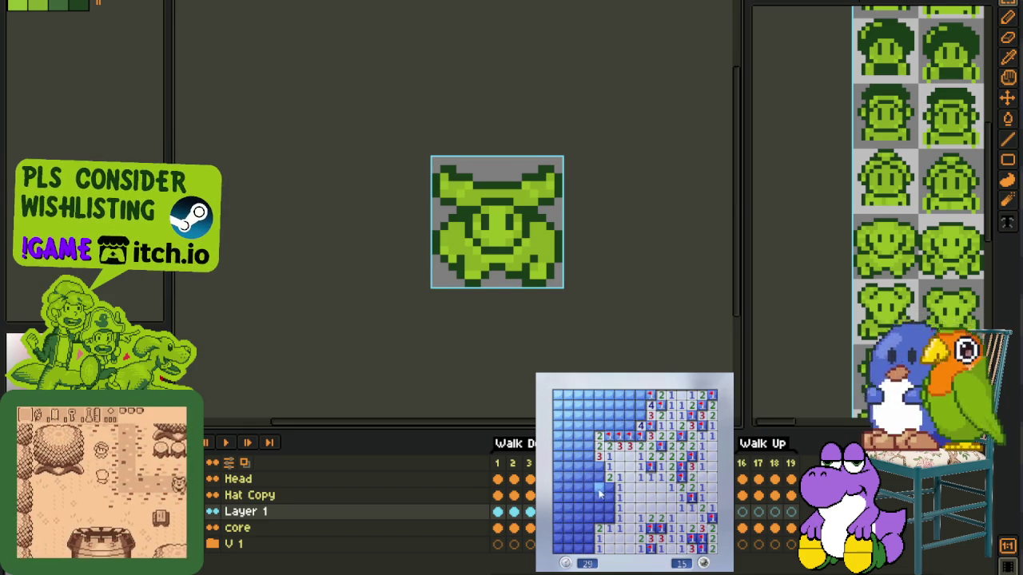
left_click(612, 523)
right_click(614, 512)
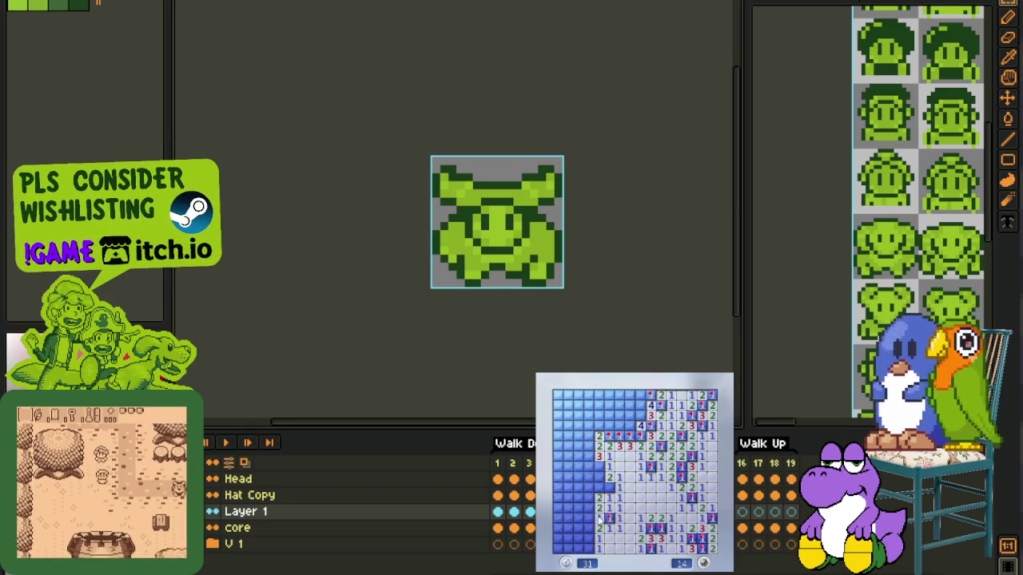
left_click(591, 505)
left_click(579, 488)
right_click(589, 497)
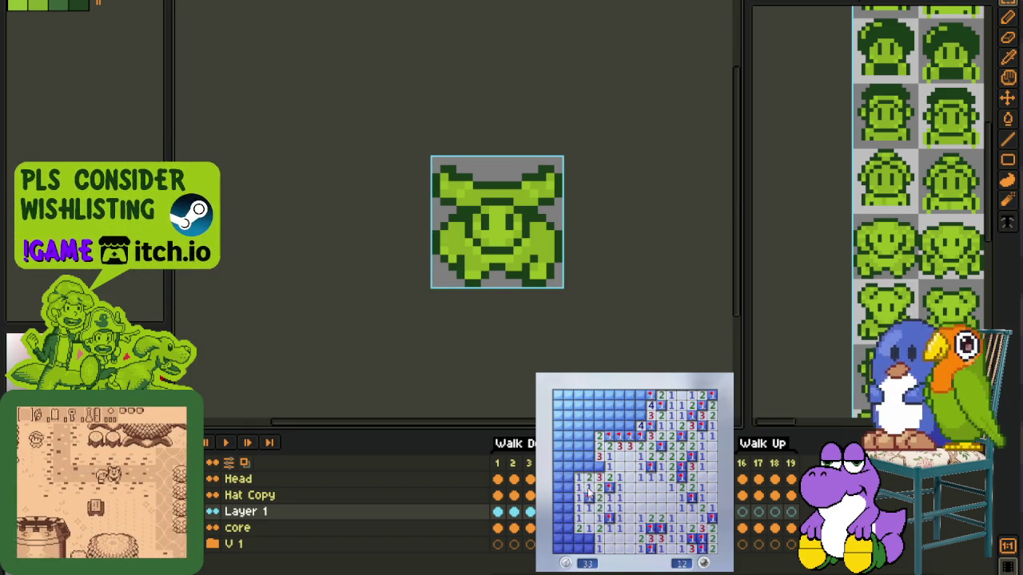
left_click(579, 496)
right_click(589, 466)
right_click(589, 446)
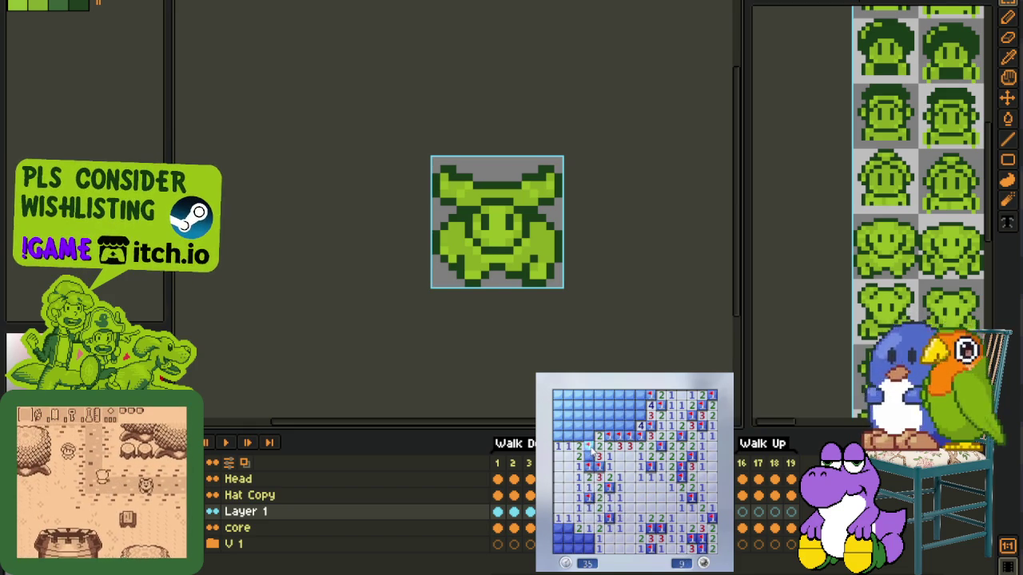
Step: Open the upper-left and upper-middle cells and flag the last remaining mines
left_click(598, 426)
left_click(573, 437)
right_click(568, 436)
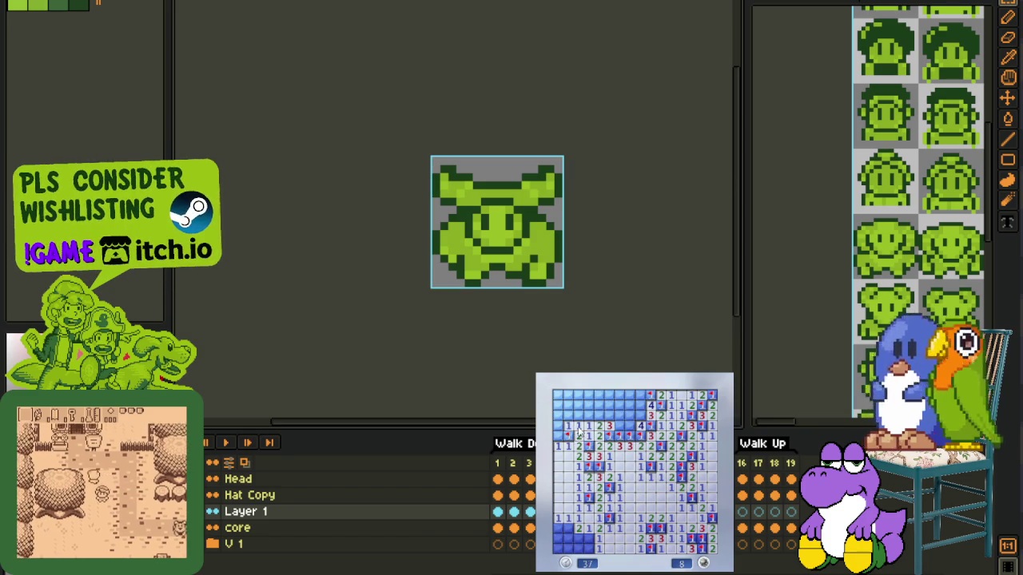
left_click(558, 399)
left_click(608, 414)
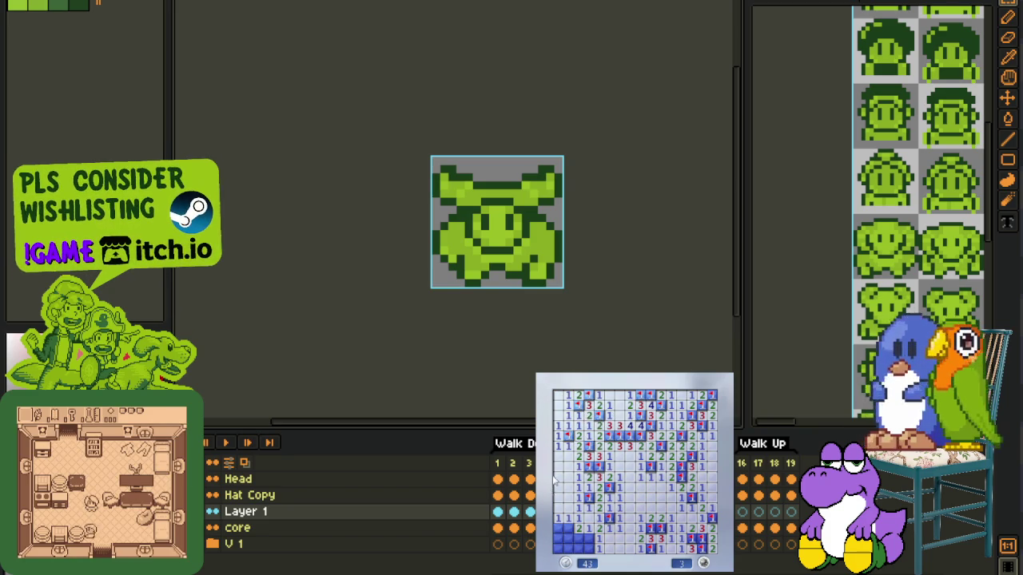
right_click(568, 529)
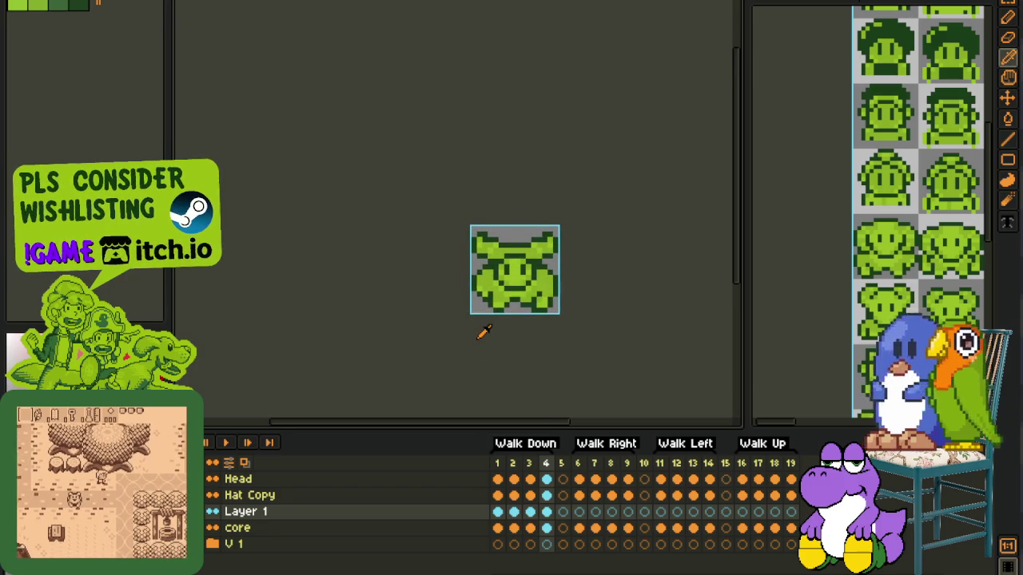
Step: Step back and forth through the Walk Down frames, zooming in on the character
key("Left")
key("Right")
key("Right")
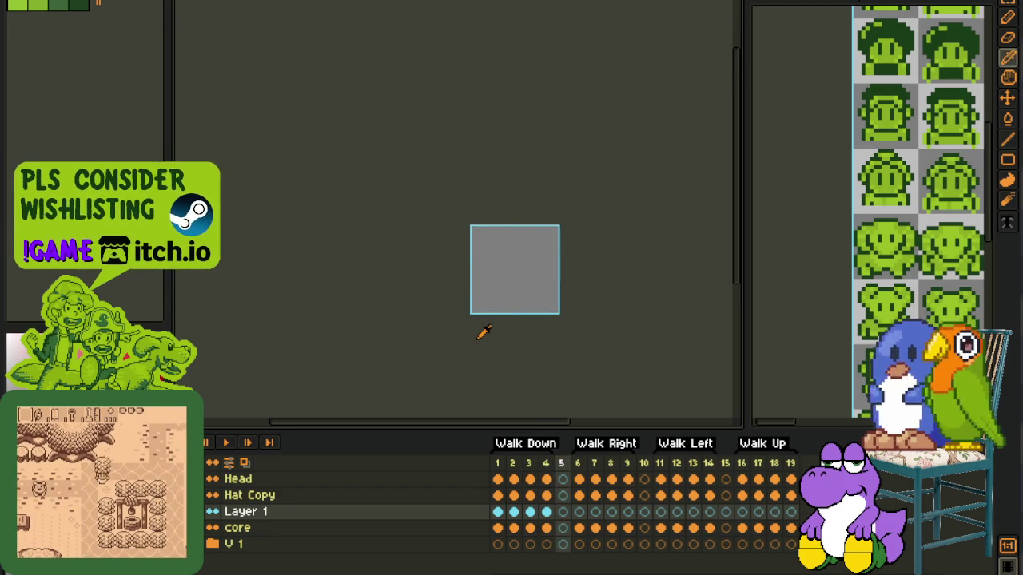
key("Right")
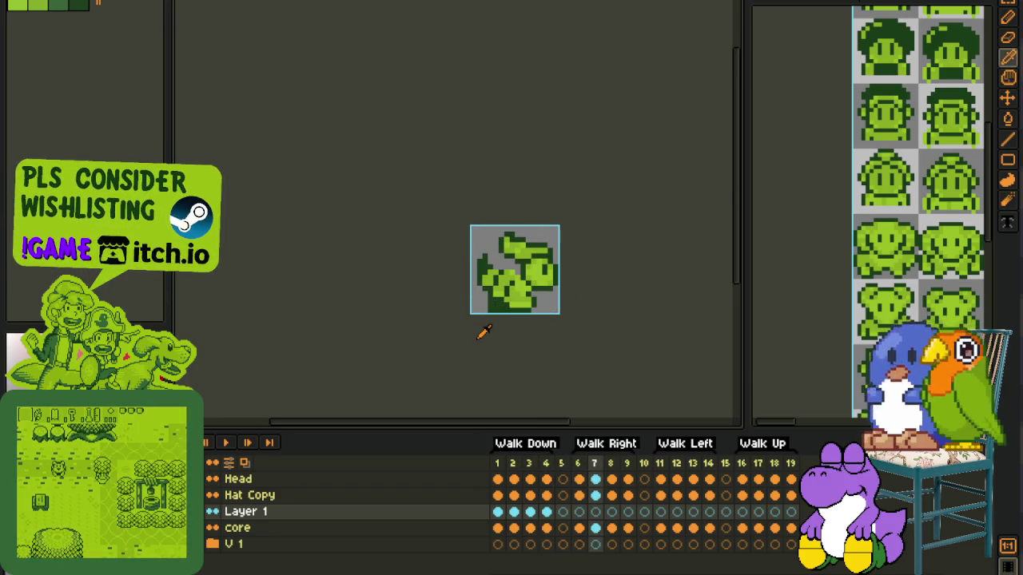
key("Left")
key("Left")
key("Left")
key("Left")
key("Right")
key("Right")
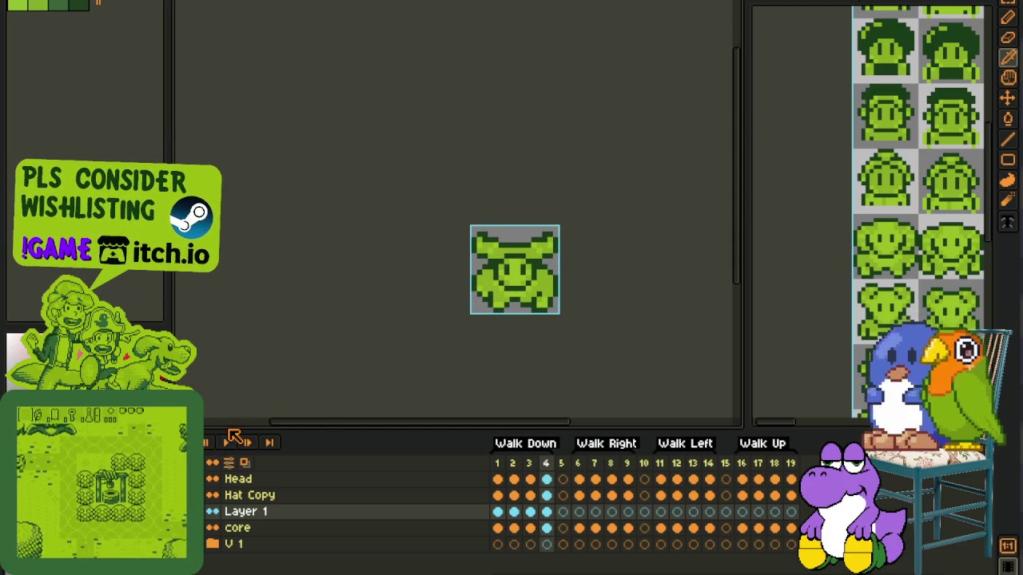
key("Left")
key("Left")
key("Left")
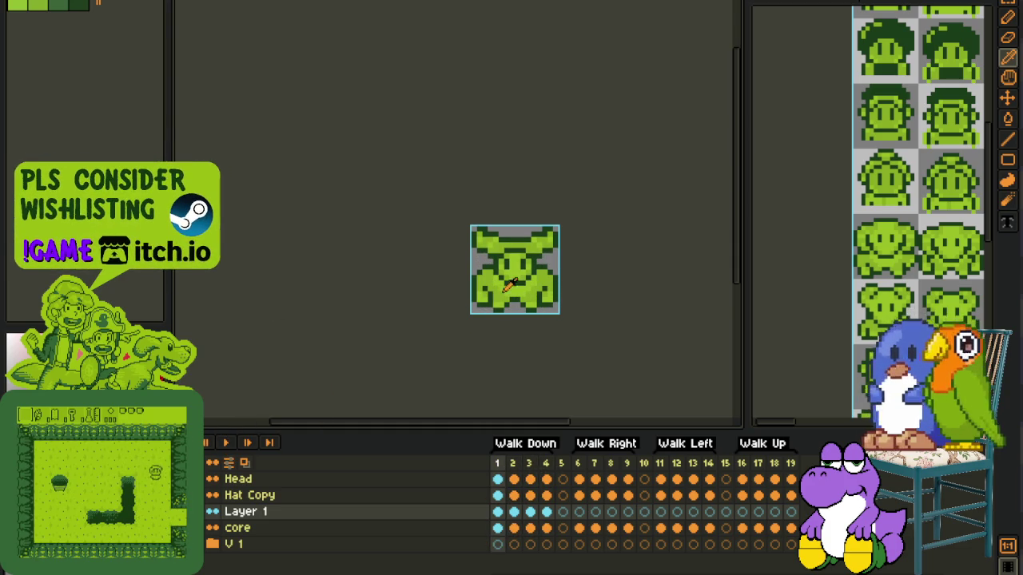
scroll(506, 285, "up", 1)
scroll(479, 244, "up", 1)
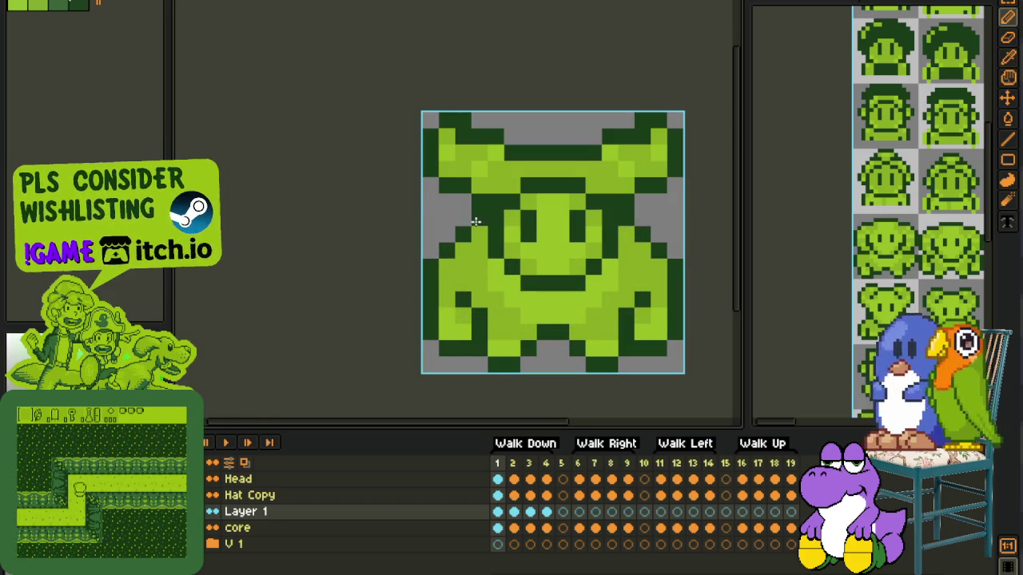
scroll(560, 227, "down", 4)
scroll(622, 233, "up", 2)
Step: Advance through Walk Down frames 2, 3 and 4, zooming to inspect each
key("Right")
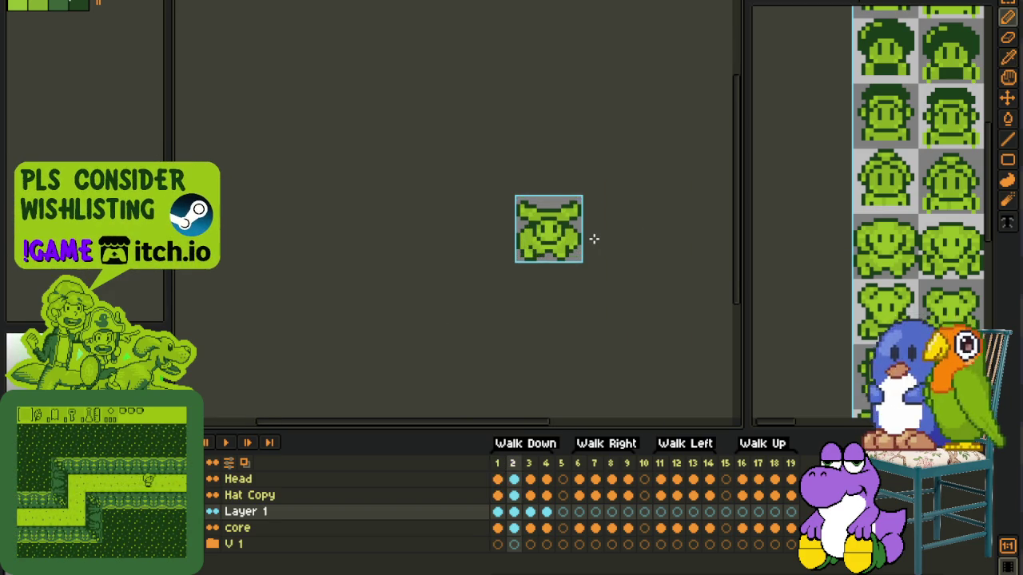
scroll(480, 210, "up", 1)
scroll(544, 238, "up", 1)
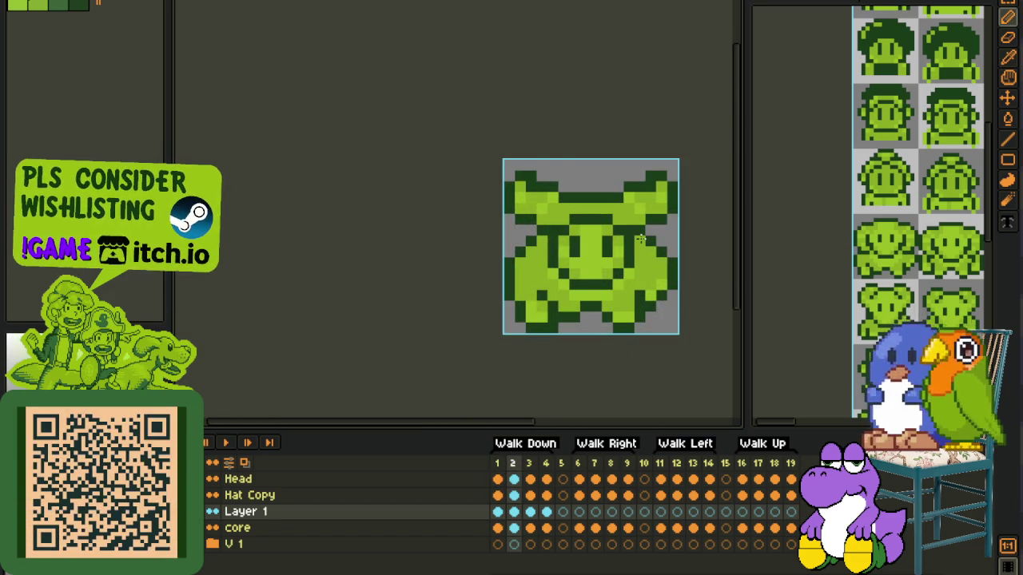
scroll(641, 240, "down", 2)
key("Right")
scroll(596, 246, "up", 1)
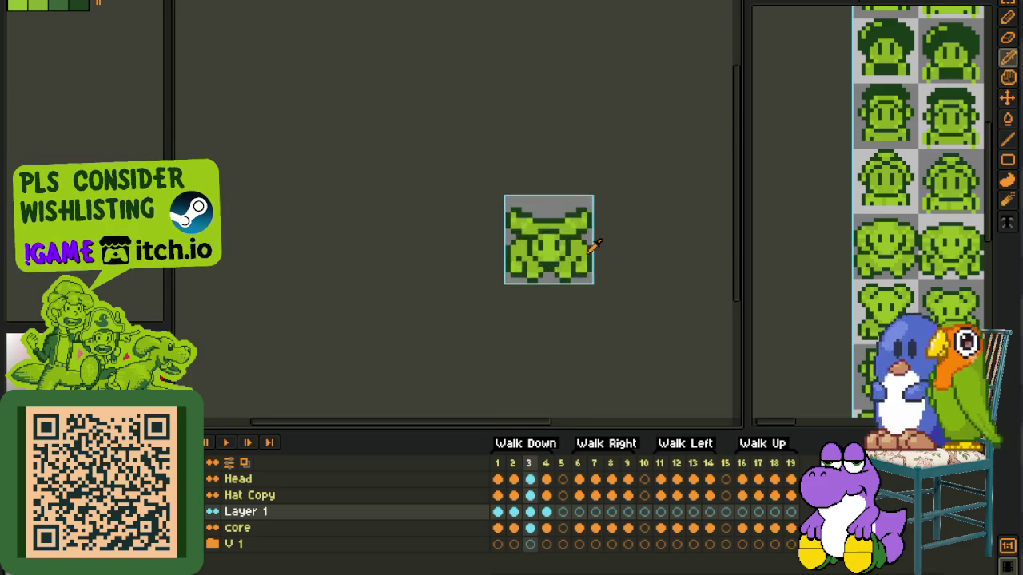
scroll(582, 253, "up", 1)
key("Right")
scroll(514, 241, "up", 1)
scroll(510, 237, "up", 1)
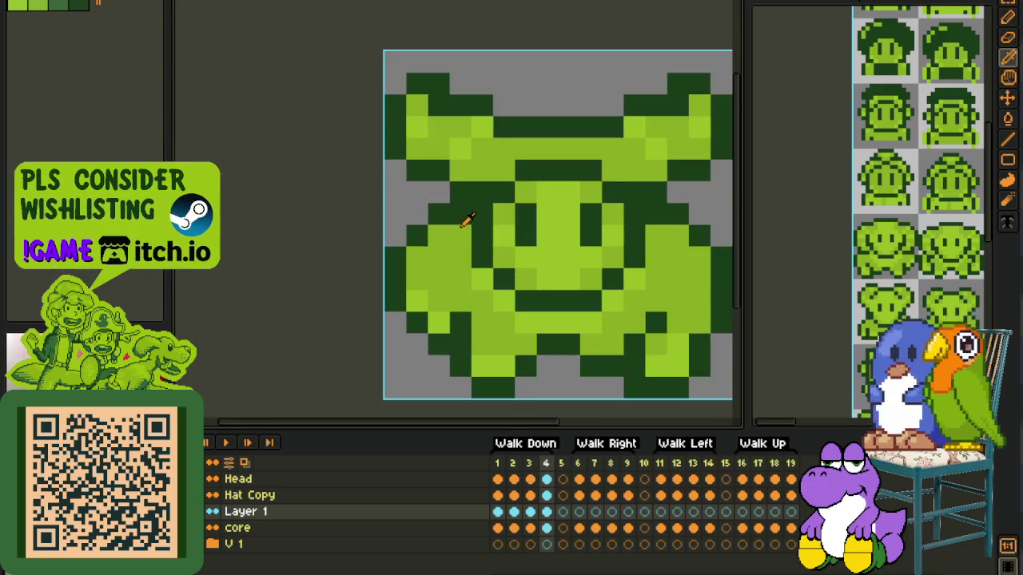
scroll(680, 215, "down", 2)
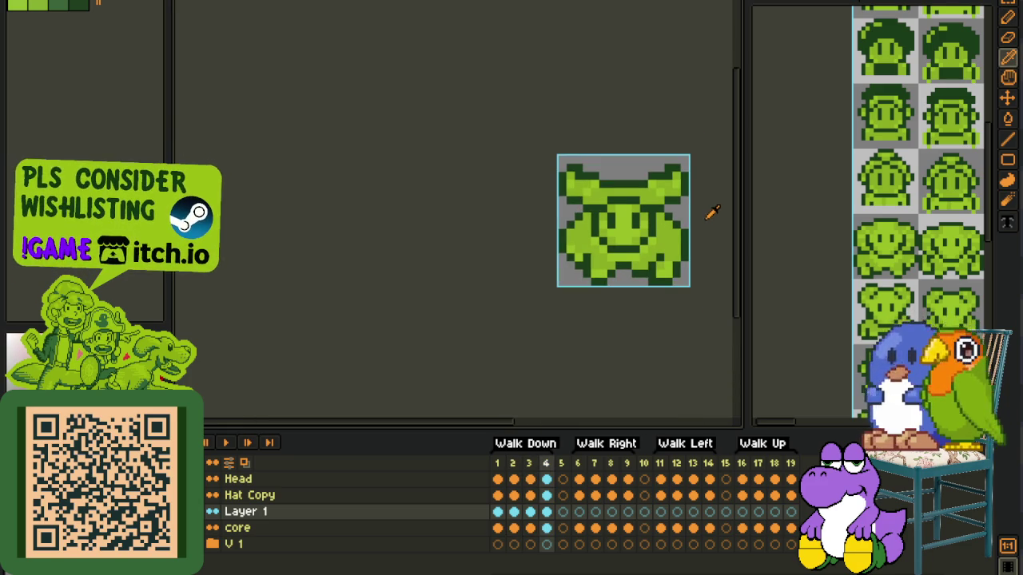
Step: Play the Walk Down animation, pan the view, then stop playback
left_click(246, 445)
scroll(370, 264, "down", 1)
scroll(378, 272, "down", 2)
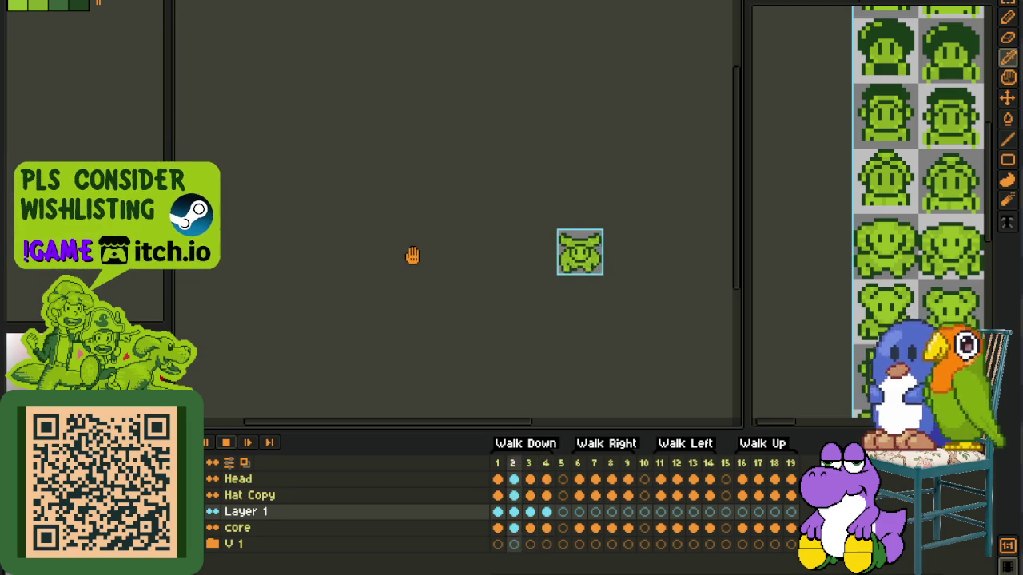
left_click_drag(413, 257, 322, 295)
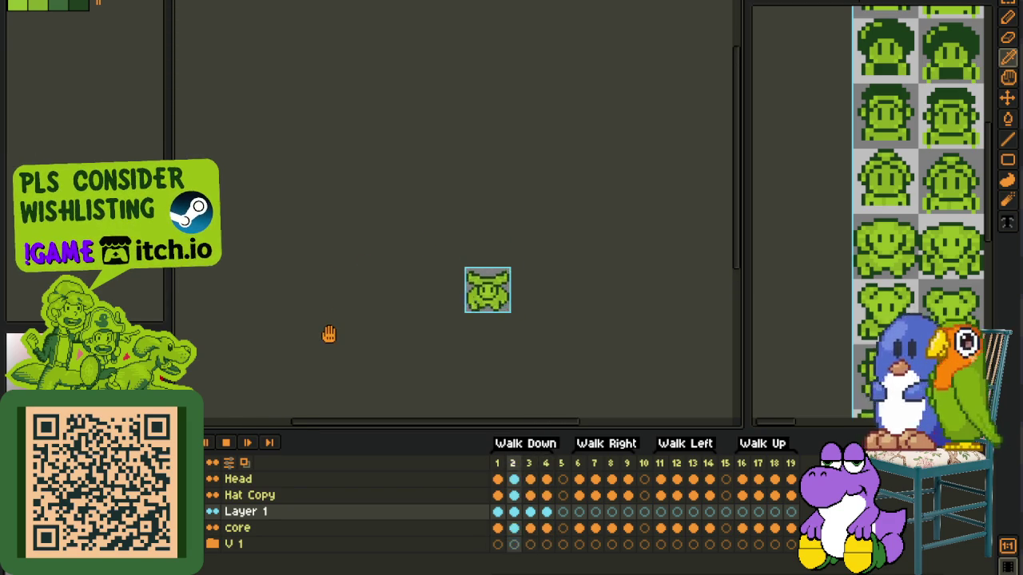
left_click(232, 445)
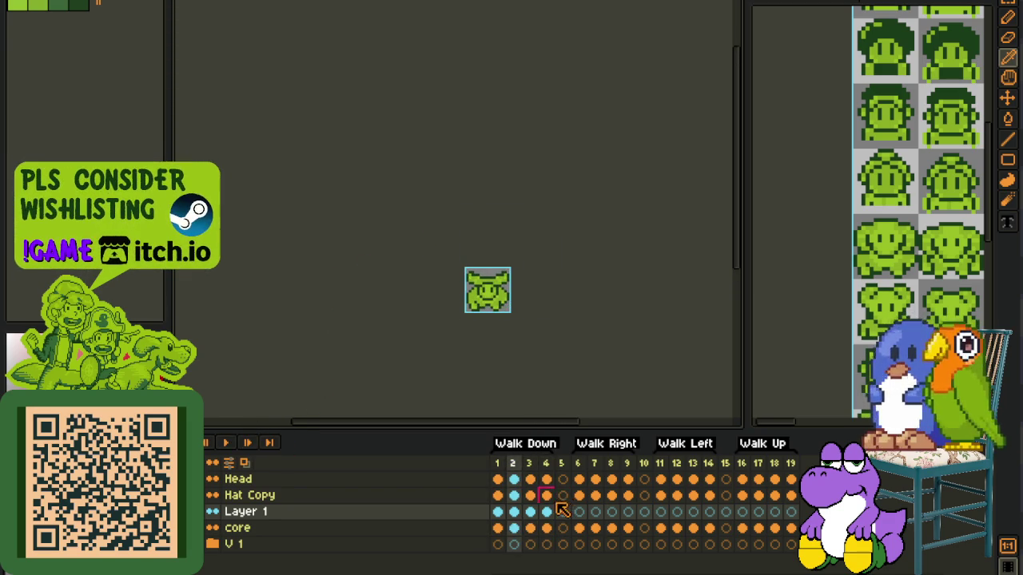
Step: Save the sprite and jump to the first Walk Up frame, 16
key("ctrl+s")
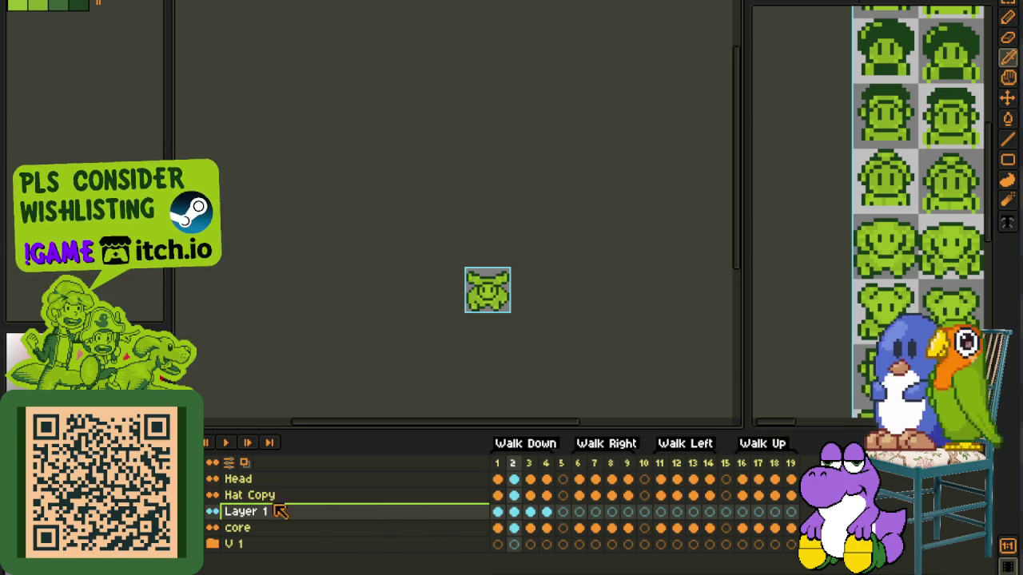
left_click(743, 512)
left_click_drag(547, 516, 494, 519)
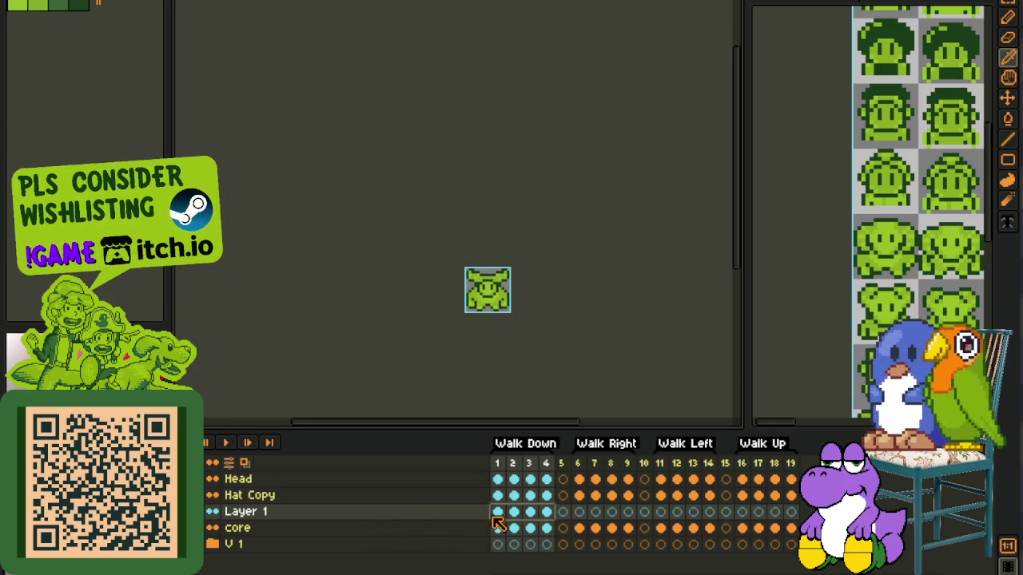
left_click(742, 512)
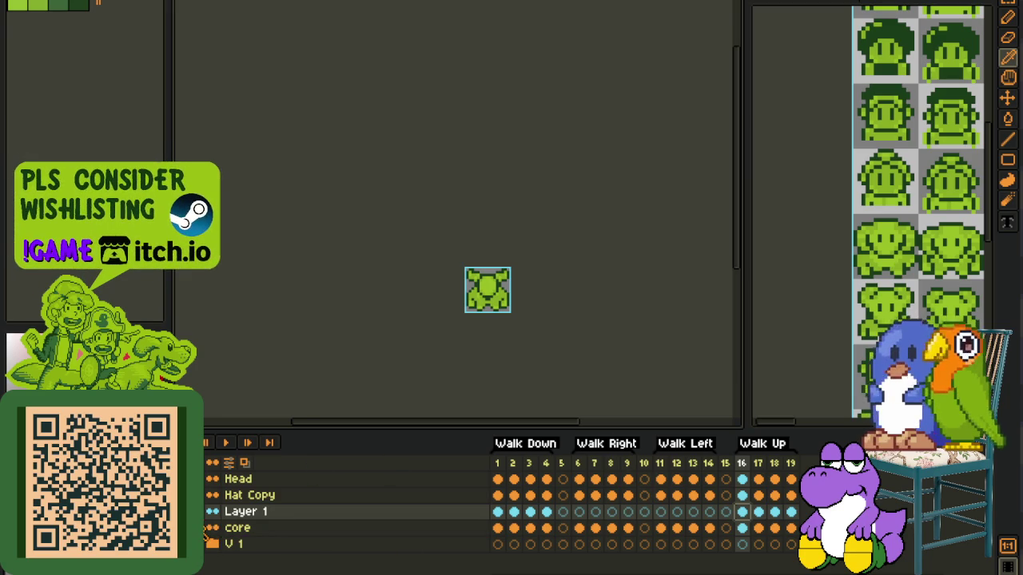
Step: Add a new layer above V 1 named Head
right_click(252, 551)
left_click(399, 491)
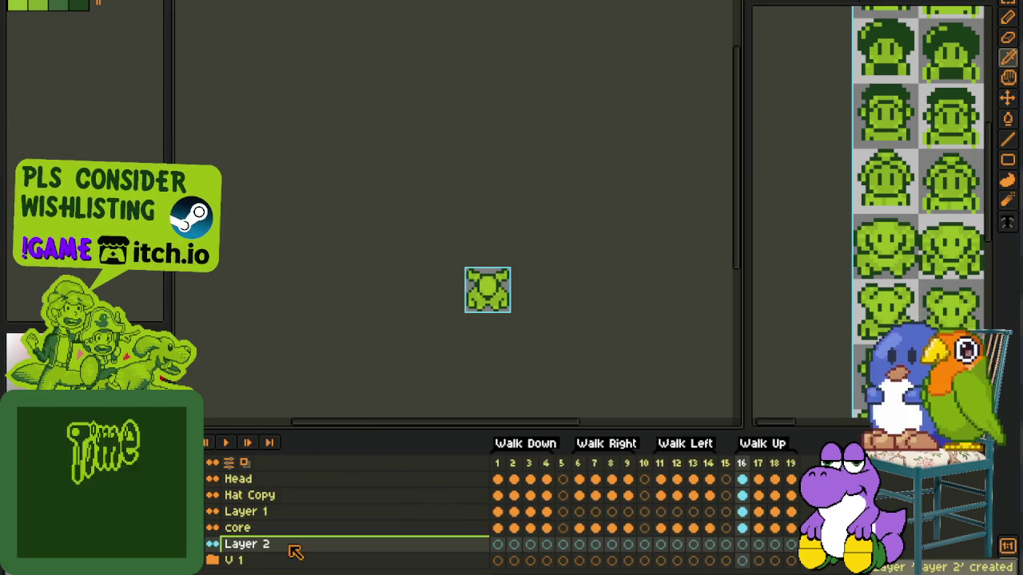
double_click(279, 544)
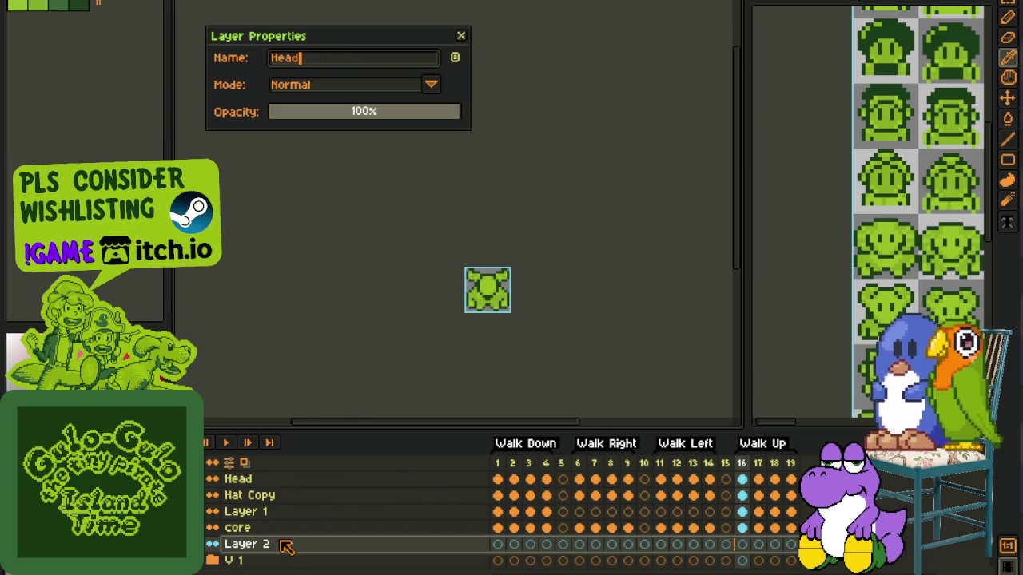
key("Return")
key("ctrl+s")
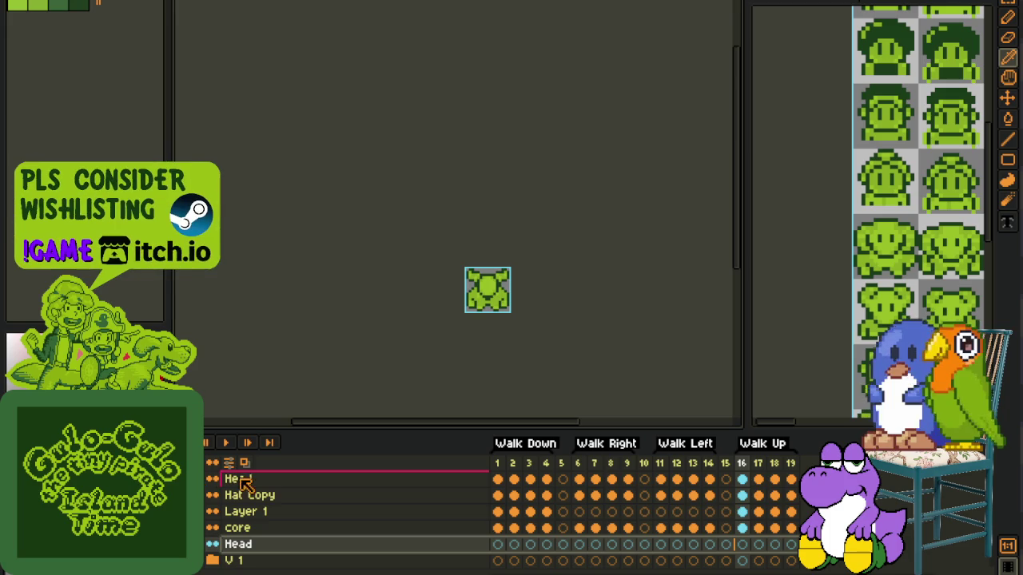
Step: Move the top Head layer's frames 16–19 cels onto the new Head layer and save
left_click_drag(742, 479, 790, 479)
key("ctrl+c")
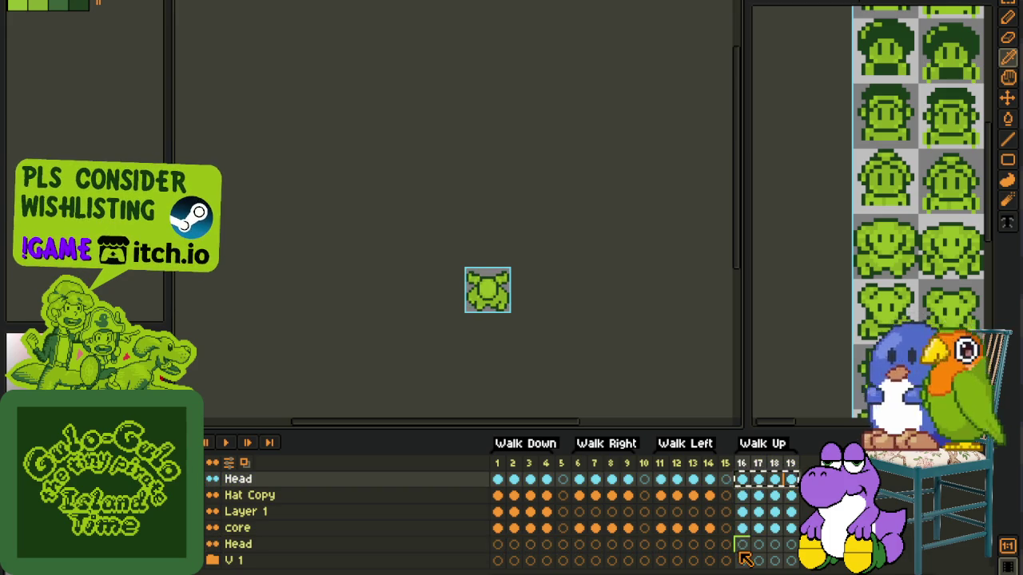
left_click(741, 546)
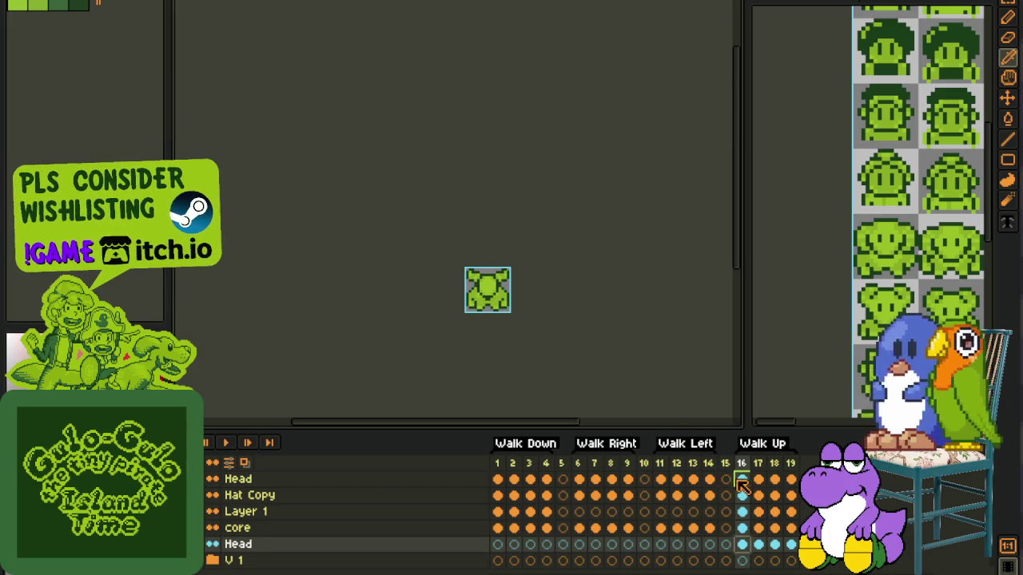
left_click_drag(742, 479, 790, 480)
key("ctrl+s")
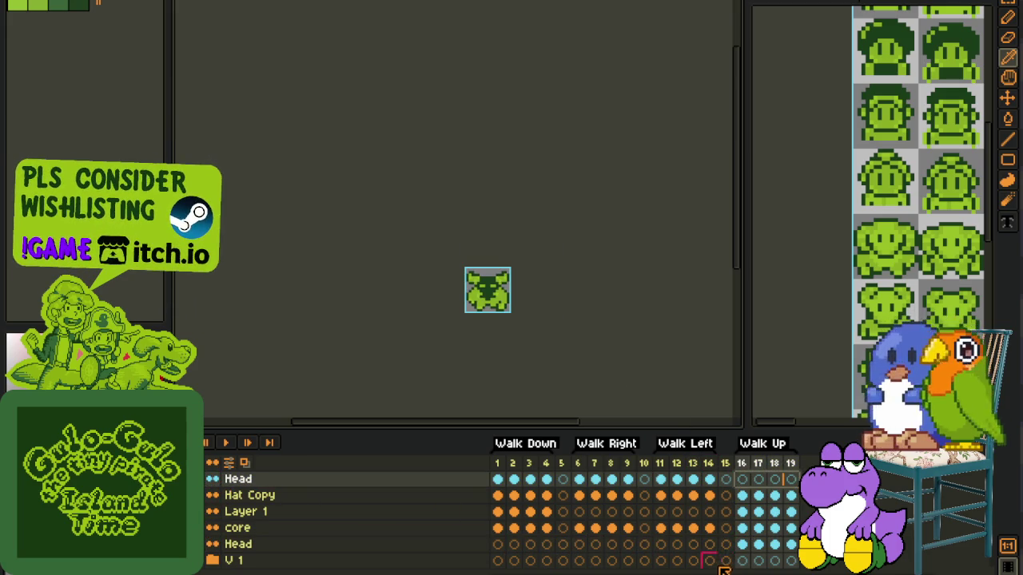
Step: Preview the walk animation starting from the Head layer's frame 16
left_click(743, 546)
scroll(526, 291, "up", 2)
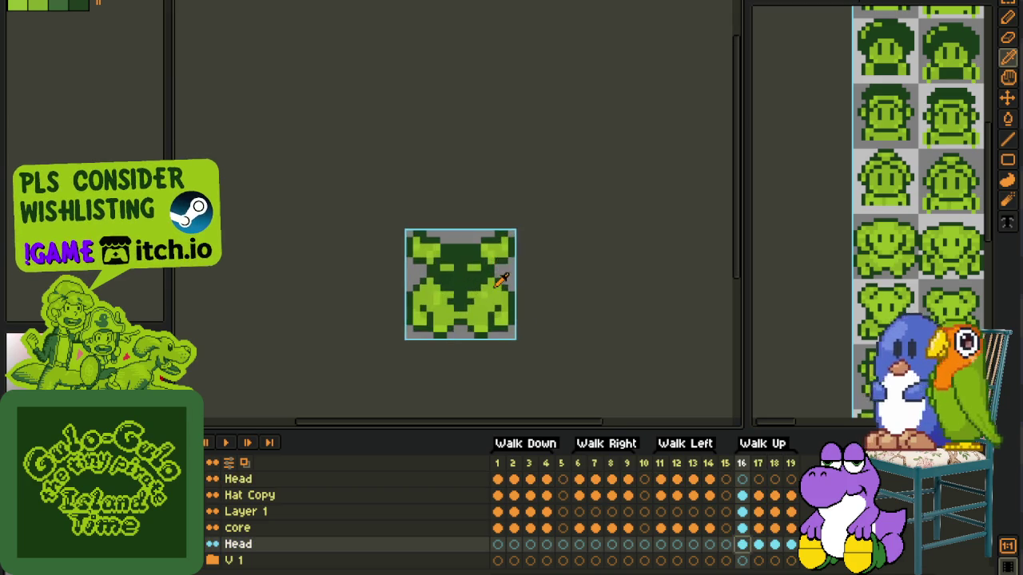
scroll(516, 287, "up", 1)
scroll(540, 272, "down", 3)
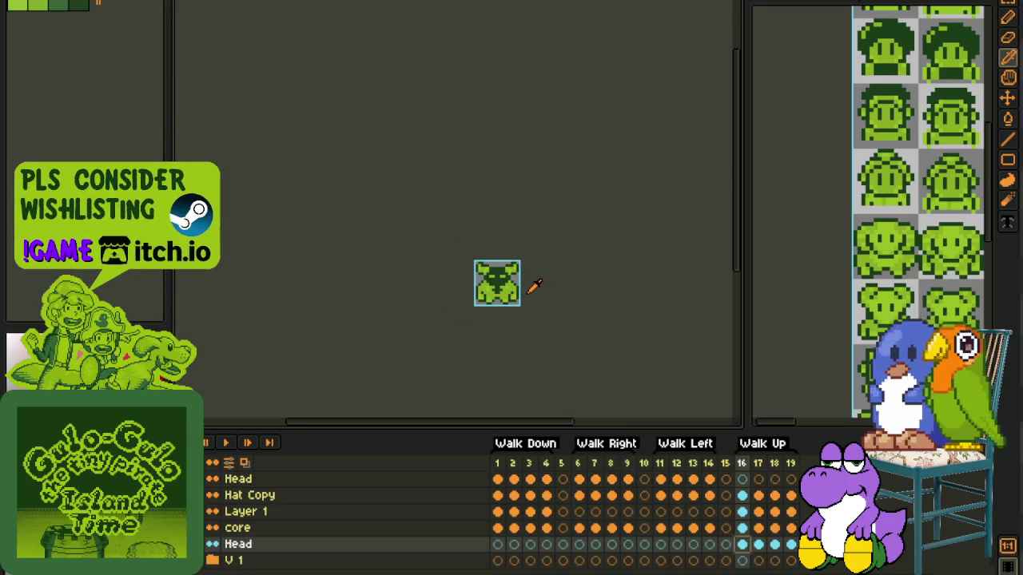
left_click(227, 444)
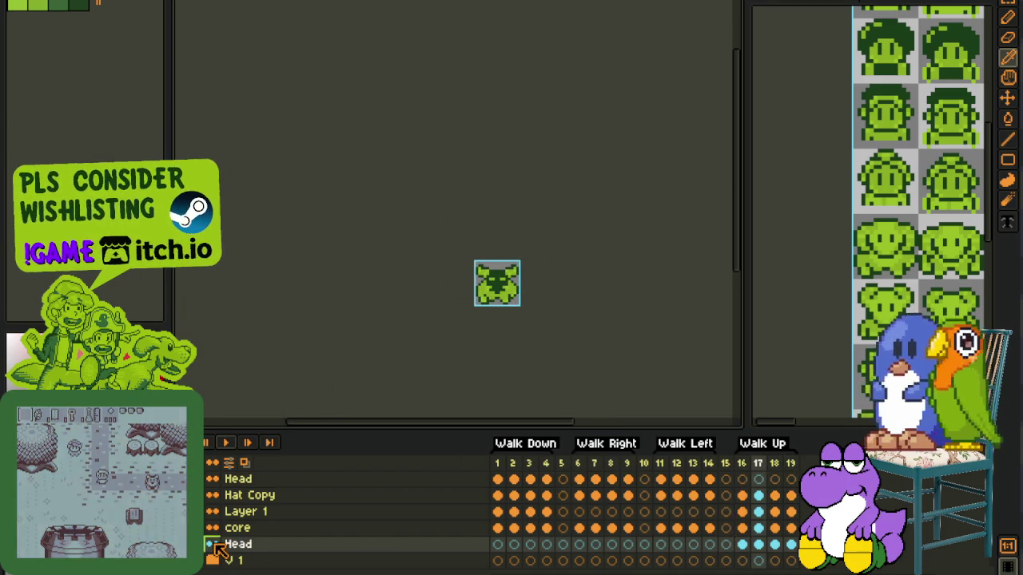
Step: Stop playback and darken part of the character's right eye on Layer 1, frame 16
left_click(742, 512)
scroll(543, 352, "up", 2)
scroll(528, 256, "up", 2)
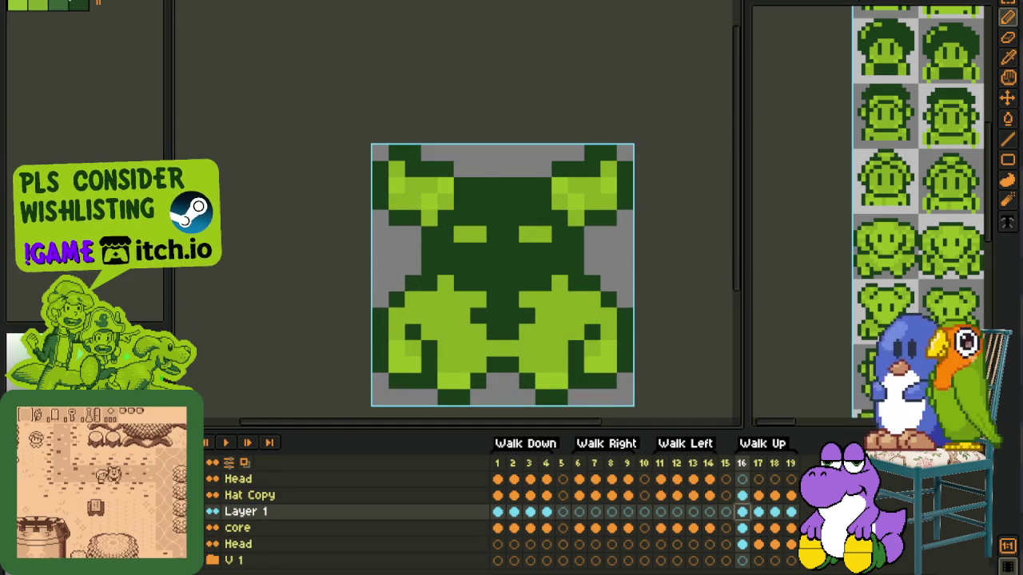
scroll(532, 313, "down", 1)
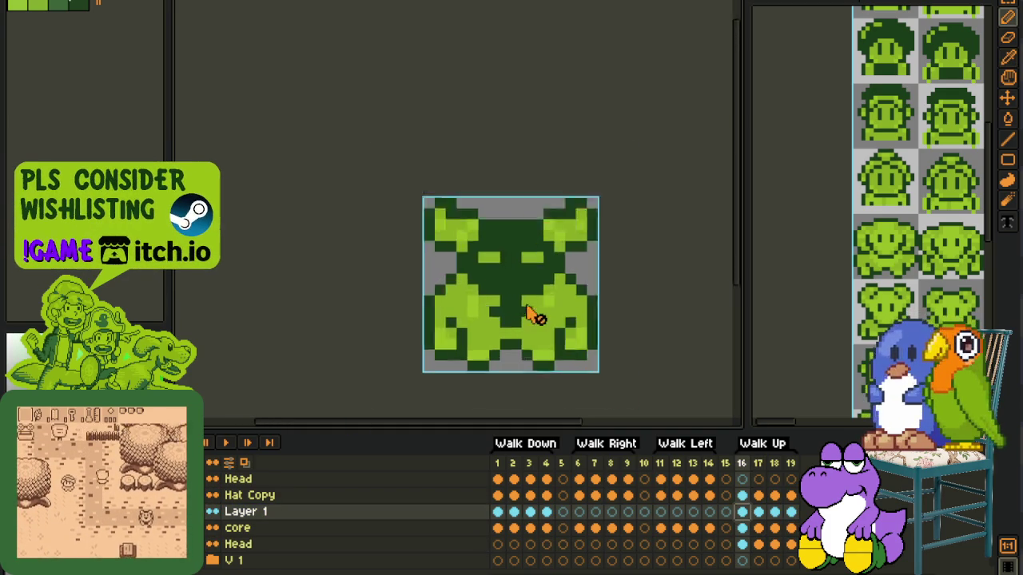
scroll(533, 312, "down", 1)
scroll(565, 282, "up", 1)
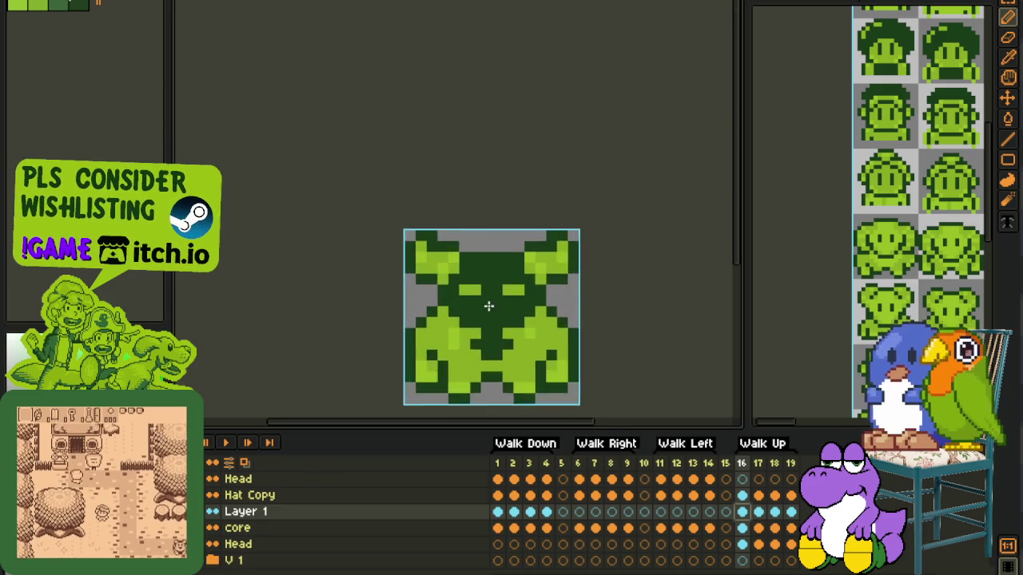
scroll(491, 308, "up", 1)
left_click(518, 264)
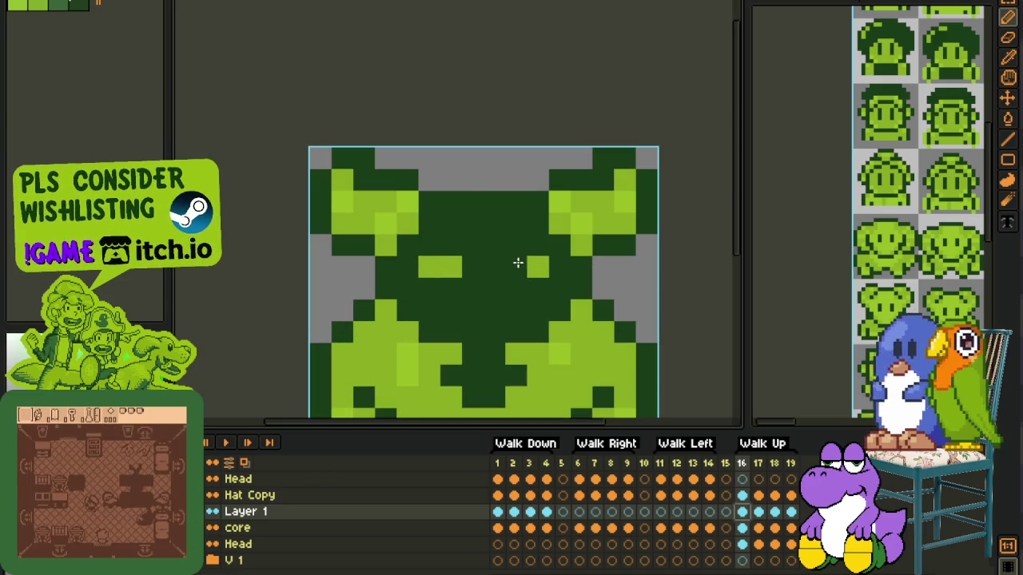
Step: Hide the timeline to inspect the enlarged canvas, then bring it back
scroll(446, 269, "down", 1)
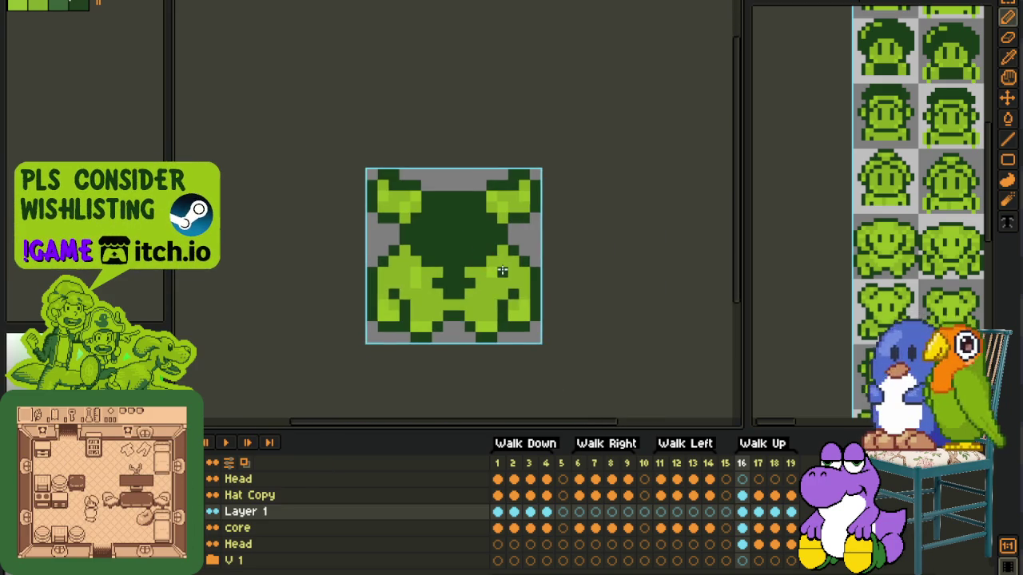
key("Tab")
scroll(475, 273, "up", 1)
scroll(470, 297, "down", 2)
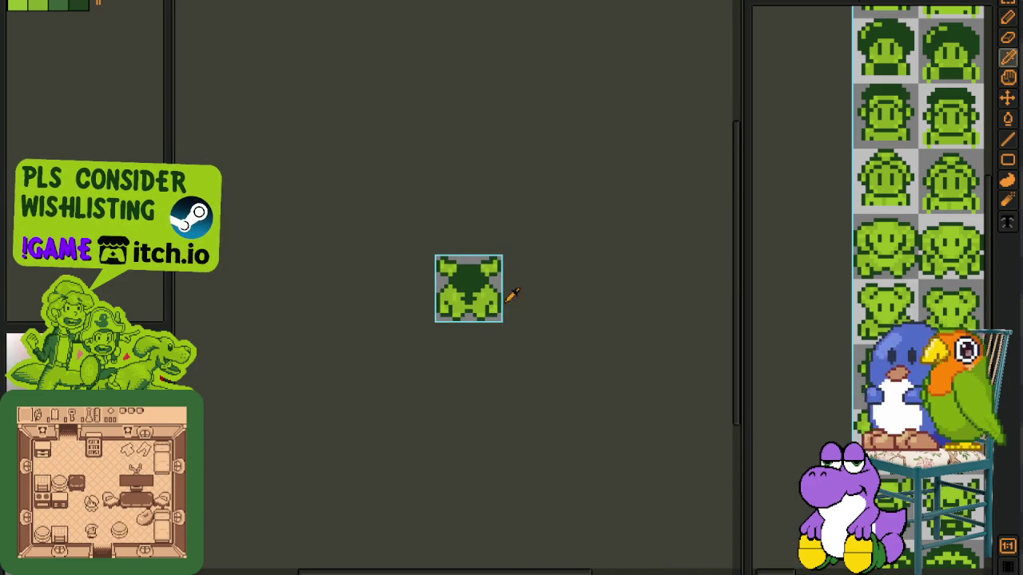
key("Tab")
scroll(515, 301, "up", 1)
Step: Pencil dark green over the eye pixels at frame 18, then return to Layer 1 frame 16
left_click(774, 495)
scroll(456, 293, "up", 1)
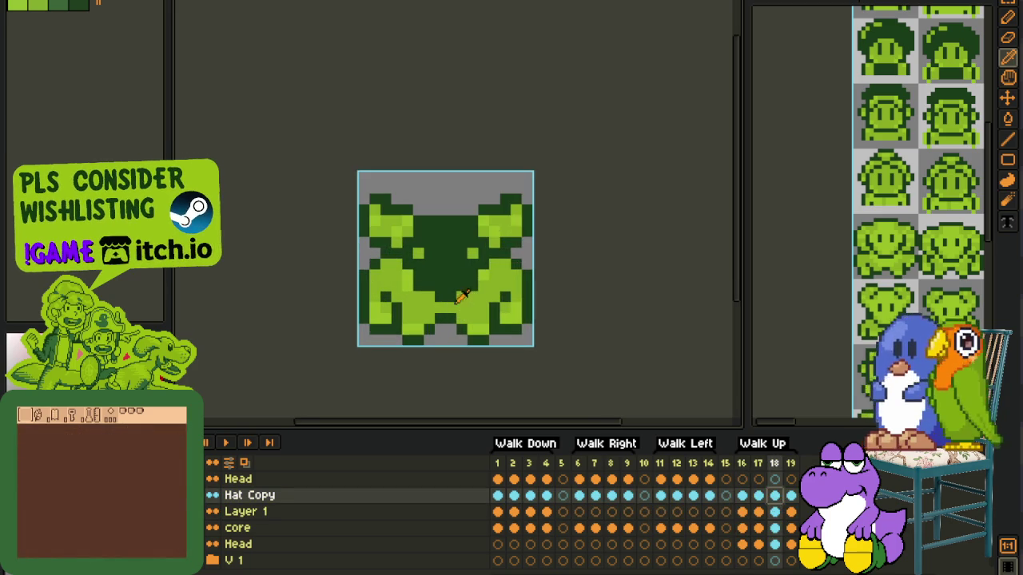
key("b")
left_click(478, 262)
left_click_drag(263, 496, 228, 514)
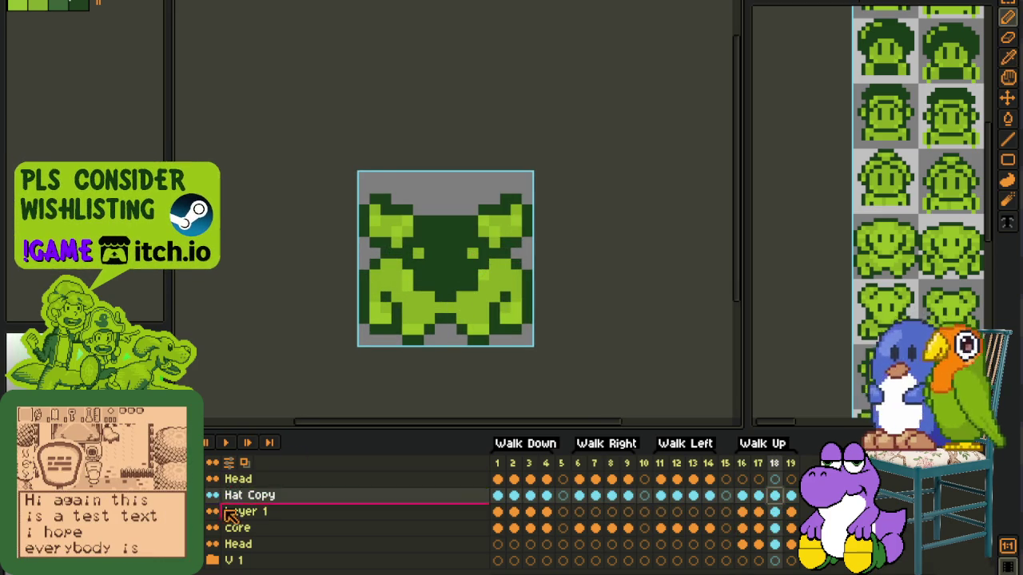
left_click(775, 511)
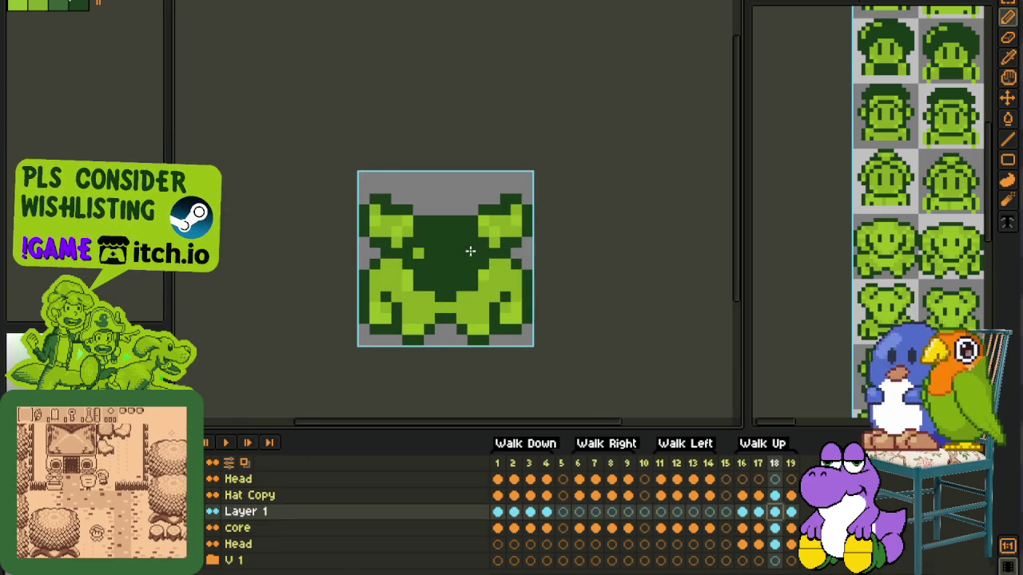
scroll(497, 263, "down", 2)
left_click(737, 511)
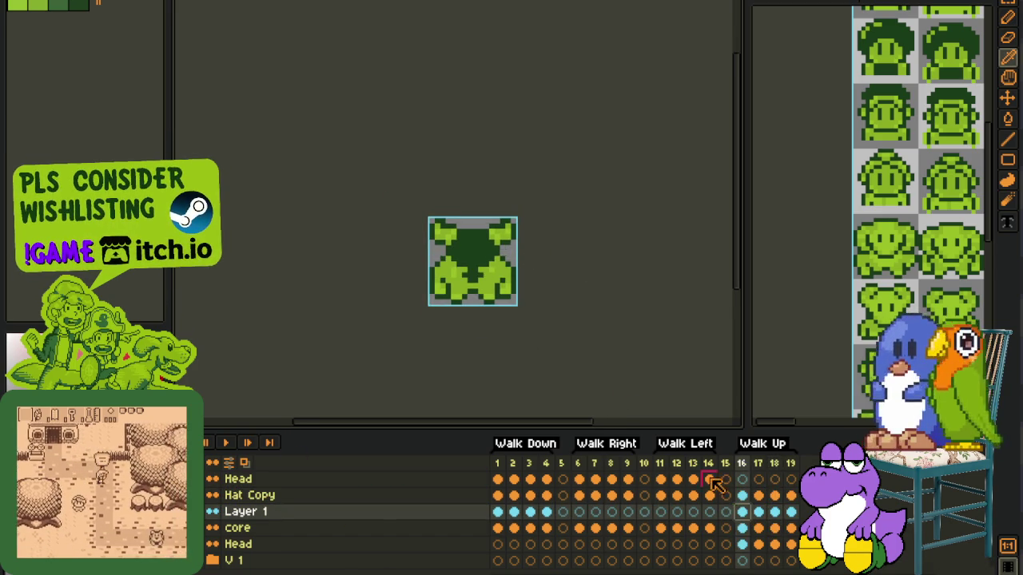
Step: Add Layer 2 above Layer 1 and flood-fill the head's dark centre red in frame 16
double_click(256, 514)
right_click(260, 518)
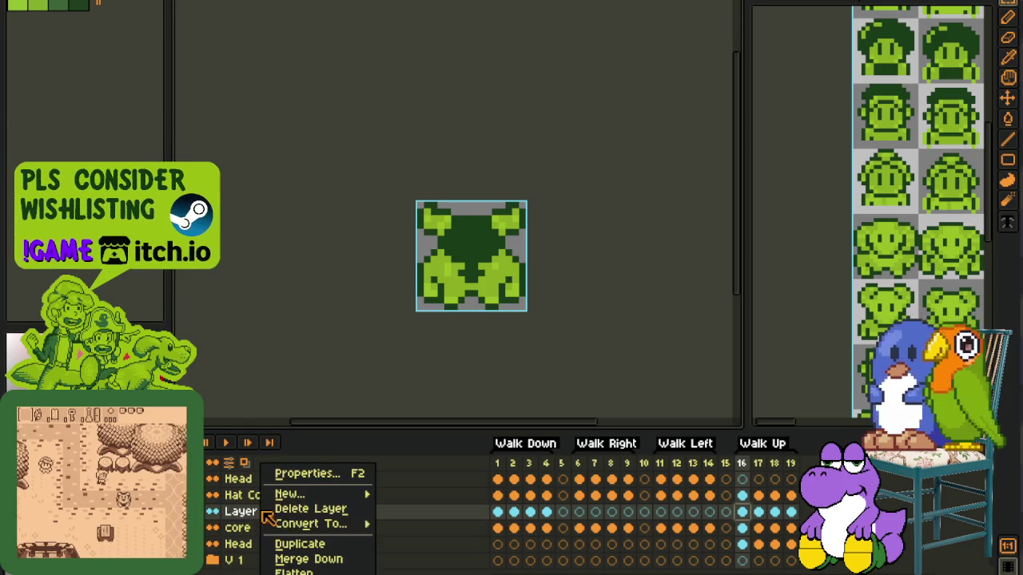
left_click(403, 490)
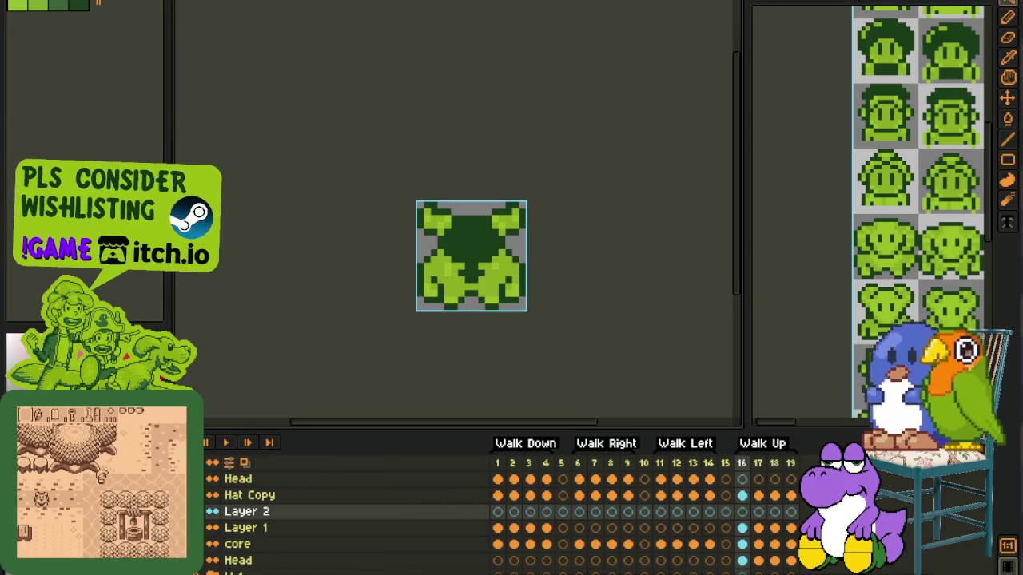
key("g")
left_click(462, 248)
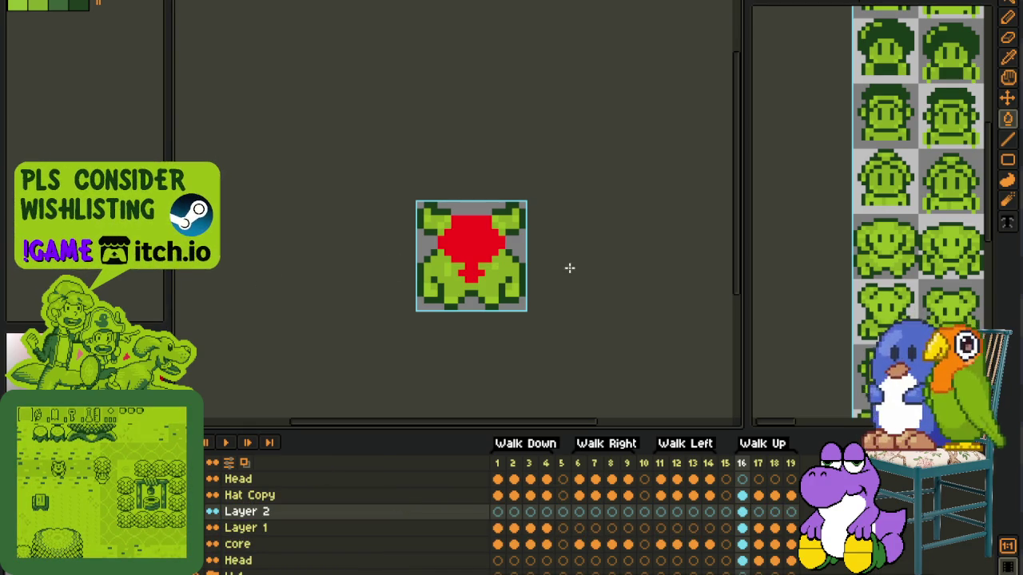
Step: Move the red fill from frame 16 to frame 18, two pixels lower, and save
key("ctrl+x")
key("ctrl+s")
left_click(774, 511)
key("ctrl+v")
key("Down")
key("Down")
key("ctrl+s")
Step: Paste the red fill into Layer 2 frames 17 and 19
left_click(743, 495)
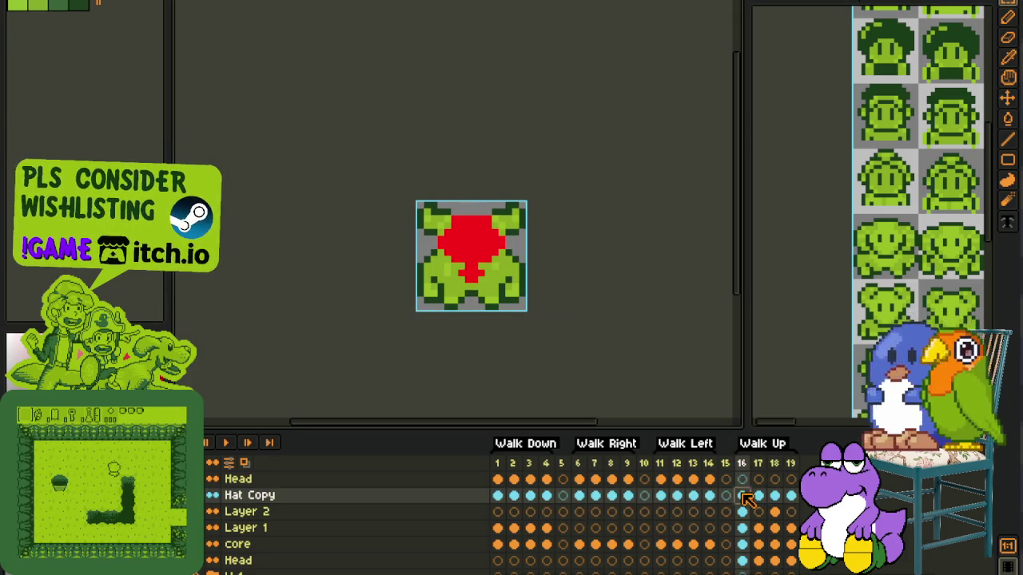
left_click(771, 497)
left_click(757, 512)
key("ctrl+v")
left_click(610, 286)
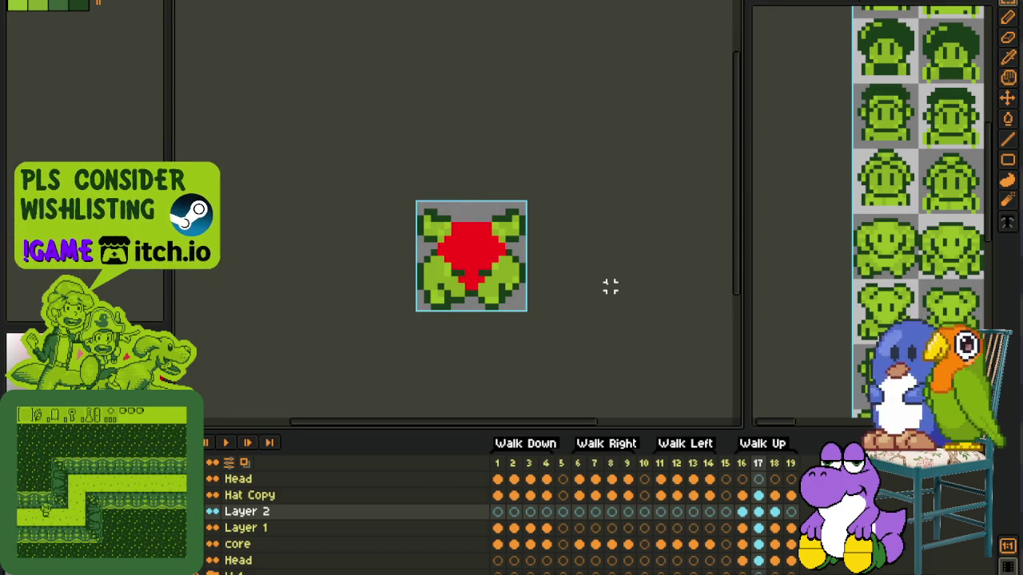
left_click(790, 508)
key("ctrl+v")
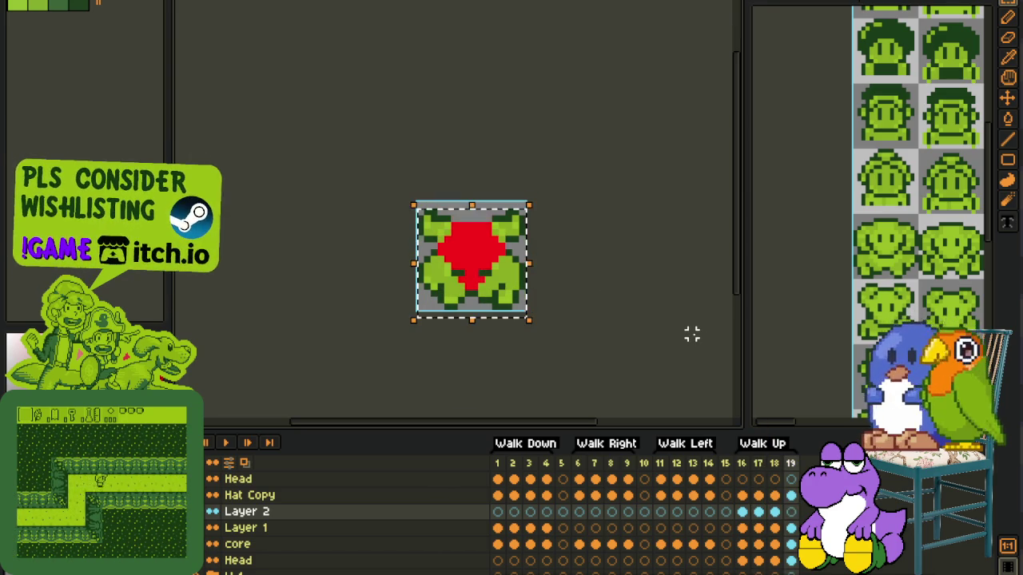
left_click(692, 328)
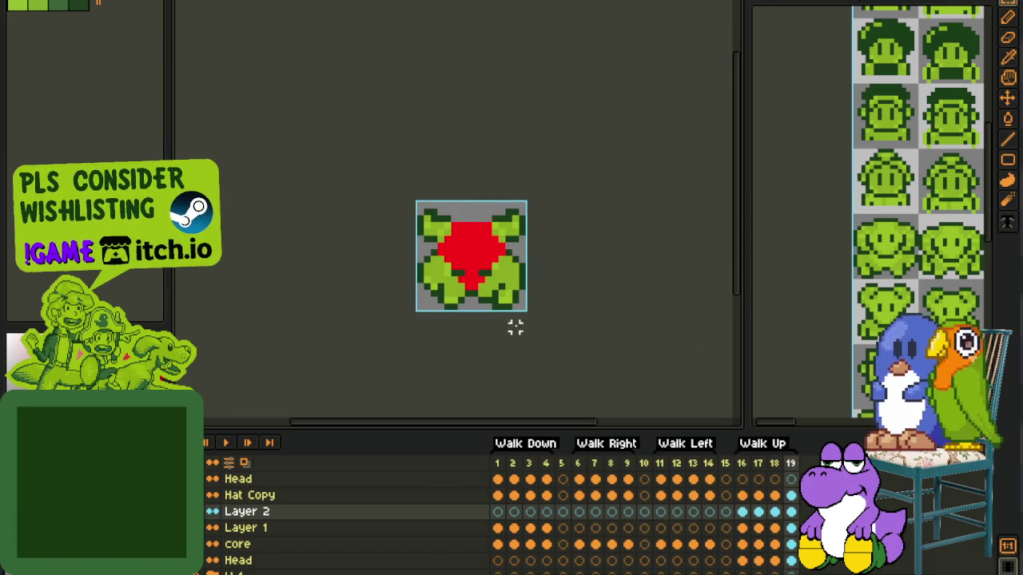
Step: Reposition the view and step Layer 2 back from frame 18 to frame 16
key("b")
scroll(455, 254, "up", 1)
scroll(456, 254, "up", 1)
key("g")
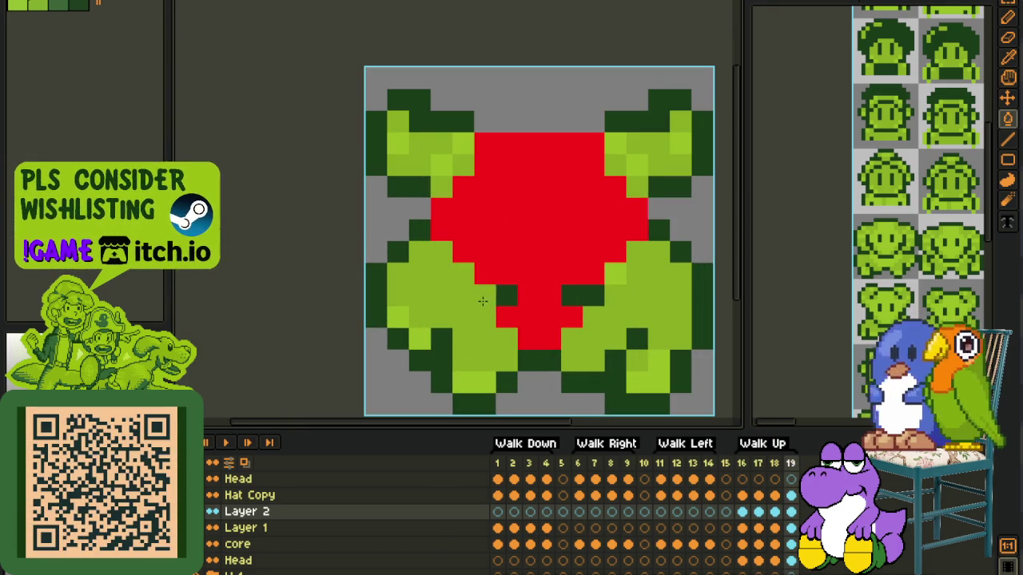
scroll(633, 275, "down", 1)
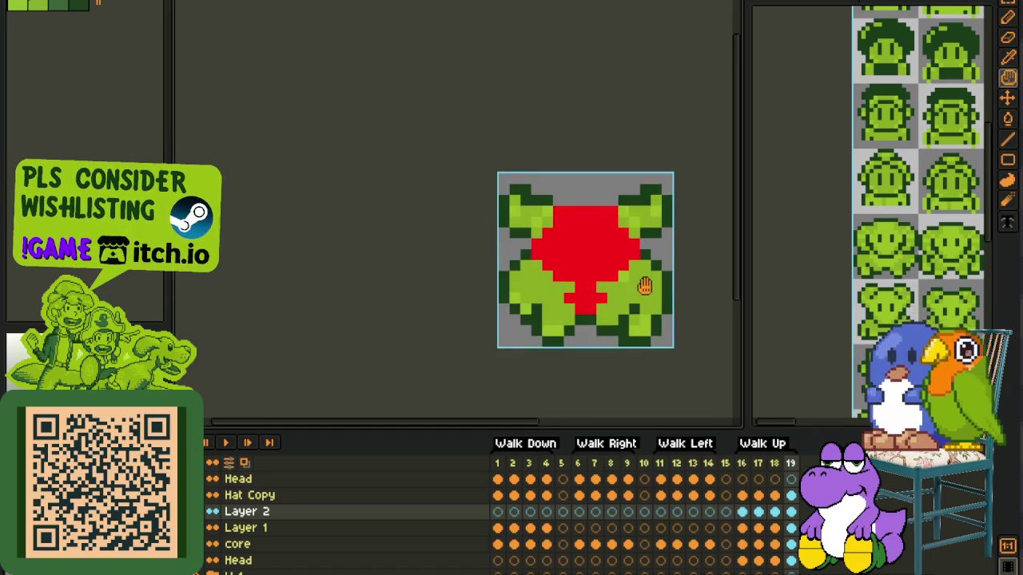
left_click_drag(643, 284, 547, 286)
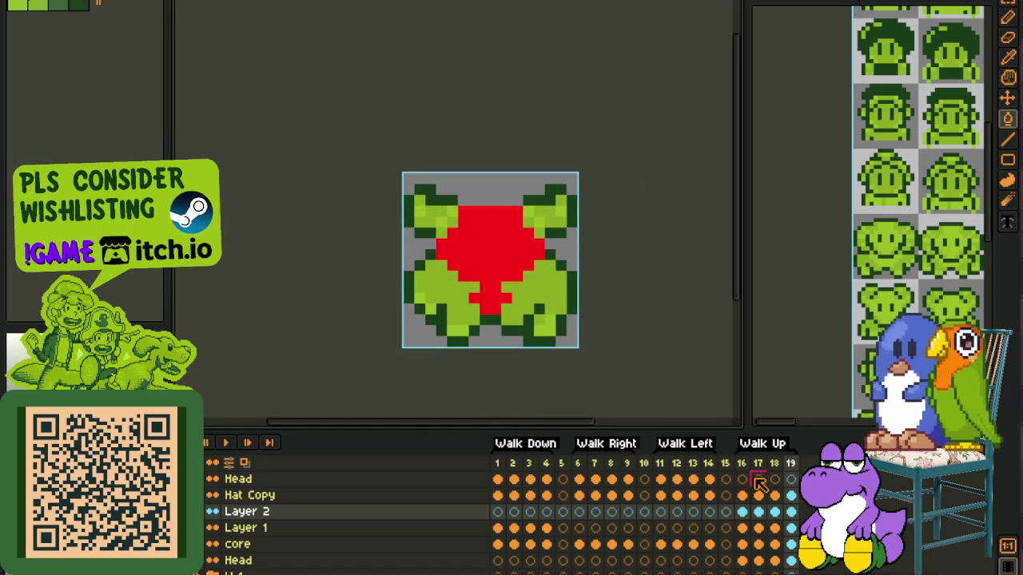
left_click(772, 512)
scroll(492, 302, "up", 1)
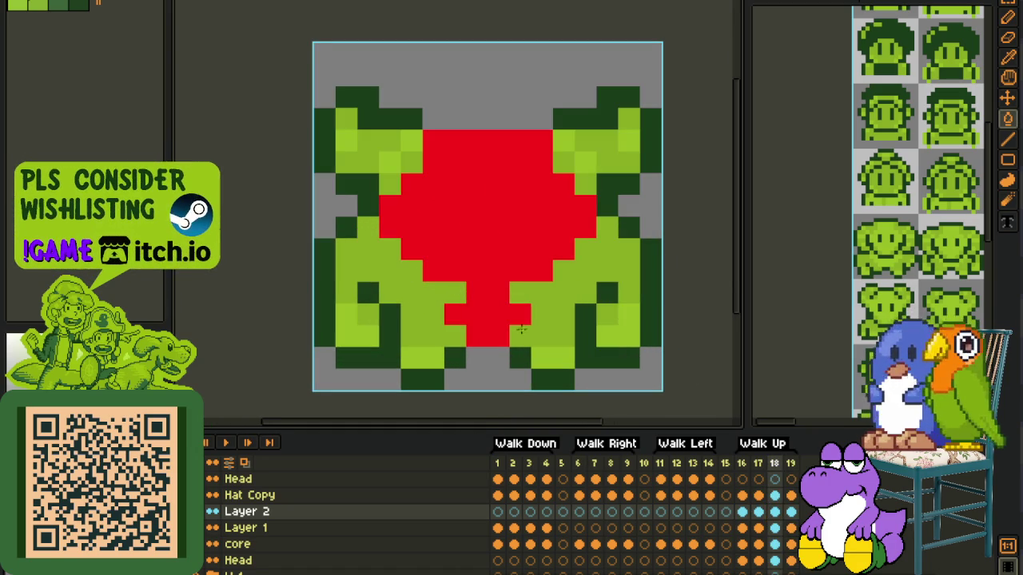
scroll(759, 321, "down", 2)
key("Left")
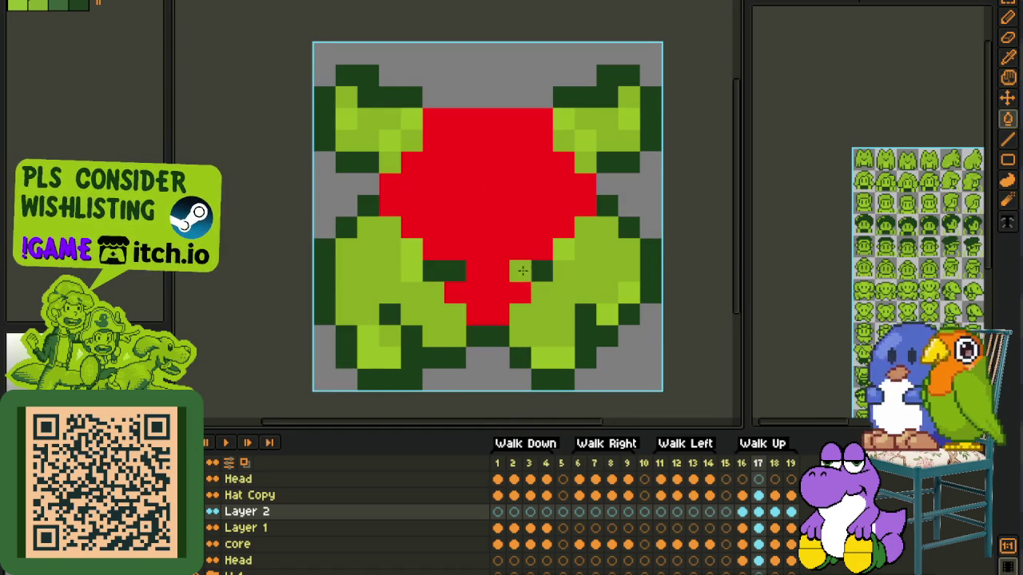
scroll(571, 297, "down", 1)
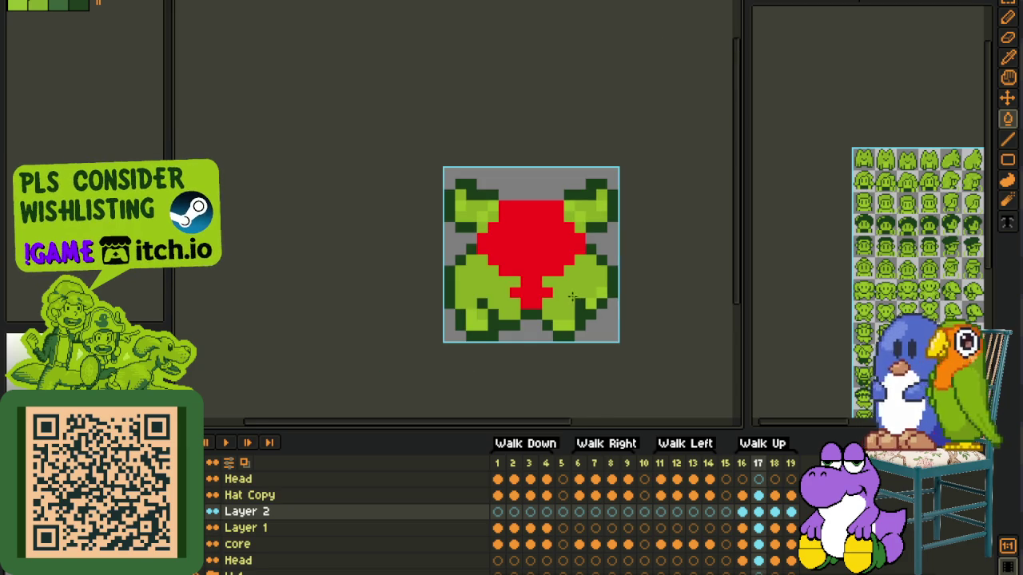
key("Left")
scroll(564, 276, "up", 1)
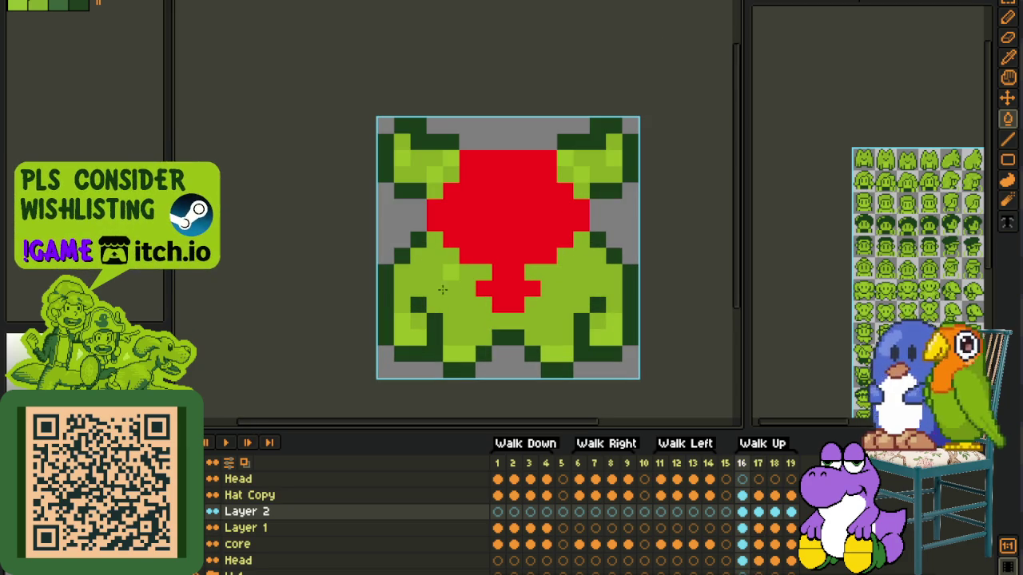
scroll(447, 286, "down", 2)
Step: Sample the sprite's dark green and bucket-fill the red area with it
key("i")
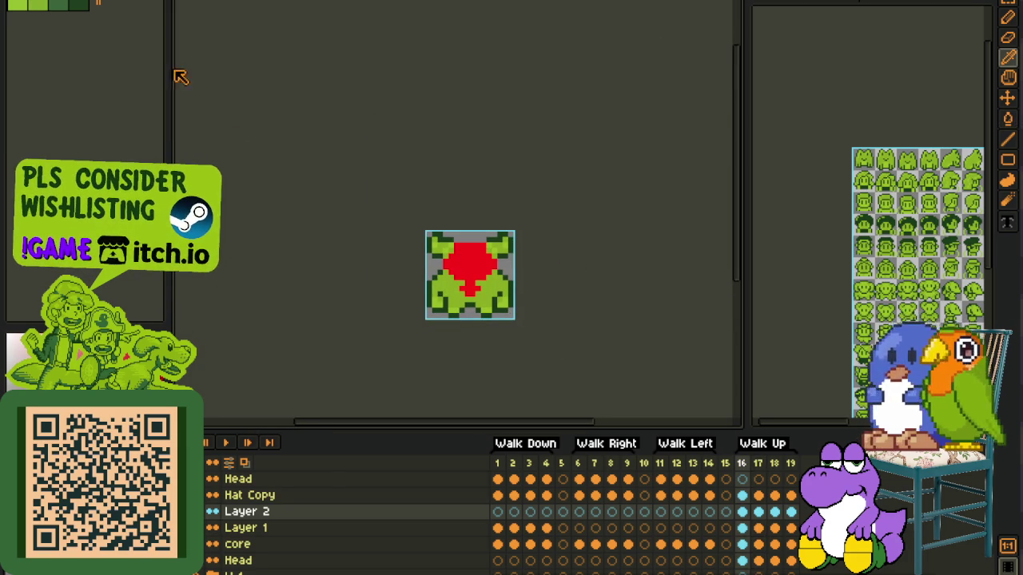
key("g")
scroll(472, 235, "up", 1)
left_click(469, 284)
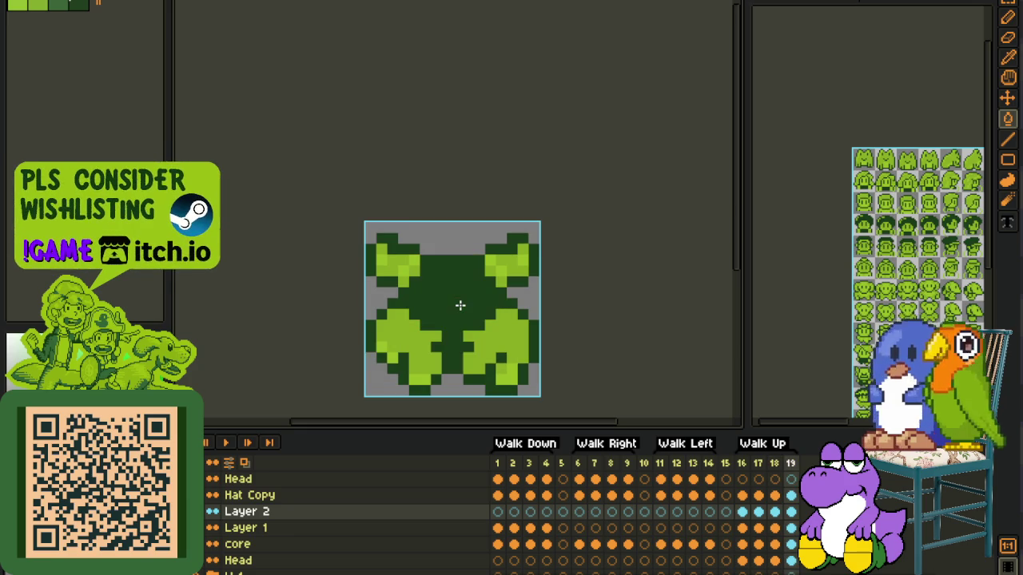
Step: Preview the animation, then nudge the sprite's lower-middle block one pixel right
scroll(468, 308, "down", 1)
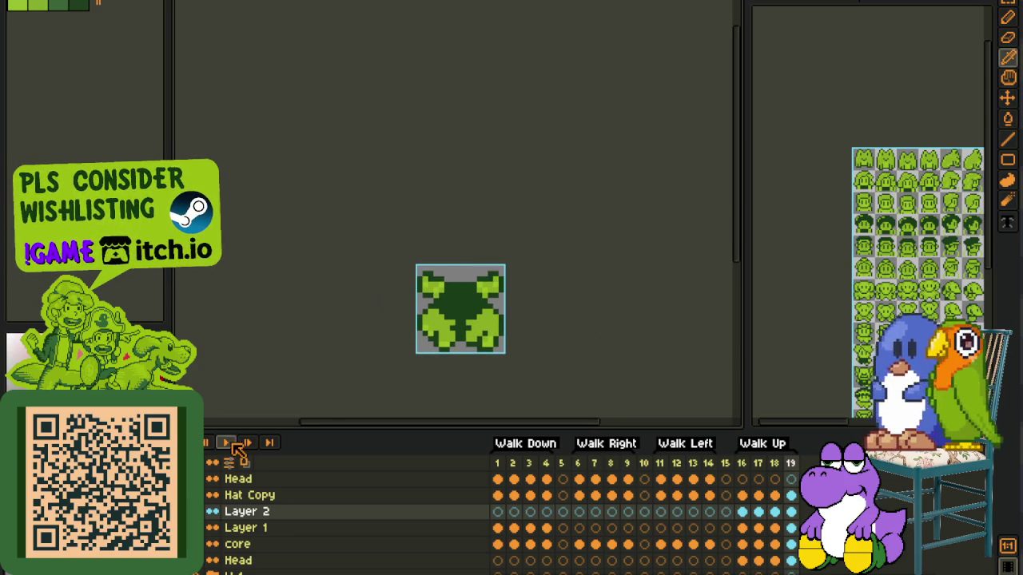
left_click(231, 443)
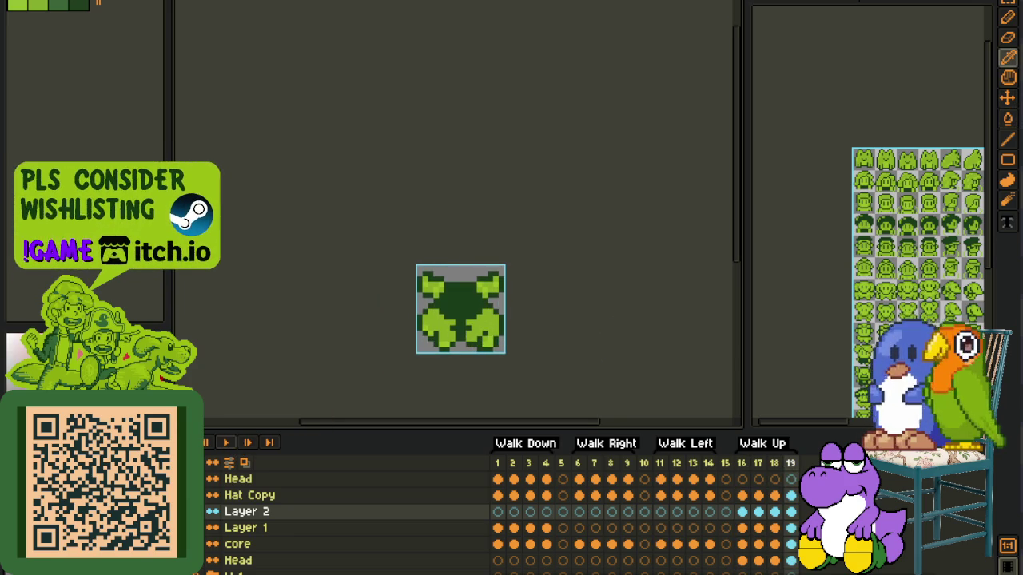
scroll(537, 357, "up", 1)
scroll(440, 312, "up", 2)
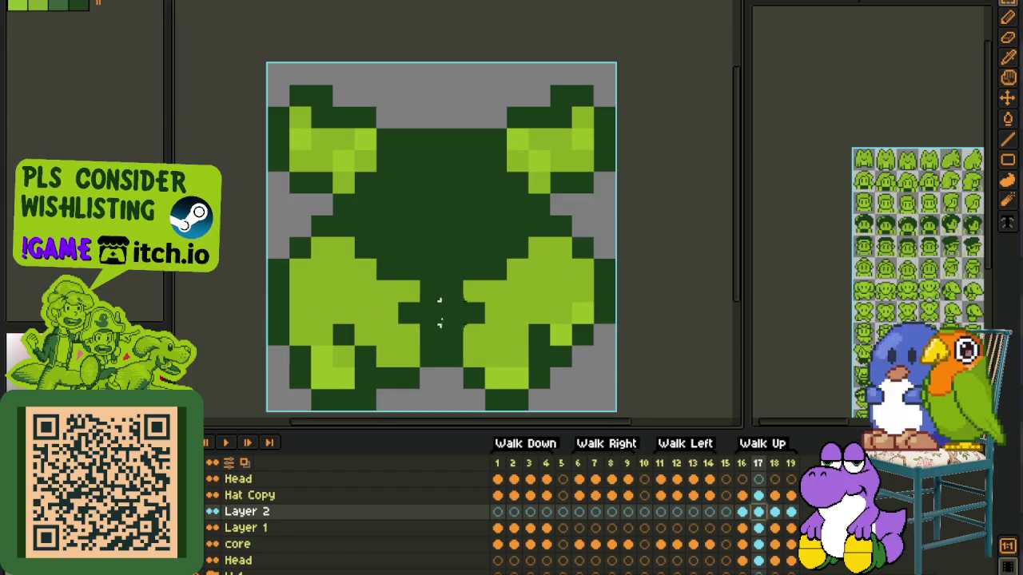
left_click_drag(400, 304, 486, 369)
key("Right")
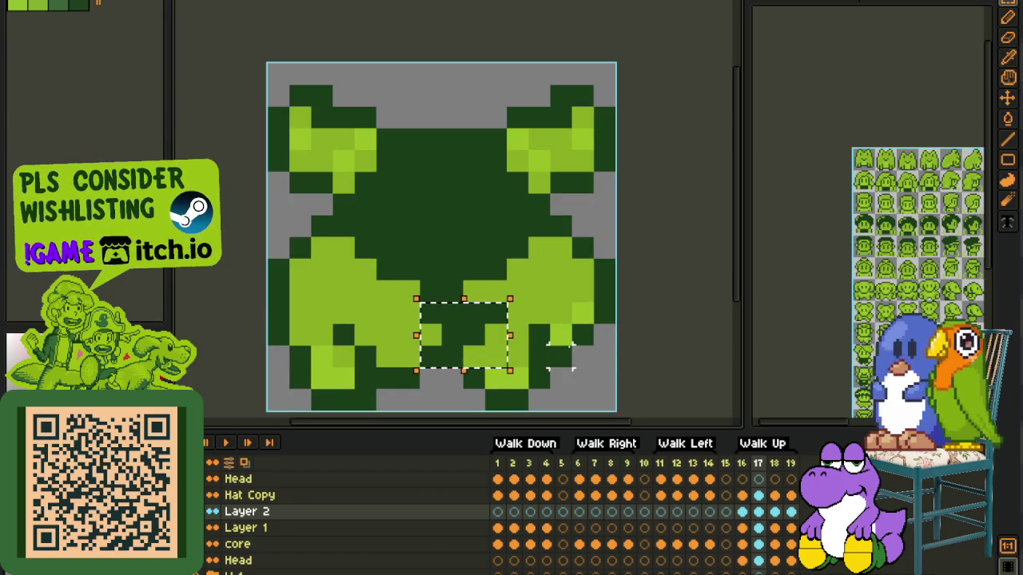
Step: Reselect the lower-middle leg area and save the sprite
scroll(625, 334, "down", 2)
scroll(625, 334, "down", 1)
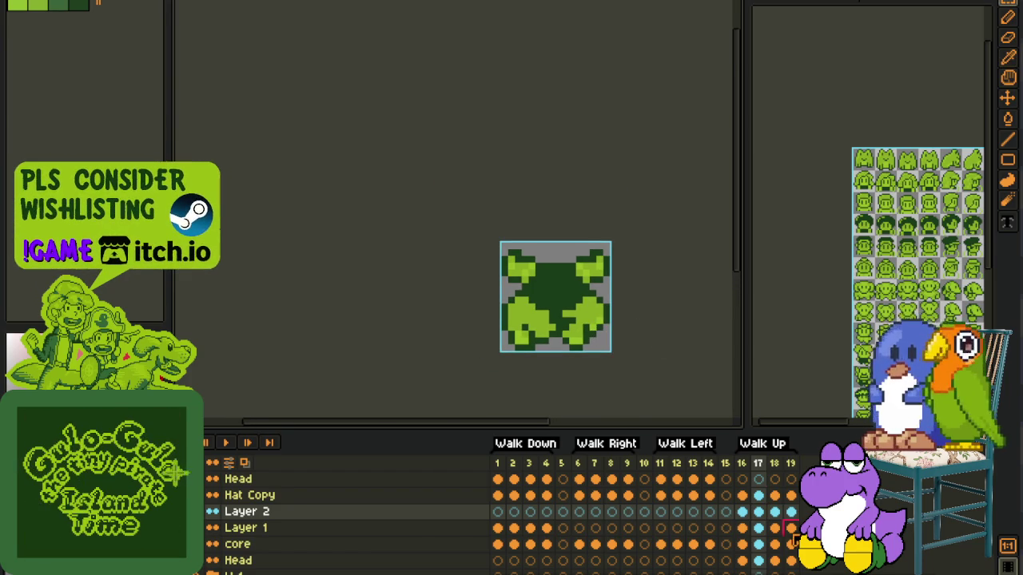
scroll(543, 320, "up", 2)
scroll(544, 324, "up", 1)
left_click_drag(512, 313, 634, 367)
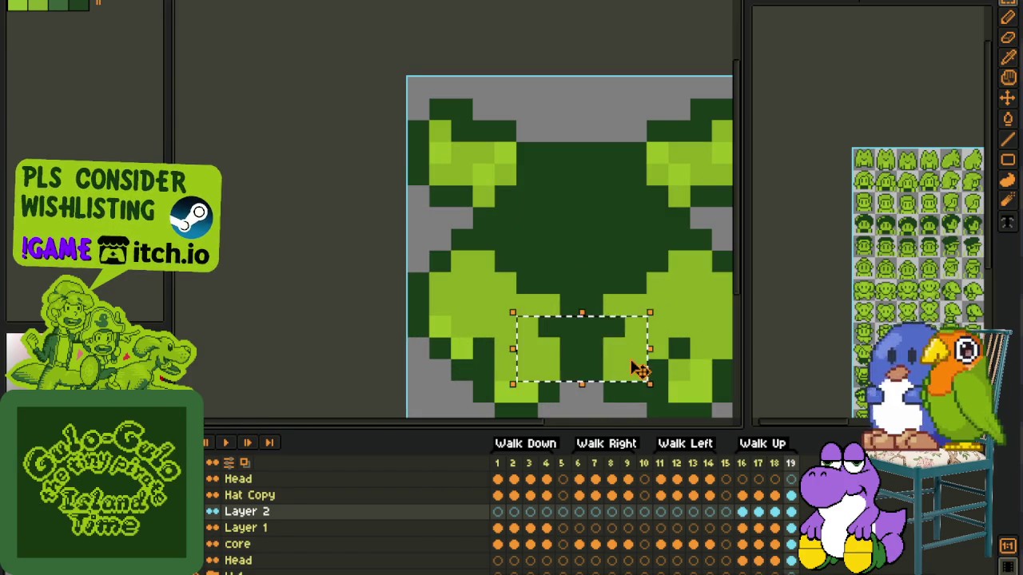
scroll(560, 359, "down", 2)
key("ctrl+s")
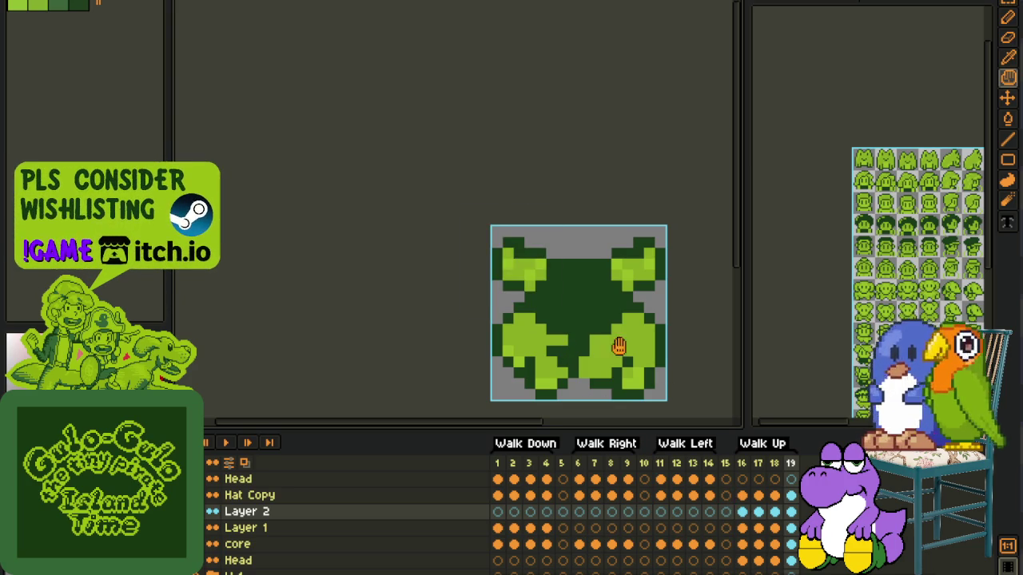
Step: Recentre the canvas and play the animation to check the walk
left_click_drag(620, 345, 493, 226)
scroll(494, 226, "up", 3)
scroll(496, 264, "down", 3)
scroll(500, 319, "up", 2)
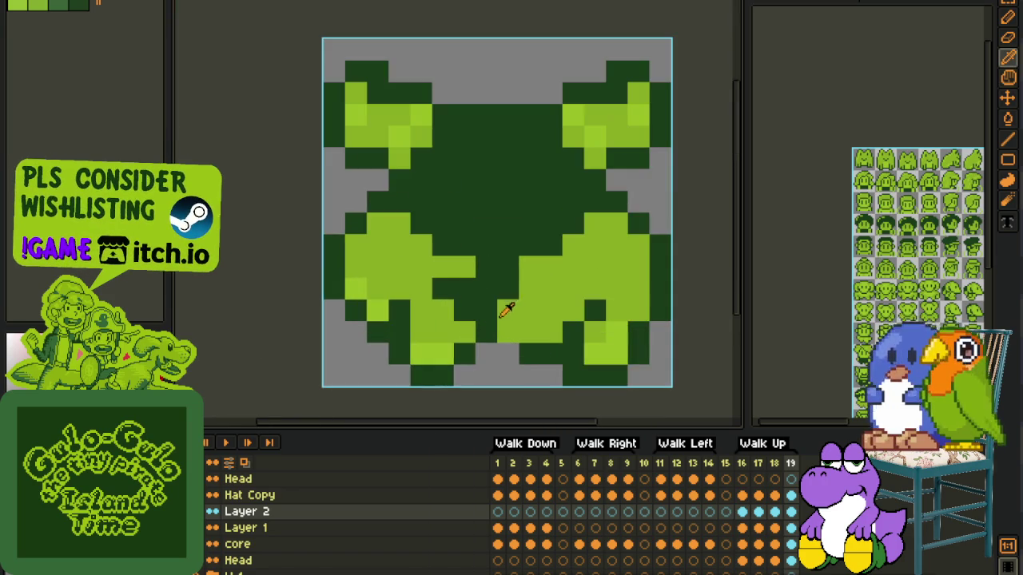
scroll(503, 332, "down", 2)
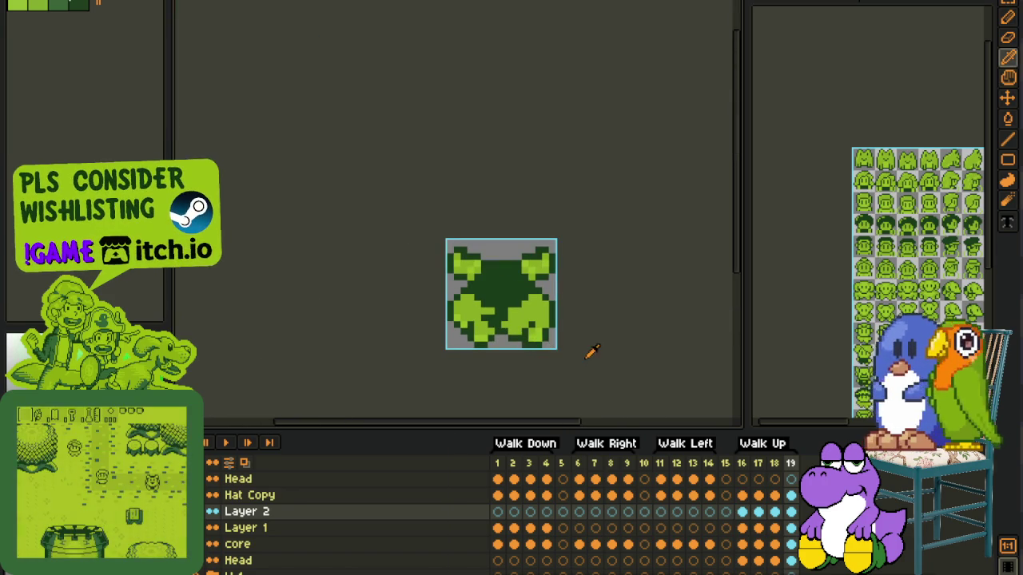
key("space")
scroll(365, 259, "down", 2)
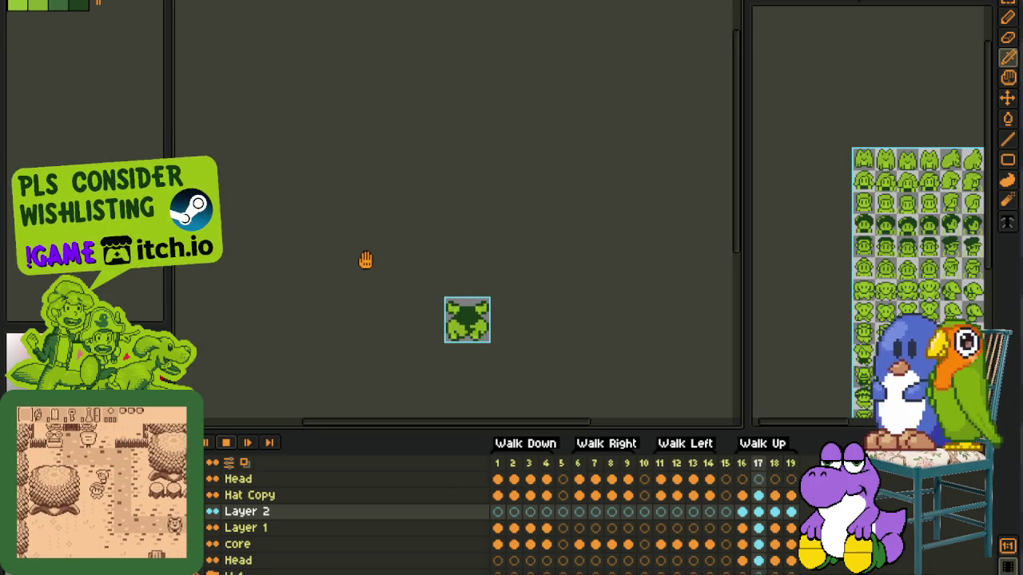
scroll(365, 259, "down", 1)
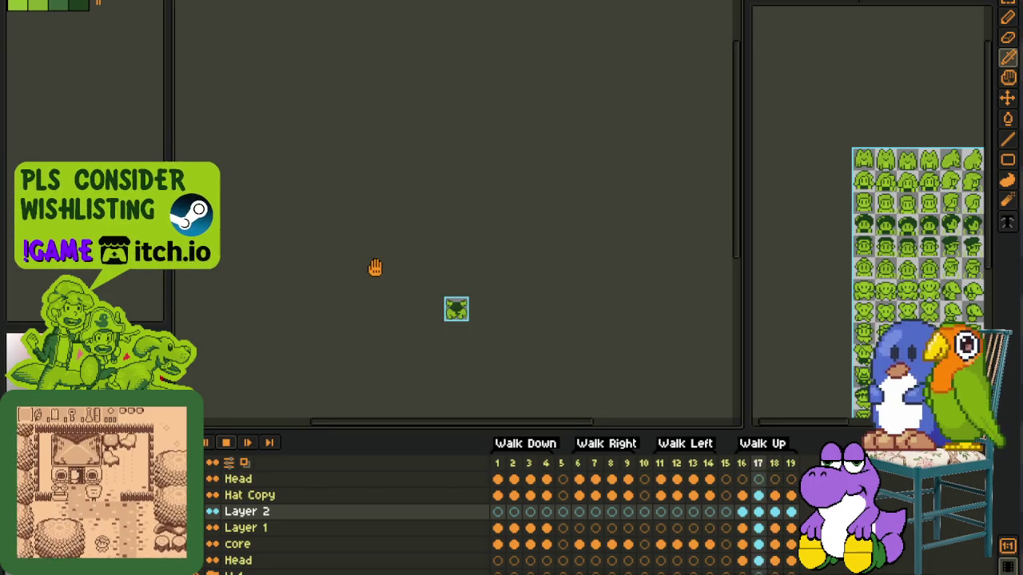
scroll(369, 263, "up", 1)
scroll(373, 265, "up", 1)
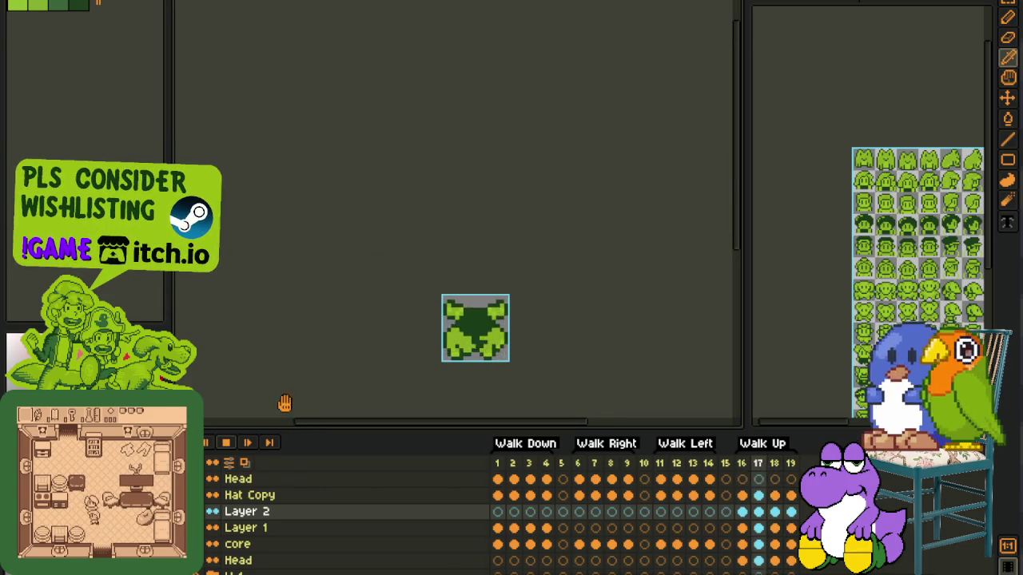
left_click(271, 448)
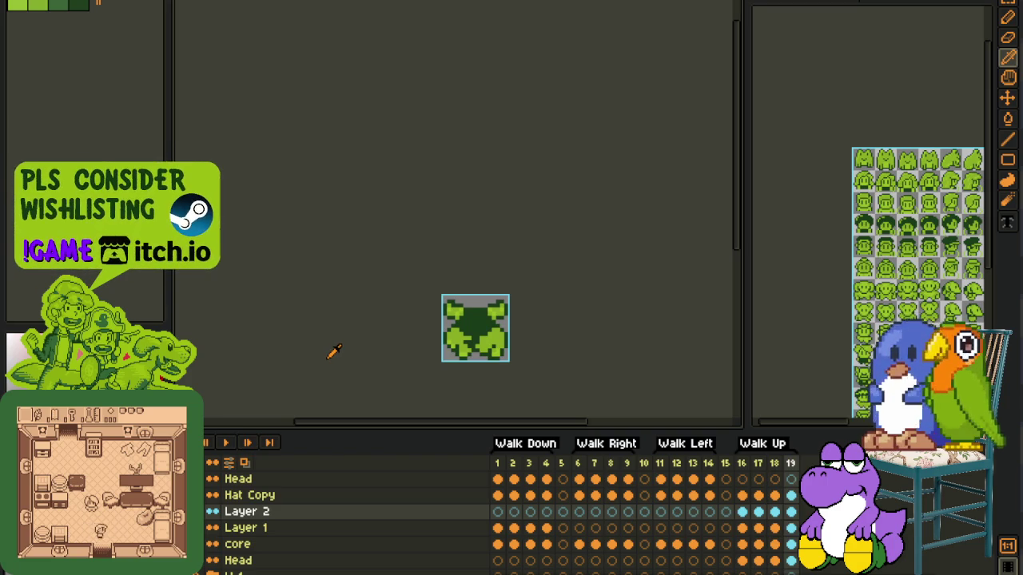
Step: Swap two leg pixels: one light green to dark green, one dark green to light
scroll(382, 349, "up", 1)
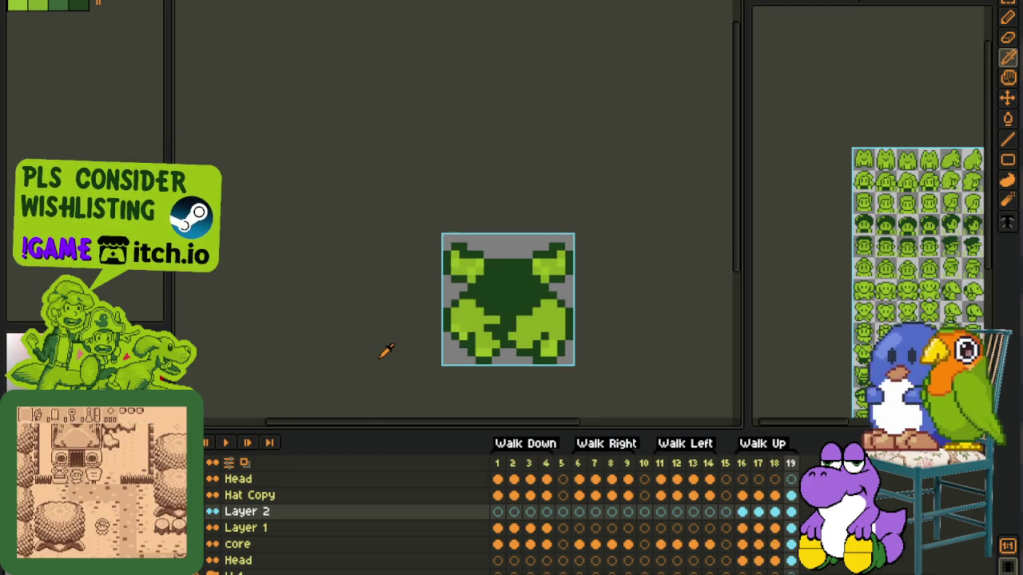
scroll(391, 337, "down", 1)
scroll(389, 339, "down", 1)
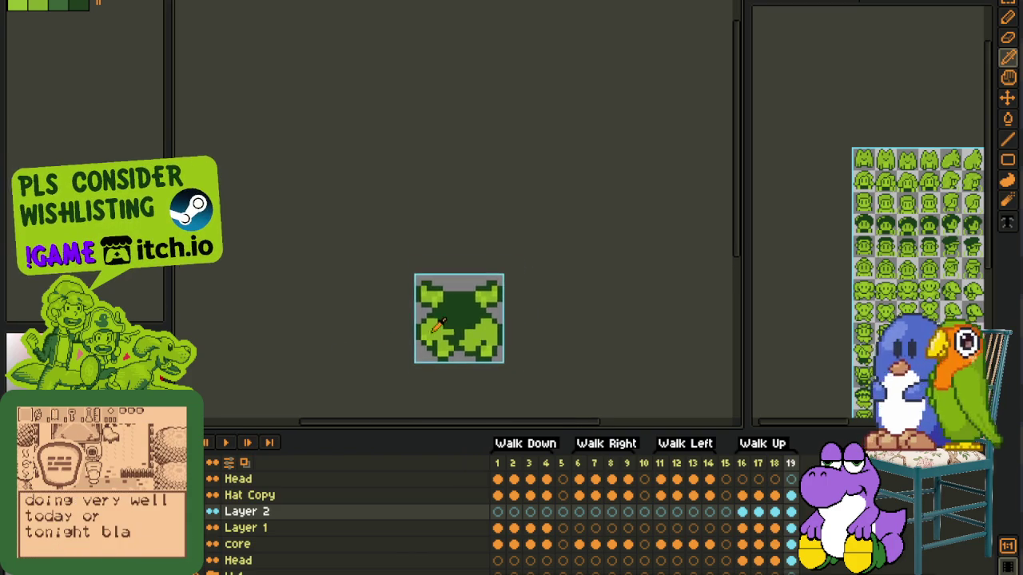
scroll(490, 331, "up", 3)
left_click(493, 344)
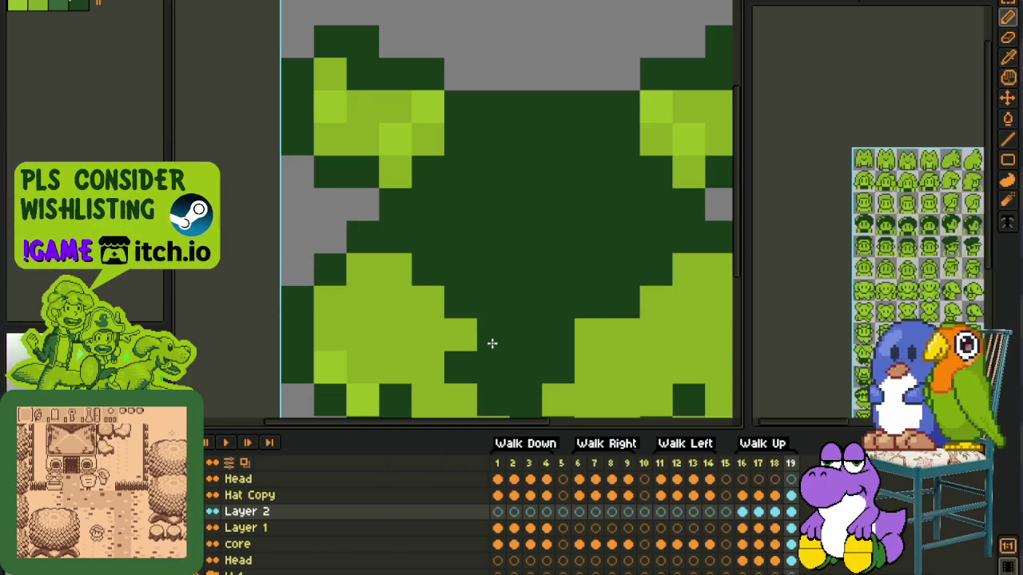
left_click(584, 346, "alt")
left_click(557, 348)
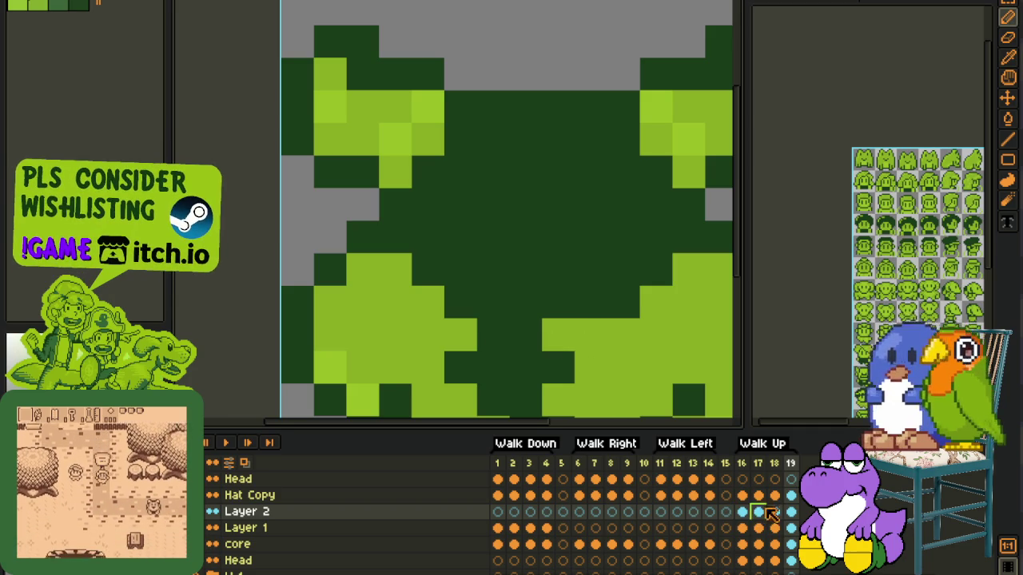
scroll(679, 376, "down", 3)
Step: Preview the Walk Up frames from frame 17 and bring up Layer 2's options
left_click(759, 511)
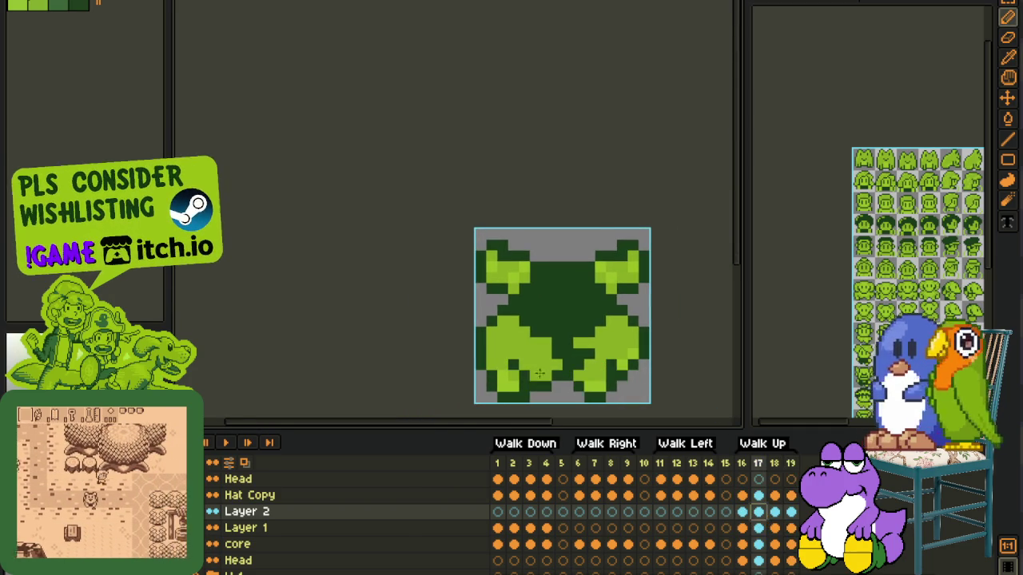
scroll(539, 373, "up", 2)
scroll(616, 306, "down", 3)
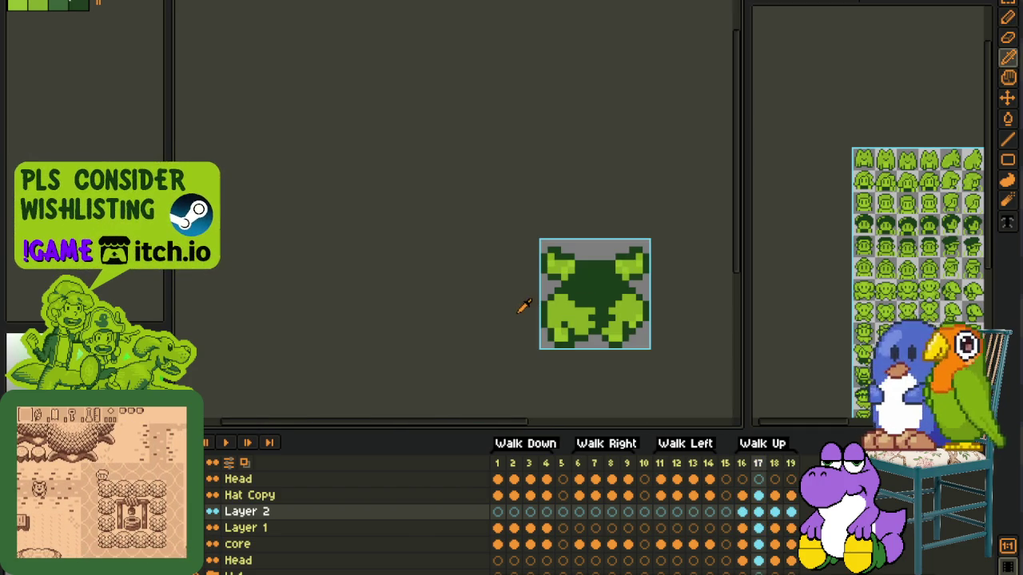
scroll(472, 329, "down", 2)
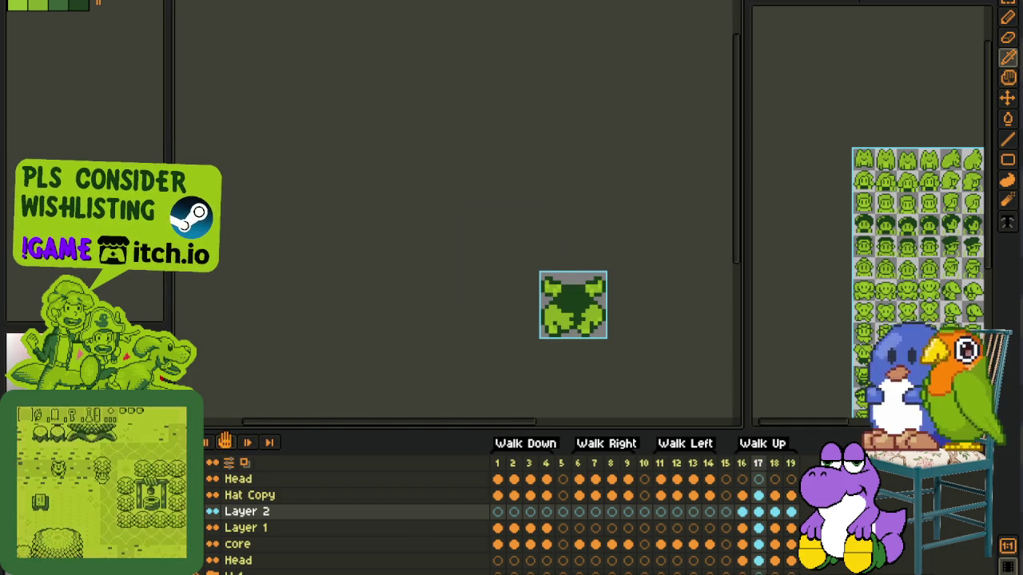
left_click(225, 441)
scroll(336, 307, "down", 1)
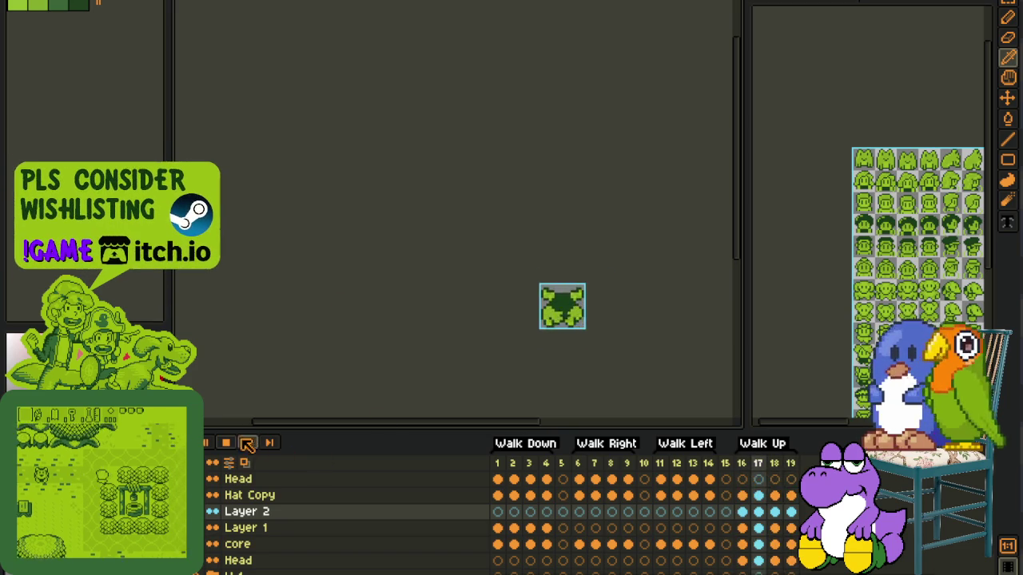
right_click(262, 519)
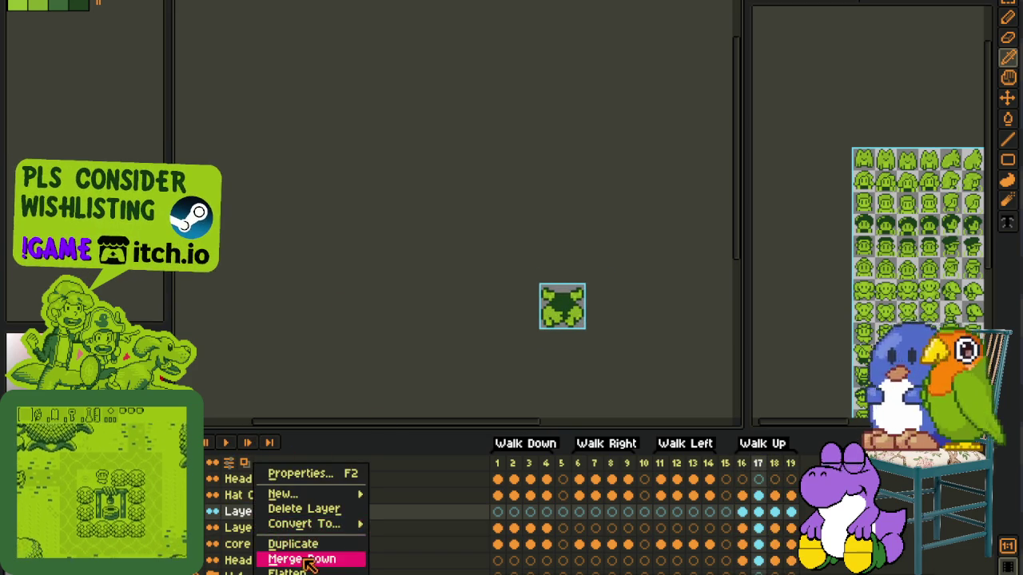
Step: Merge Layer 2 and Layer 1 down into the core layer
left_click(292, 558)
right_click(251, 515)
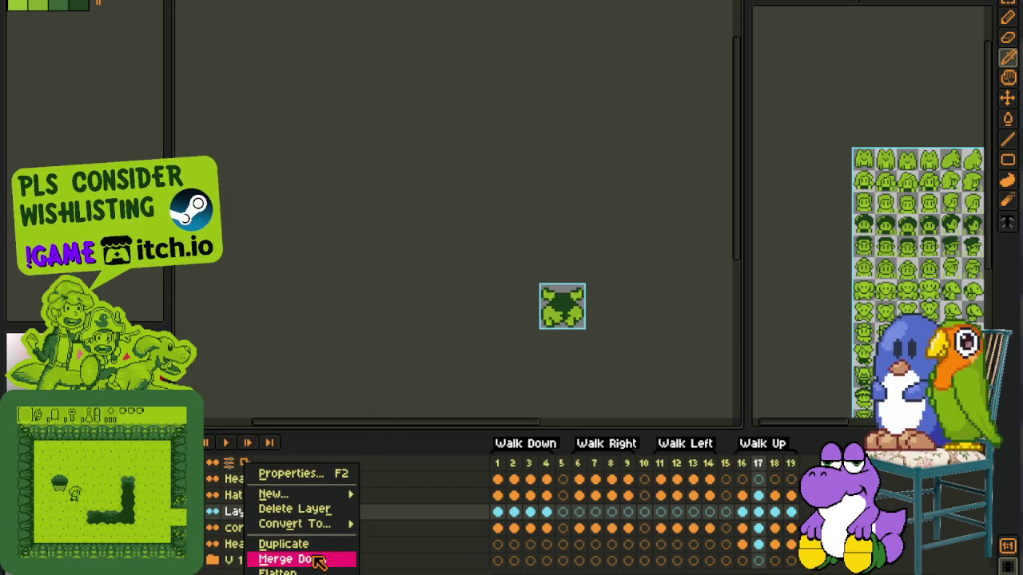
left_click(312, 560)
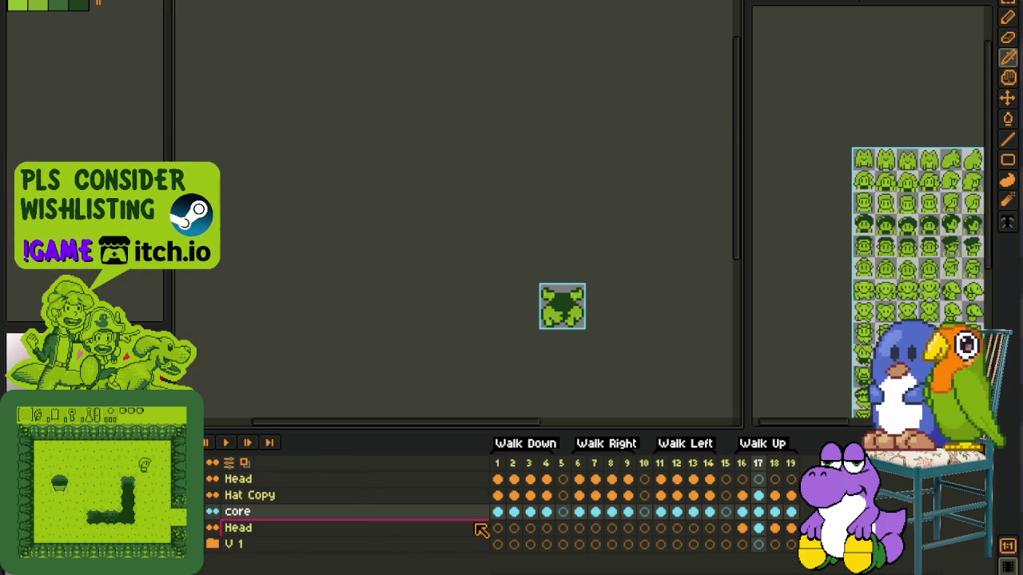
Step: Add an empty Layer 1 above core, save, and play the animation from frame 1
right_click(405, 512)
left_click(541, 497)
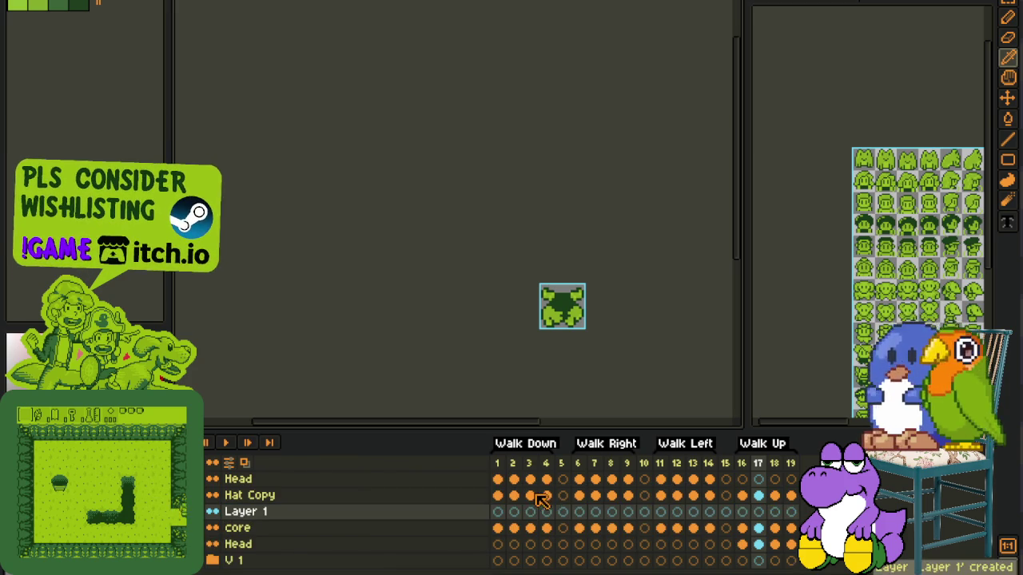
key("ctrl+s")
left_click(499, 513)
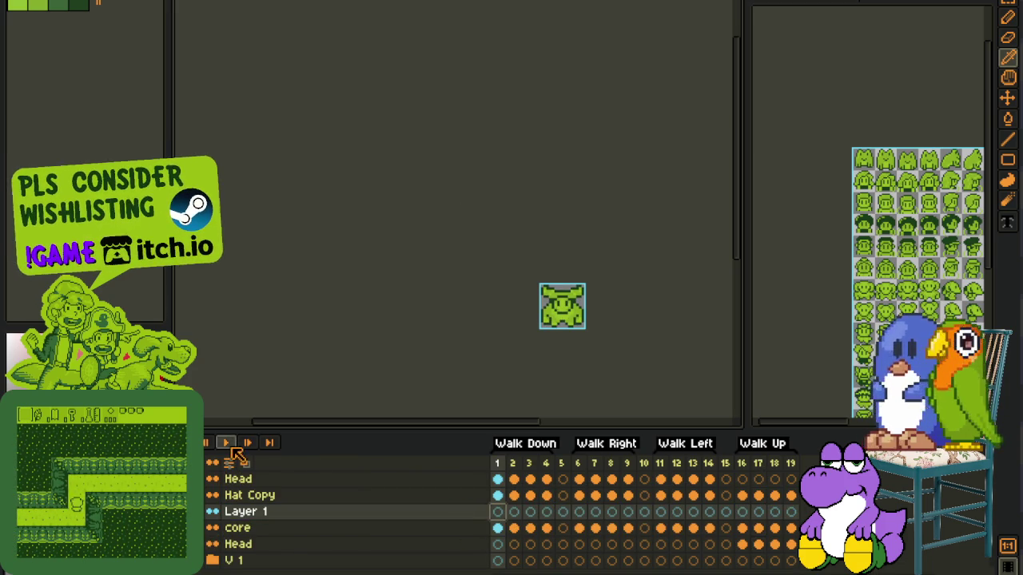
left_click(230, 445)
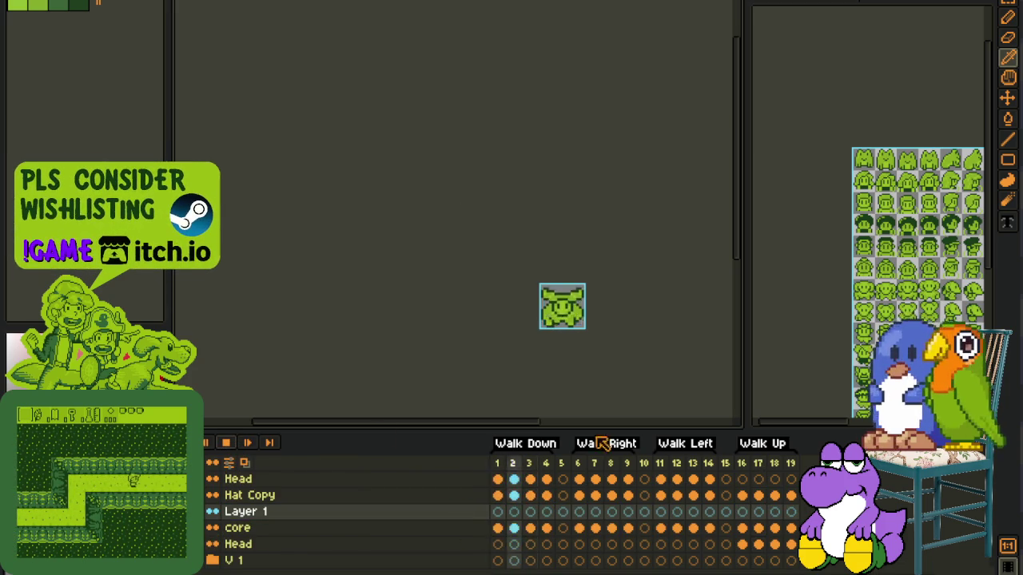
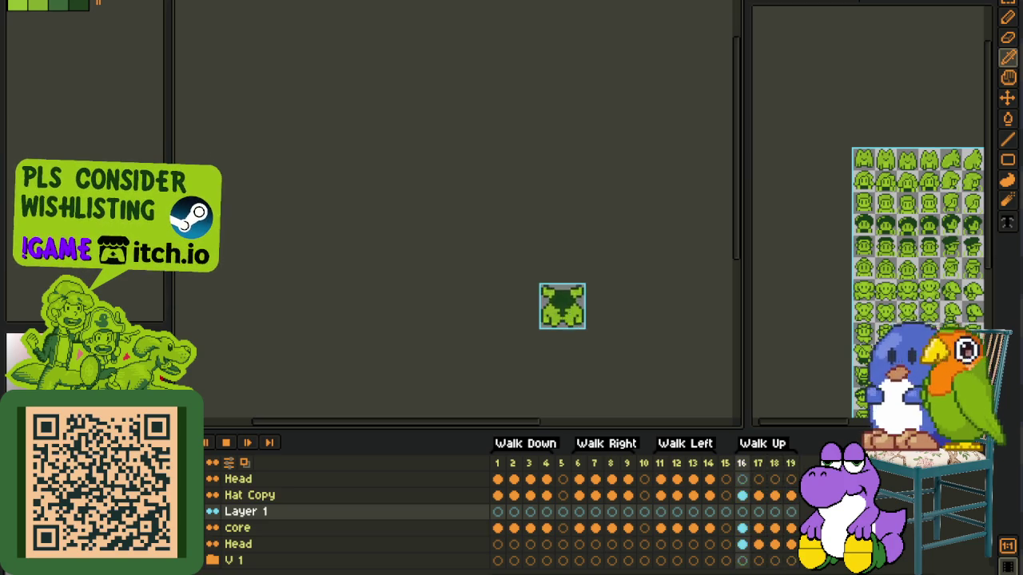
Step: Paint-bucket fill the empty left background of Walk Right frame 9 on Layer 1 with red
left_click(588, 509)
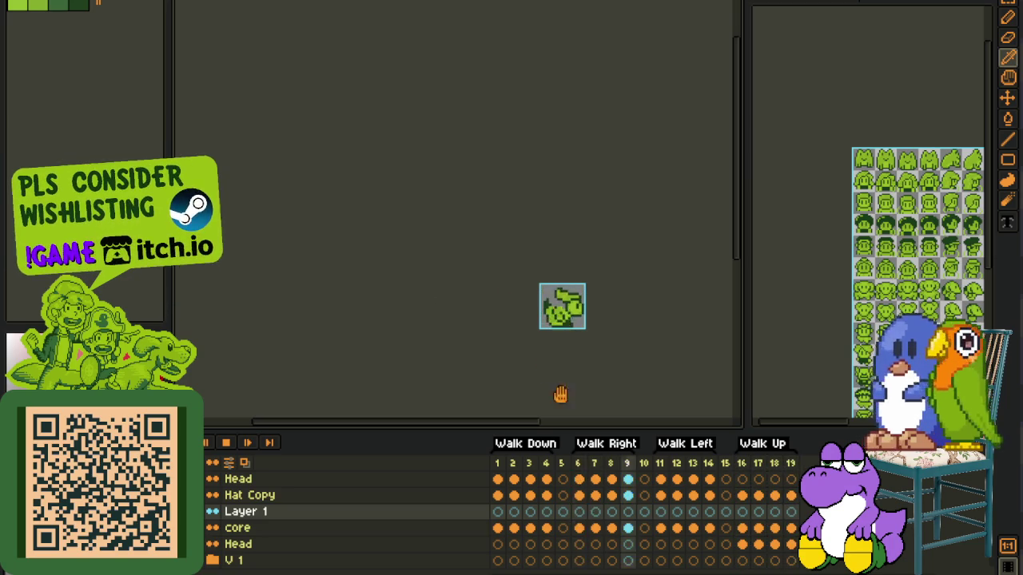
scroll(409, 336, "up", 3)
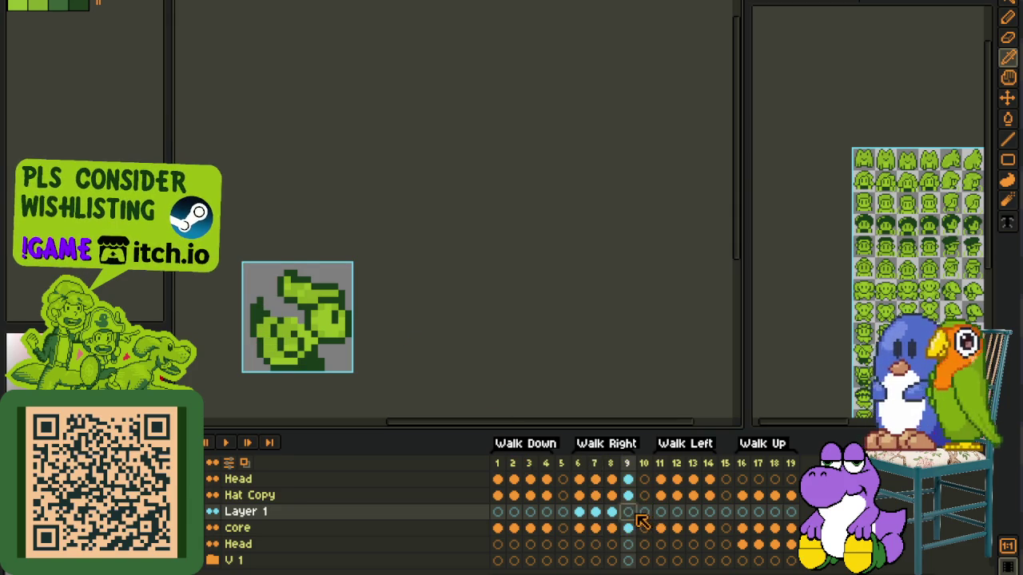
left_click(332, 510)
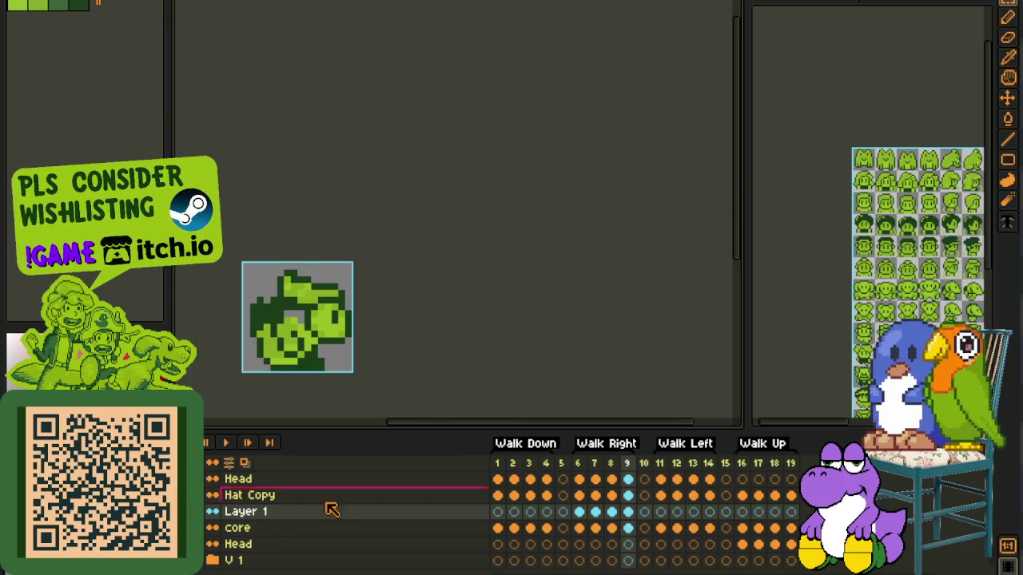
scroll(255, 300, "up", 3)
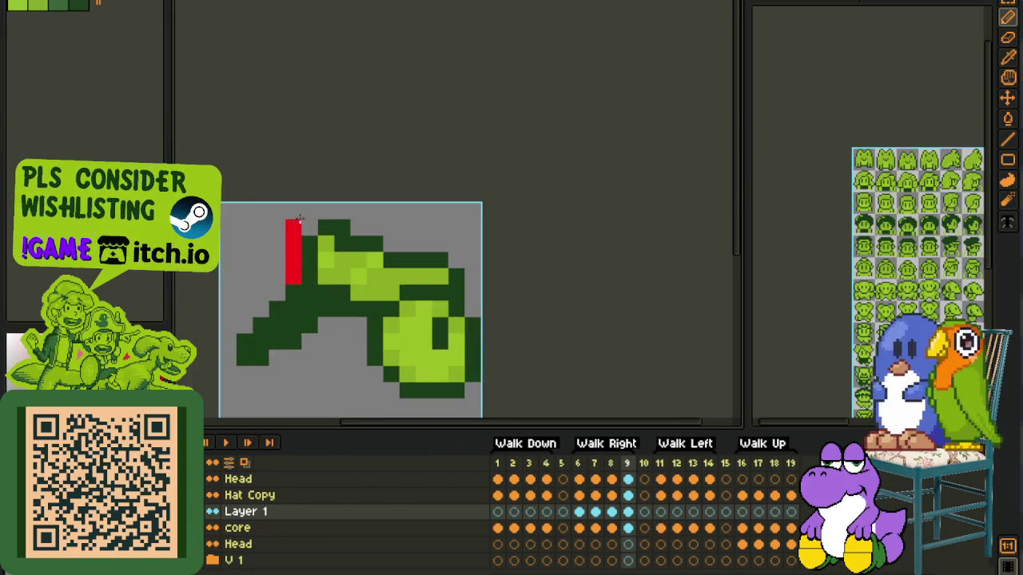
key("g")
left_click(225, 357)
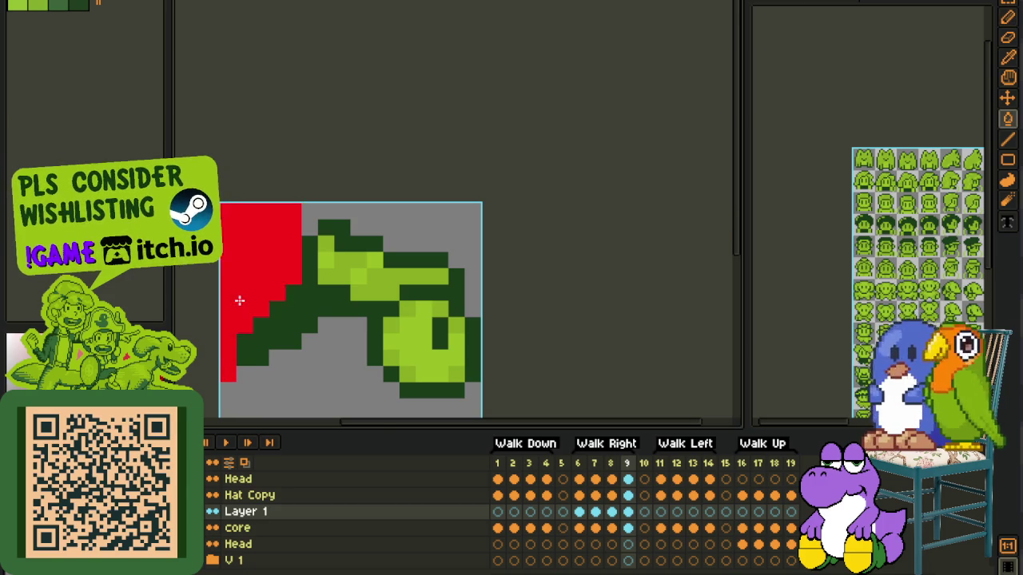
scroll(240, 297, "down", 3)
key("i")
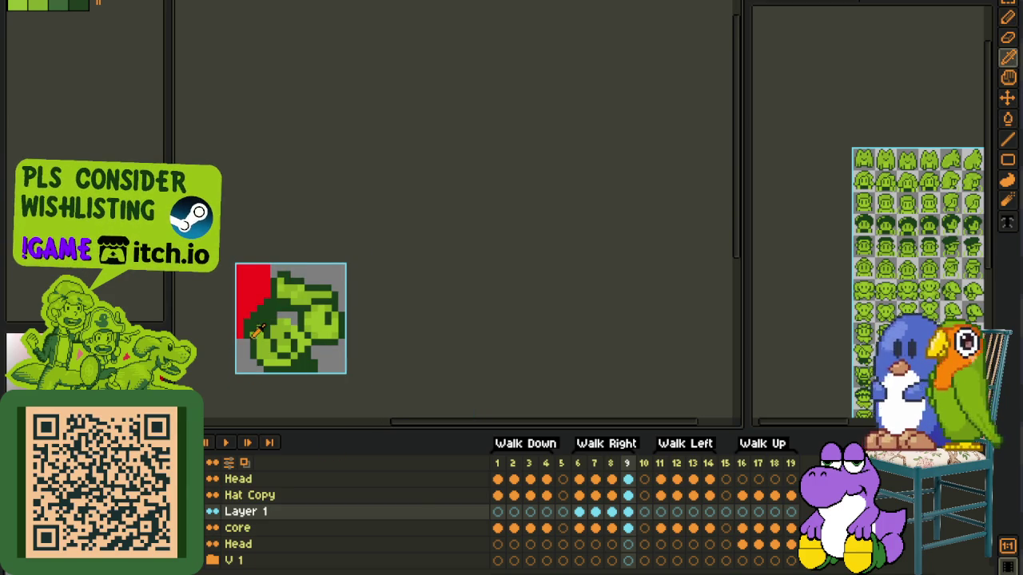
Step: Save the sprite and start the walk animation preview
scroll(249, 336, "up", 2)
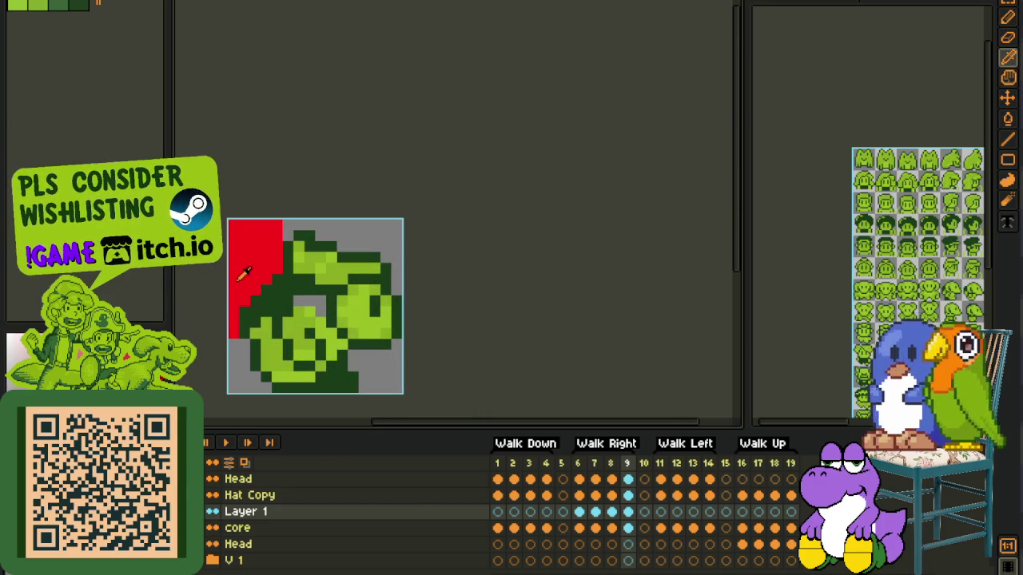
scroll(234, 354, "down", 2)
scroll(234, 354, "down", 1)
key("ctrl+s")
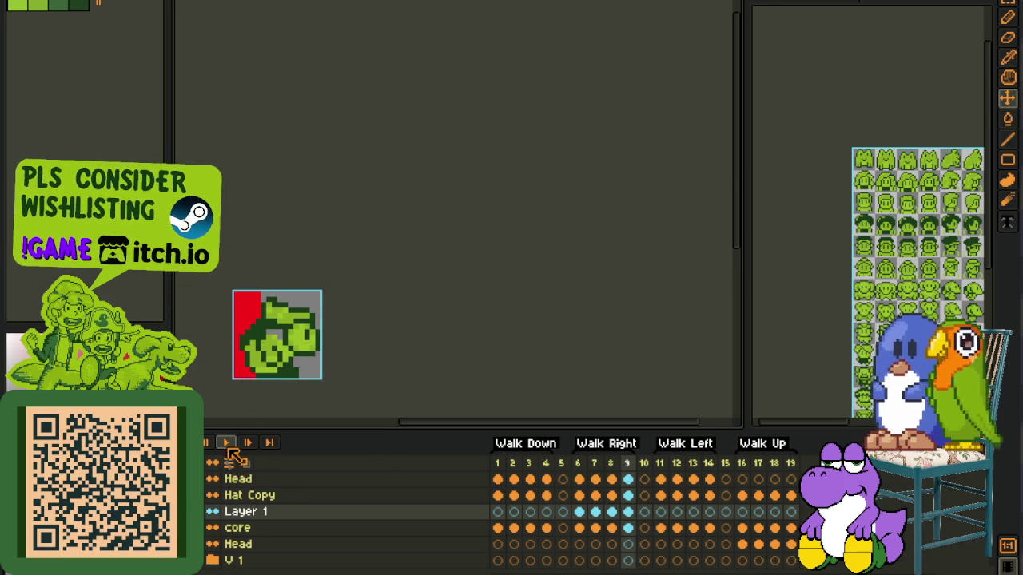
left_click(227, 444)
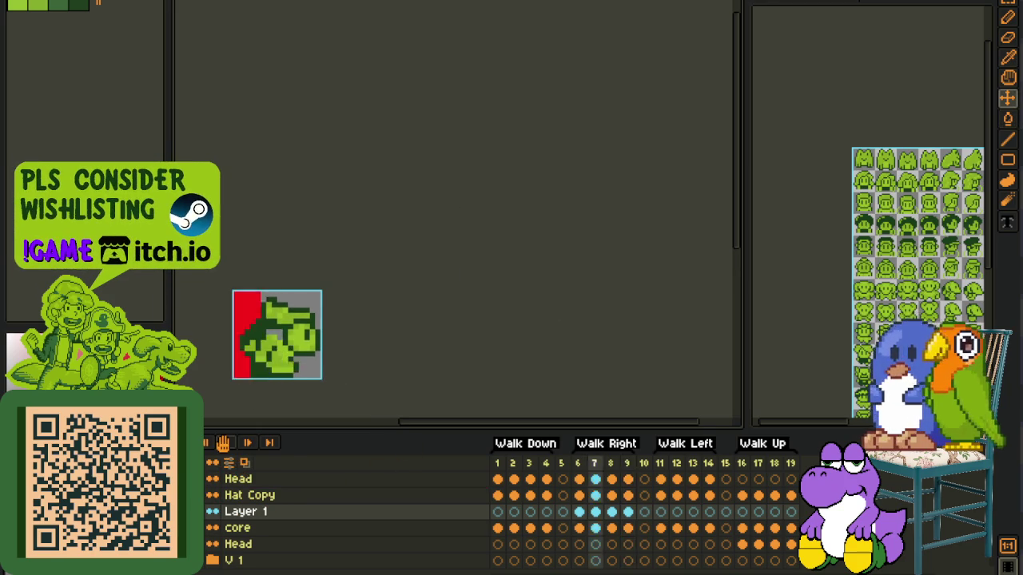
Step: Fill frame 6's left background with red and briefly preview the Walk Right animation
left_click(580, 514)
scroll(244, 317, "up", 1)
key("g")
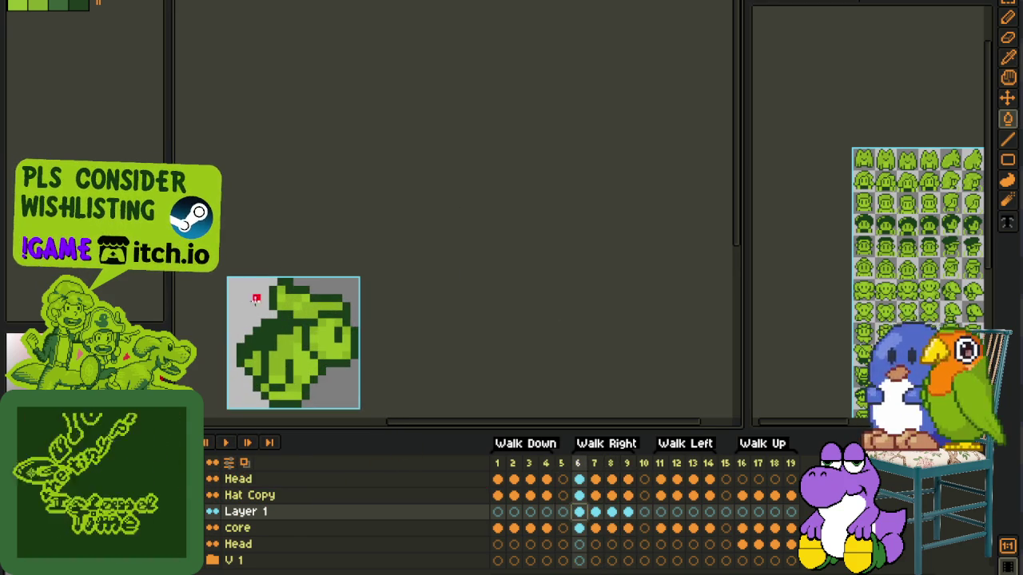
left_click(256, 299)
scroll(264, 312, "down", 1)
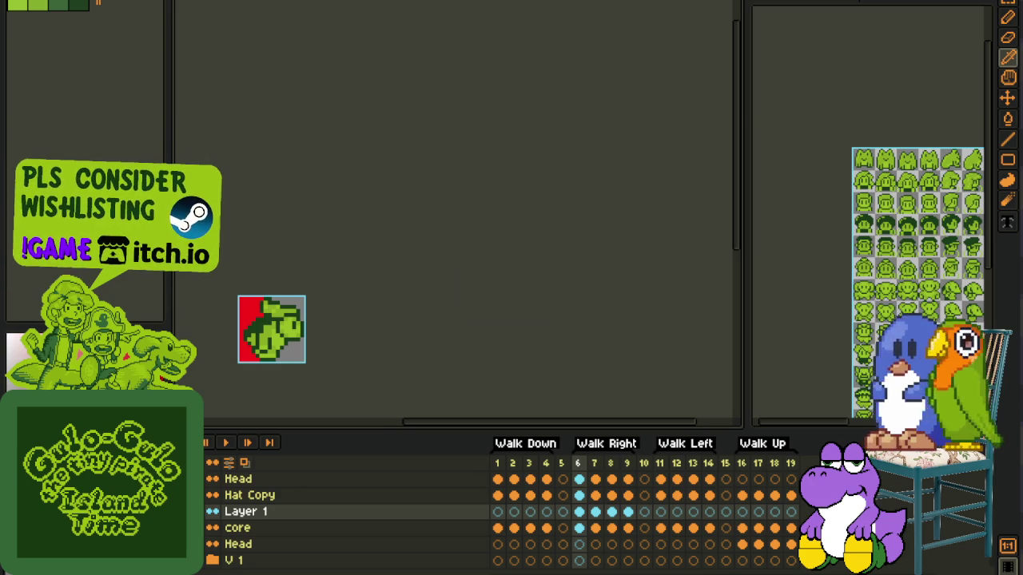
left_click_drag(223, 293, 326, 320)
scroll(377, 227, "up", 1)
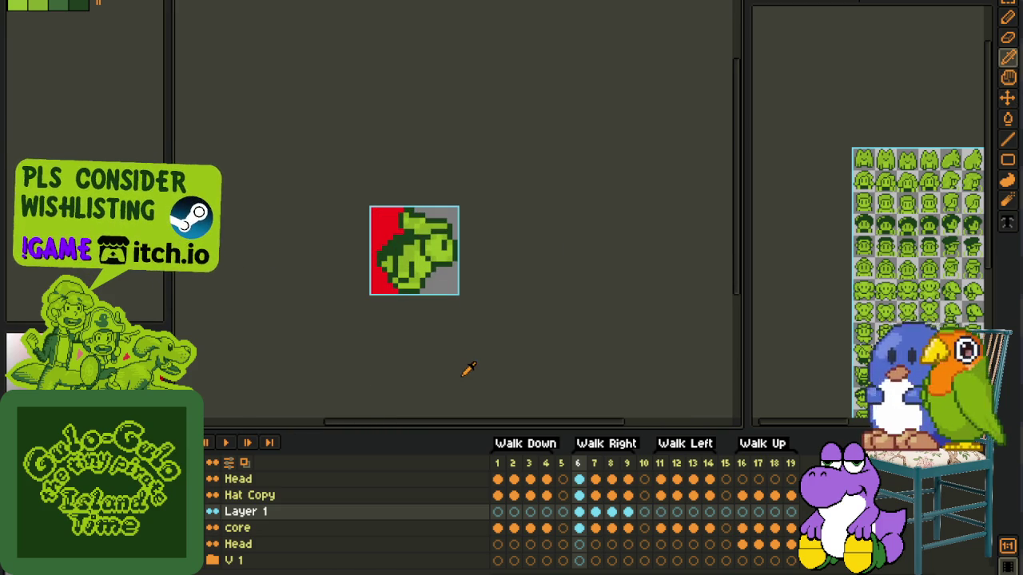
left_click(224, 442)
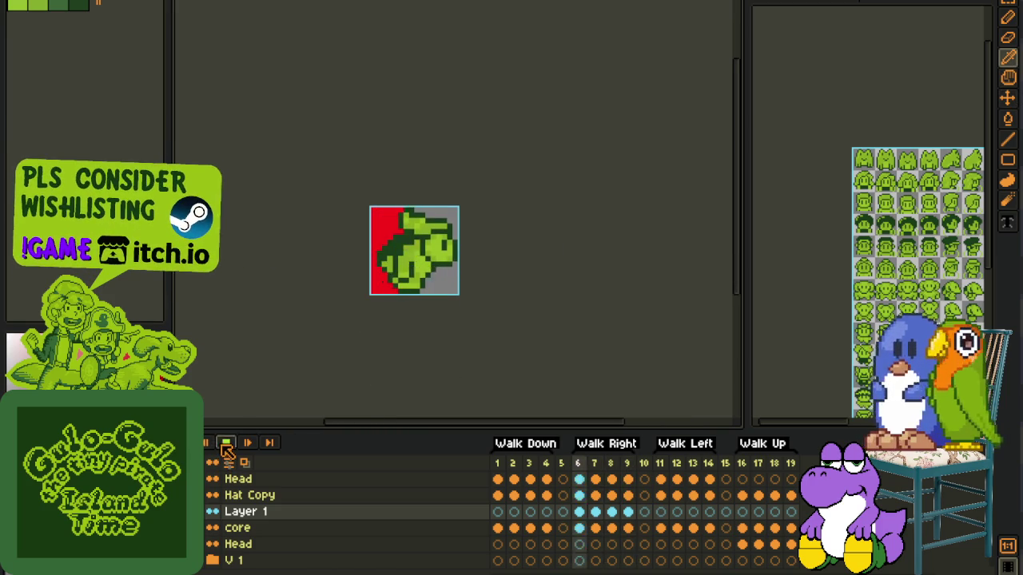
left_click(222, 442)
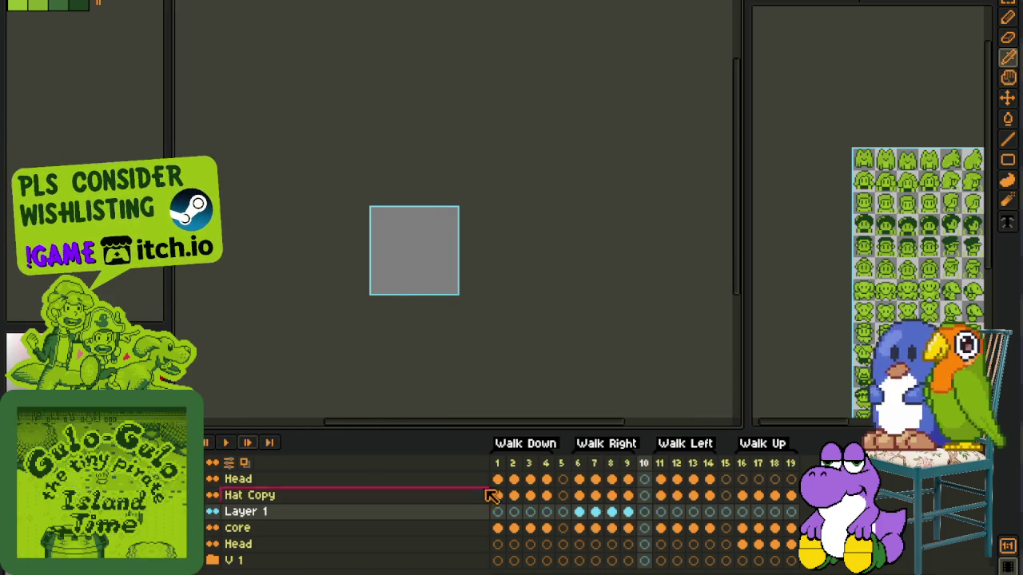
Step: Fill frame 8's left background with red, then play the walk cycle and stop on frame 7
left_click(595, 511)
scroll(354, 210, "up", 1)
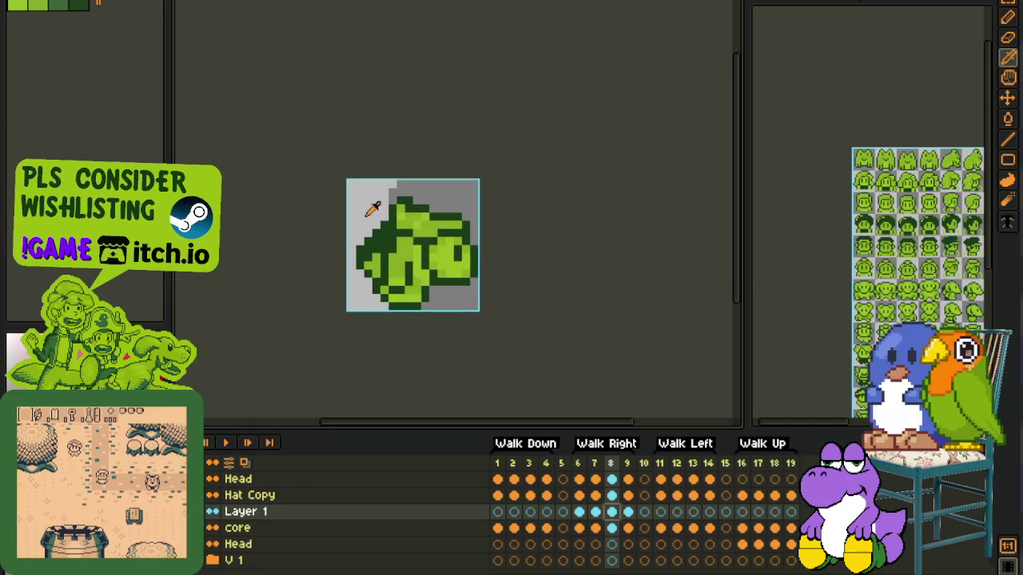
left_click(349, 231)
key("v")
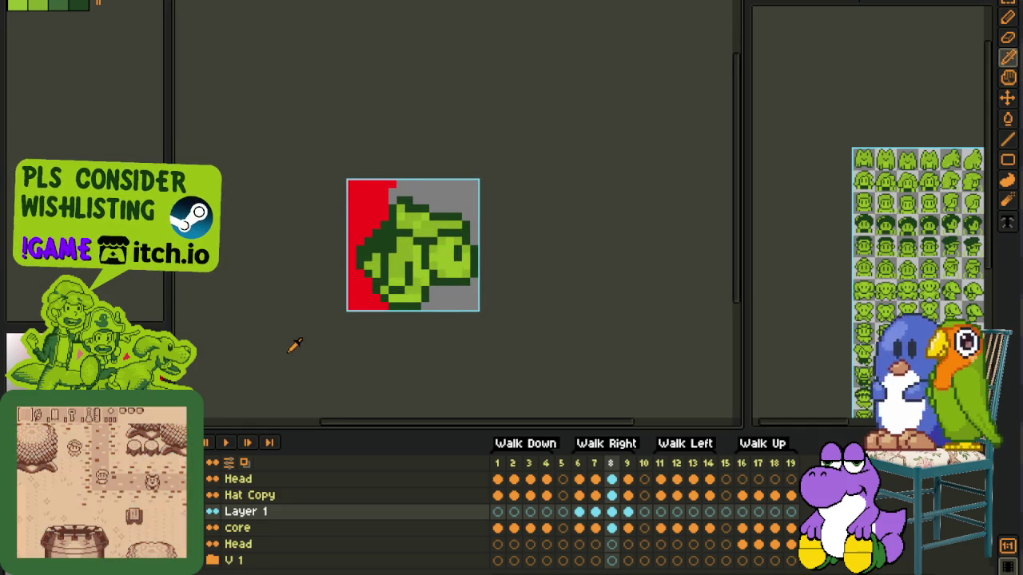
scroll(256, 360, "down", 1)
left_click(233, 445)
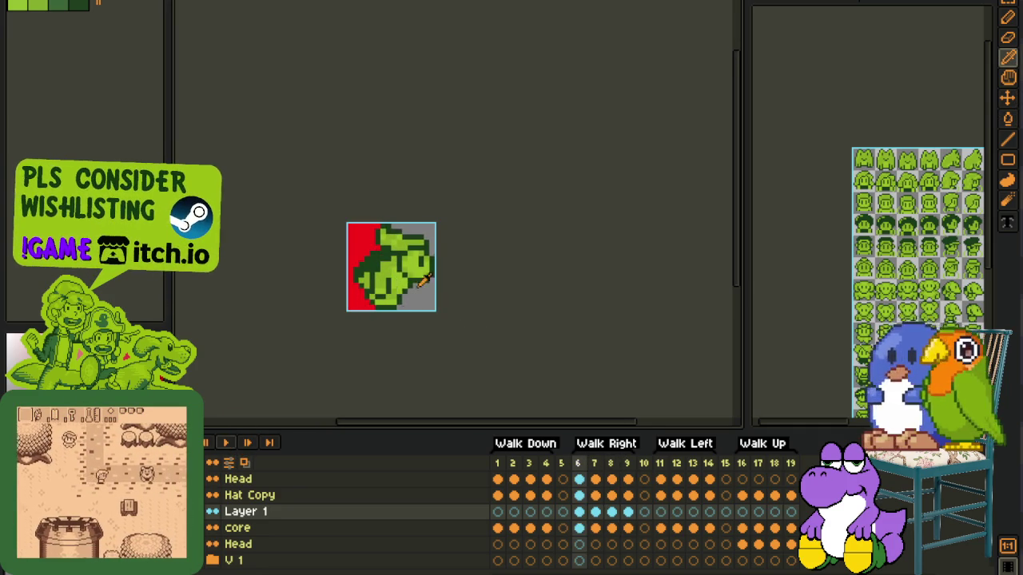
scroll(380, 278, "up", 1)
left_click(601, 512)
left_click(606, 513)
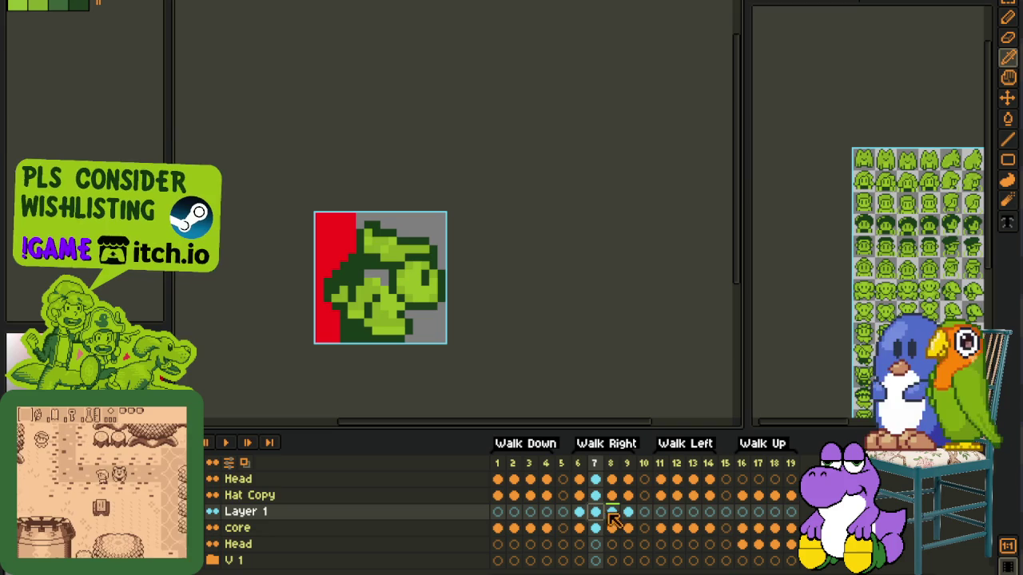
Step: Darken one green pixel on frame 7 and compare it against the neighbouring frames
scroll(361, 360, "up", 1)
scroll(362, 360, "up", 2)
left_click(357, 338)
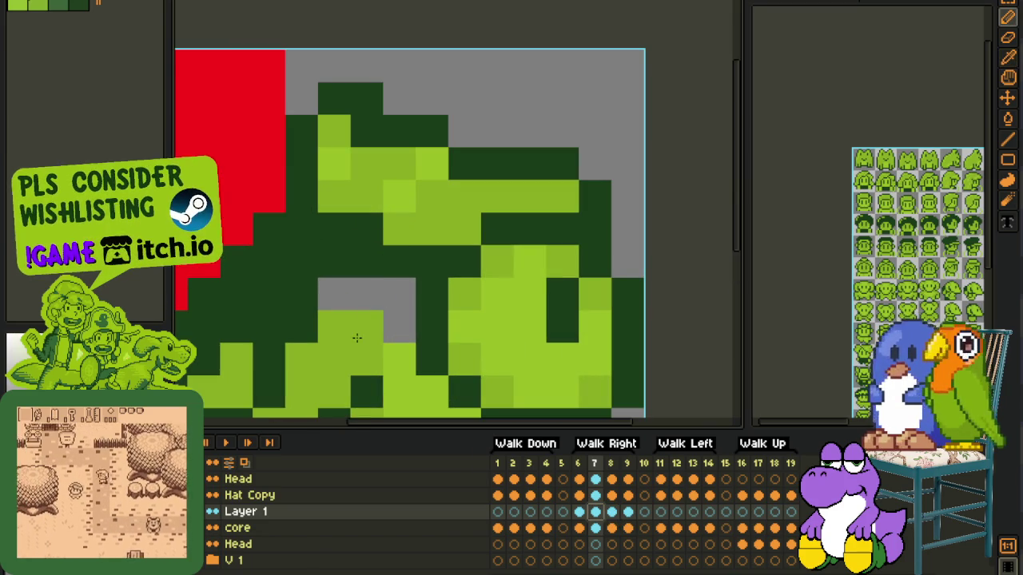
scroll(360, 306, "down", 3)
key("Left")
key("Right")
scroll(371, 331, "up", 1)
scroll(372, 332, "up", 1)
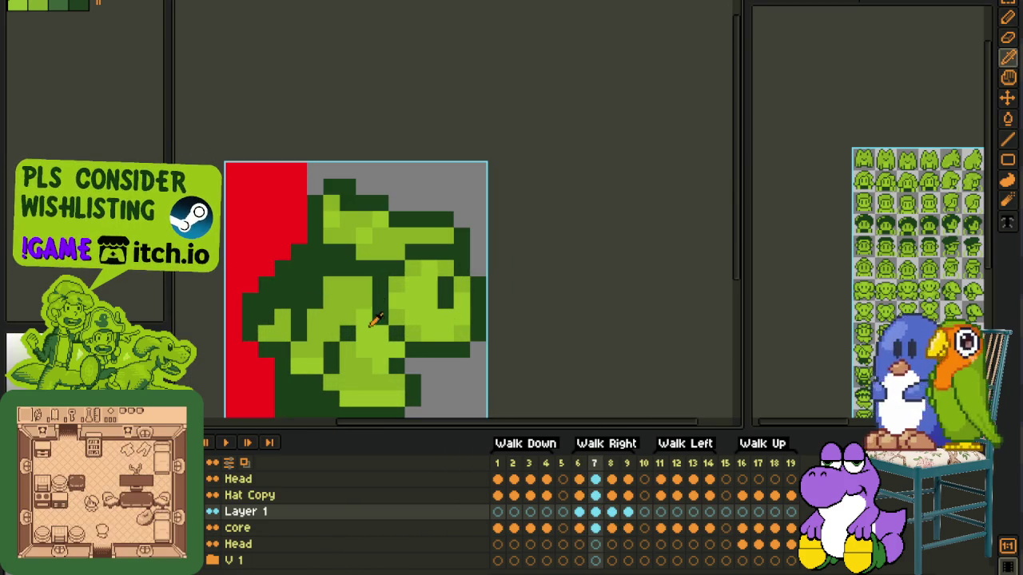
scroll(365, 308, "down", 2)
Step: Step through Walk Right frames 6–9 to compare the poses
key("Right")
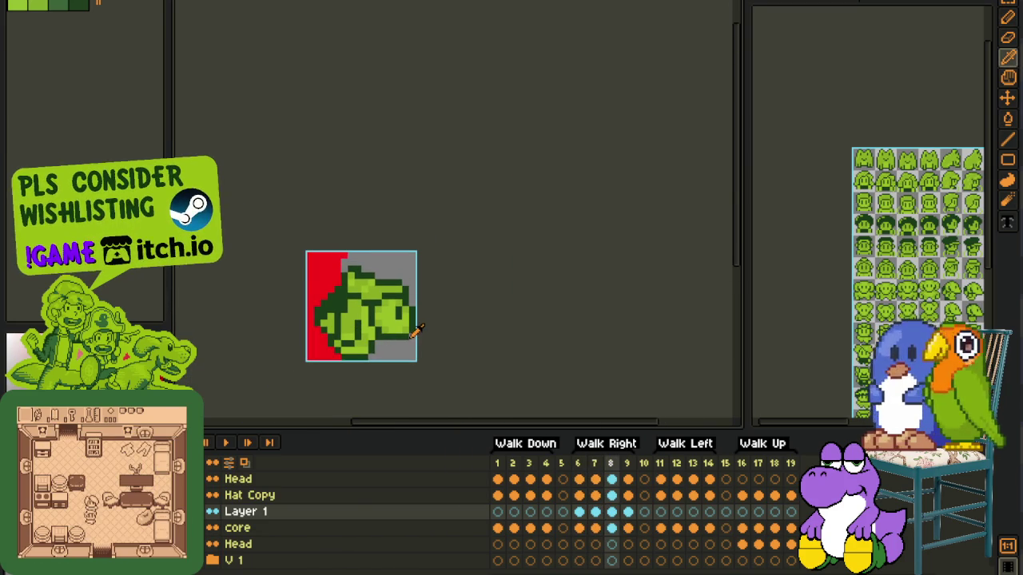
scroll(372, 324, "up", 2)
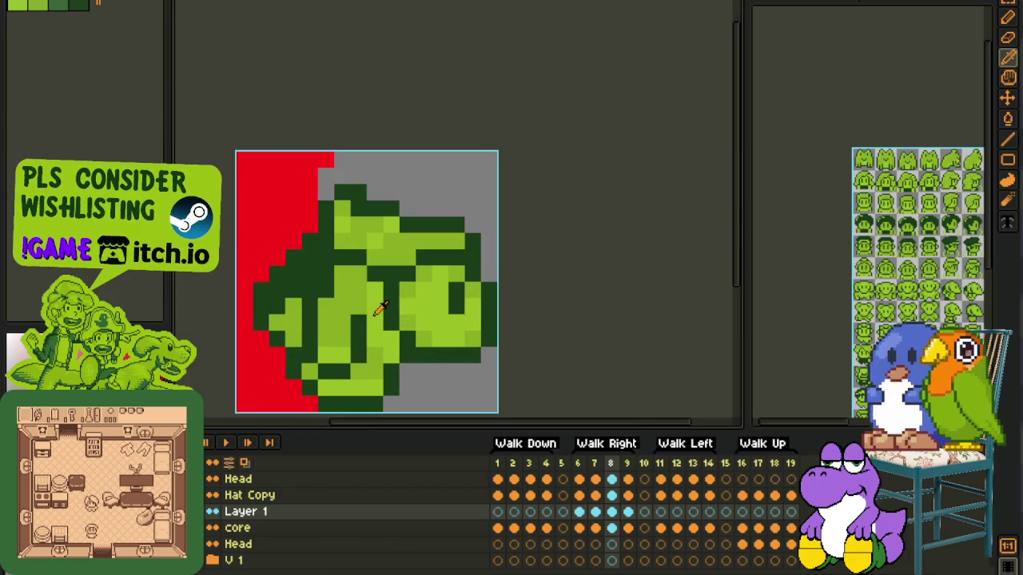
key("Right")
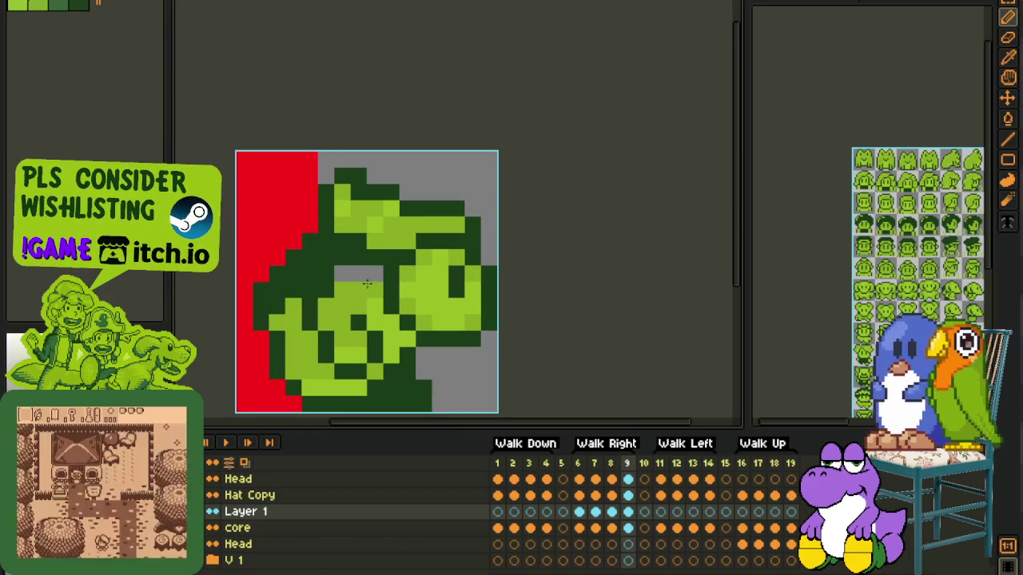
scroll(366, 283, "down", 2)
left_click(578, 511)
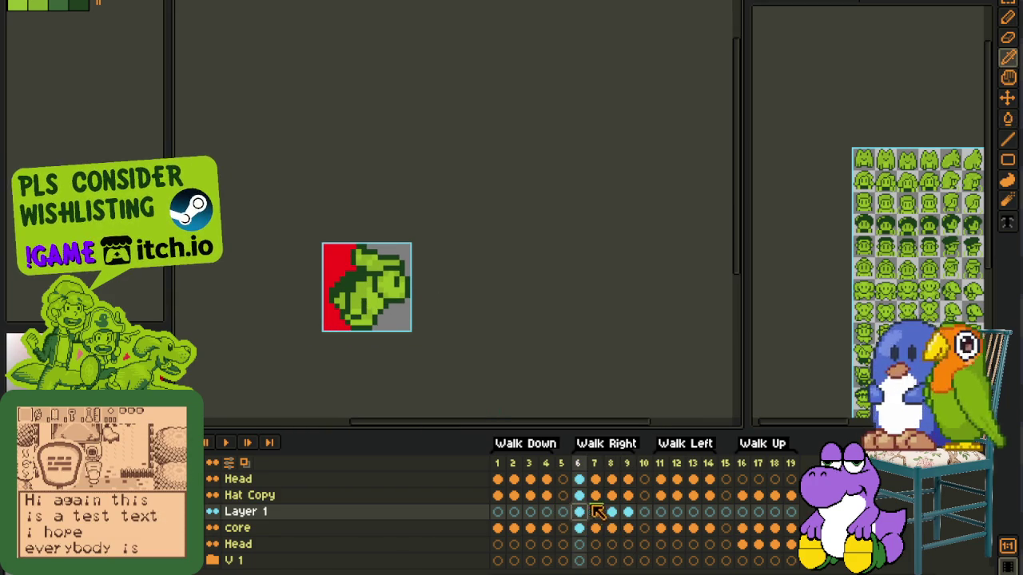
left_click(628, 512)
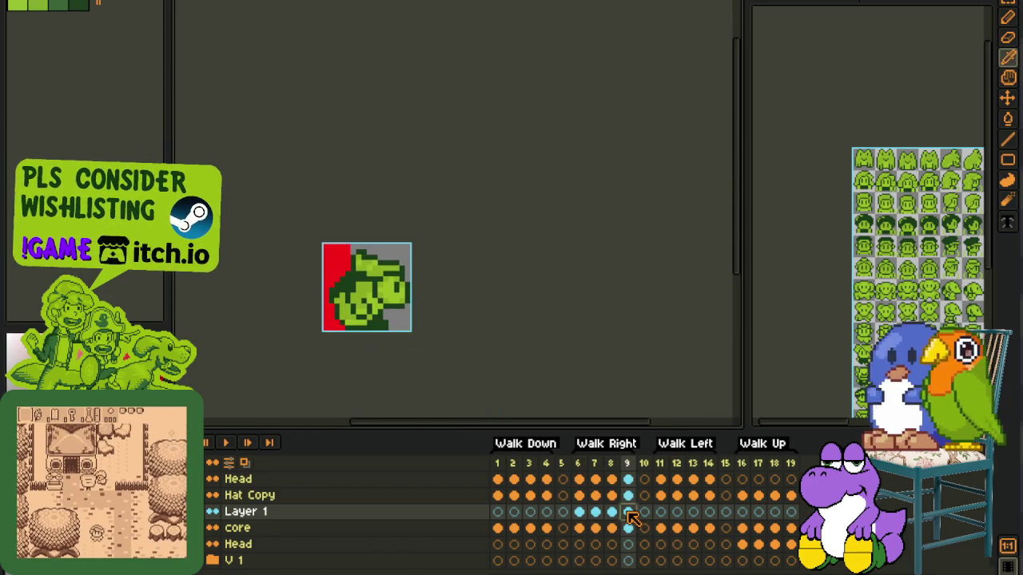
scroll(369, 290, "up", 2)
scroll(370, 255, "down", 2)
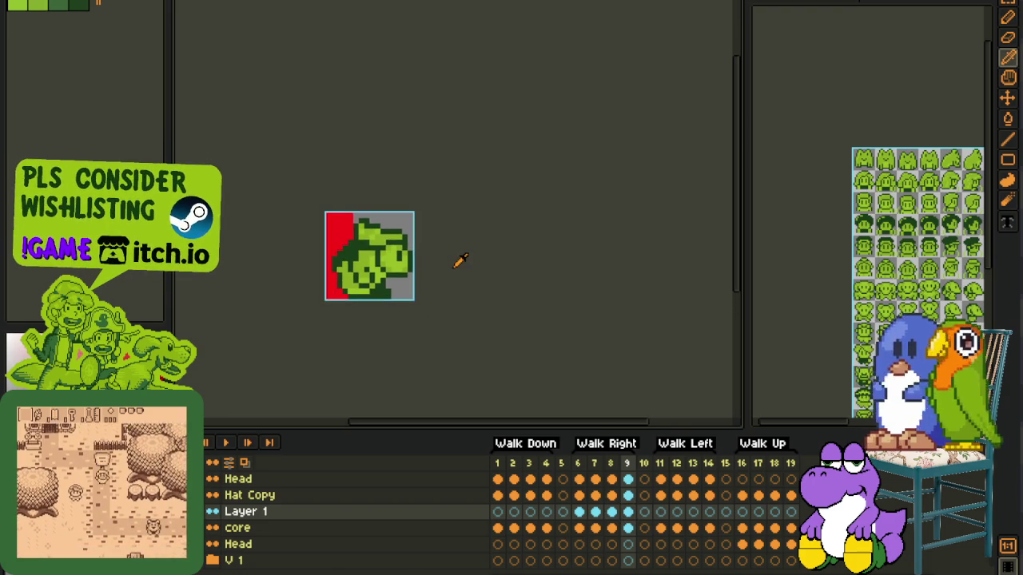
left_click(595, 511)
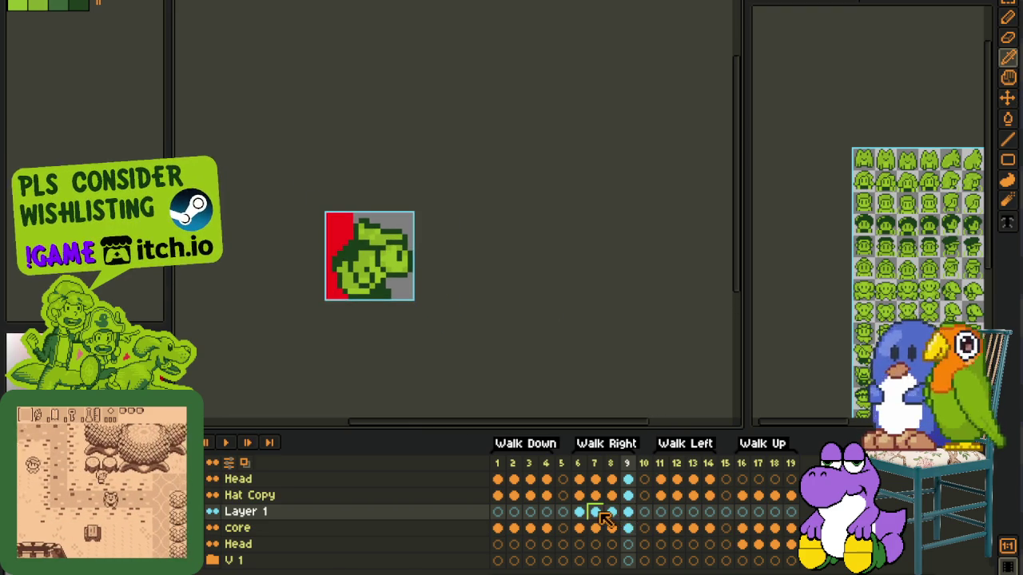
scroll(359, 287, "up", 3)
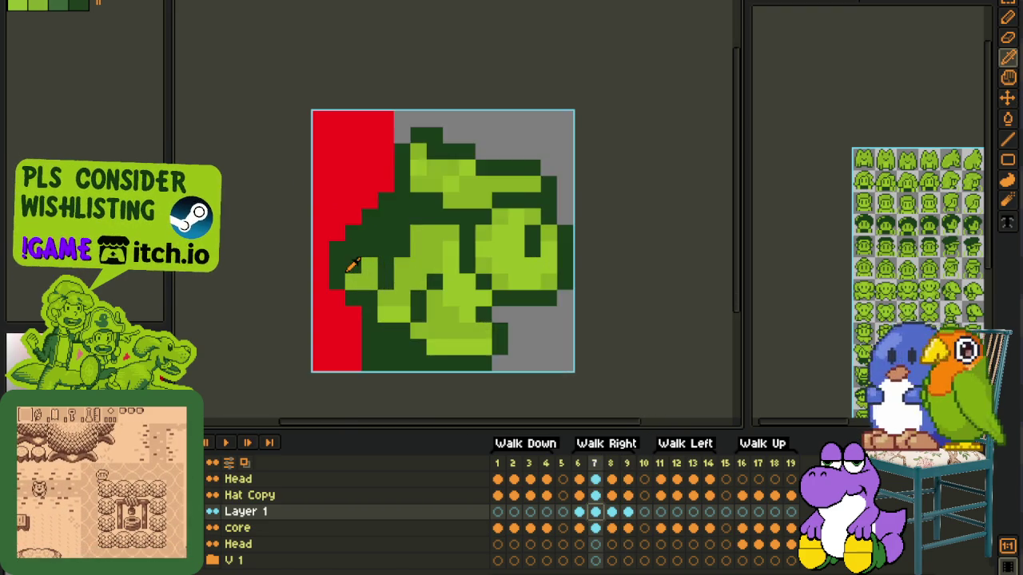
scroll(385, 294, "down", 2)
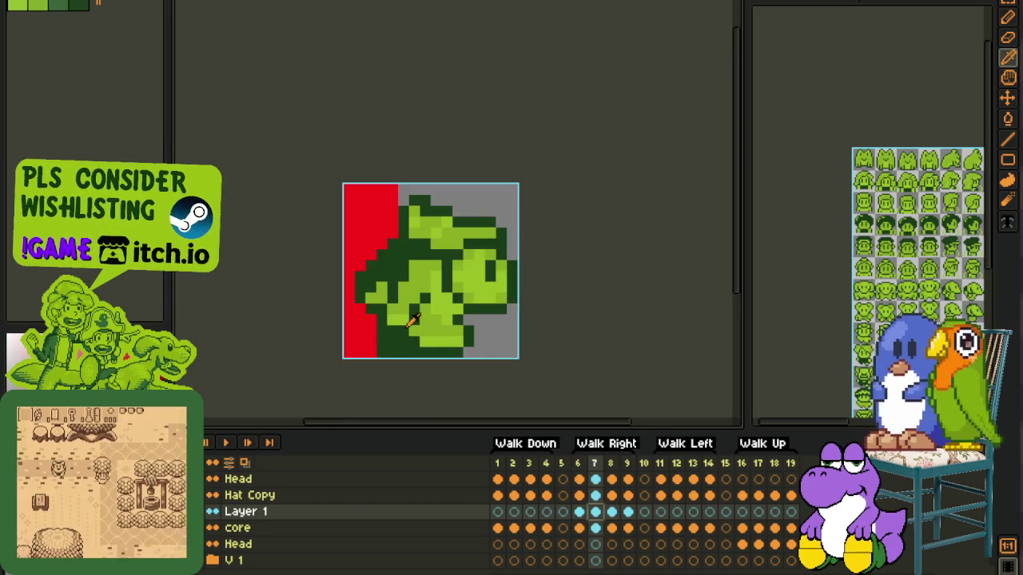
scroll(387, 280, "up", 2)
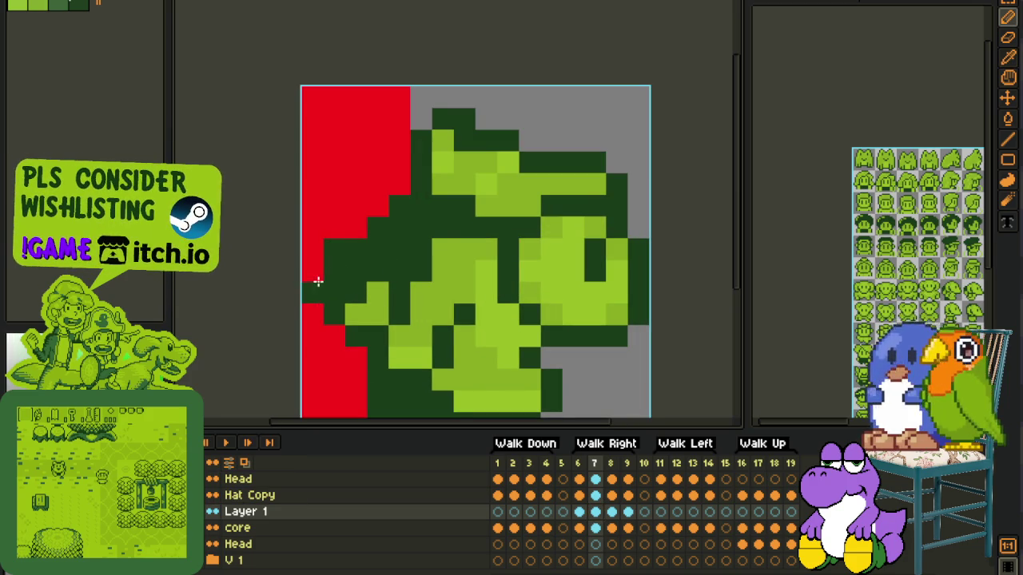
scroll(368, 234, "down", 3)
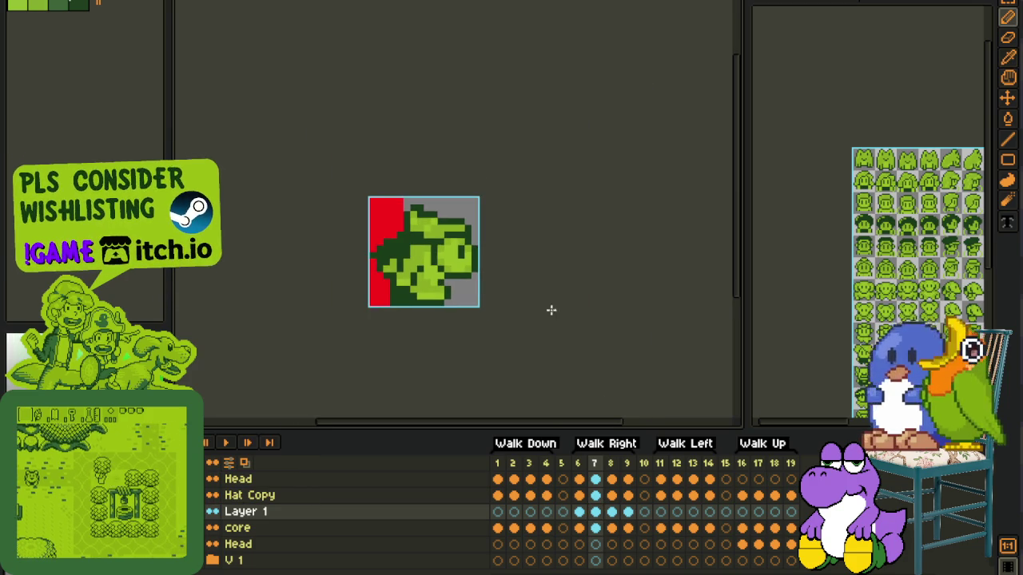
Step: Paint dark green outline pixels over the red left-edge area of frame 9
left_click(627, 495)
scroll(372, 250, "up", 2)
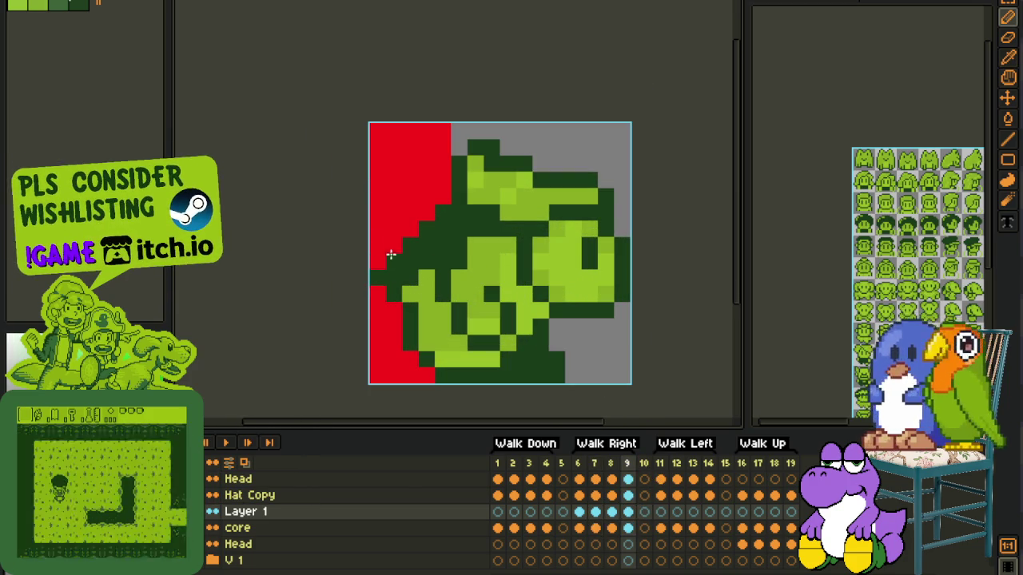
left_click_drag(390, 254, 410, 229)
key("i")
scroll(381, 259, "down", 1)
scroll(373, 287, "down", 1)
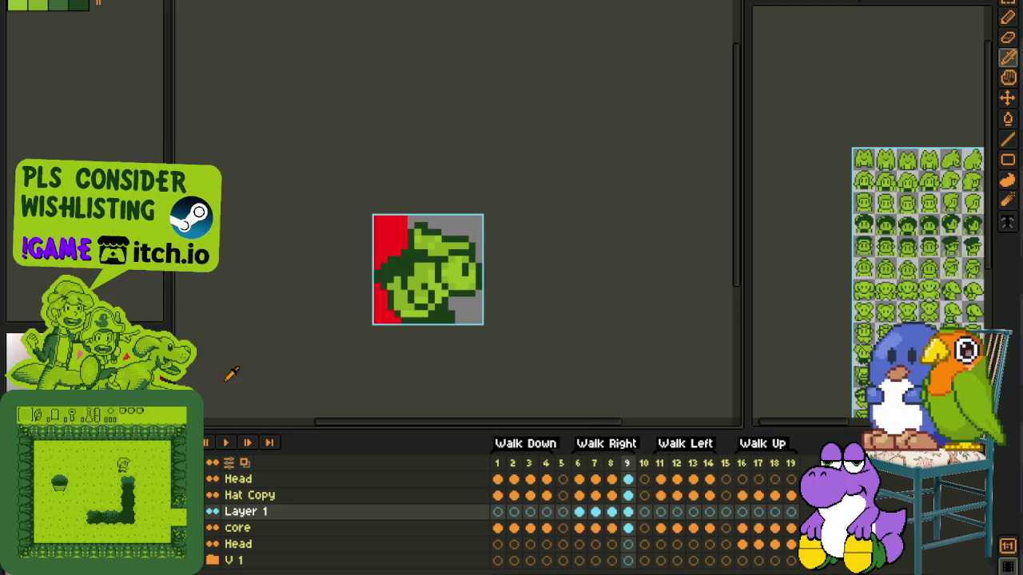
left_click(230, 444)
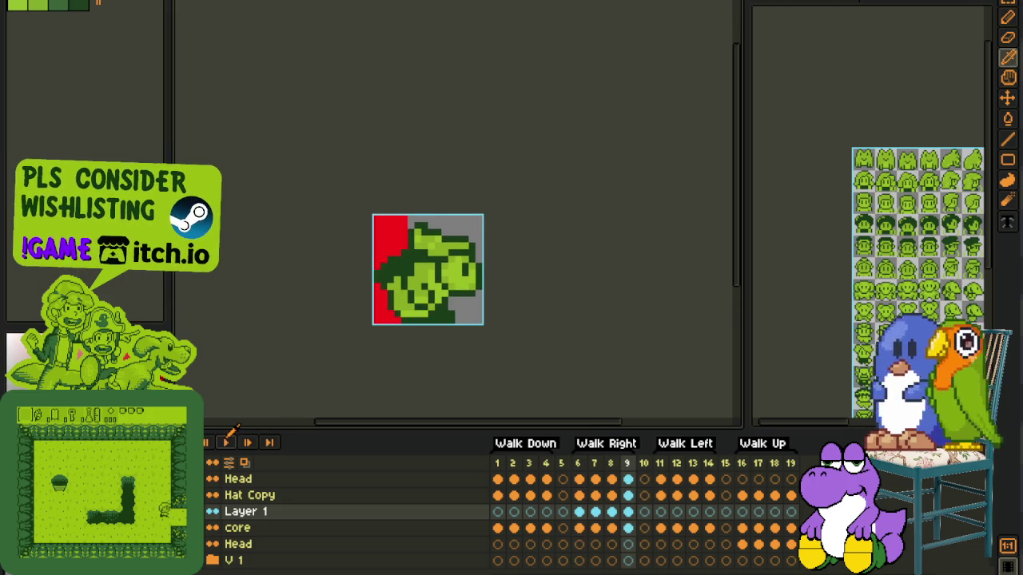
left_click(231, 444)
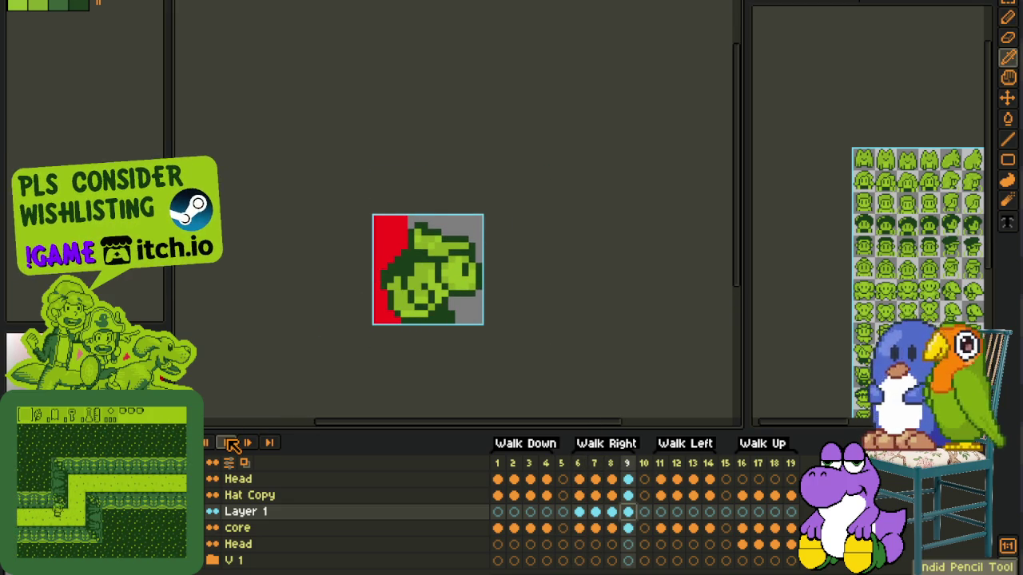
left_click(230, 444)
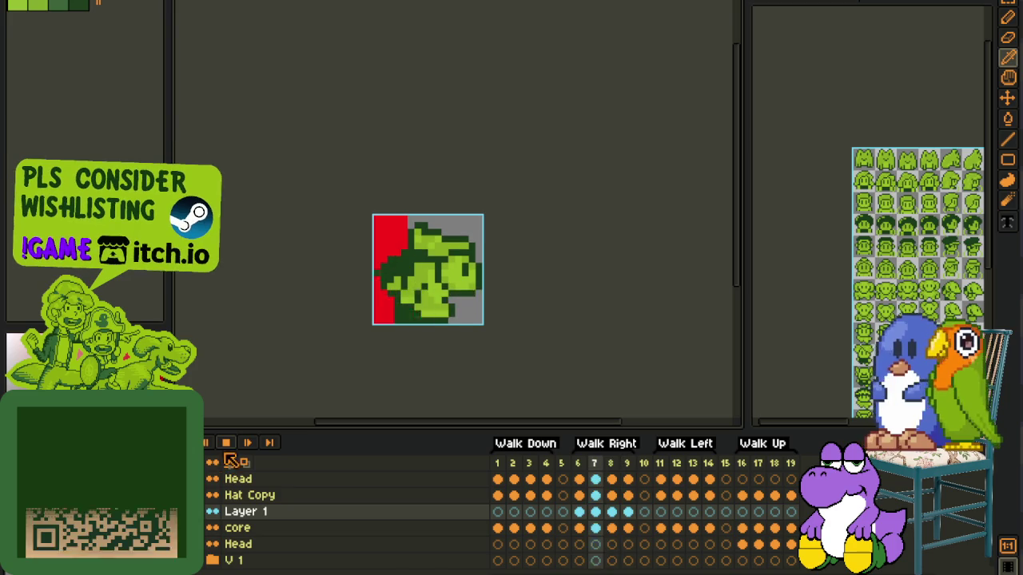
left_click(226, 442)
left_click(597, 513)
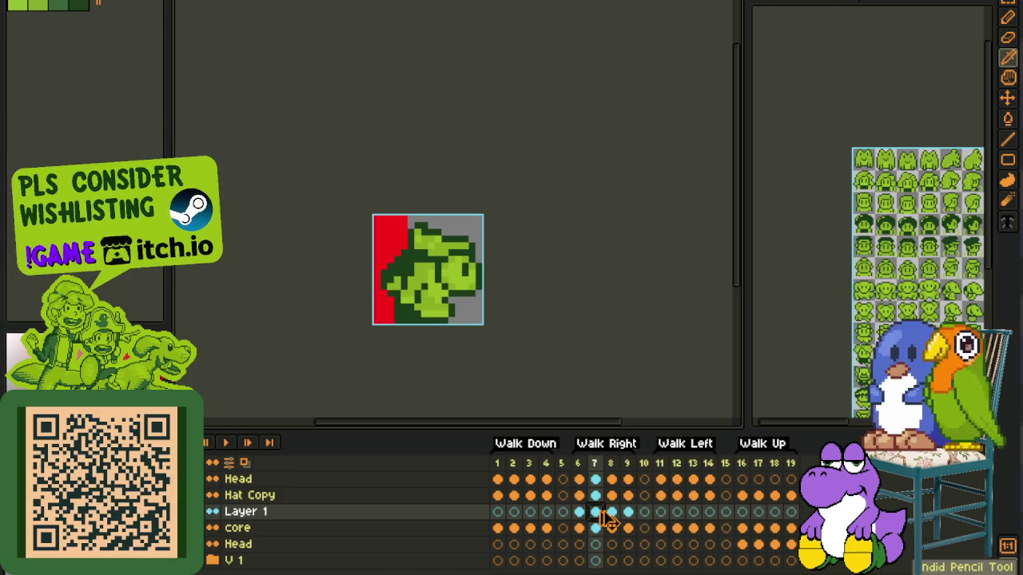
left_click(226, 442)
scroll(311, 280, "down", 2)
scroll(302, 282, "down", 1)
scroll(299, 283, "up", 1)
scroll(299, 283, "up", 1)
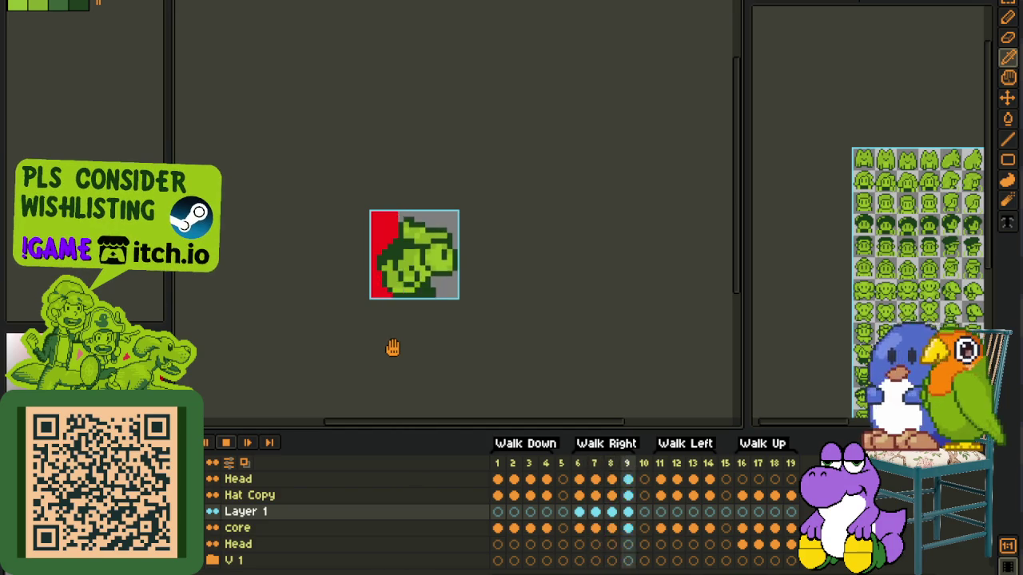
left_click(226, 442)
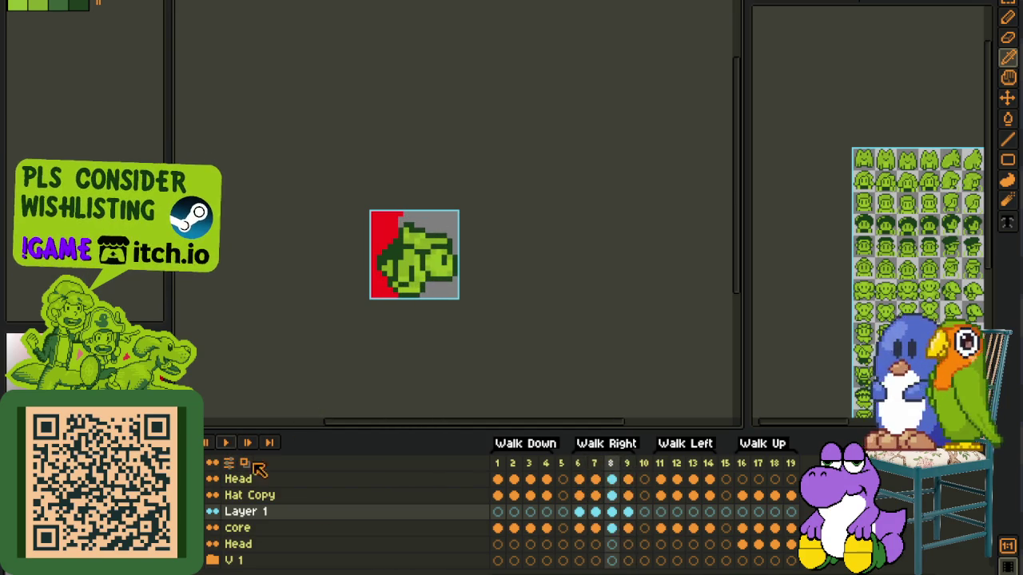
Step: Merge Layer 1 down into core and replace the red colour with grey
right_click(308, 512)
left_click(376, 558)
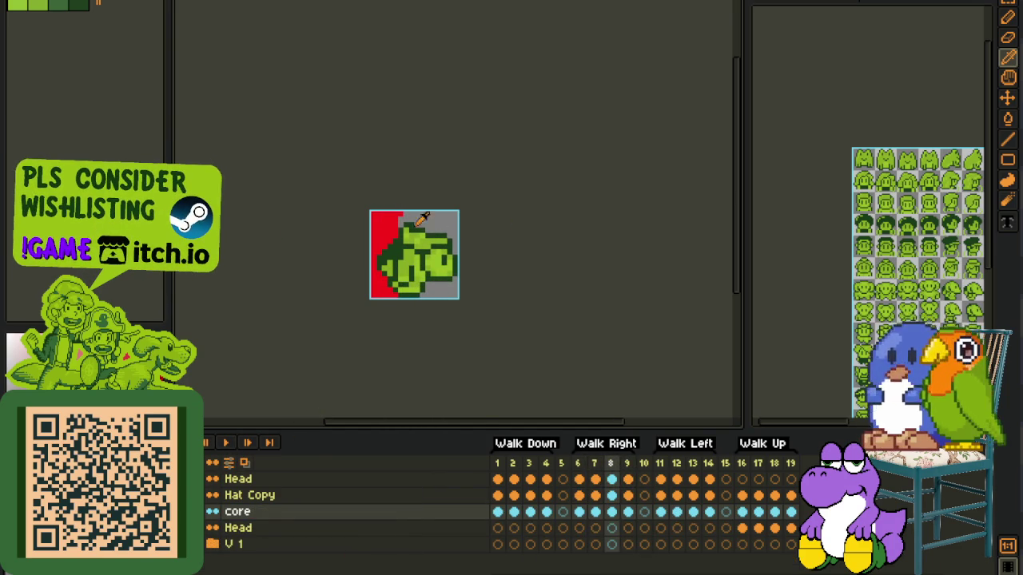
key("shift+r")
left_click(478, 443)
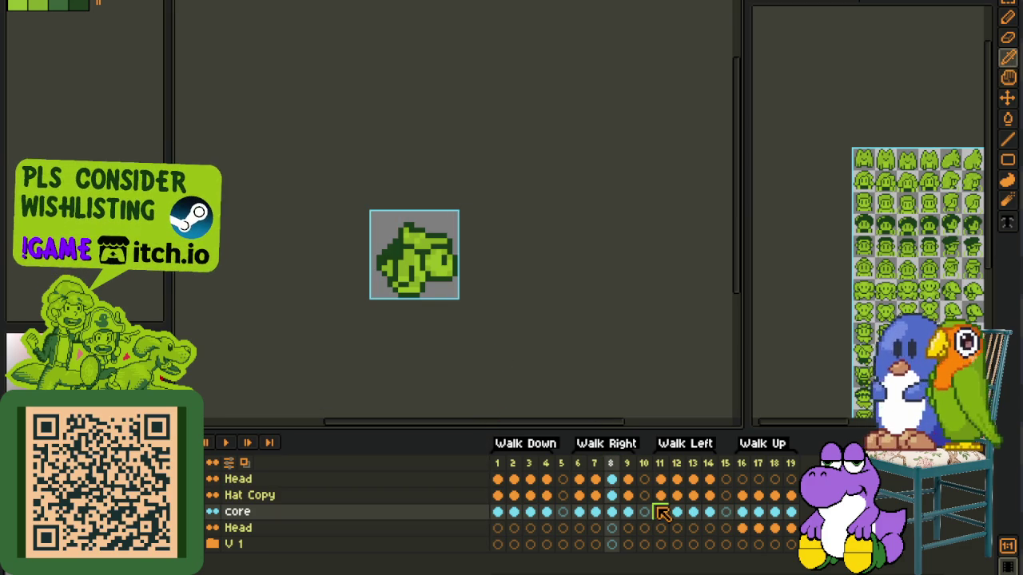
left_click_drag(662, 521, 708, 521)
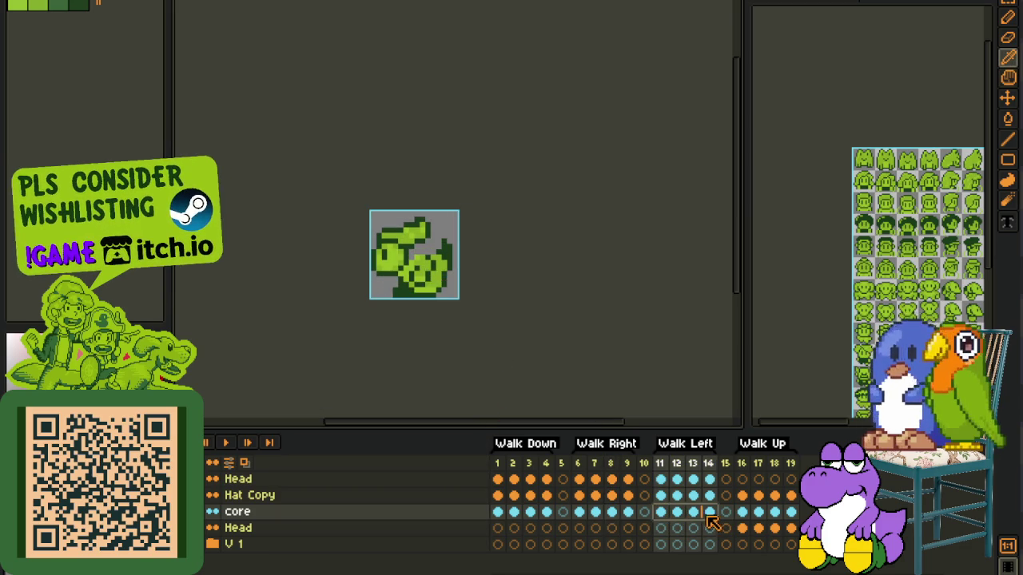
left_click_drag(629, 520, 578, 524)
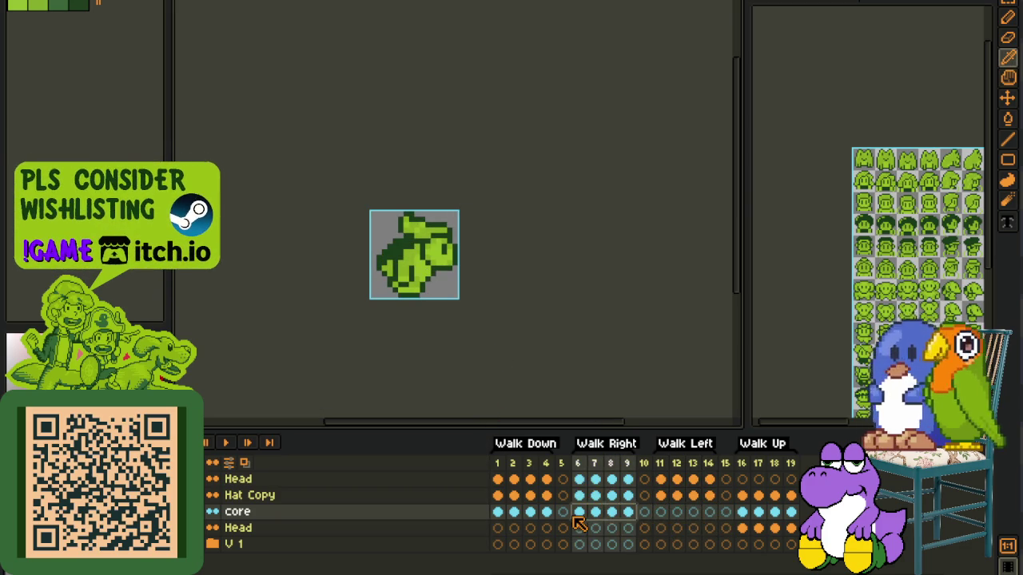
left_click(662, 515)
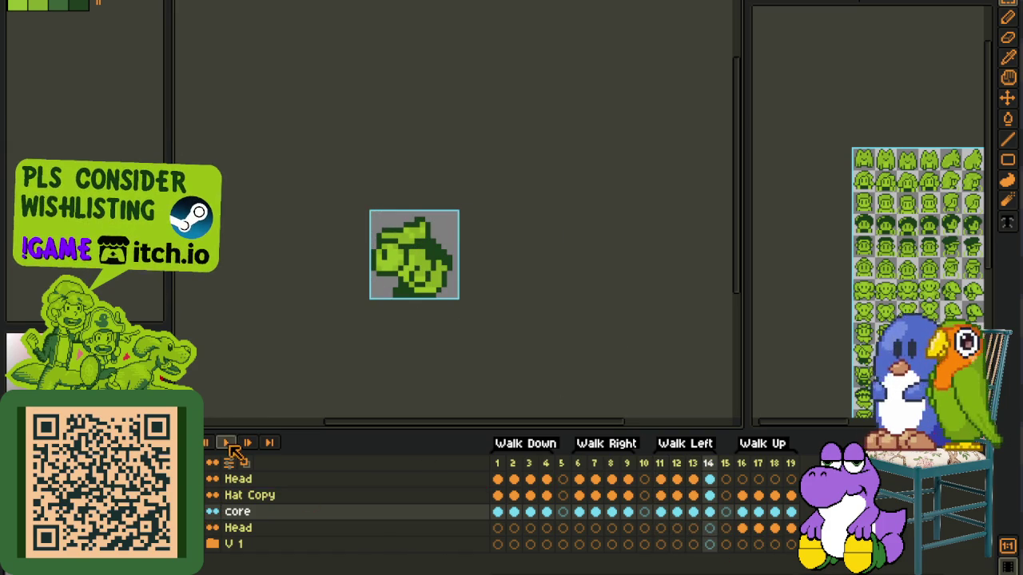
Step: Play through the Walk Down, Walk Right and Walk Up cycles, then stop on Walk Right frame 6
left_click(232, 452)
left_click(498, 512)
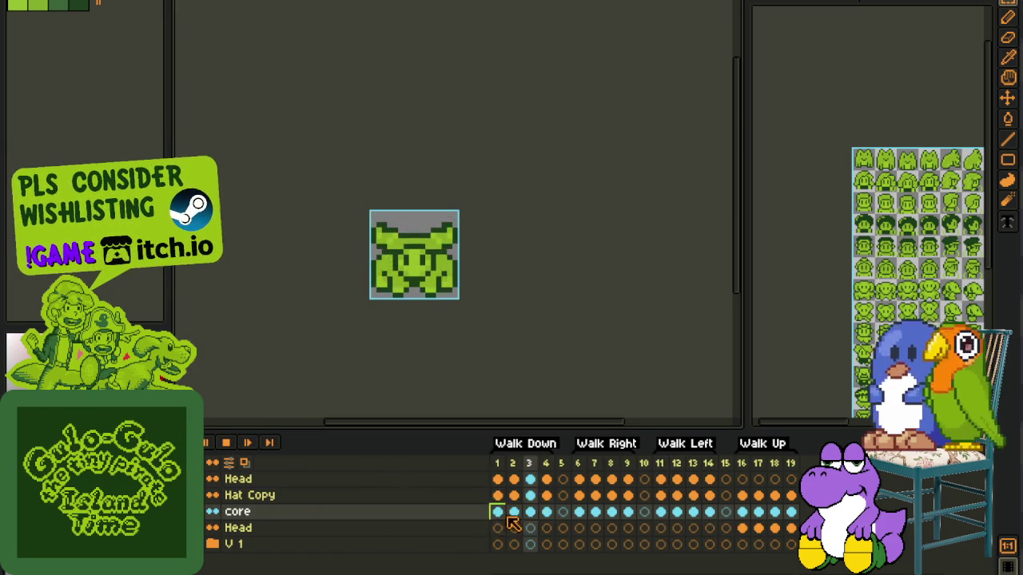
left_click(594, 512)
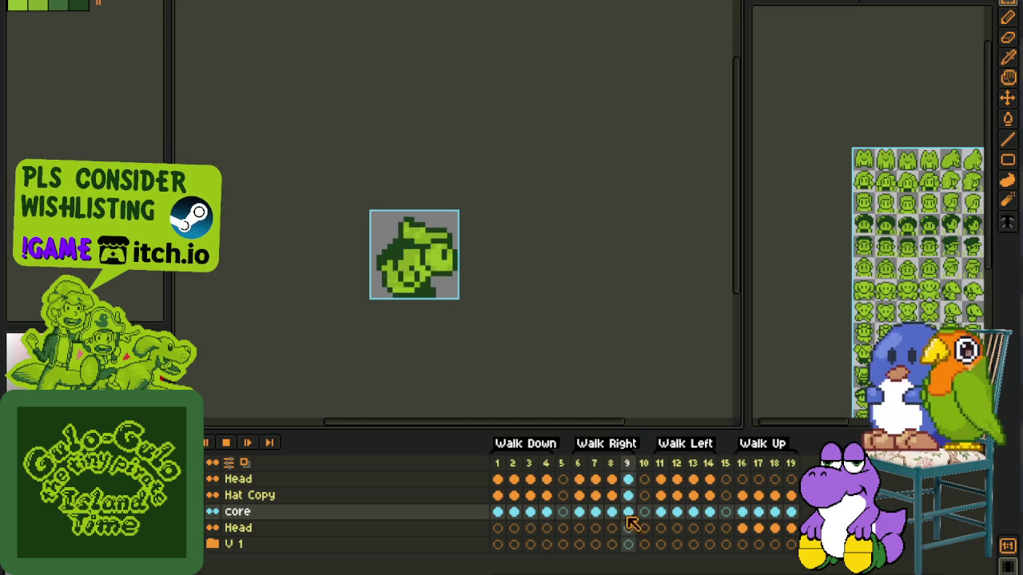
left_click(742, 512)
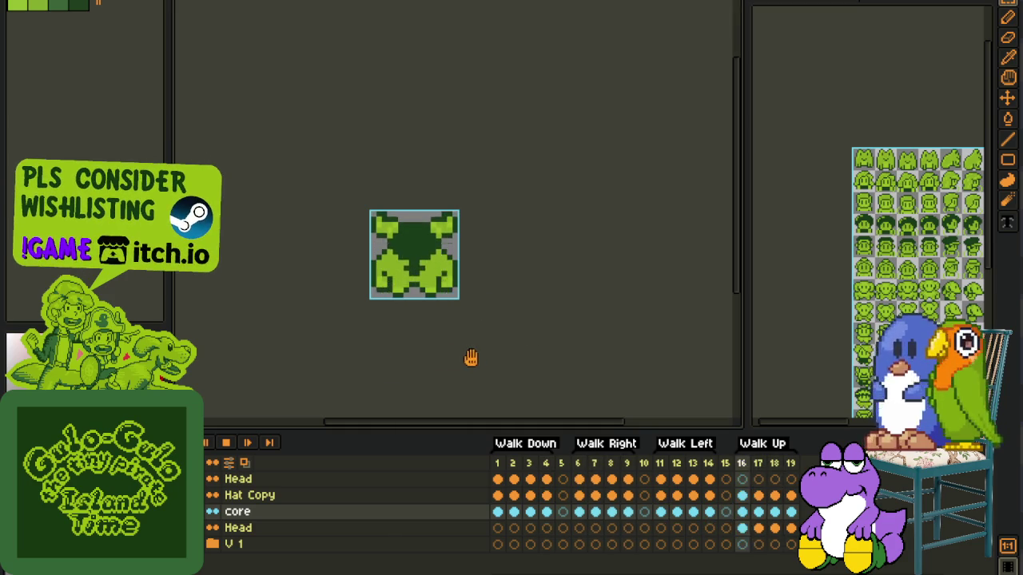
left_click(226, 442)
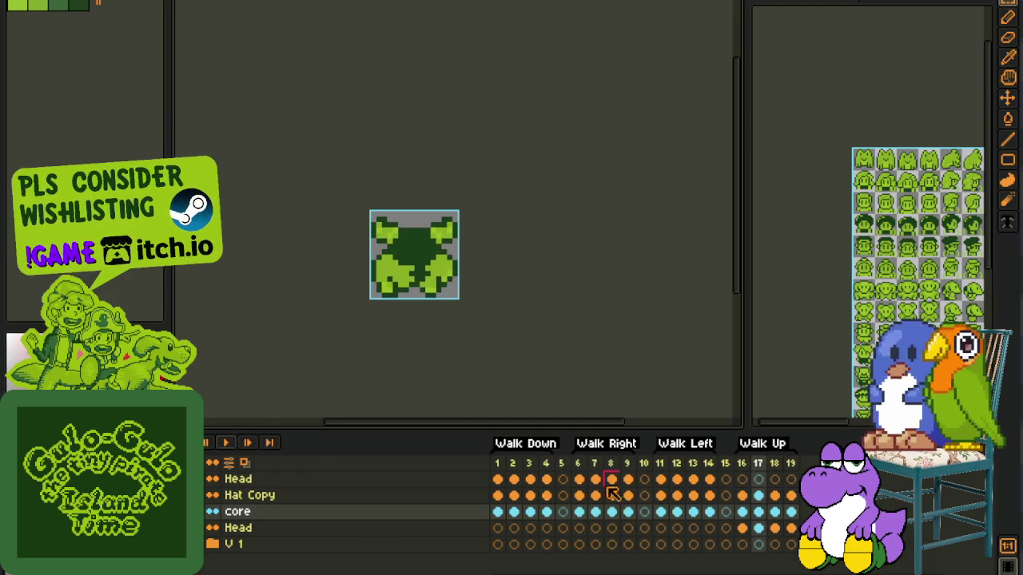
left_click(579, 512)
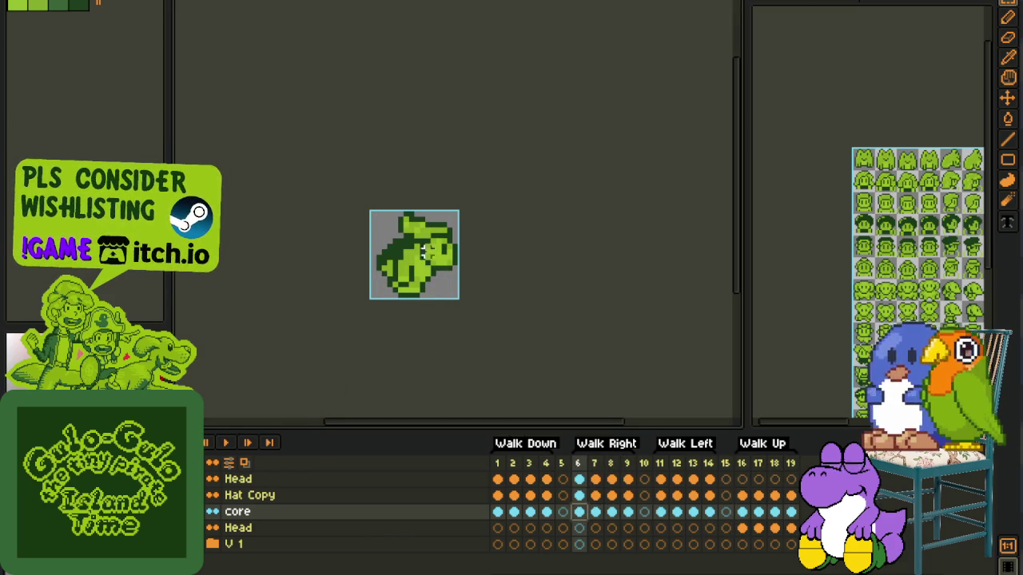
scroll(426, 250, "up", 1)
scroll(400, 260, "up", 1)
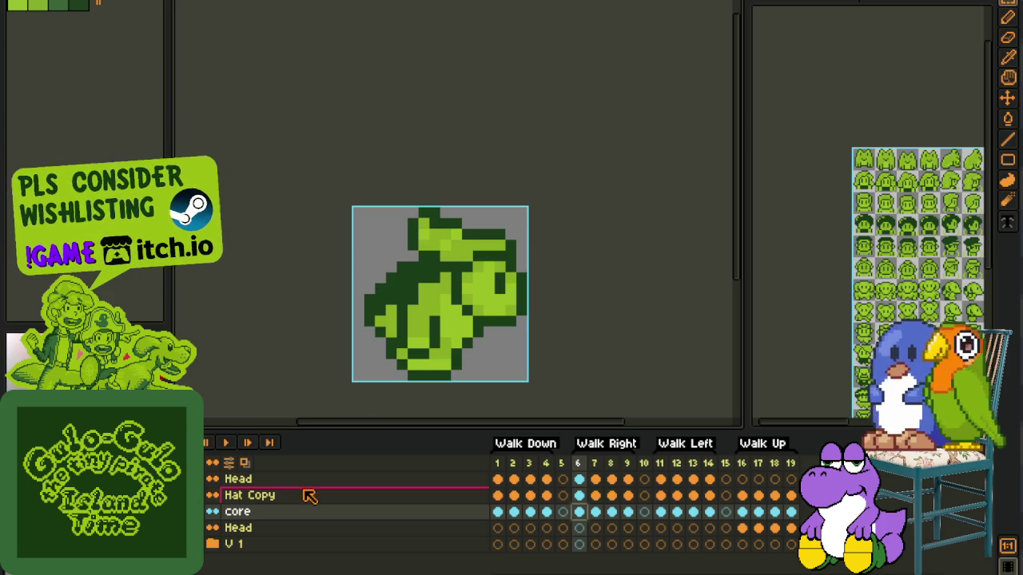
right_click(310, 496)
Step: Add a new empty layer above core and paint red marker pixels at frame 6's left edge
left_click(344, 493)
left_click(444, 491)
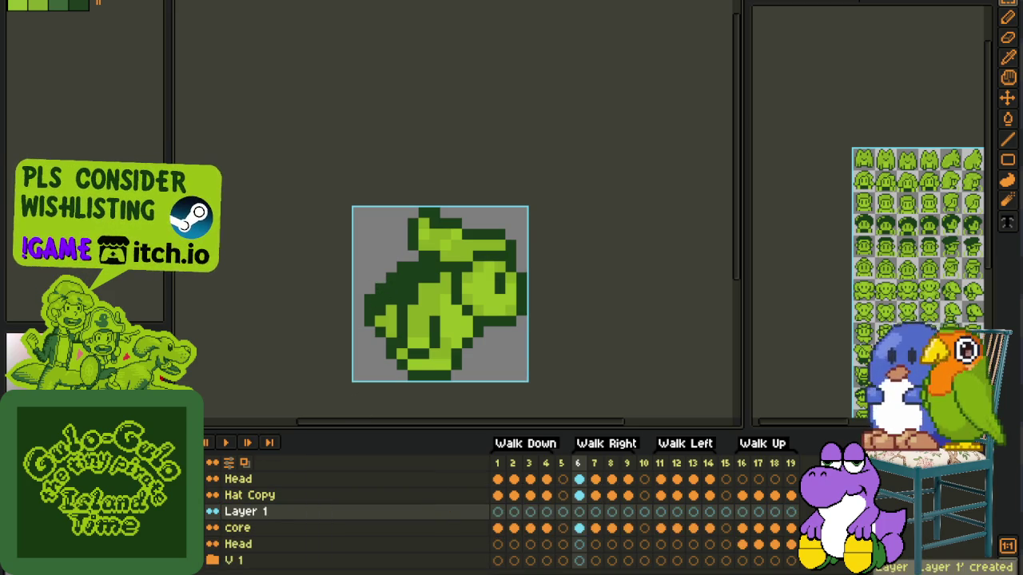
scroll(371, 247, "up", 1)
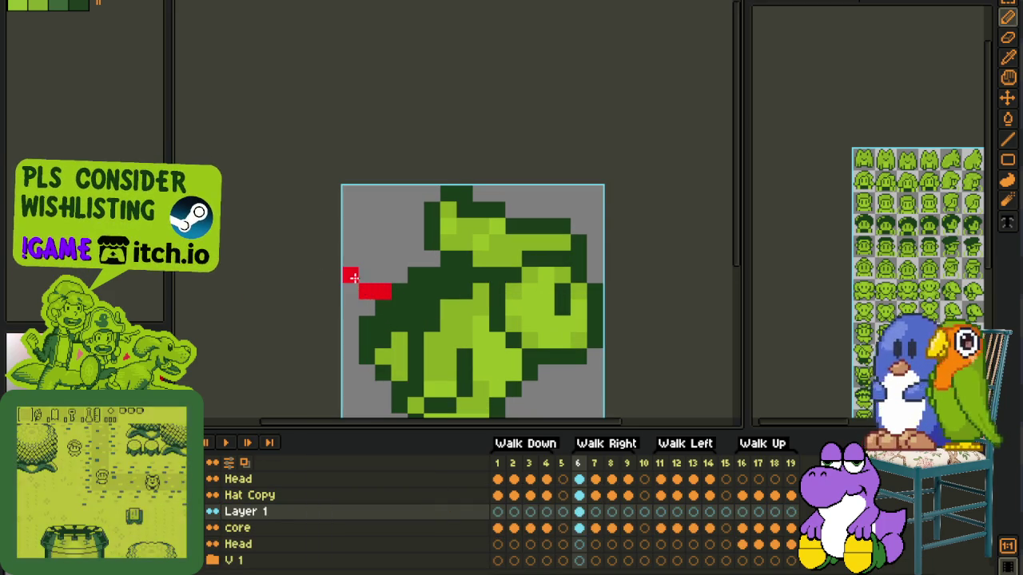
left_click_drag(354, 277, 354, 289)
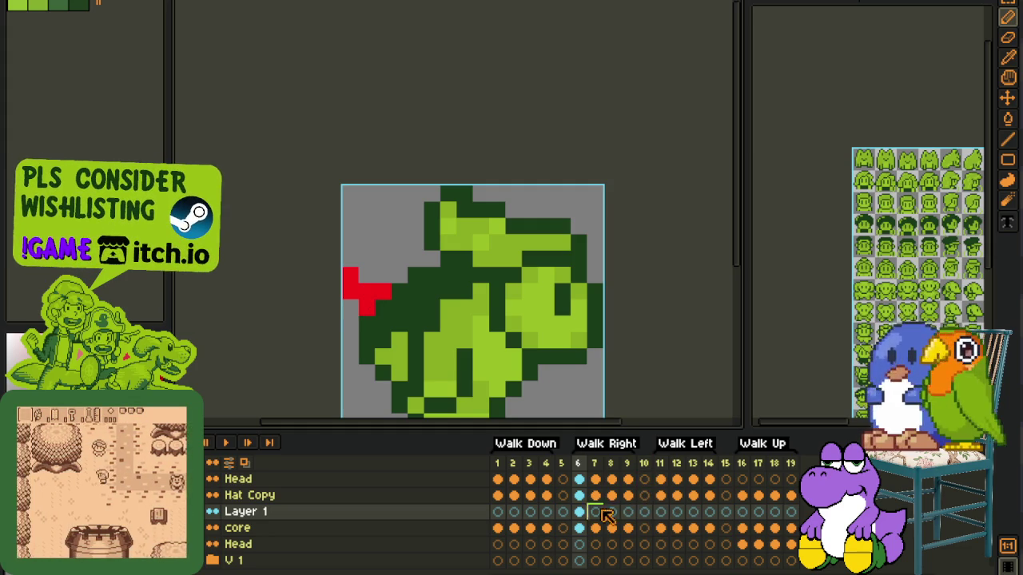
scroll(356, 235, "down", 1)
Step: Add red marker pixels along the sprite's left edge on Walk Right frames 7, 8 and 9
key("Right")
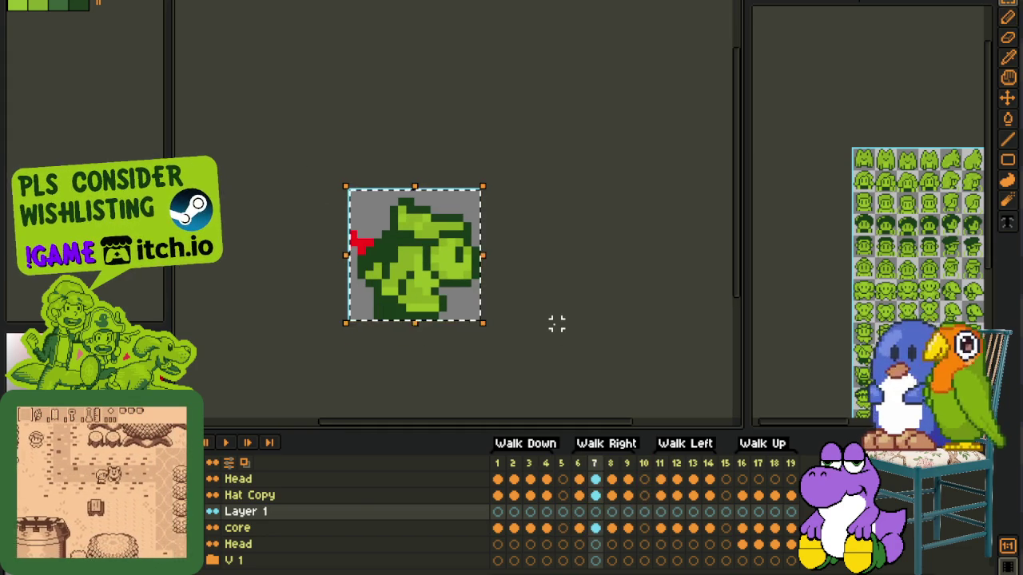
left_click(615, 511)
key("ctrl+v")
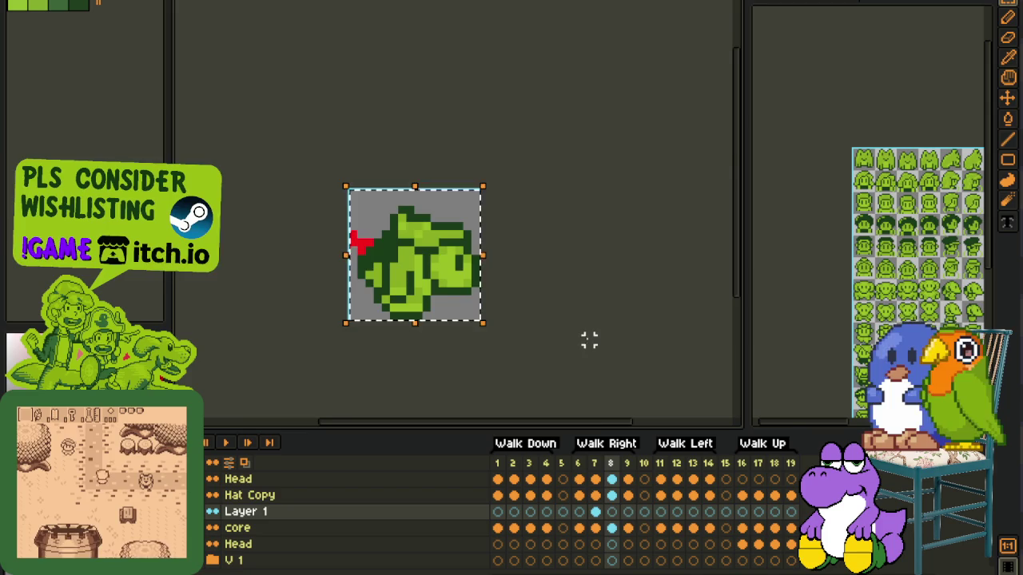
scroll(350, 264, "up", 2)
left_click(370, 206)
left_click(357, 229)
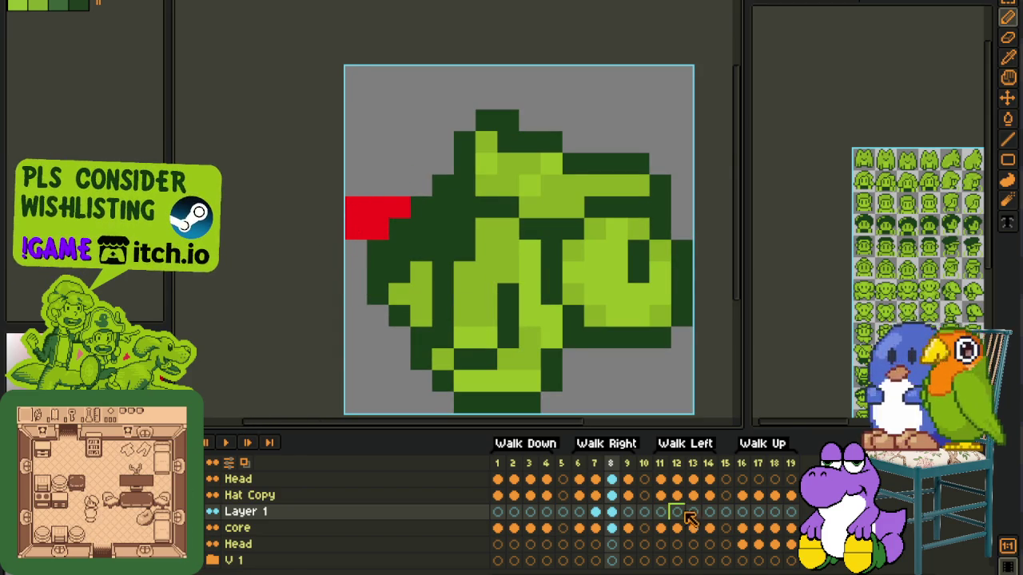
left_click(630, 514)
left_click(378, 230)
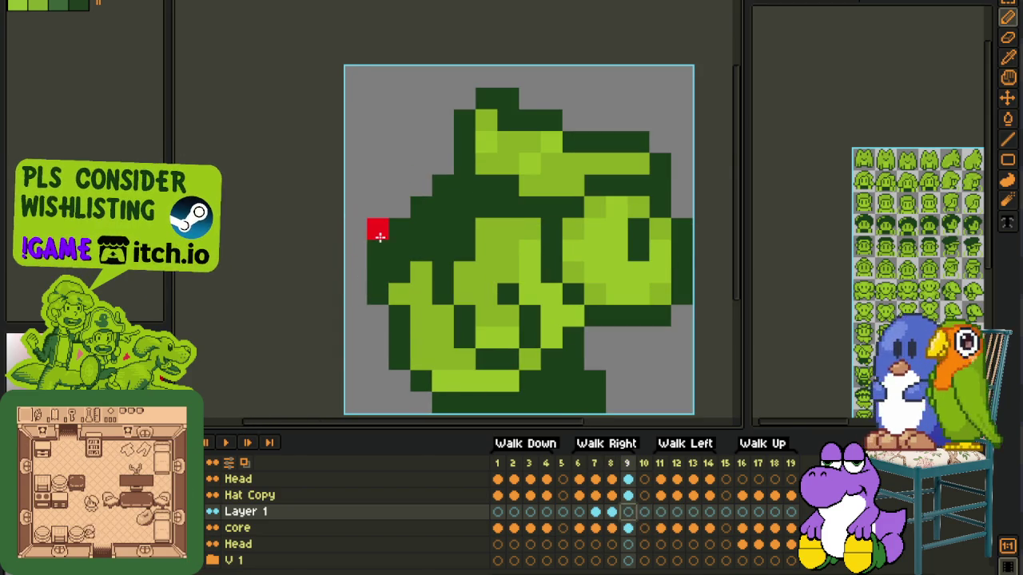
scroll(370, 339, "down", 3)
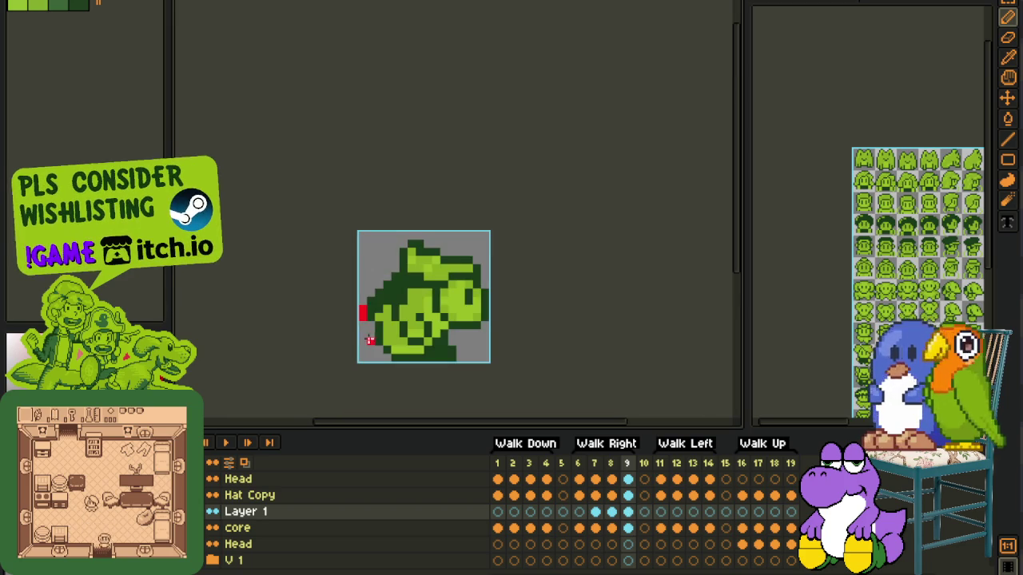
scroll(367, 324, "down", 2)
key("i")
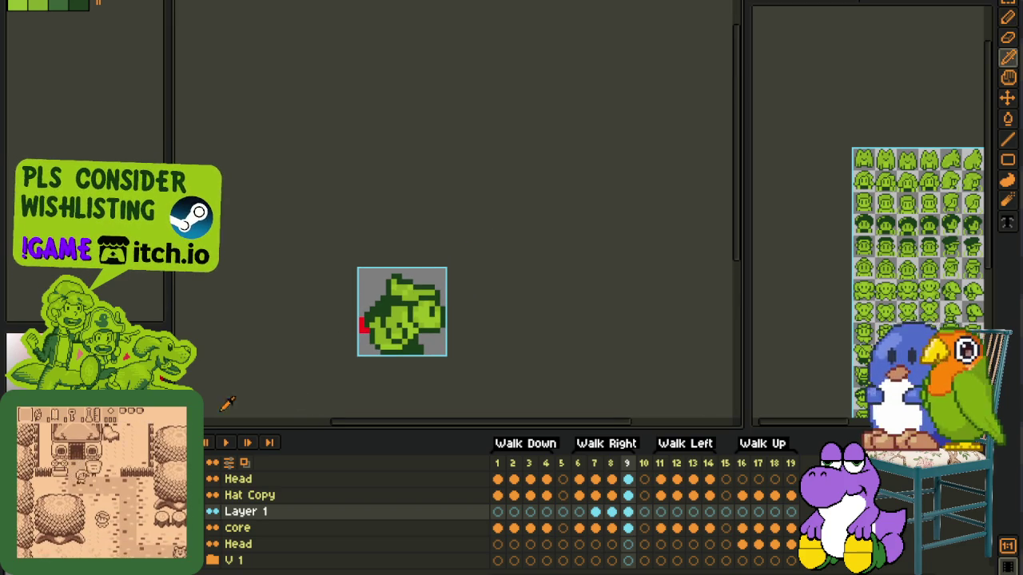
Step: Preview the walk animation, checking frames 6 and 9, and stop on frame 7
left_click(225, 445)
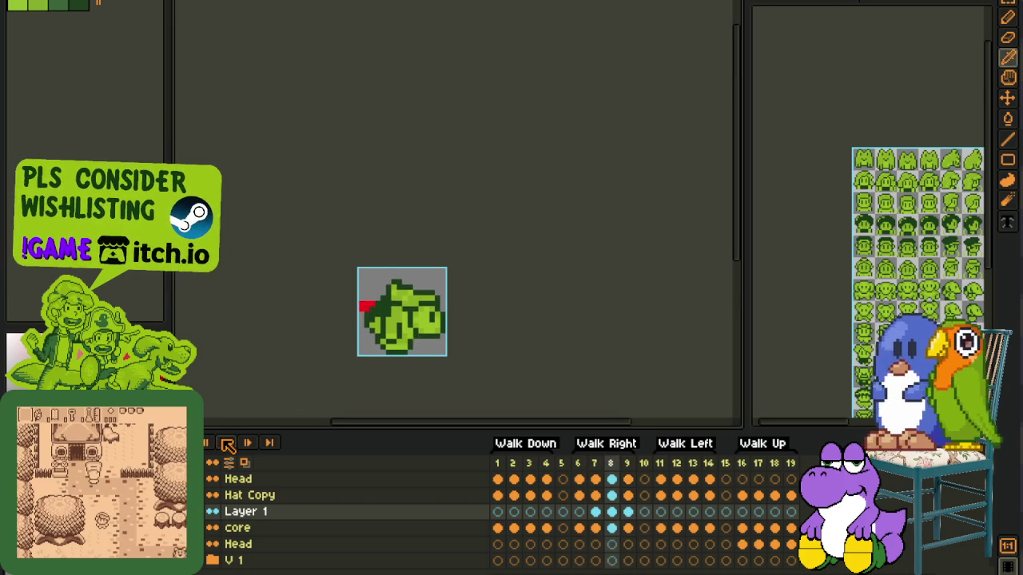
left_click(228, 444)
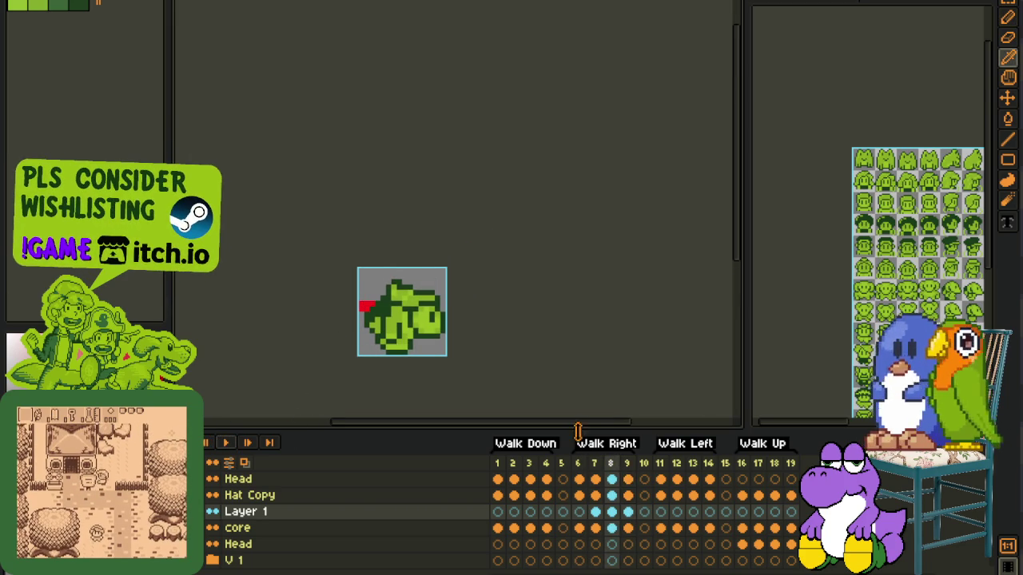
left_click(581, 524)
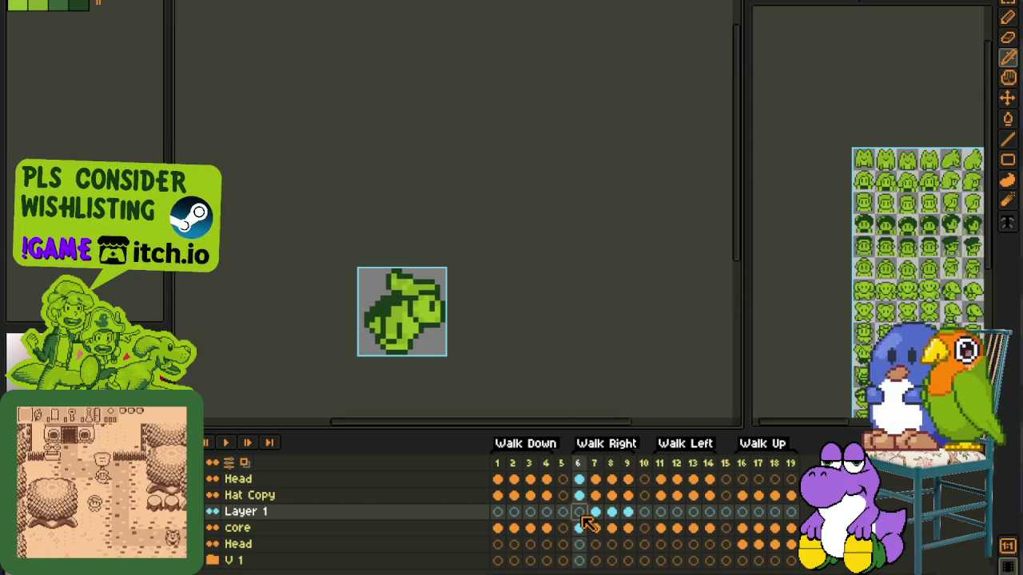
left_click(628, 519)
scroll(380, 326, "up", 1)
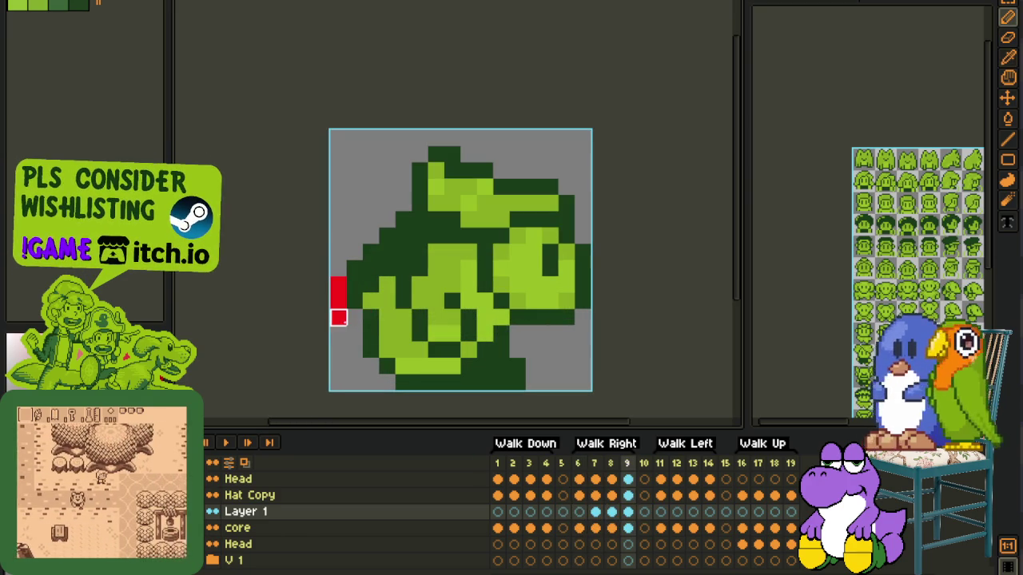
scroll(323, 360, "down", 2)
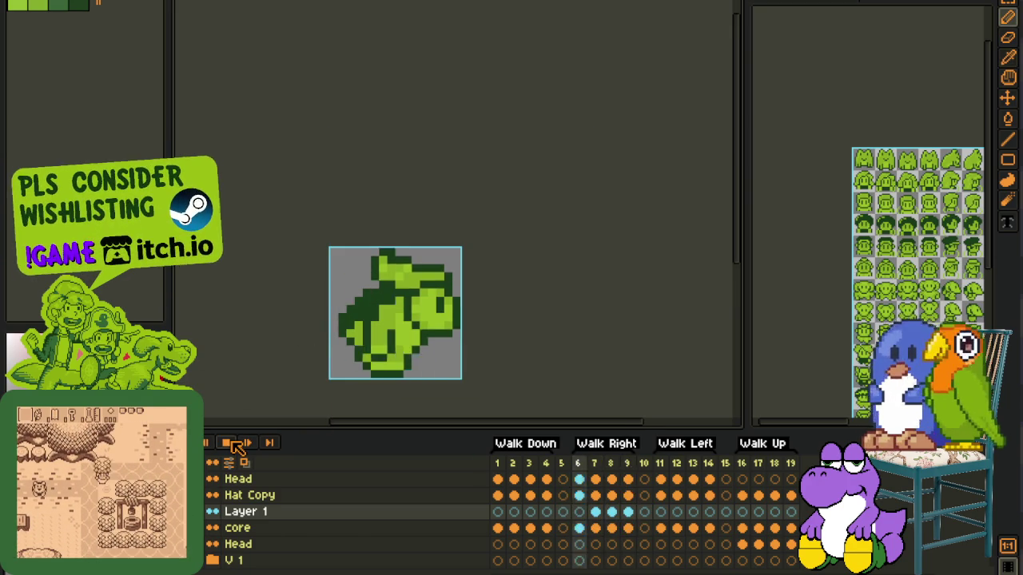
left_click(229, 442)
Step: Replace the red marker pixels with dark green and play the walk cycle
scroll(318, 326, "up", 2)
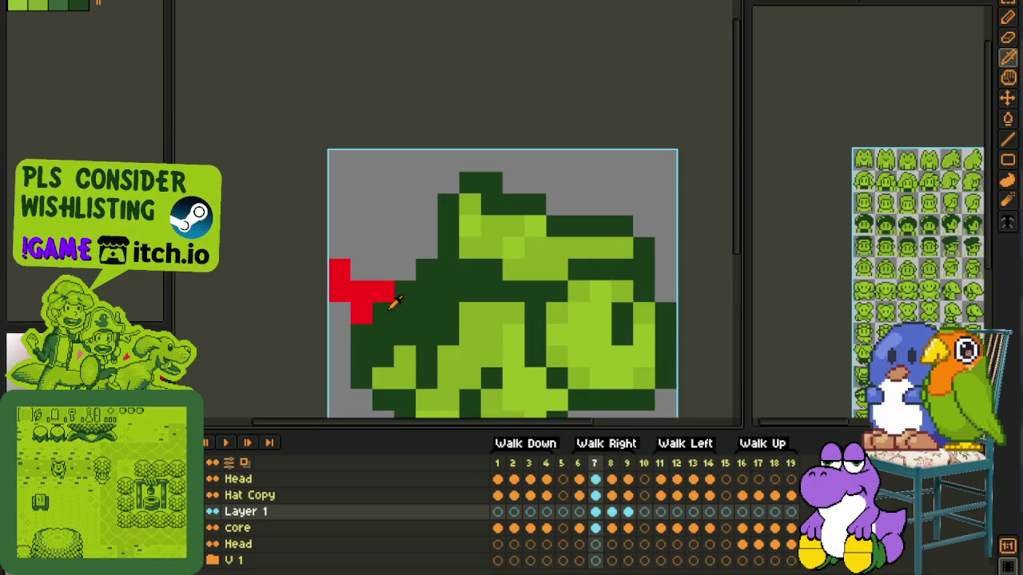
left_click(456, 441)
scroll(335, 324, "down", 2)
scroll(336, 322, "down", 2)
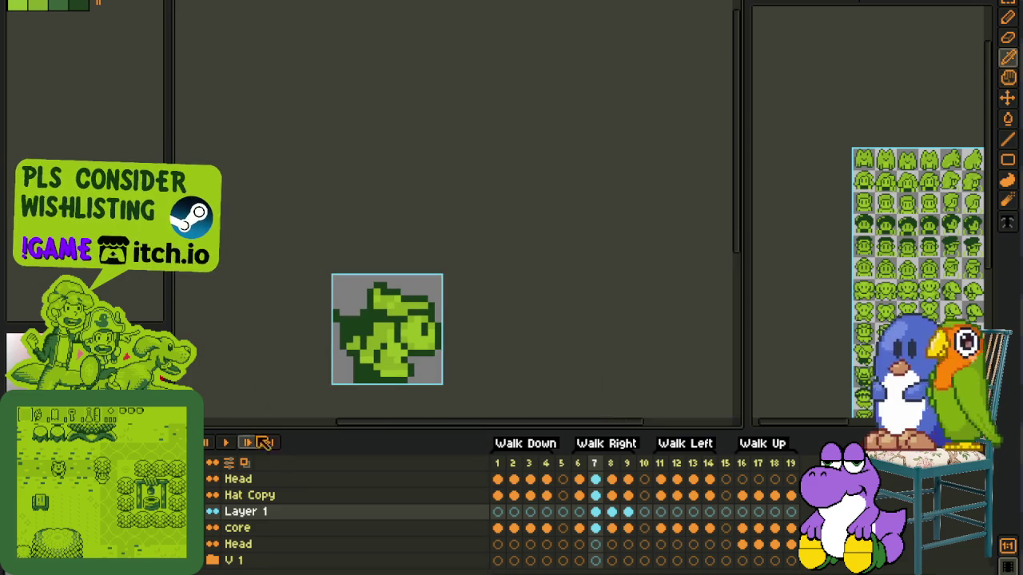
left_click(225, 442)
scroll(268, 341, "down", 1)
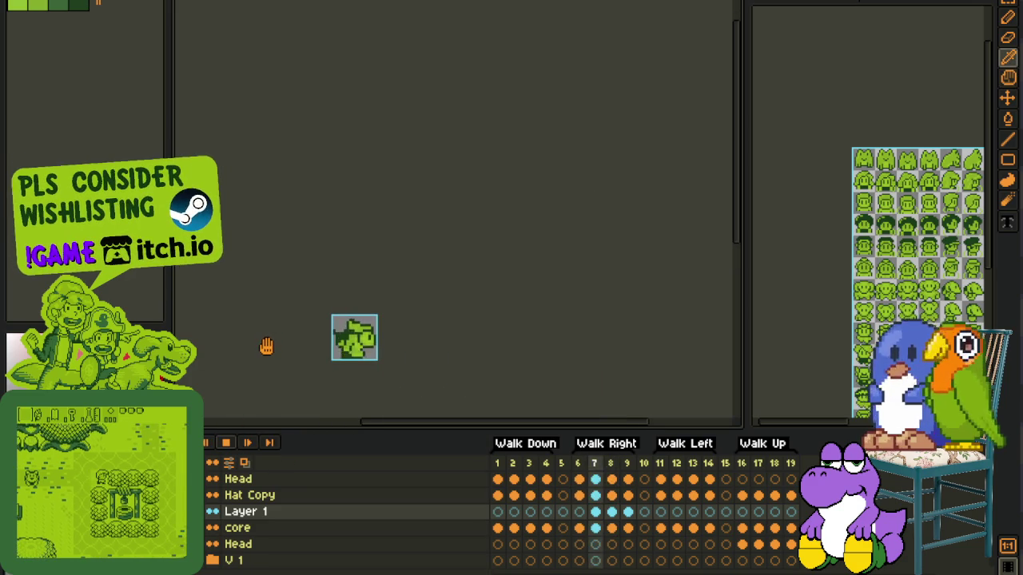
scroll(265, 353, "down", 1)
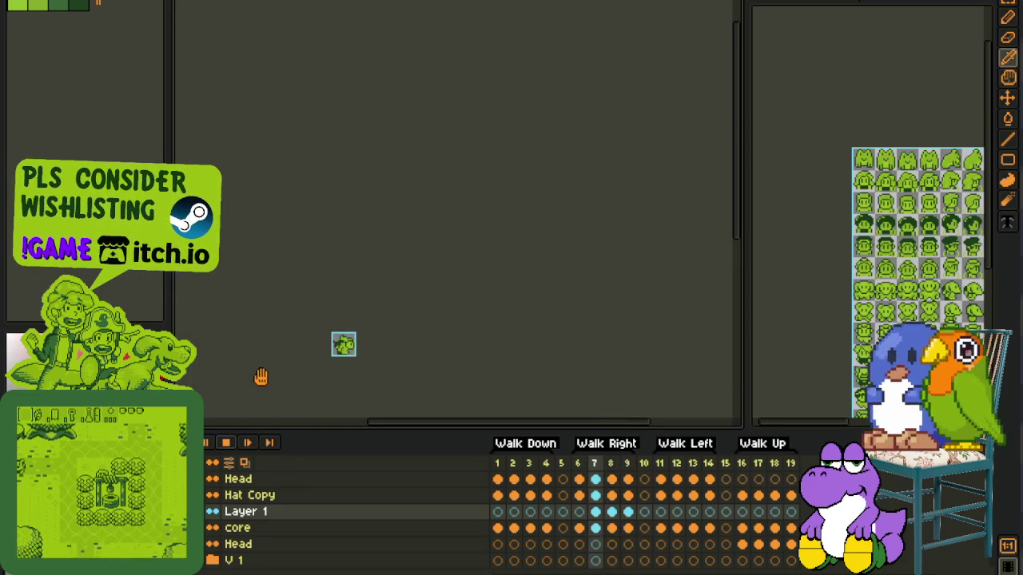
right_click(254, 513)
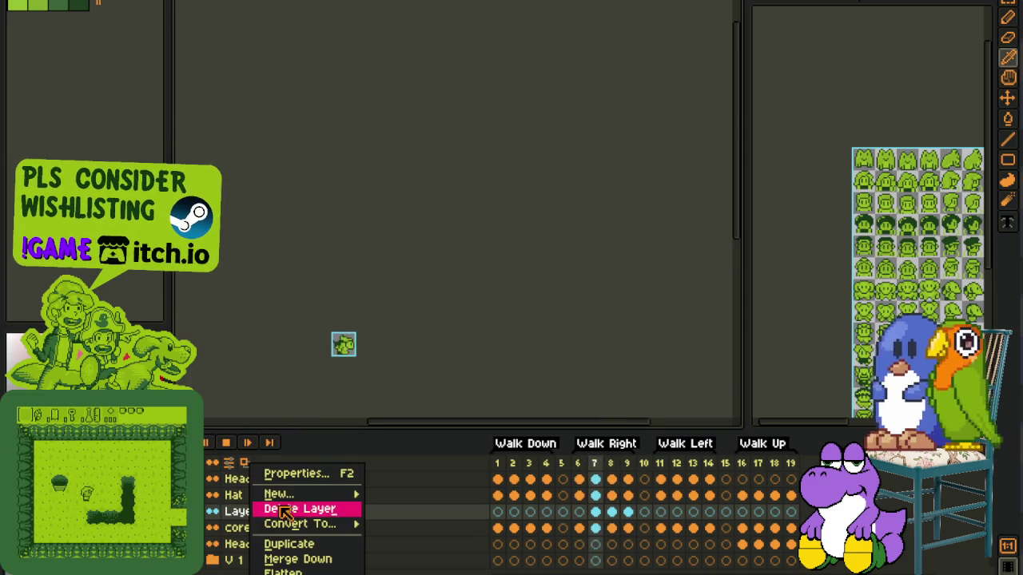
Step: Delete Layer 1 and play the walk animation, stopping on frame 6
left_click(320, 507)
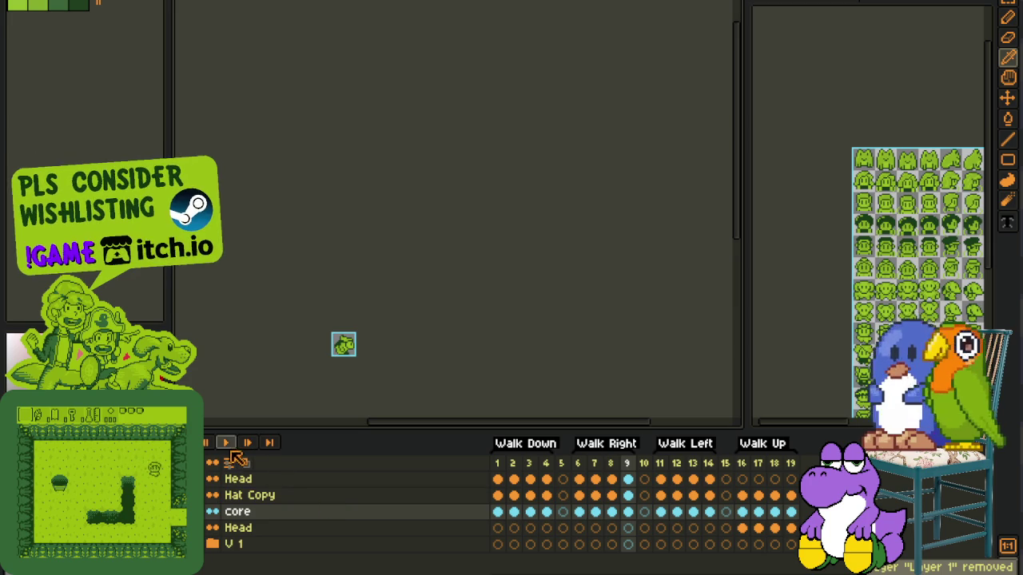
left_click(224, 443)
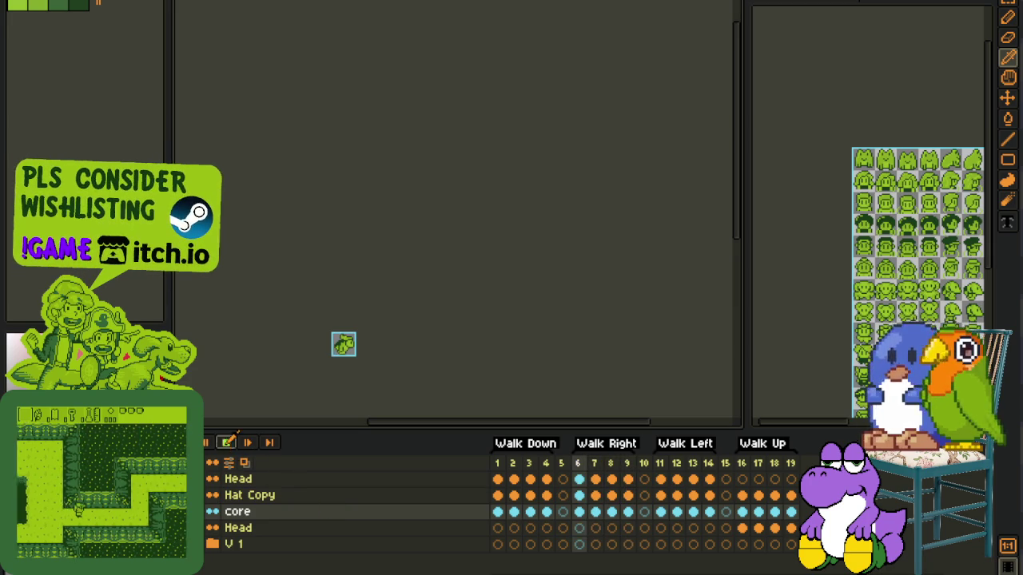
left_click(225, 444)
scroll(297, 296, "up", 5)
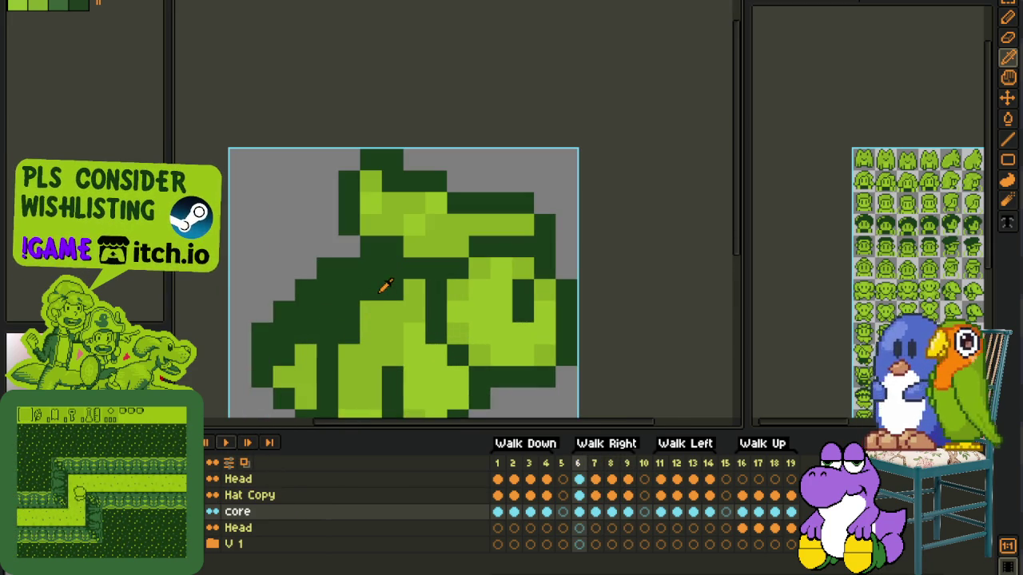
scroll(374, 275, "down", 2)
scroll(392, 300, "up", 1)
scroll(372, 297, "up", 1)
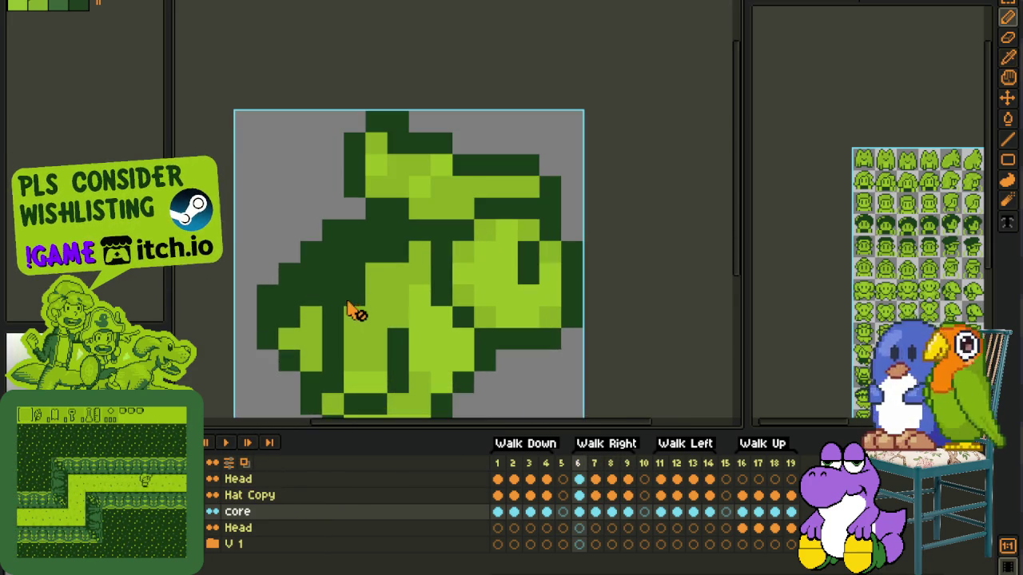
Step: Add a new blank layer above core and move to frame 7
right_click(338, 513)
key("Escape")
left_click(497, 495)
left_click(424, 511)
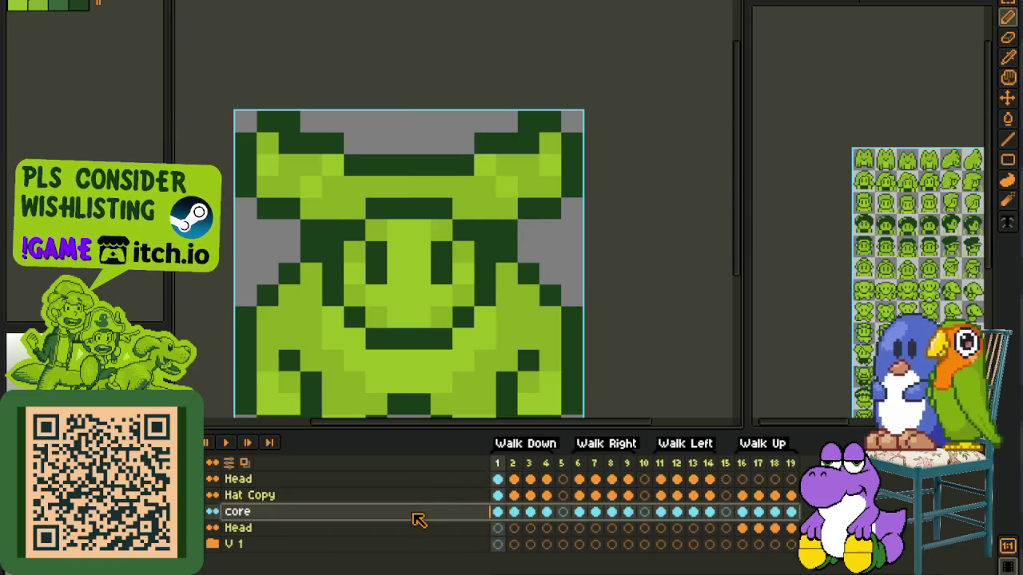
right_click(425, 512)
left_click(569, 493)
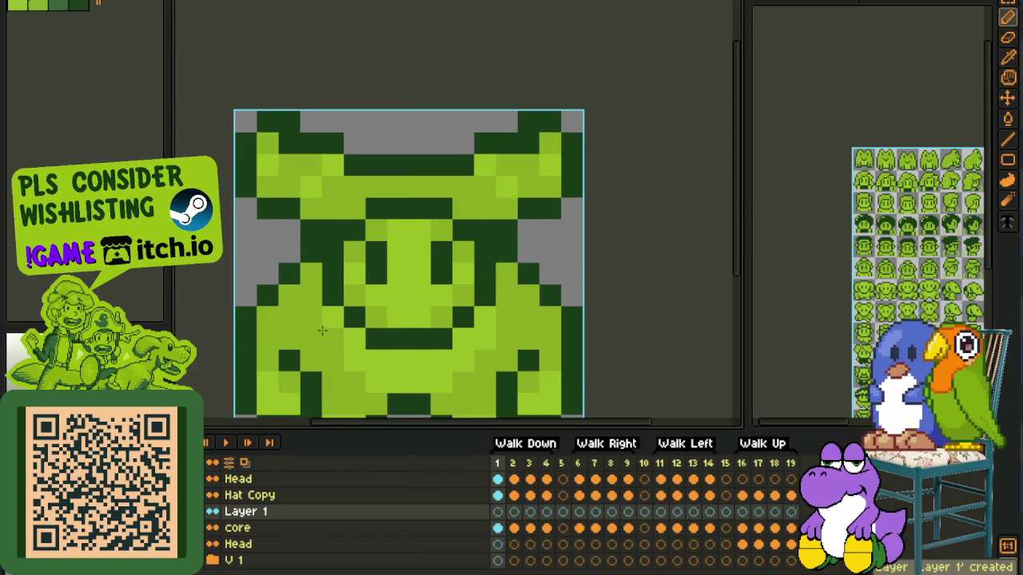
scroll(374, 366, "down", 4)
left_click(644, 511)
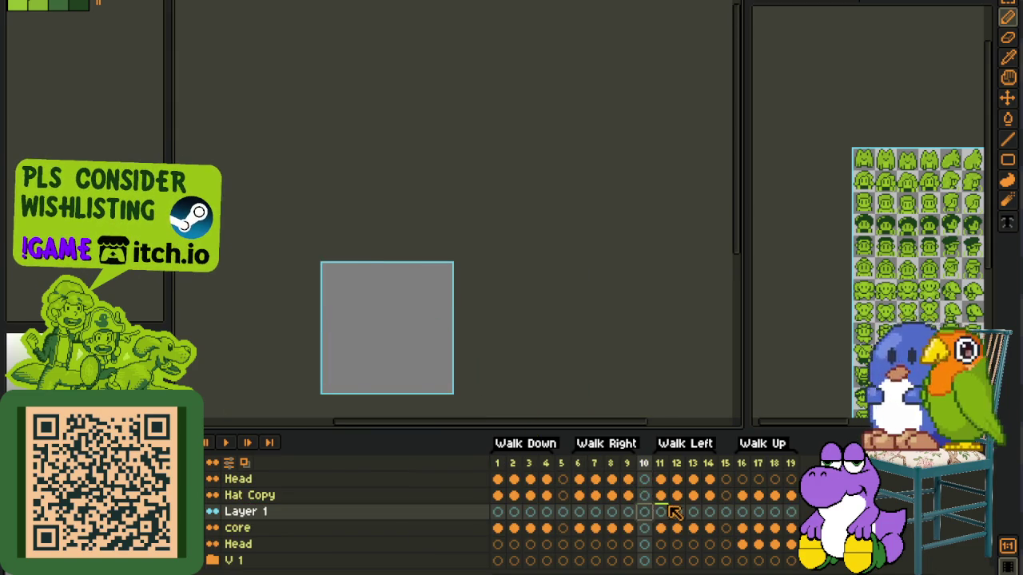
left_click(676, 512)
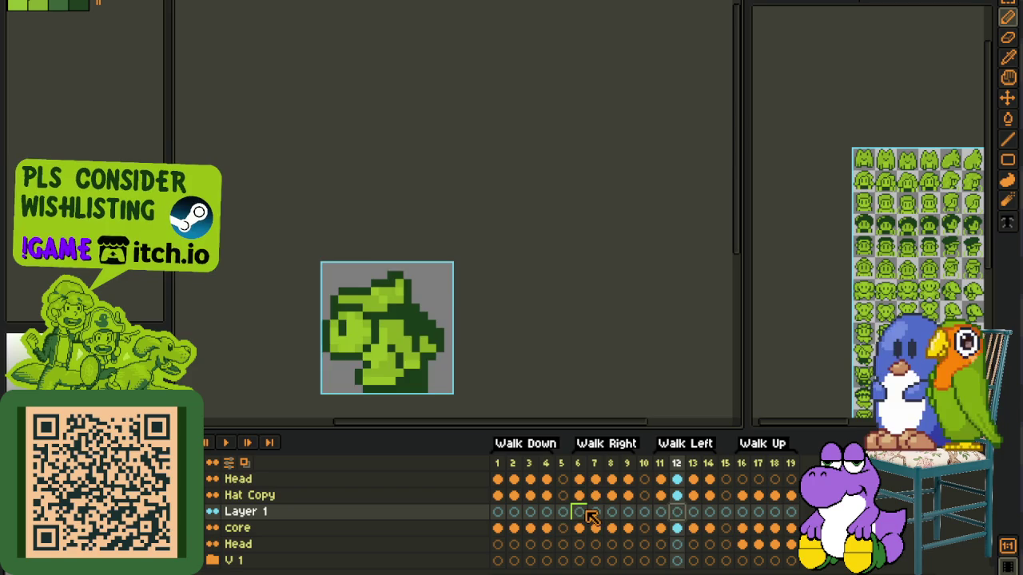
left_click(592, 512)
scroll(414, 320, "up", 5)
Step: On frame 7, repaint several dark-green body pixels light green and one pixel dark green
left_click(430, 310)
left_click(409, 326)
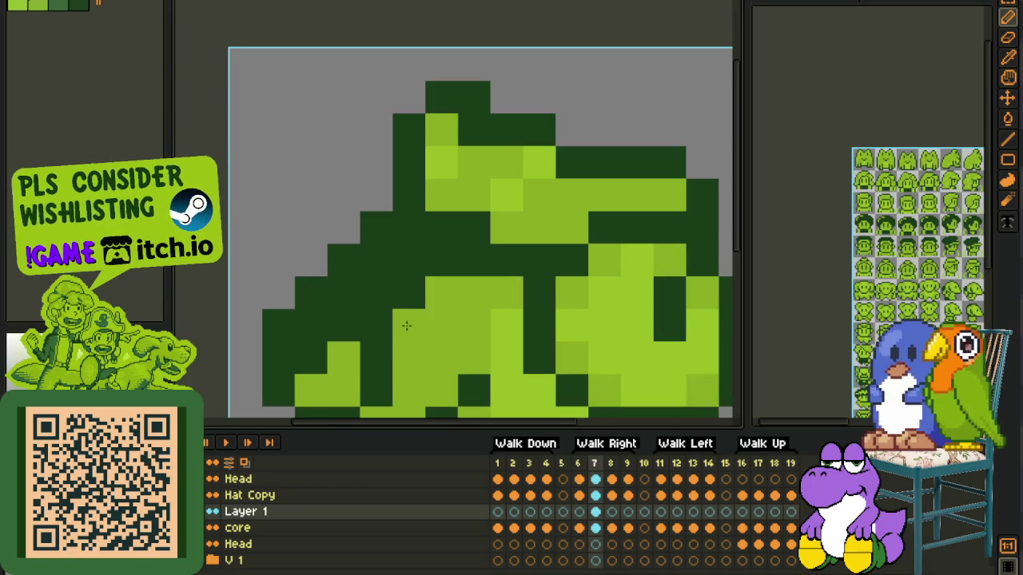
left_click(377, 325)
left_click(408, 293)
left_click_drag(472, 260, 442, 260)
scroll(452, 268, "down", 5)
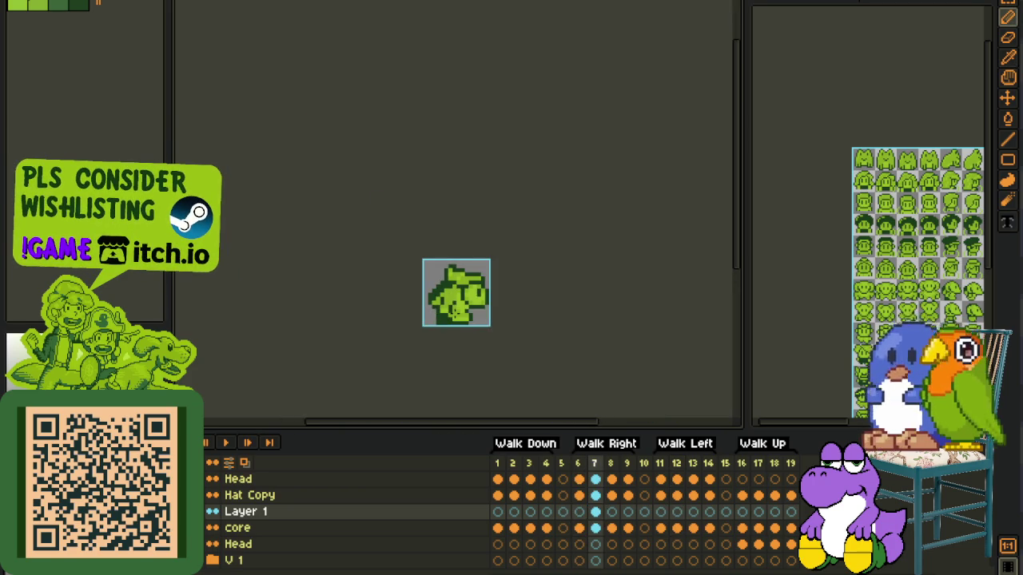
scroll(454, 309, "up", 3)
left_click(457, 250, "alt")
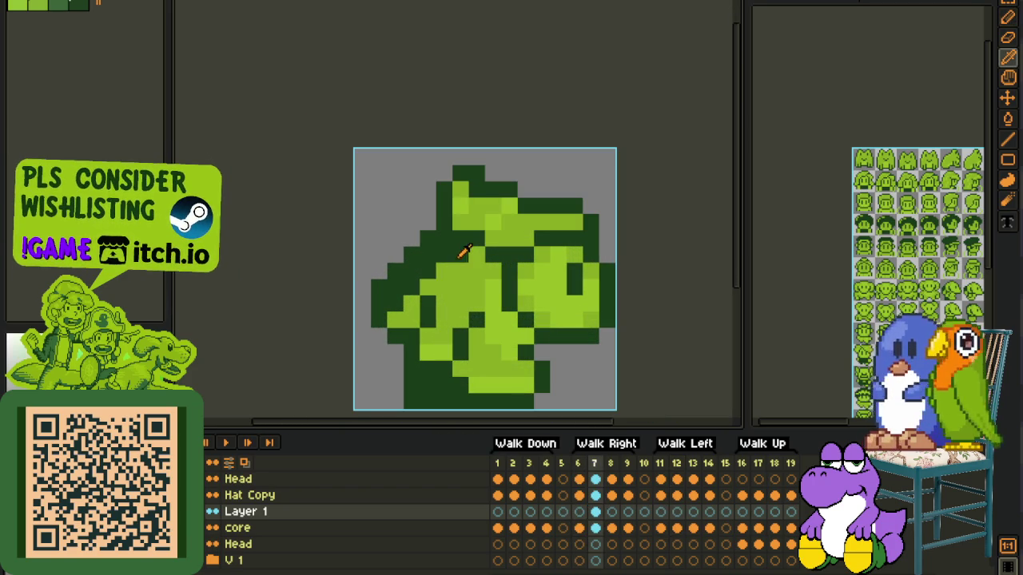
scroll(433, 273, "down", 3)
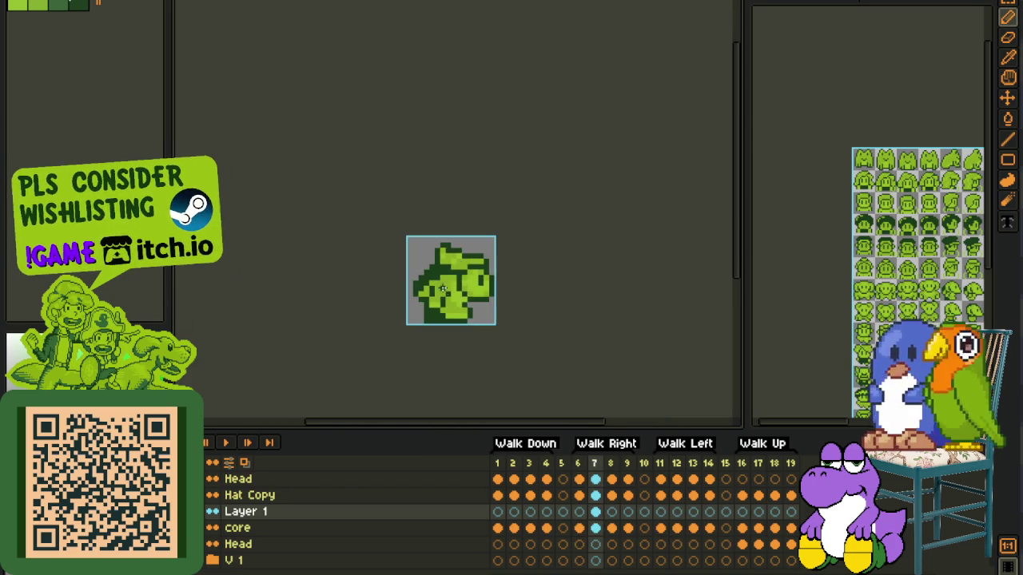
scroll(483, 323, "up", 2)
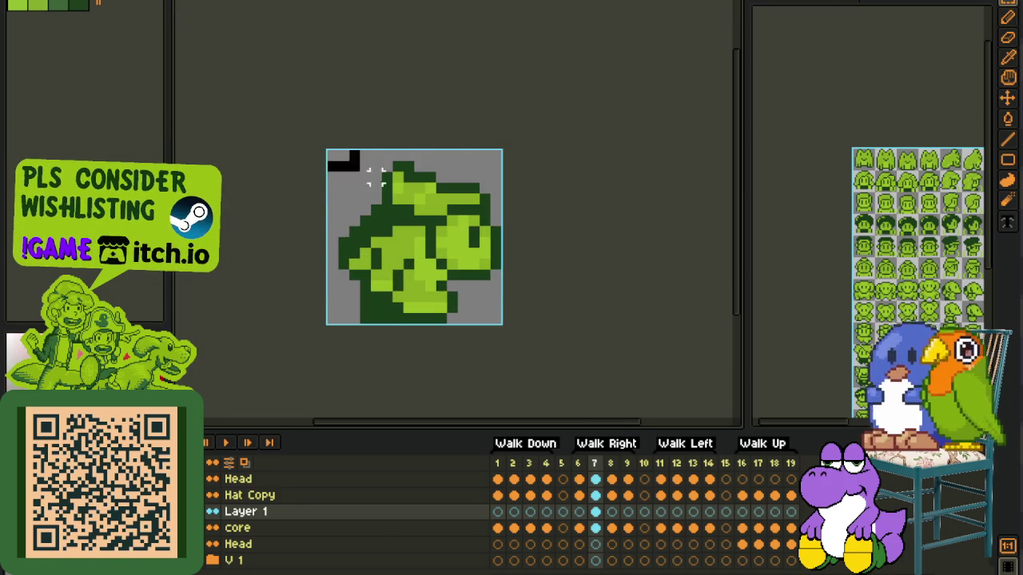
Step: Check frames 8 and 9, return to frame 6, and save the sprite
left_click(611, 513)
left_click(627, 513)
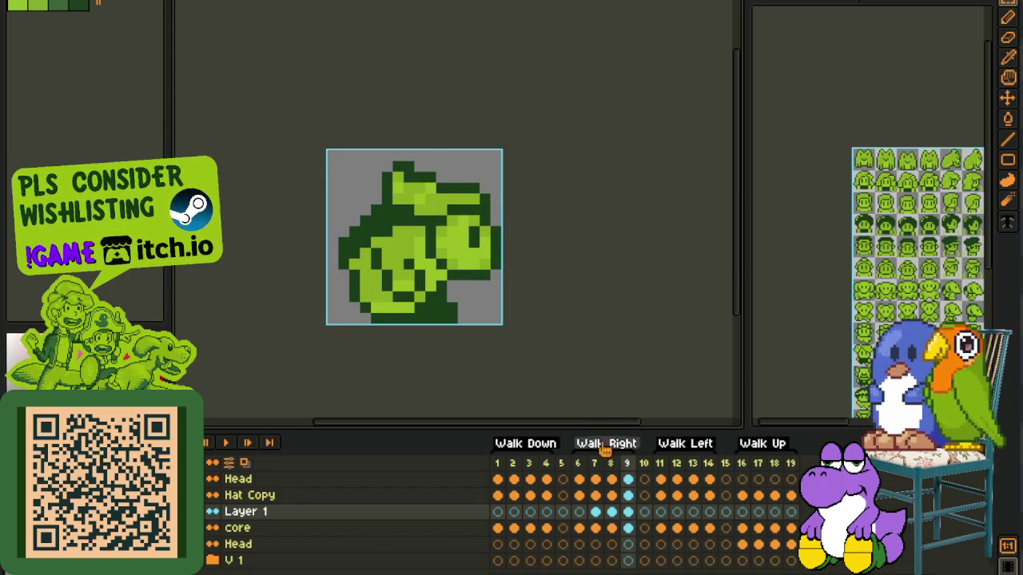
left_click(578, 512)
scroll(602, 318, "down", 2)
key("ctrl+s")
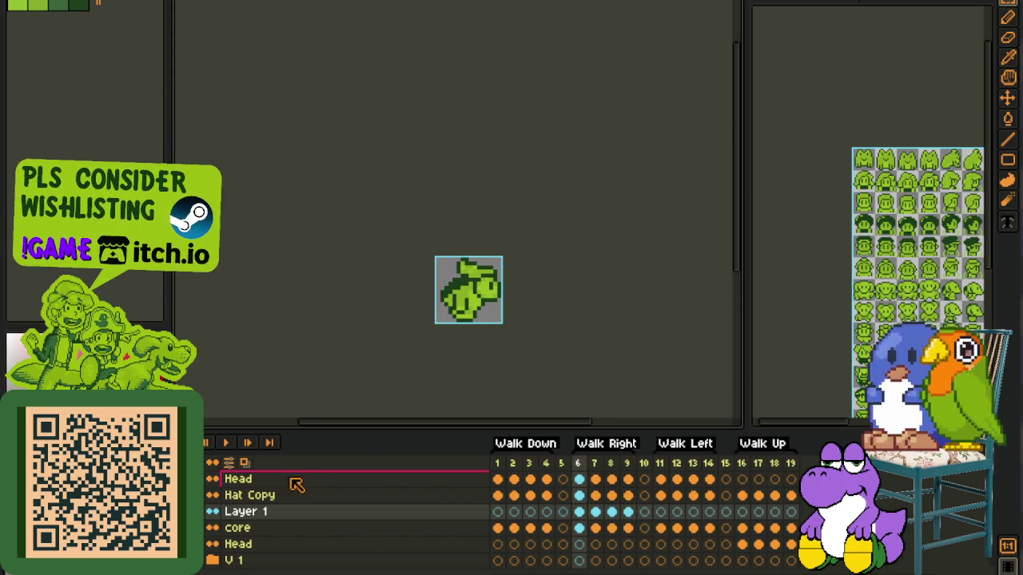
Step: Copy Layer 1's frame 6–9 cels into Walk Left frames 11–14
left_click(227, 443)
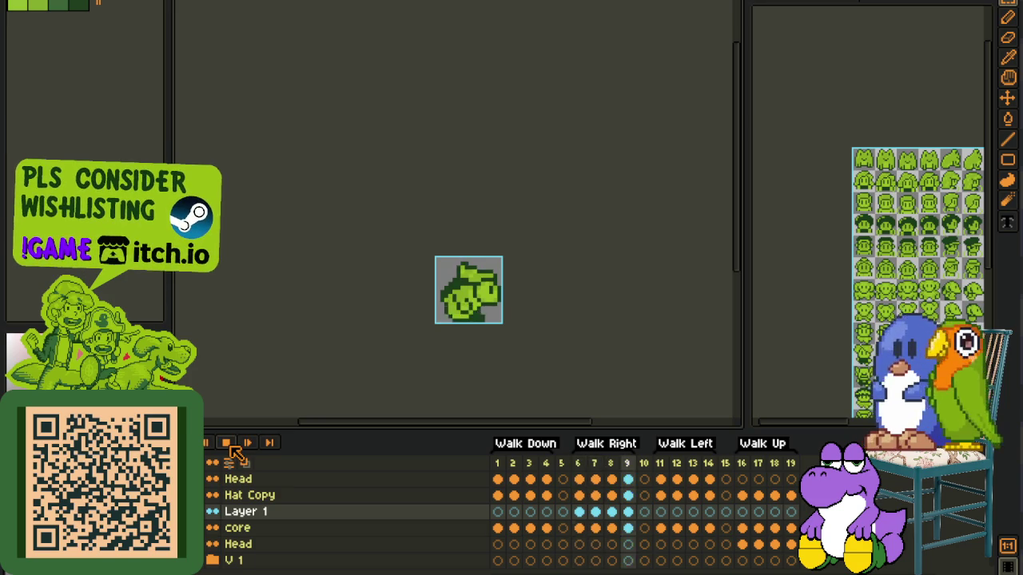
left_click(227, 443)
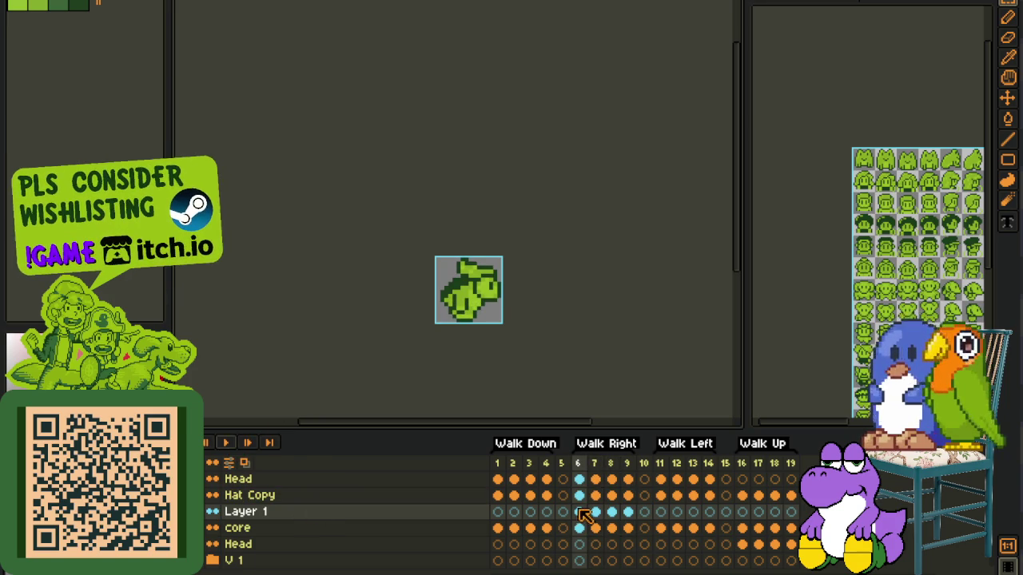
left_click_drag(579, 511, 628, 514)
key("ctrl+c")
left_click(660, 516)
key("ctrl+v")
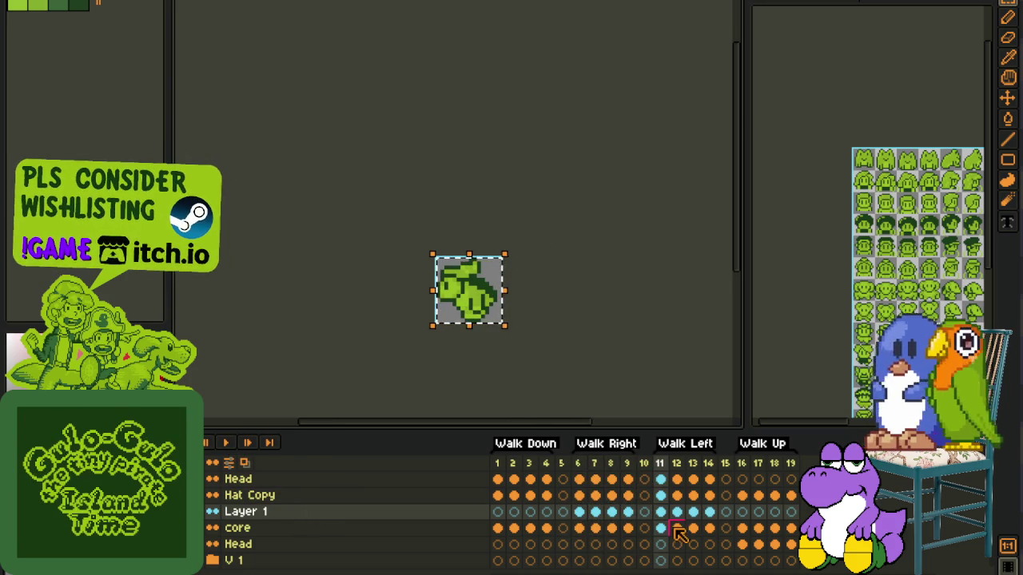
Step: Review Walk Left frames 12–14 and merge Layer 1 down into core
key("Right")
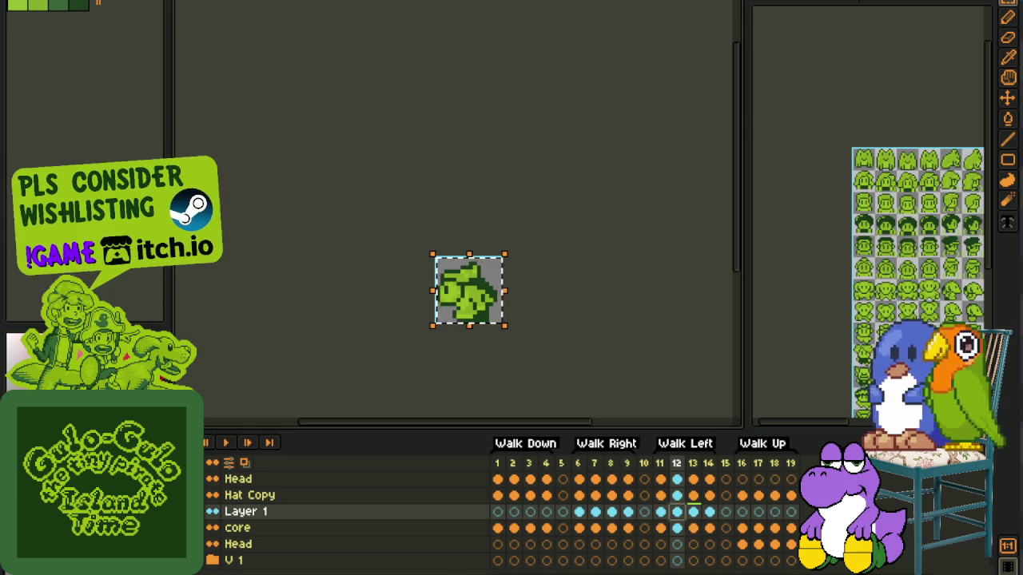
left_click(692, 527)
left_click(708, 511)
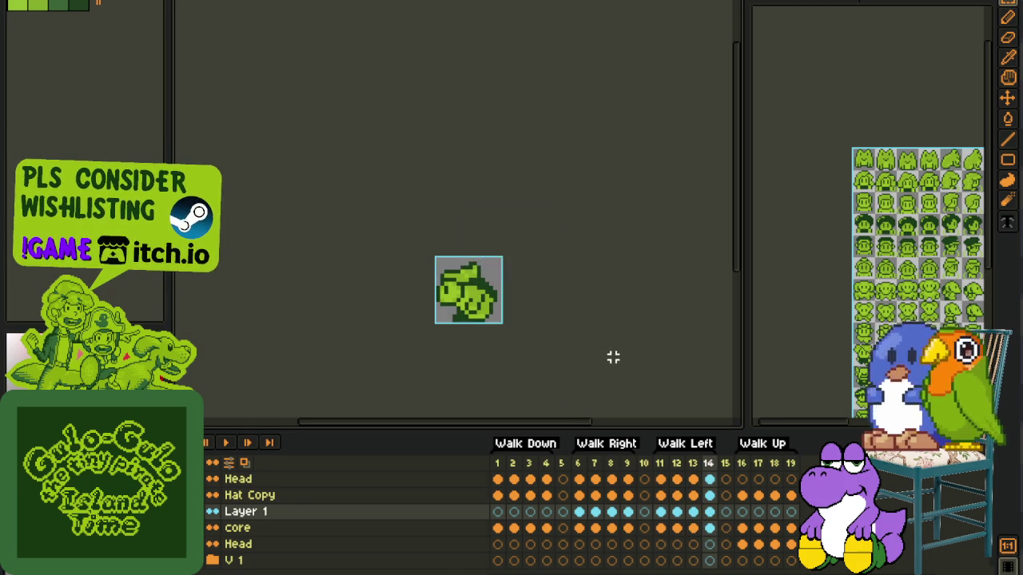
right_click(248, 512)
left_click(304, 557)
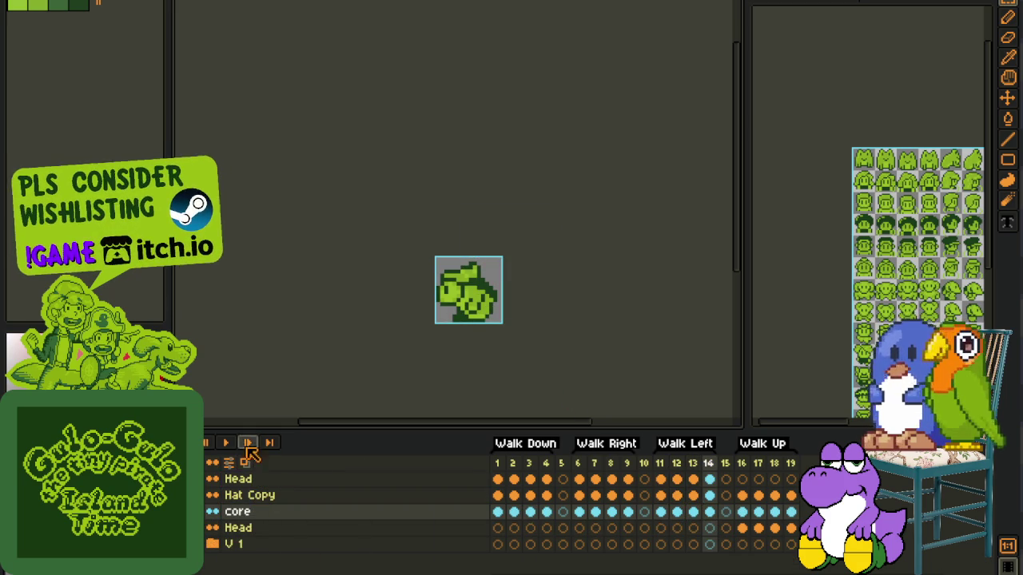
left_click(228, 442)
Step: Stop playback, move Hat Copy above Head in the layer list, and return to frame 1
key("Return")
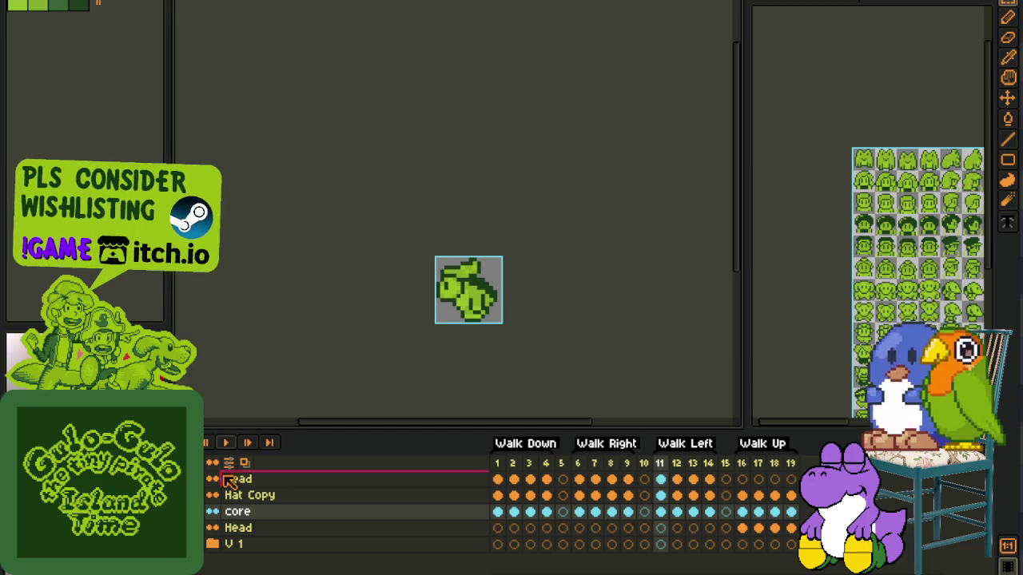
left_click(244, 496)
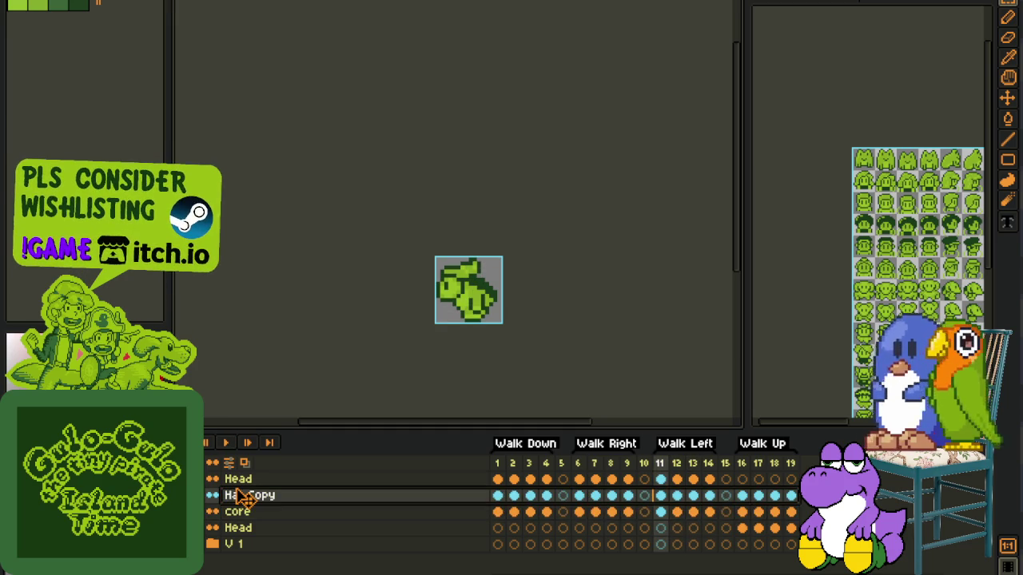
left_click_drag(244, 496, 258, 474)
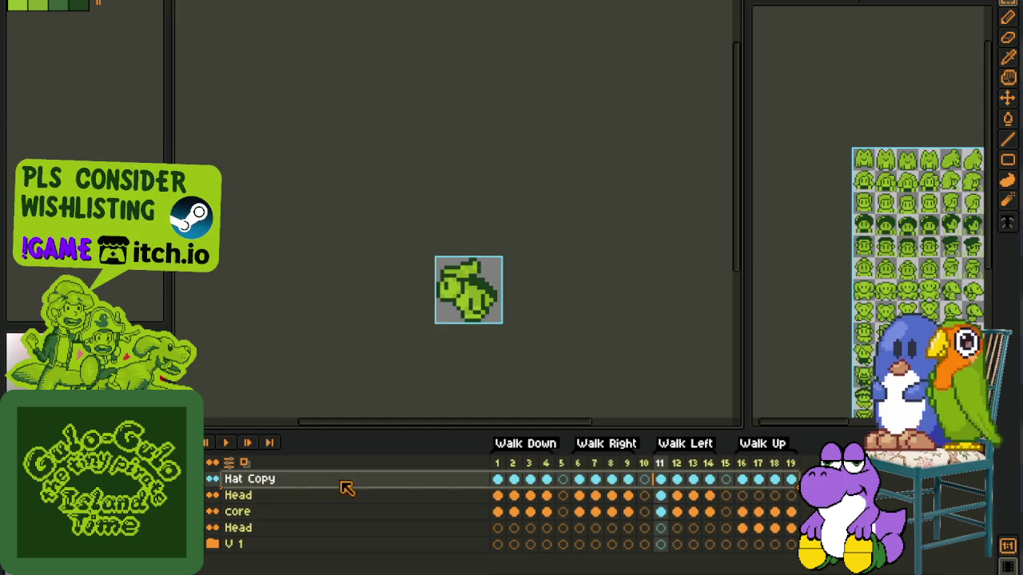
left_click(499, 480)
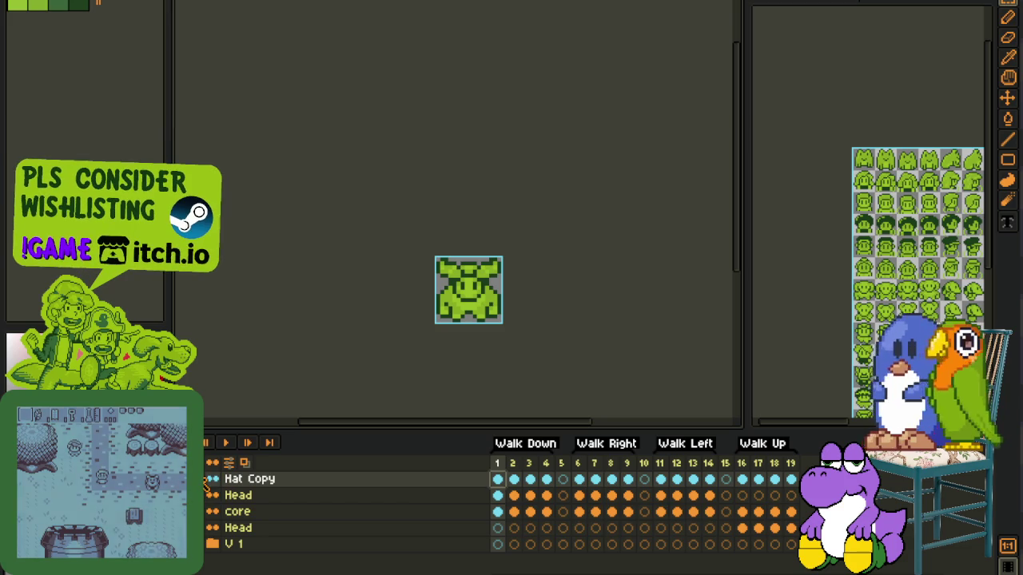
scroll(463, 270, "up", 2)
scroll(464, 270, "up", 3)
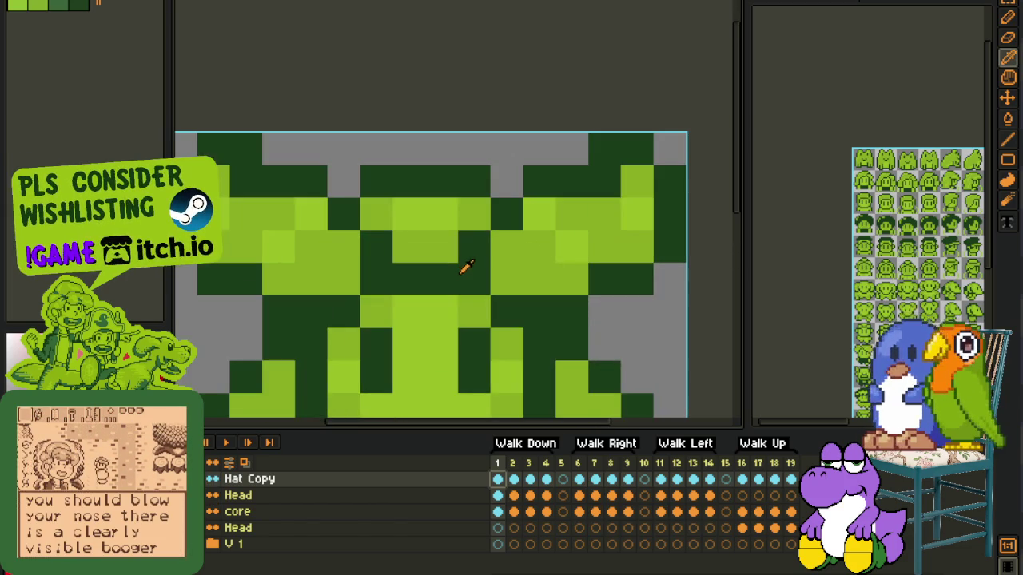
scroll(475, 262, "down", 3)
scroll(544, 316, "down", 1)
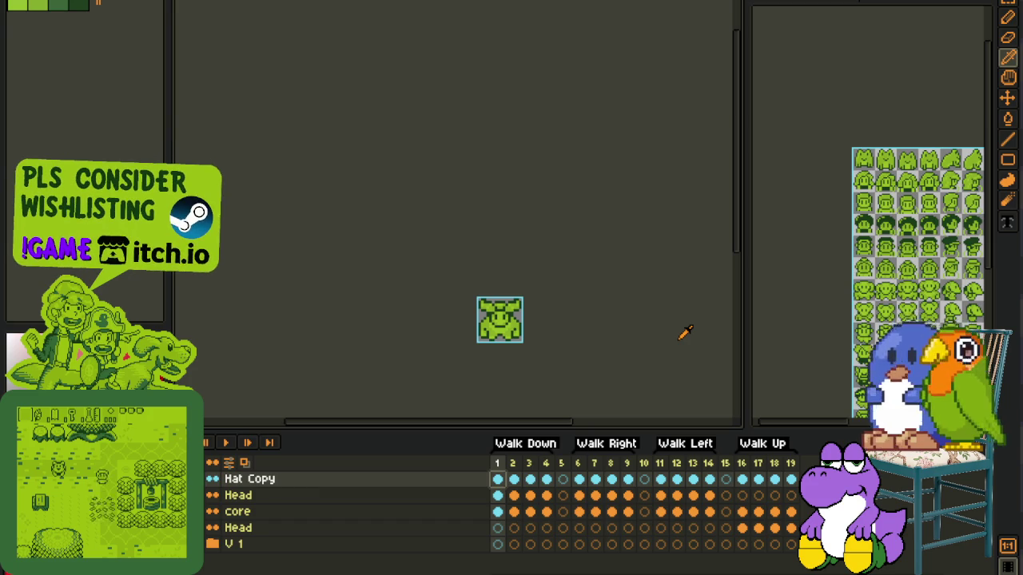
scroll(655, 339, "up", 2)
scroll(633, 347, "up", 2)
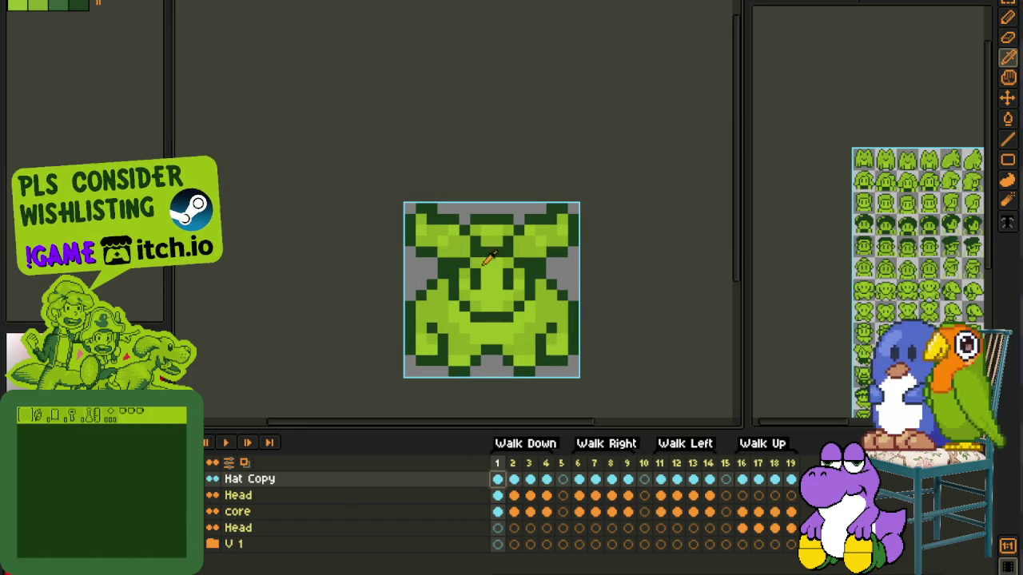
scroll(544, 236, "up", 3)
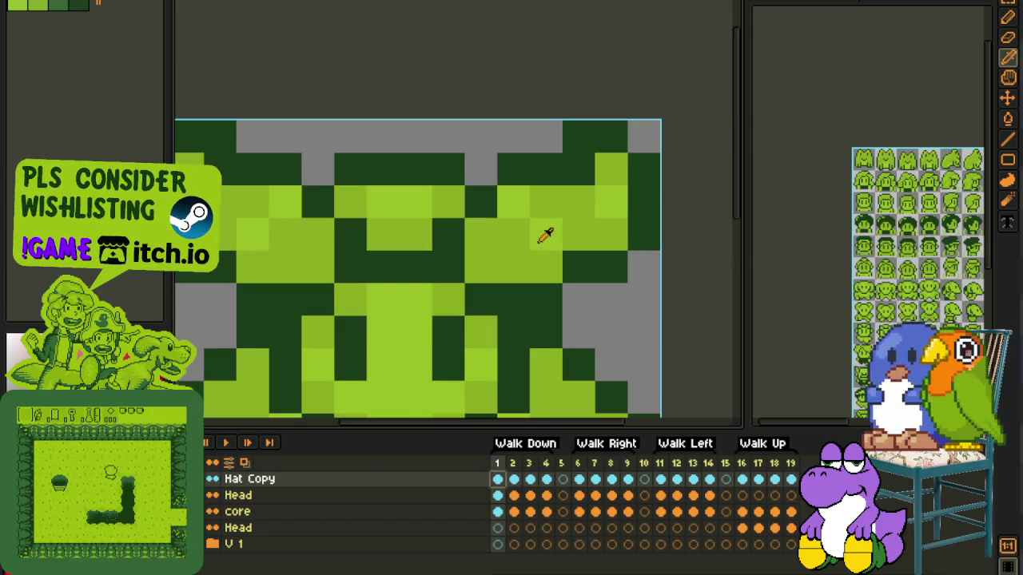
Step: Try recolouring the #0F380F hat pixels red, then cancel and undo it
key("shift+r")
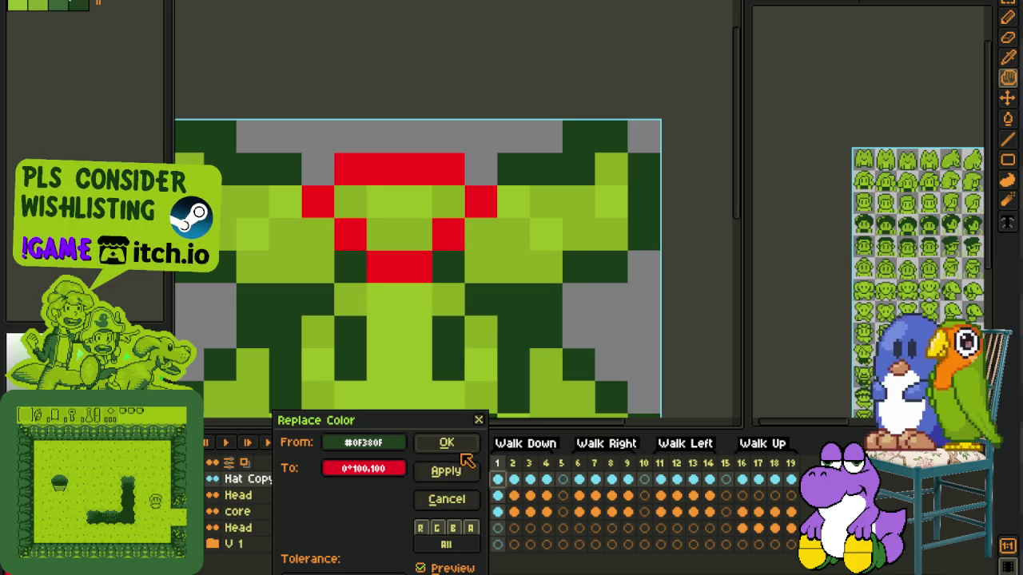
left_click(446, 444)
scroll(584, 324, "down", 5)
key("ctrl+z")
key("b")
scroll(561, 323, "up", 1)
scroll(552, 322, "up", 1)
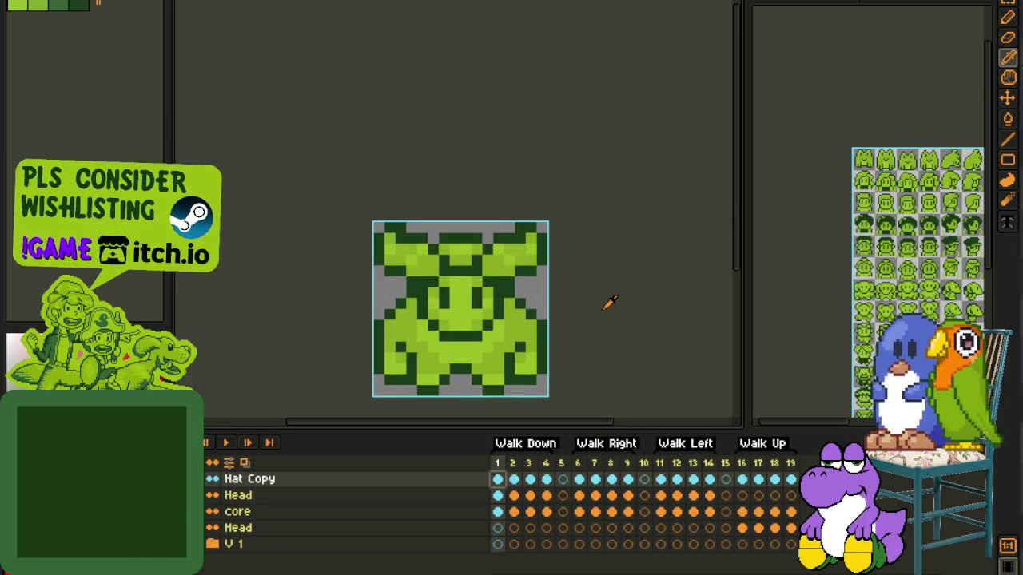
scroll(453, 245, "up", 2)
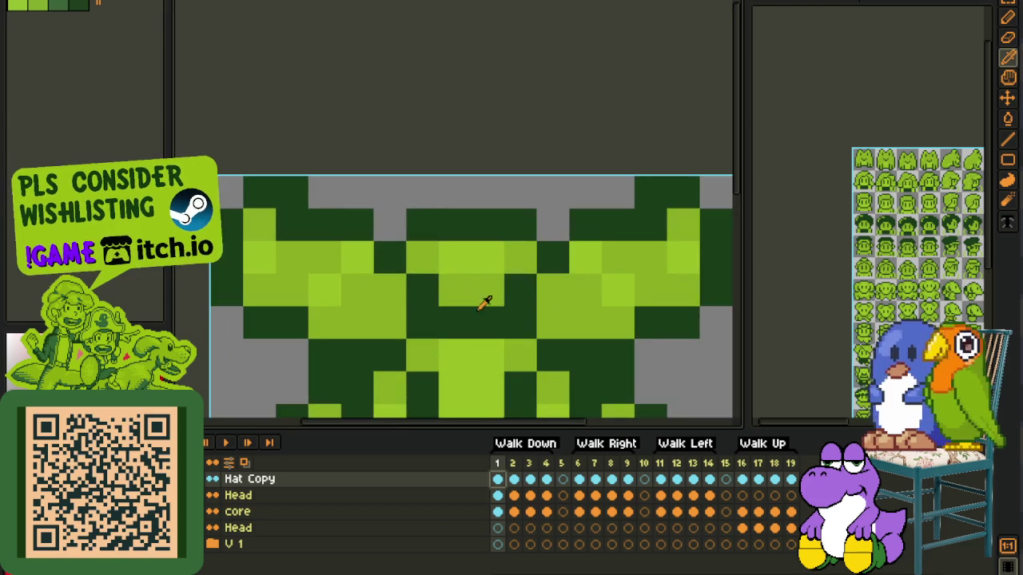
Step: Replace the hat's #0F380F dark-green pixels with red on frame 1
key("shift+r")
left_click(465, 445)
scroll(520, 335, "down", 2)
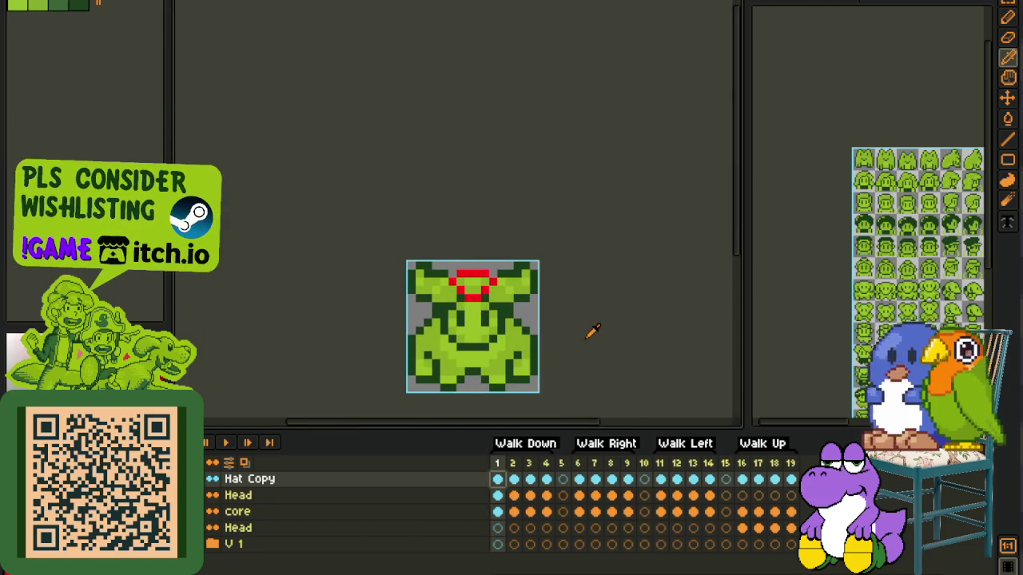
scroll(412, 229, "up", 1)
key("Tab")
scroll(493, 312, "down", 1)
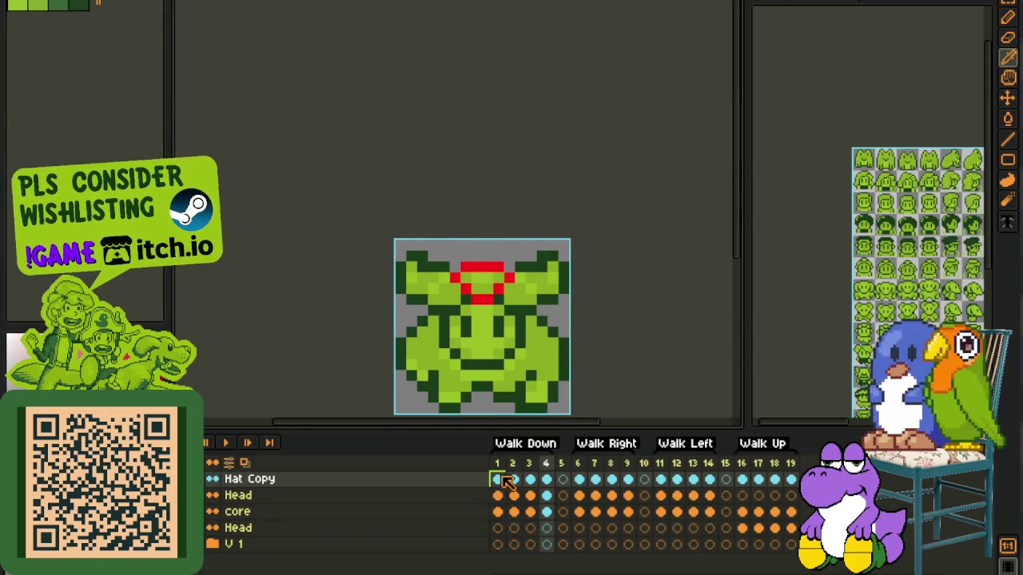
left_click(499, 479)
key("Tab")
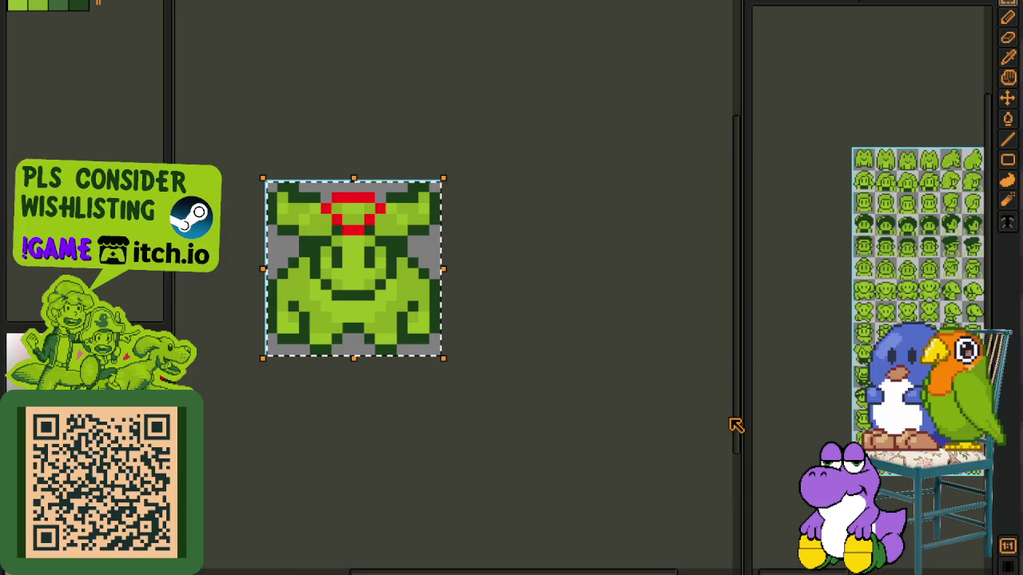
scroll(447, 304, "up", 1)
scroll(464, 288, "up", 1)
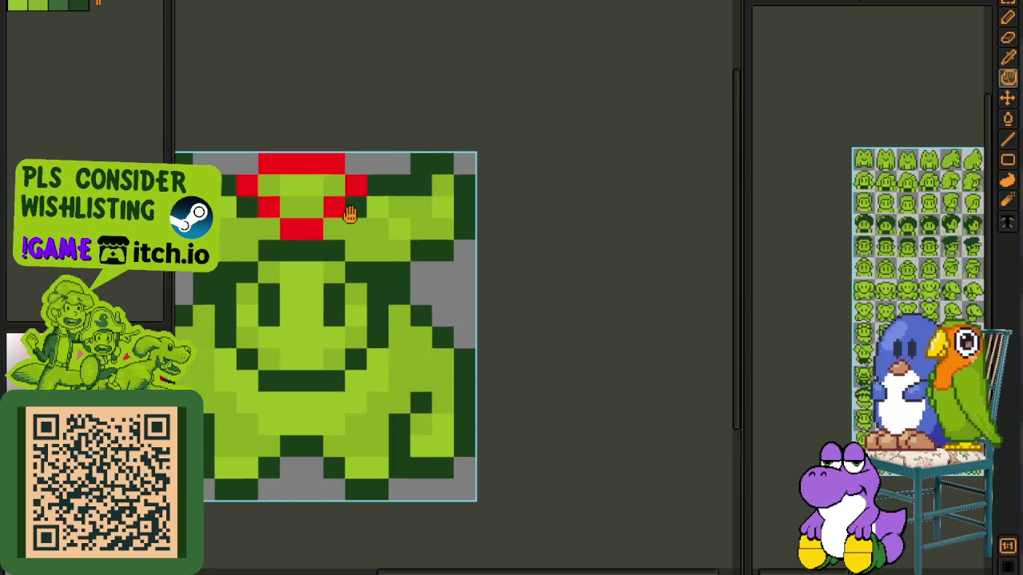
scroll(468, 272, "up", 1)
Step: Touch up the hat ring pixels in dark green, red and sampled light green
right_click(452, 290)
left_click(452, 303)
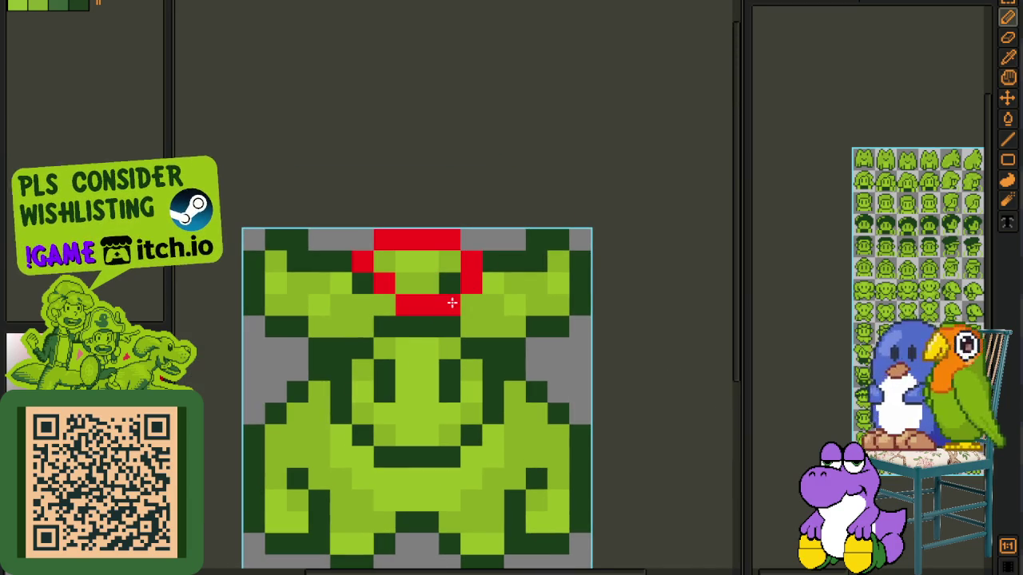
key("i")
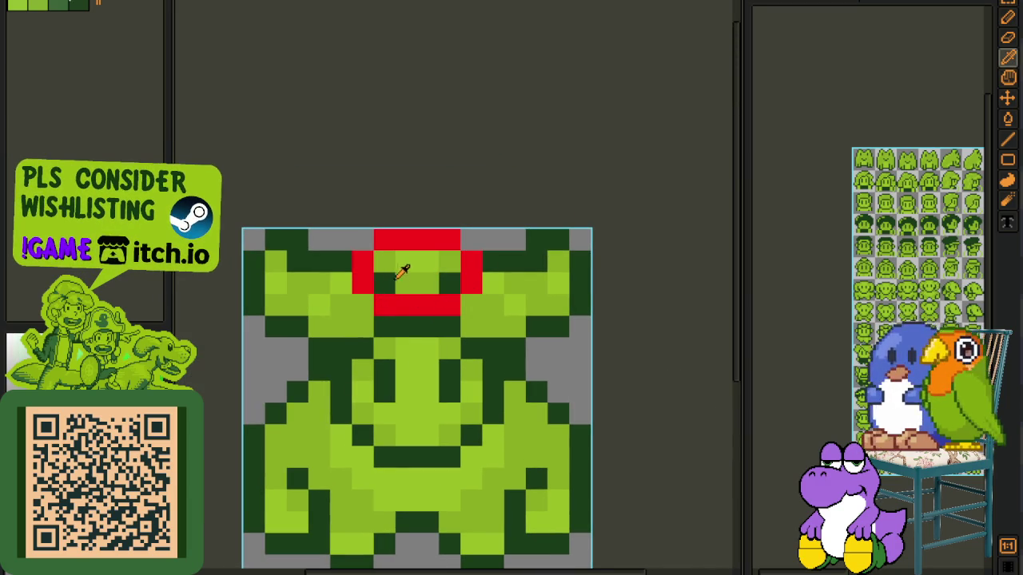
left_click(384, 283)
left_click(449, 282)
scroll(448, 286, "down", 3)
scroll(451, 288, "up", 2)
scroll(454, 290, "up", 1)
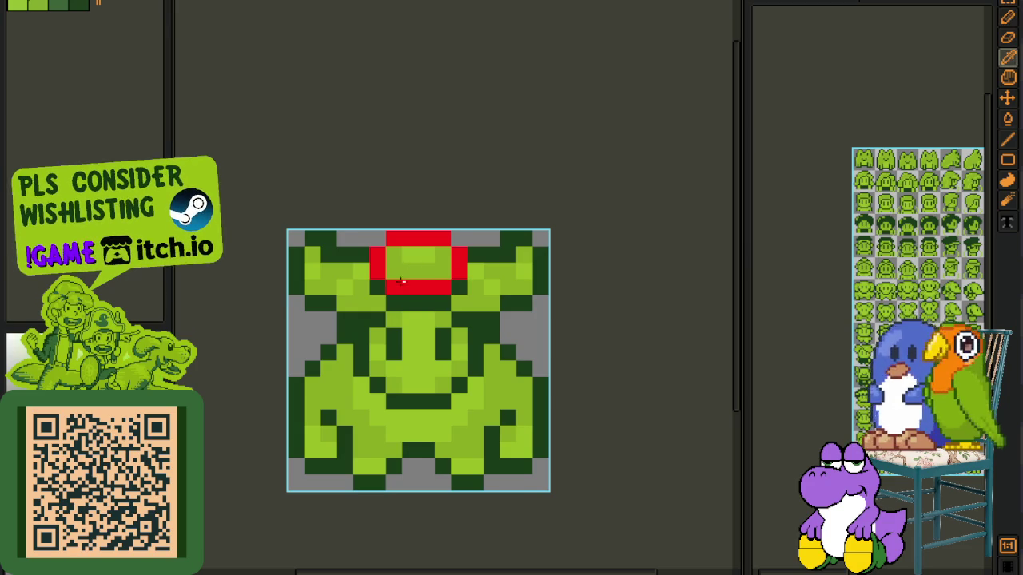
left_click_drag(394, 289, 431, 286)
left_click(424, 257)
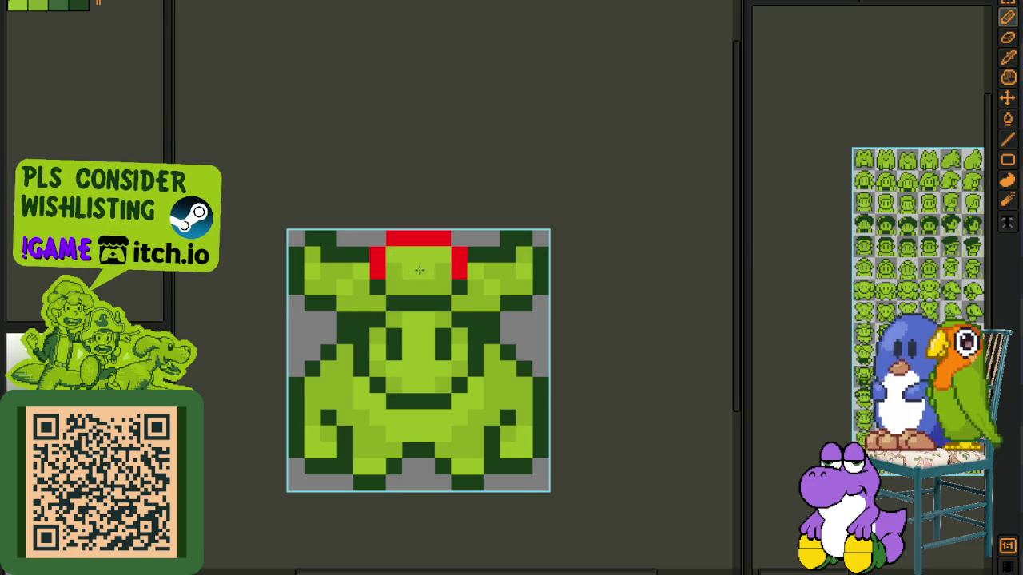
Step: Turn the red marker pixels back to #0F380F and save the sprite
scroll(419, 270, "down", 1)
scroll(480, 288, "down", 1)
key("i")
scroll(443, 284, "up", 3)
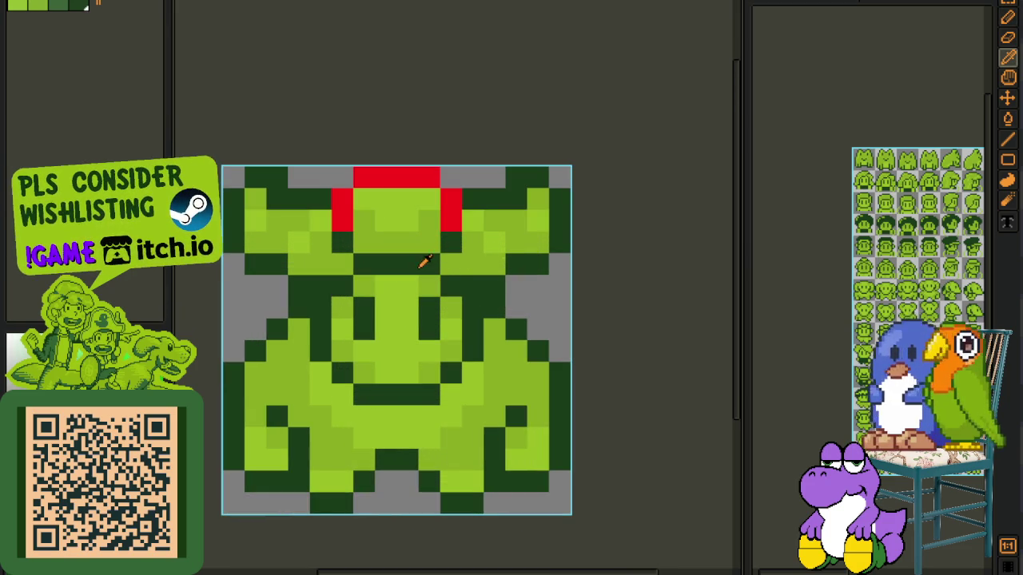
key("shift+r")
left_click(463, 446)
scroll(544, 349, "down", 2)
scroll(551, 367, "down", 1)
left_click_drag(553, 376, 518, 310)
key("ctrl+s")
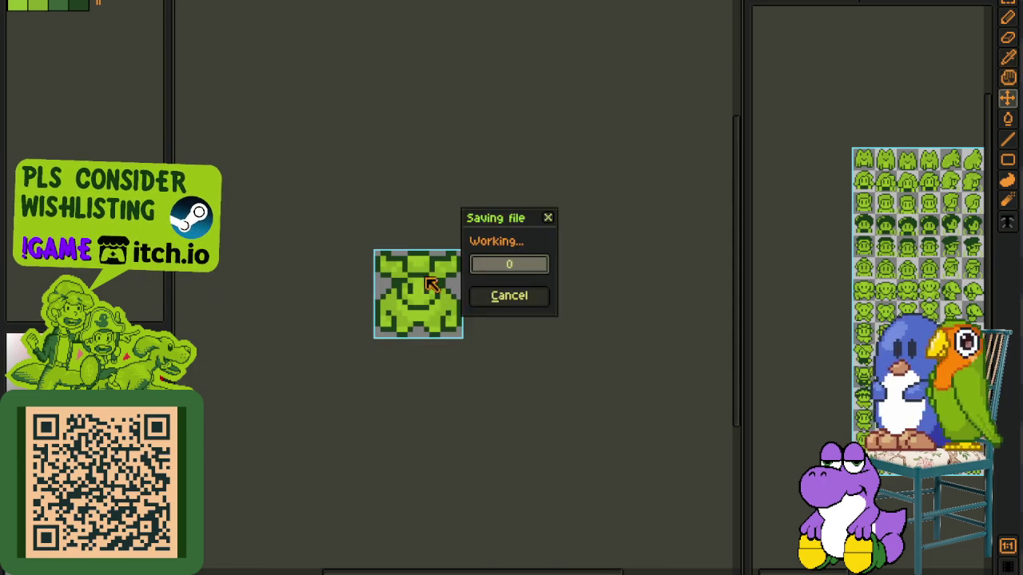
Step: Select the frame 2 upper-layer cels and nudge that sprite down one pixel
scroll(448, 291, "up", 2)
key("Tab")
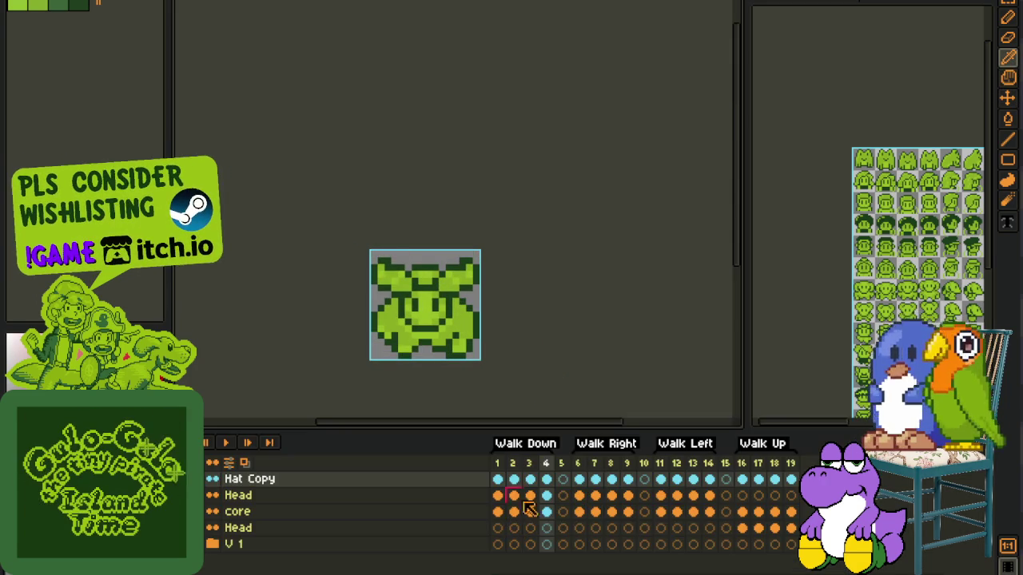
left_click(529, 463)
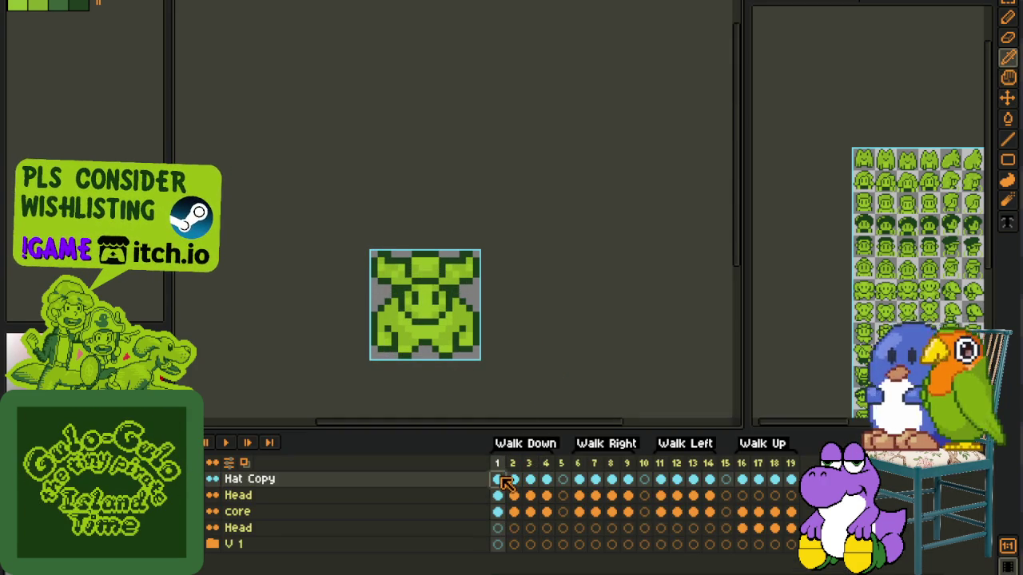
left_click(513, 464)
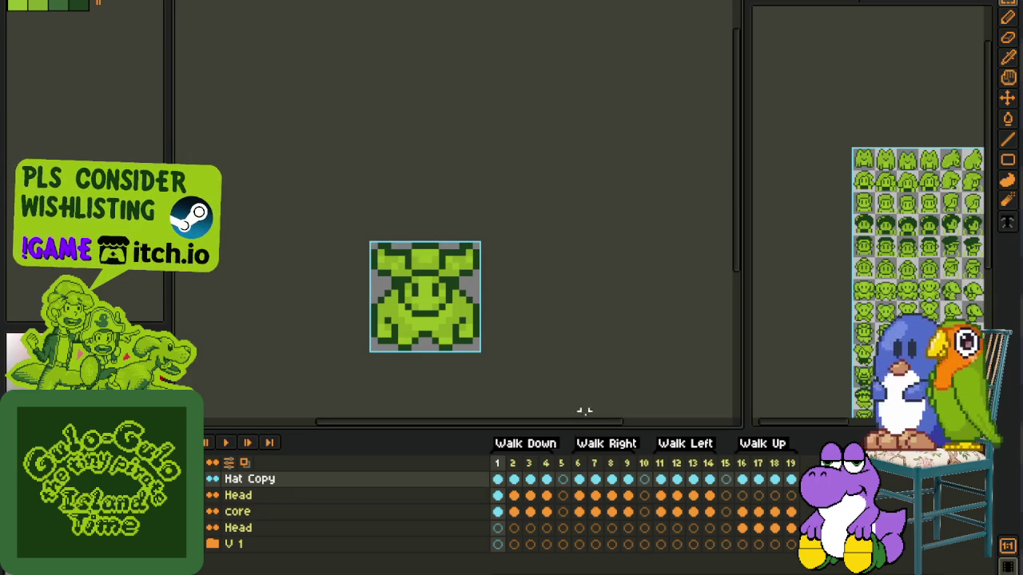
left_click_drag(514, 480, 514, 511)
key("Down")
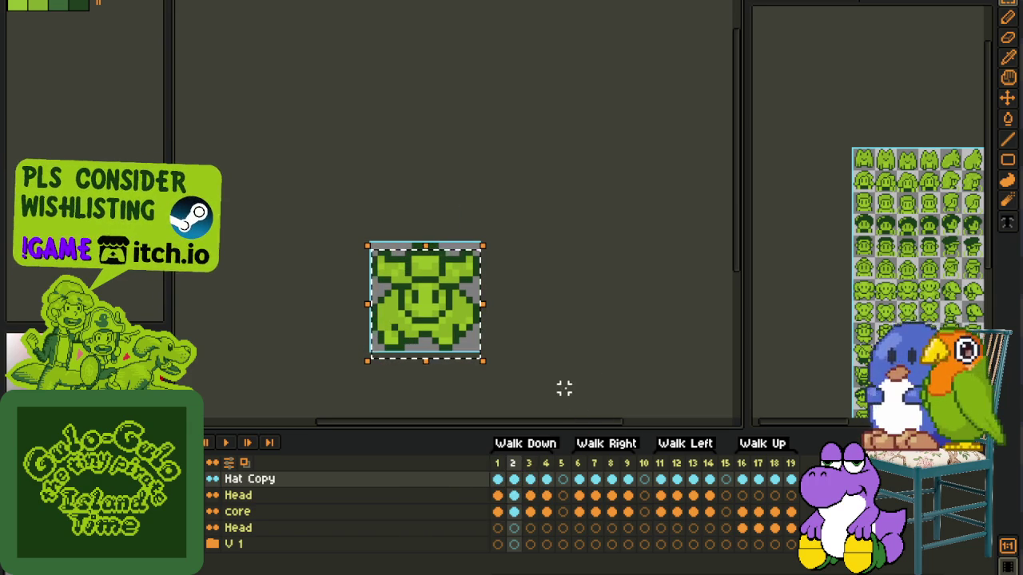
mouse_move(514, 480)
left_mouse_down()
mouse_move(547, 512)
mouse_move(514, 512)
left_mouse_up()
key("ctrl+a")
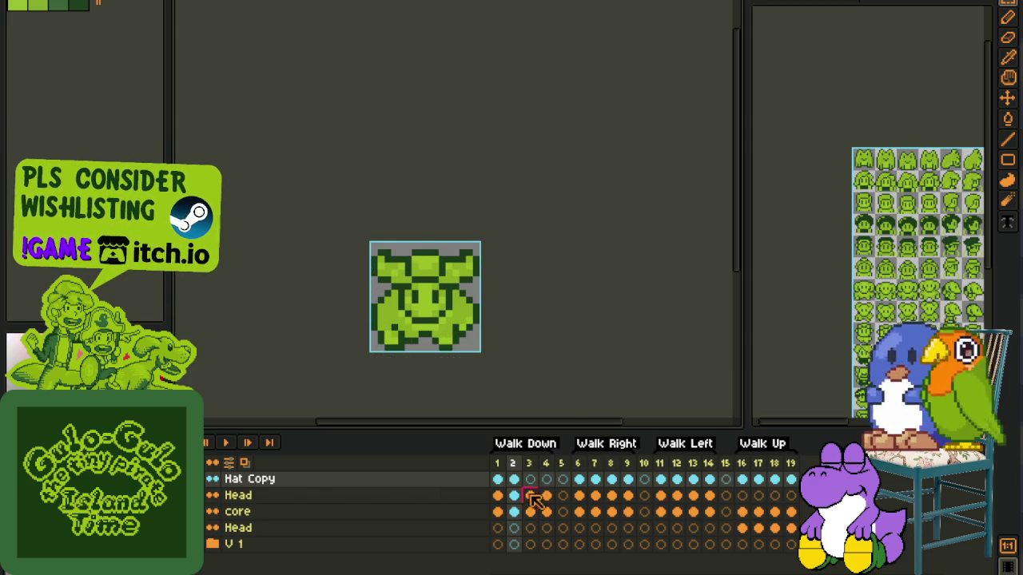
Step: Paste the hat into frames 3 and 4 and nudge it down into place
left_click(529, 495)
key("ctrl+a")
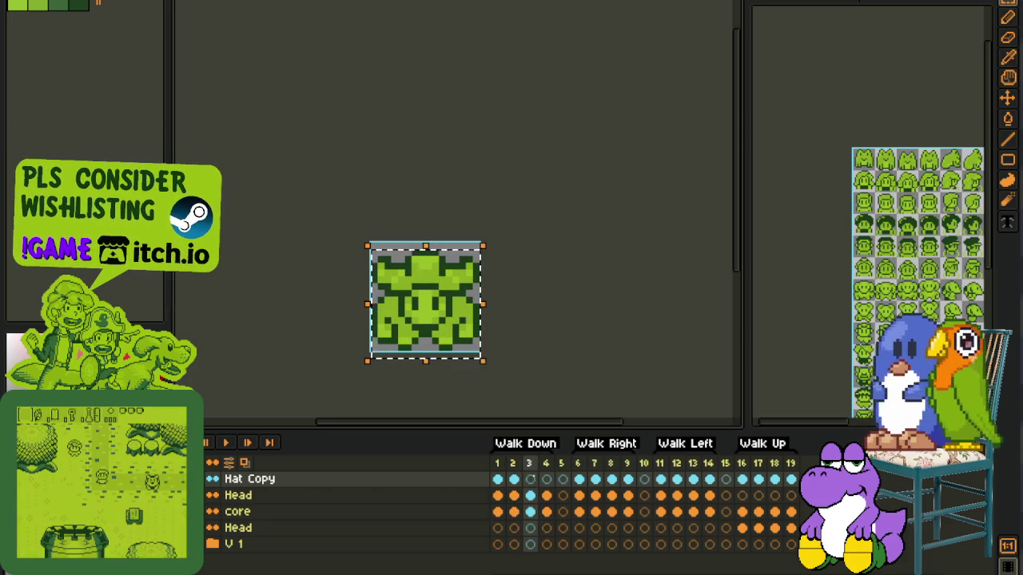
key("ctrl+v")
key("ctrl+d")
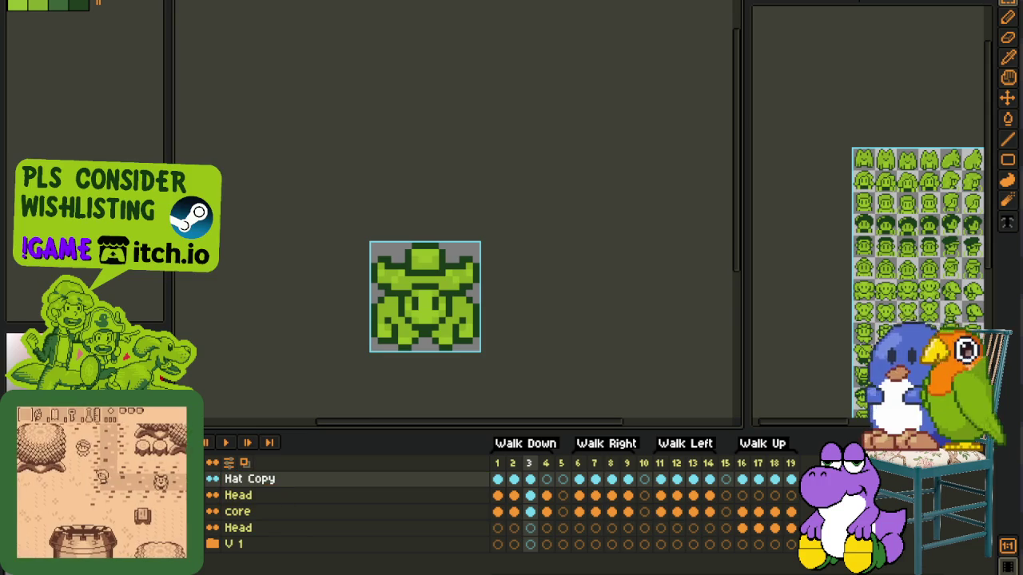
left_click_drag(379, 233, 621, 422)
key("Down")
key("Down")
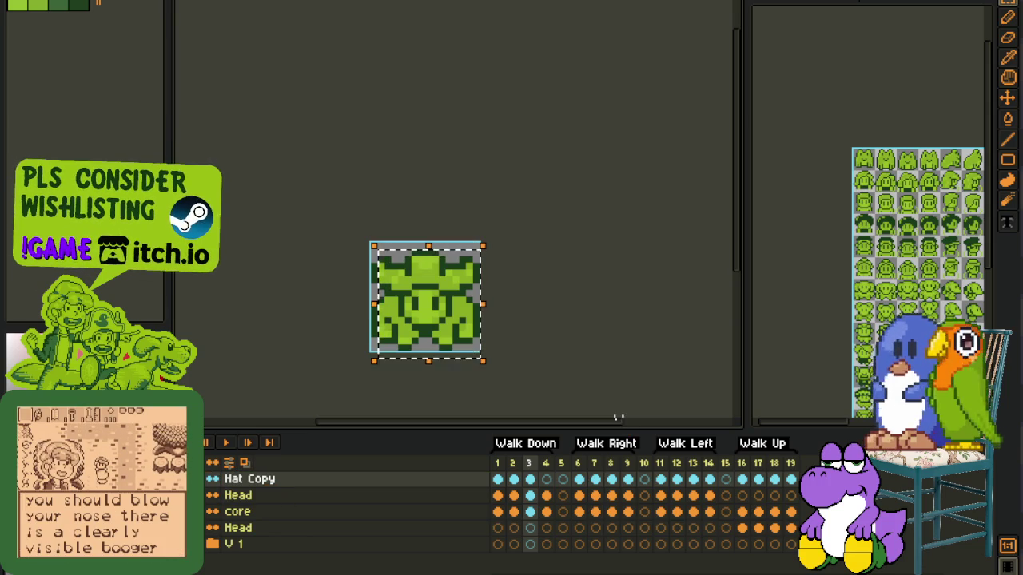
left_click(547, 479)
key("ctrl+a")
key("Down")
key("ctrl+d")
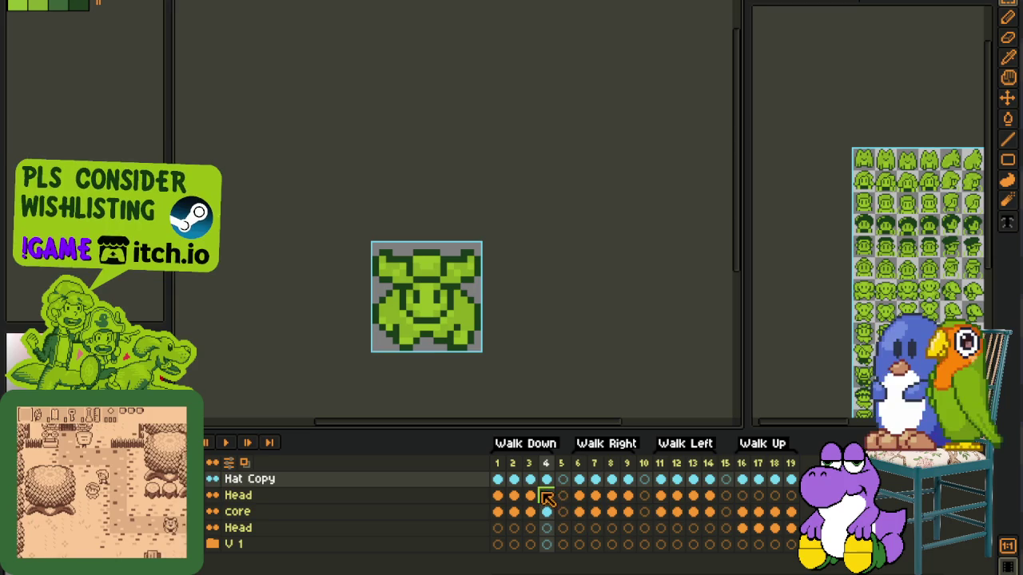
Step: Replace Hat Copy cels 16–19 with the Walk Down hat cels 1–4, preview, and save
left_click(741, 480)
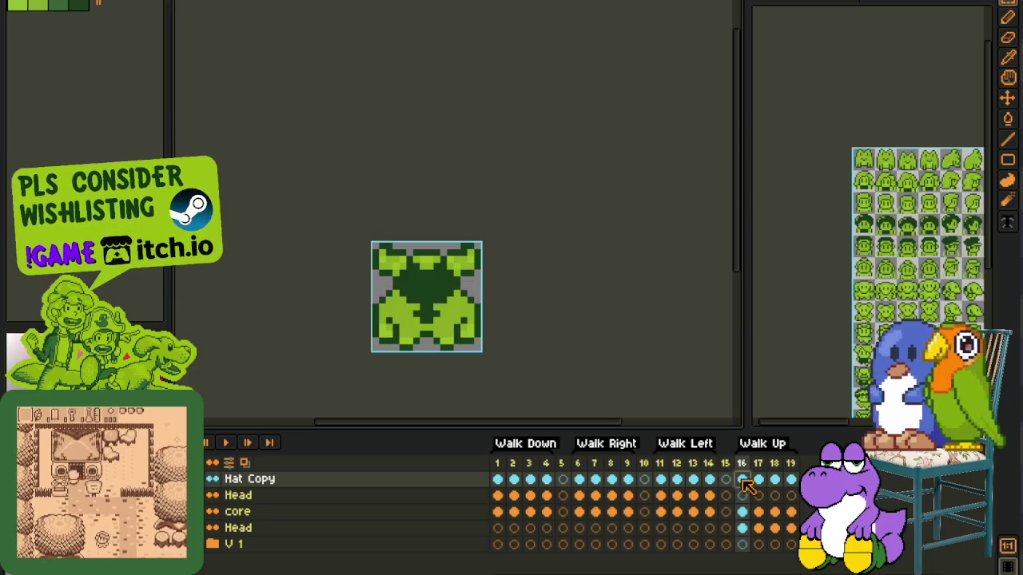
left_click_drag(746, 479, 791, 480)
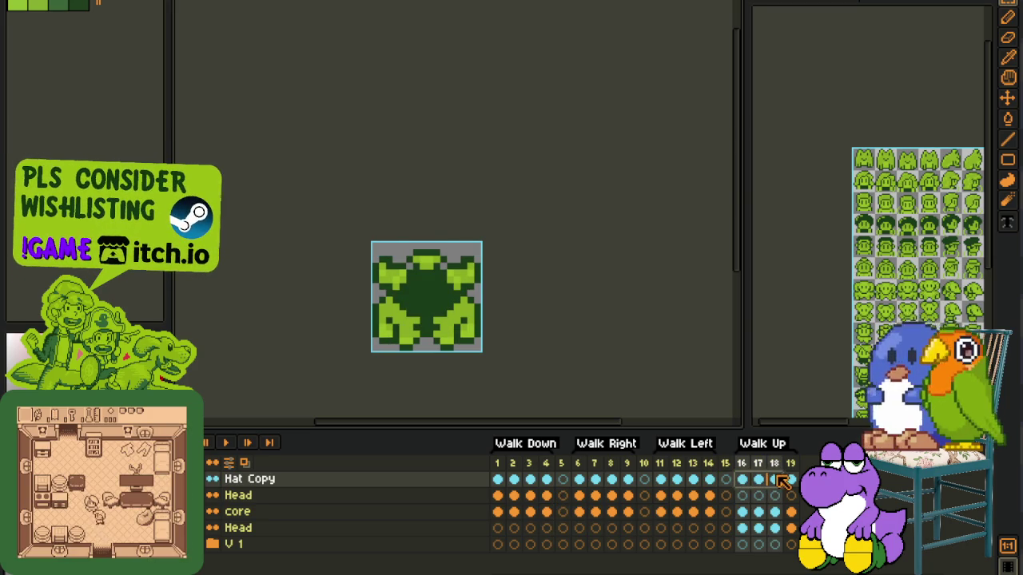
key("Delete")
mouse_move(546, 480)
left_mouse_down()
mouse_move(497, 480)
mouse_move(743, 482)
left_mouse_up()
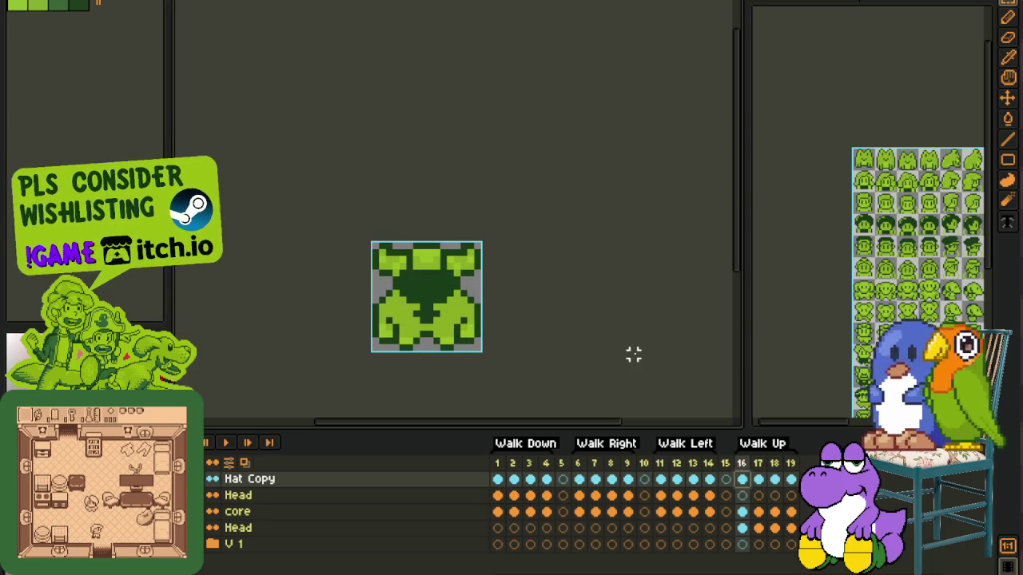
left_click(227, 442)
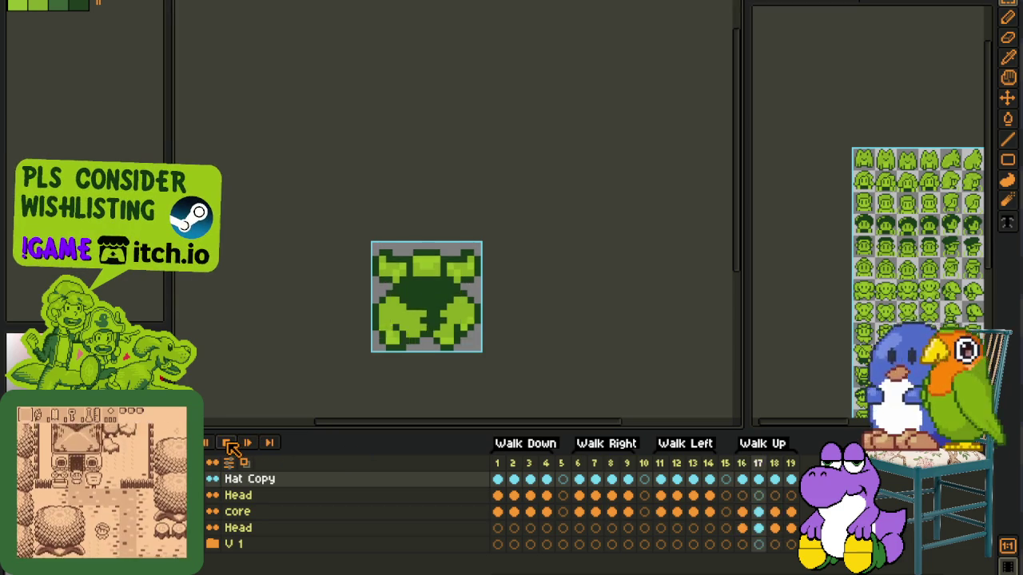
key("ctrl+s")
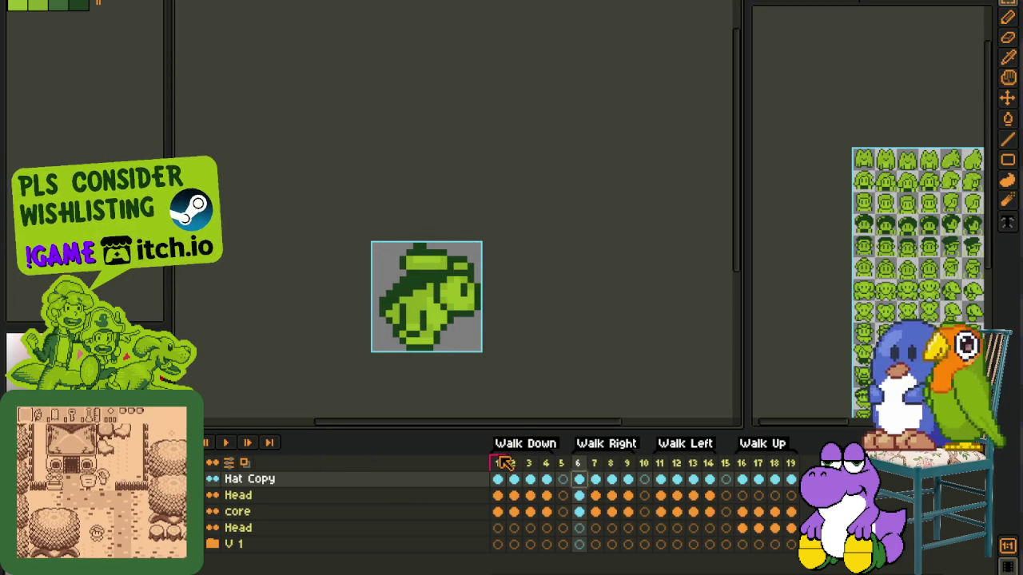
scroll(455, 277, "up", 2)
left_click_drag(436, 293, 442, 317)
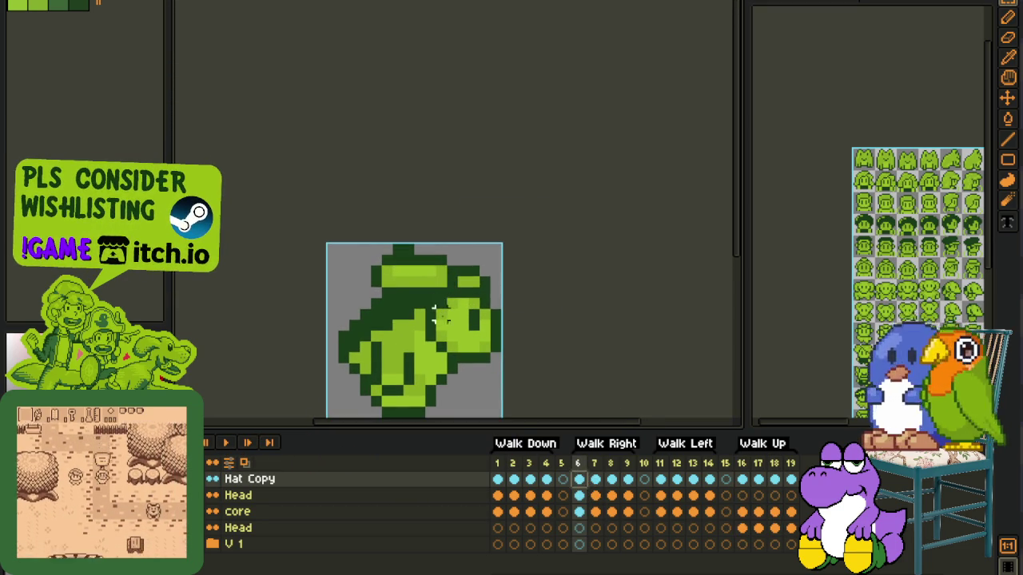
Step: Reposition the side-view hat pixels on frame 6, undoing the stray strokes
left_click_drag(364, 260, 376, 308)
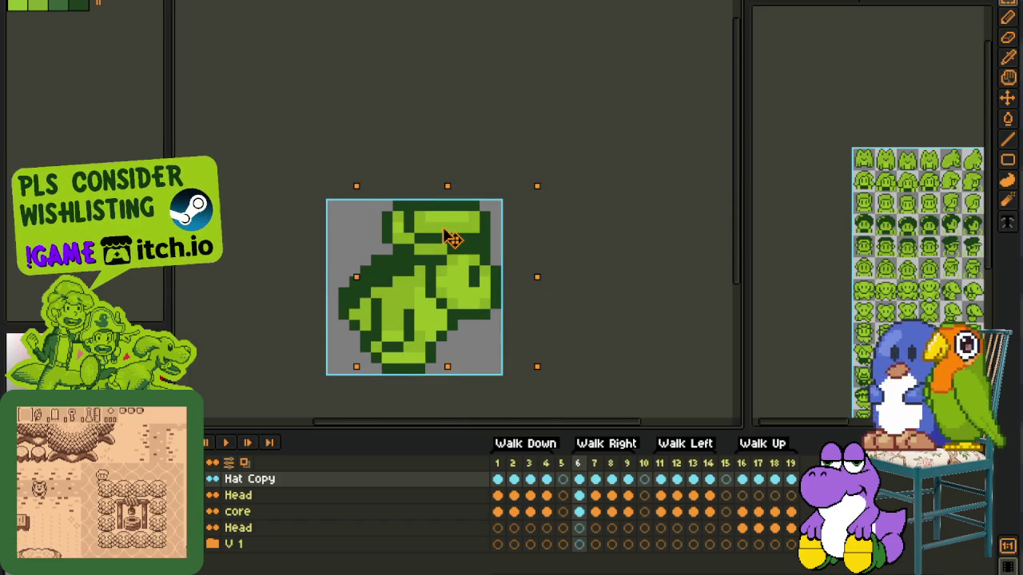
scroll(548, 206, "up", 2)
left_click_drag(366, 193, 408, 297)
key("ctrl+z")
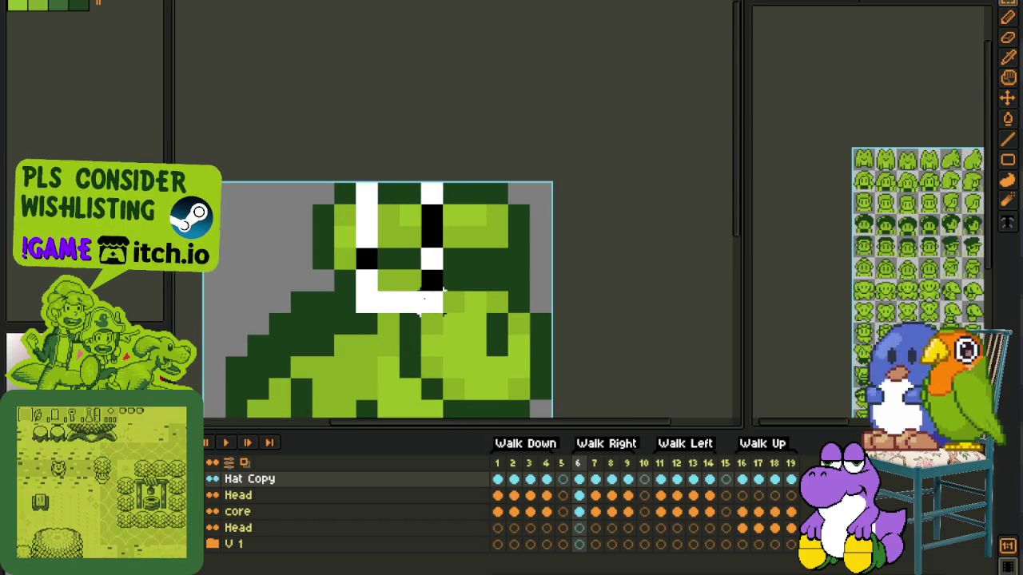
key("ctrl+z")
scroll(573, 245, "down", 2)
scroll(503, 246, "up", 2)
Step: Darken the hat's brim row and add a dark pixel at its top
key("i")
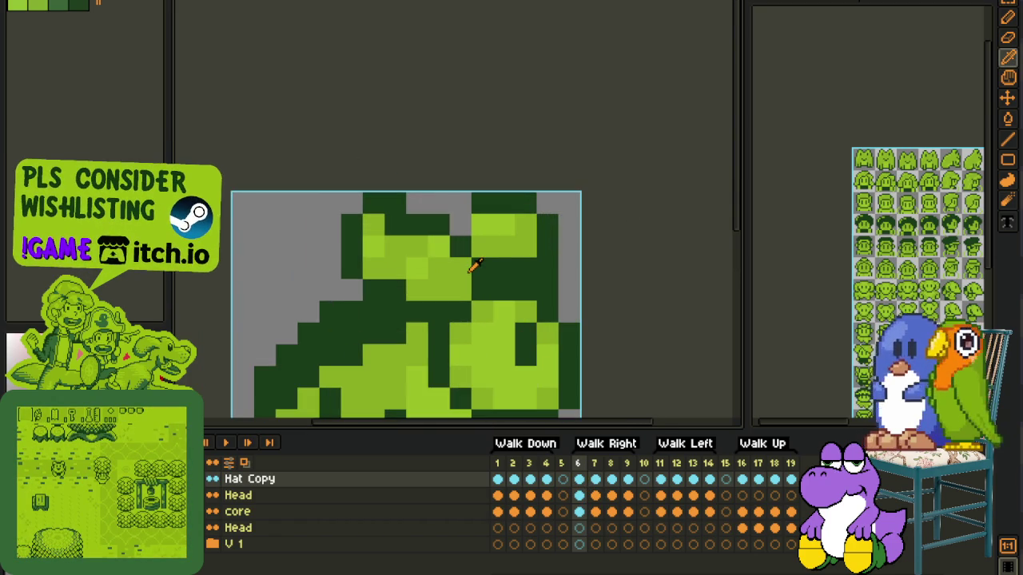
key("e")
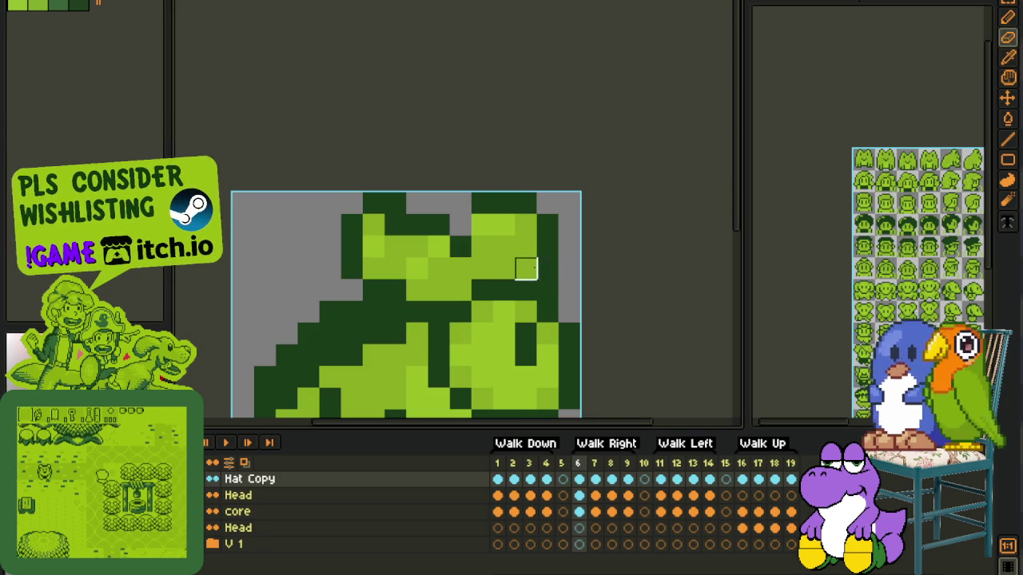
left_click_drag(483, 248, 539, 247)
key("b")
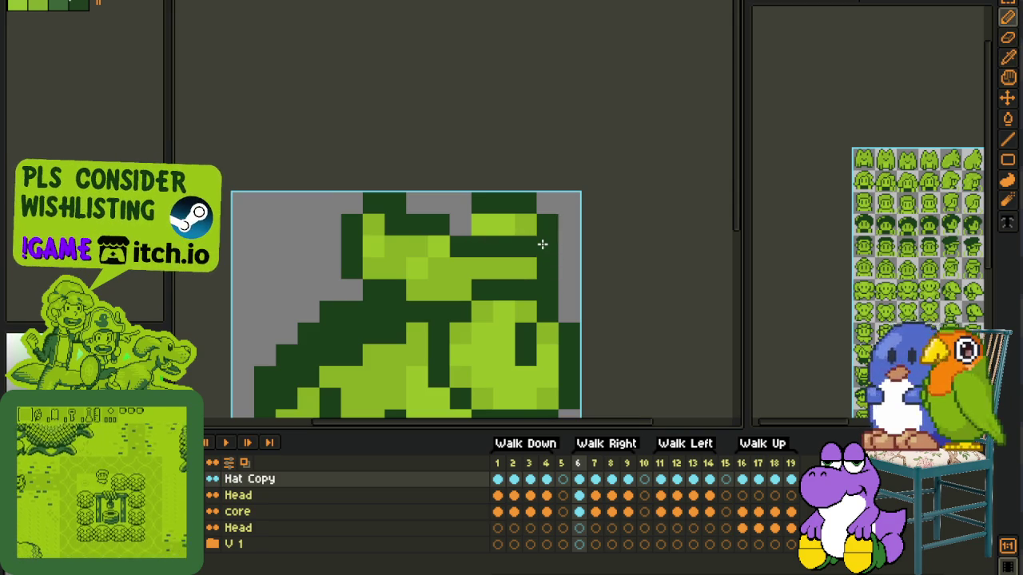
left_click(470, 205)
key("i")
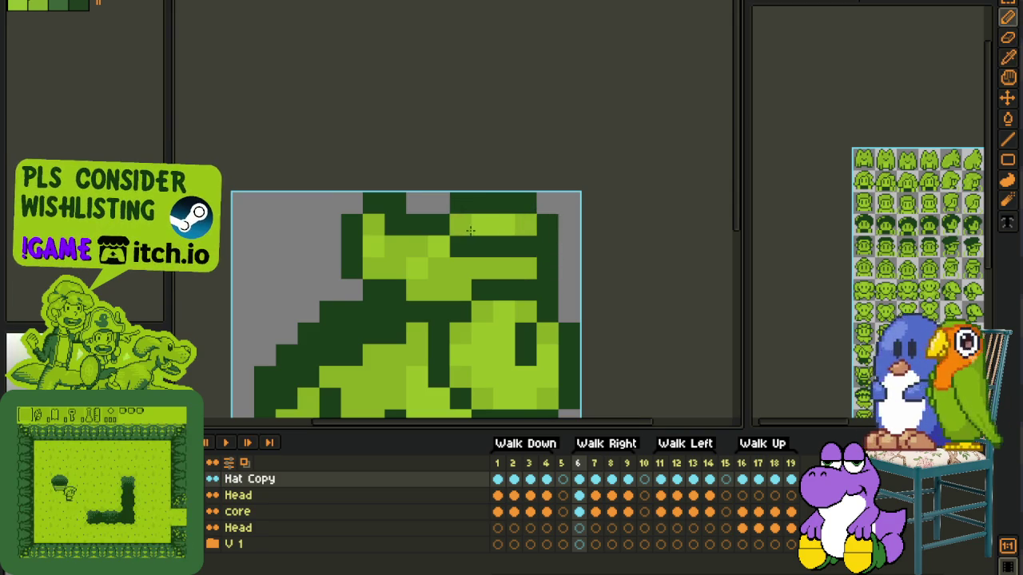
scroll(546, 231, "down", 4)
scroll(535, 237, "up", 2)
key("m")
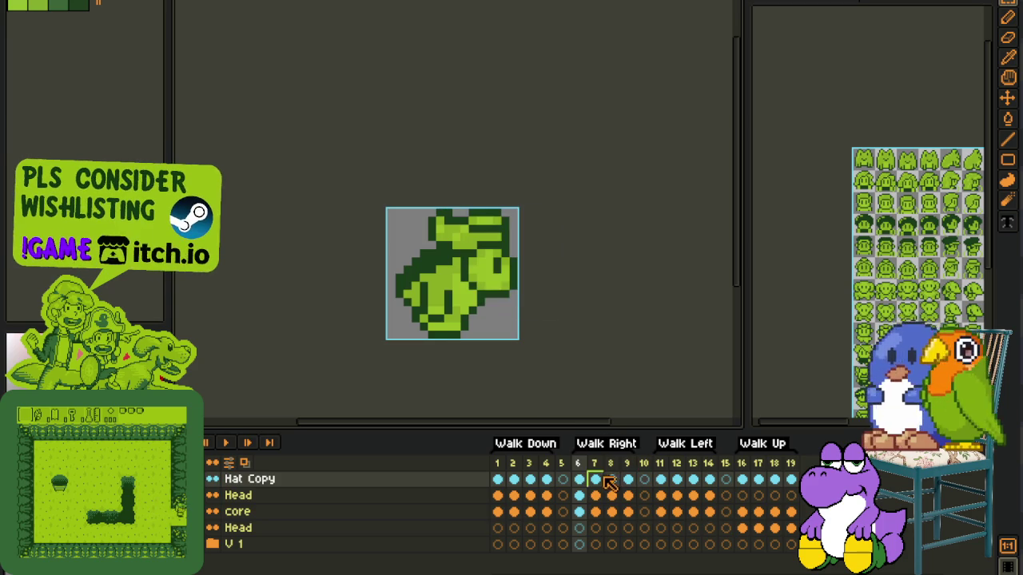
Step: Replace the hats on Walk Right frames 7–9 with the edited frame-6 hat
left_click(596, 481)
left_click_drag(600, 483, 631, 483)
key("Delete")
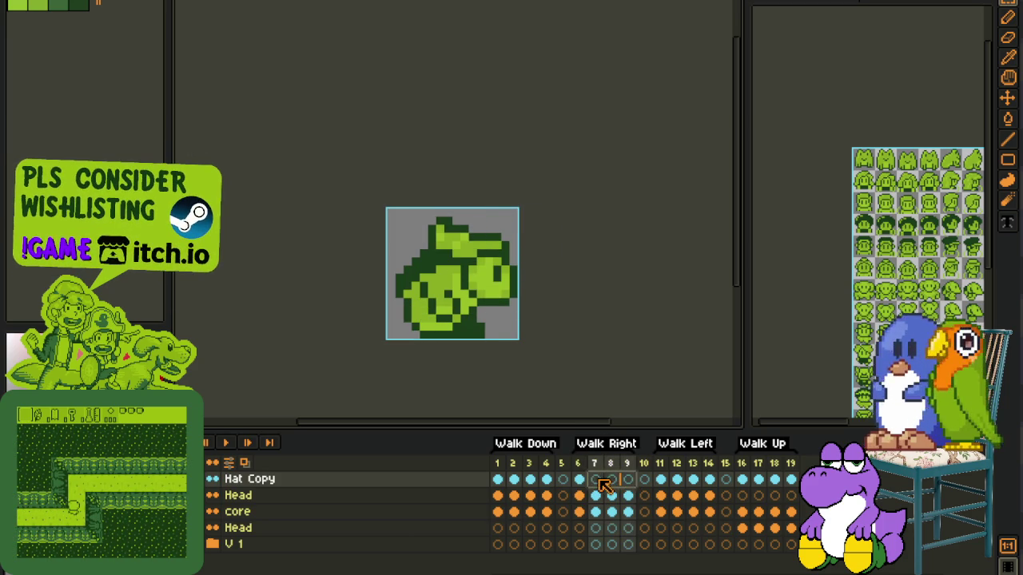
key("ctrl+a")
key("ctrl+z")
key("ctrl+z")
key("ctrl+z")
left_click(613, 478)
key("ctrl+v")
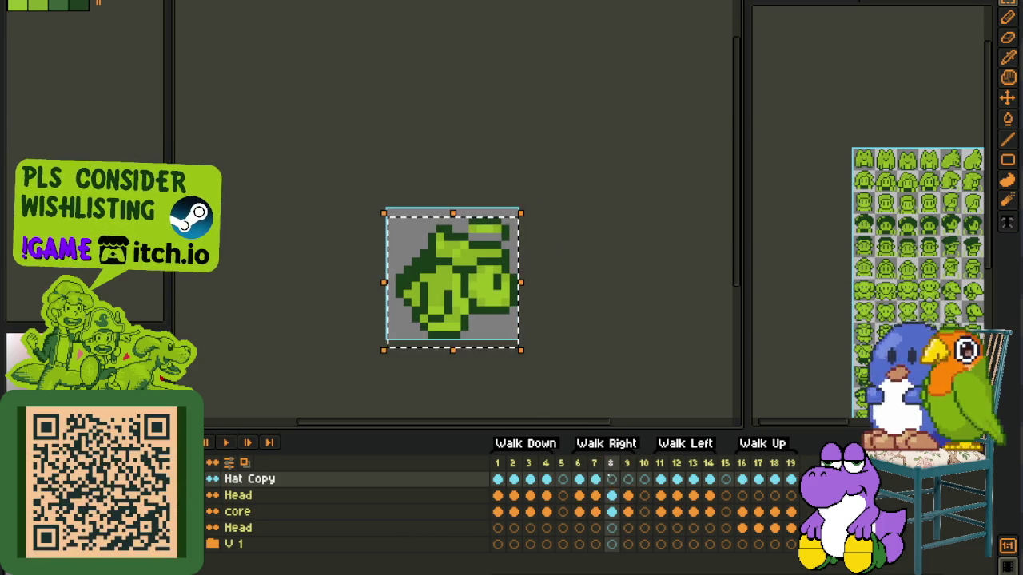
left_click(610, 335)
left_click(628, 481)
key("ctrl+v")
left_click(570, 294)
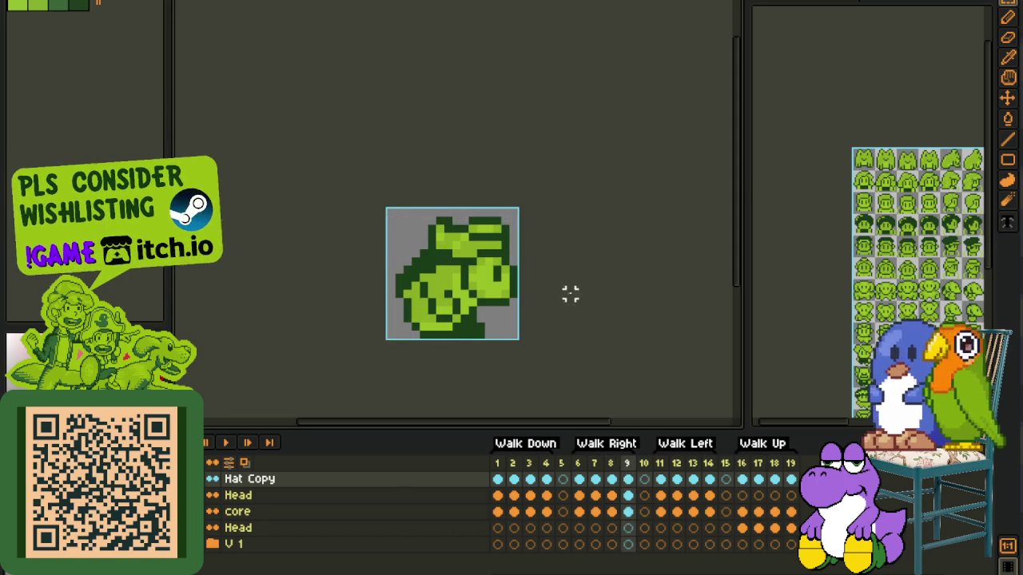
Step: Clear hats from frames 10–14, paste mirrored frame 6–9 hats into 11–14, and save
left_click_drag(660, 480, 709, 479)
key("Delete")
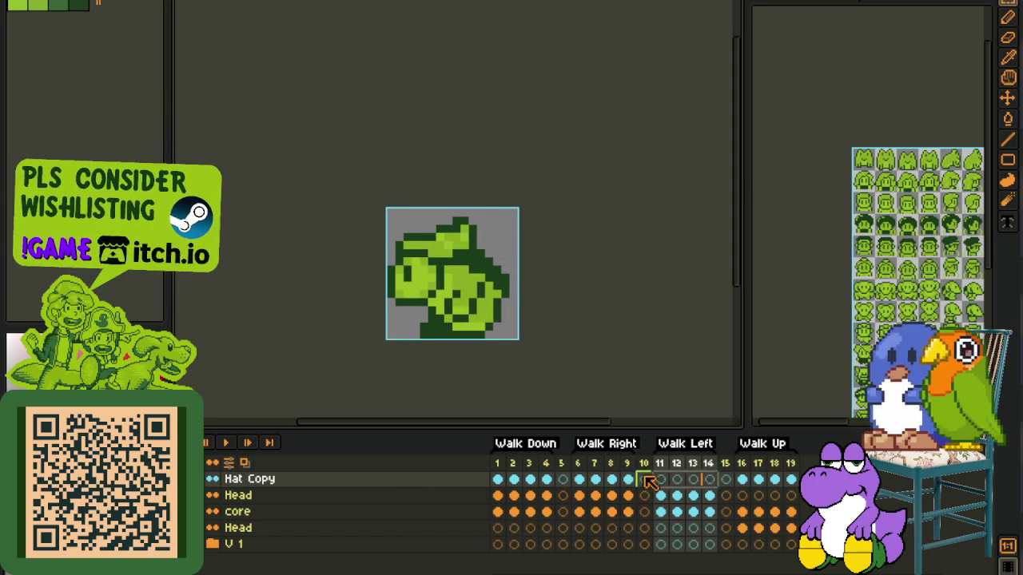
left_click(634, 480)
left_click_drag(634, 481, 577, 480)
key("ctrl+c")
left_click(661, 480)
key("ctrl+v")
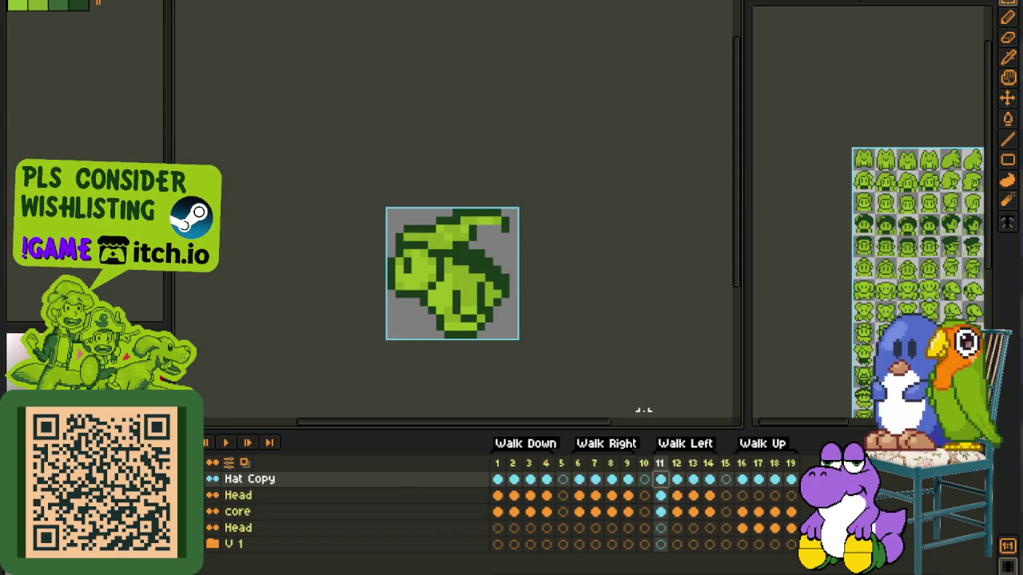
key("ctrl+v")
key("Return")
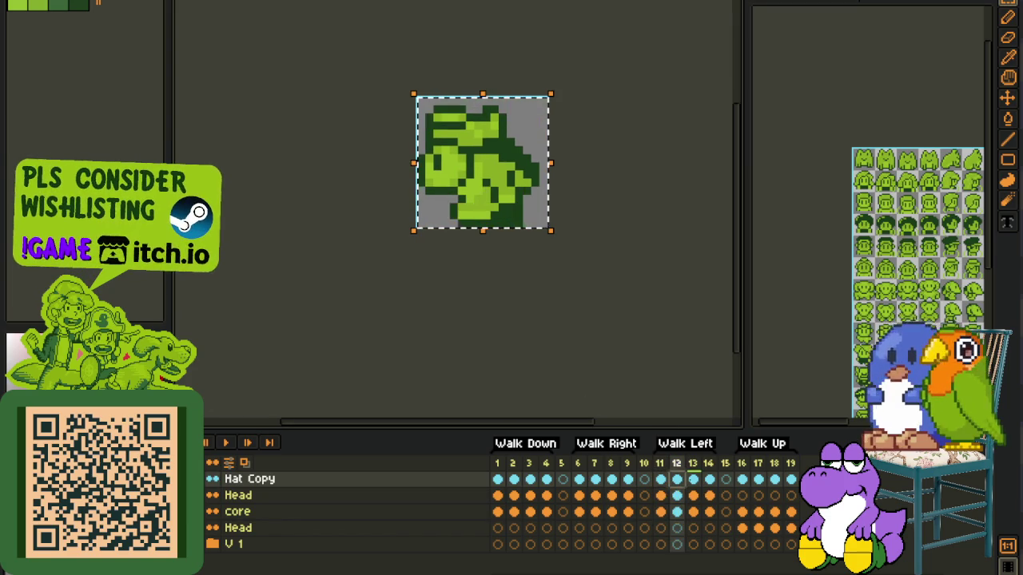
key("ctrl+s")
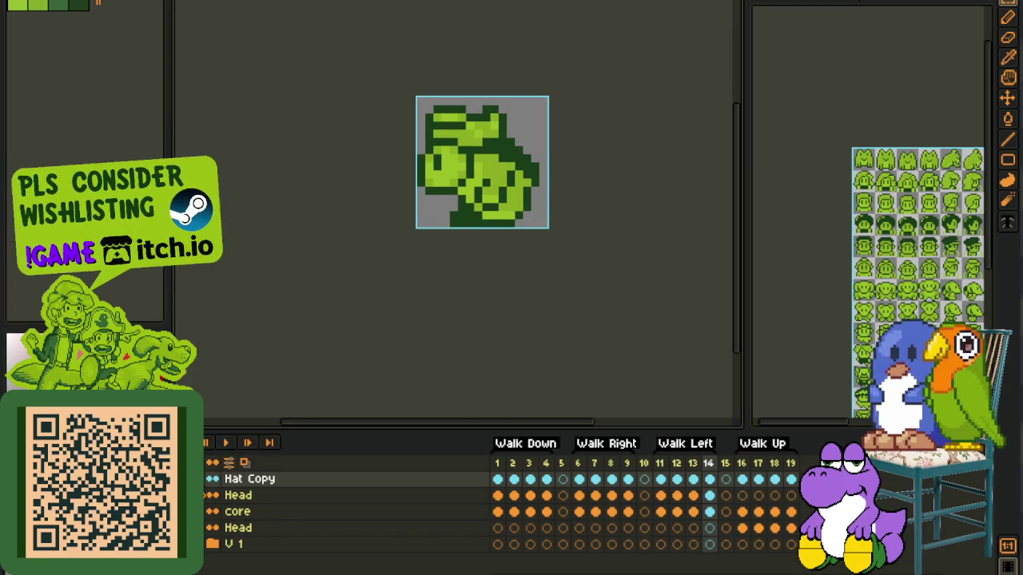
double_click(264, 482)
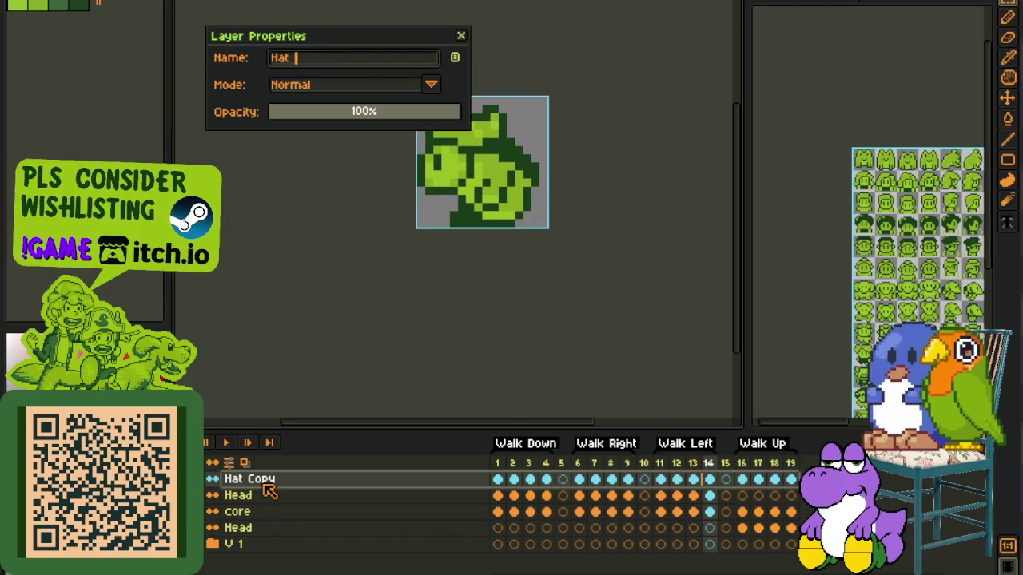
Step: Rename the Hat Copy layer to 'Hat' and preview the Walk Down animation
key("Return")
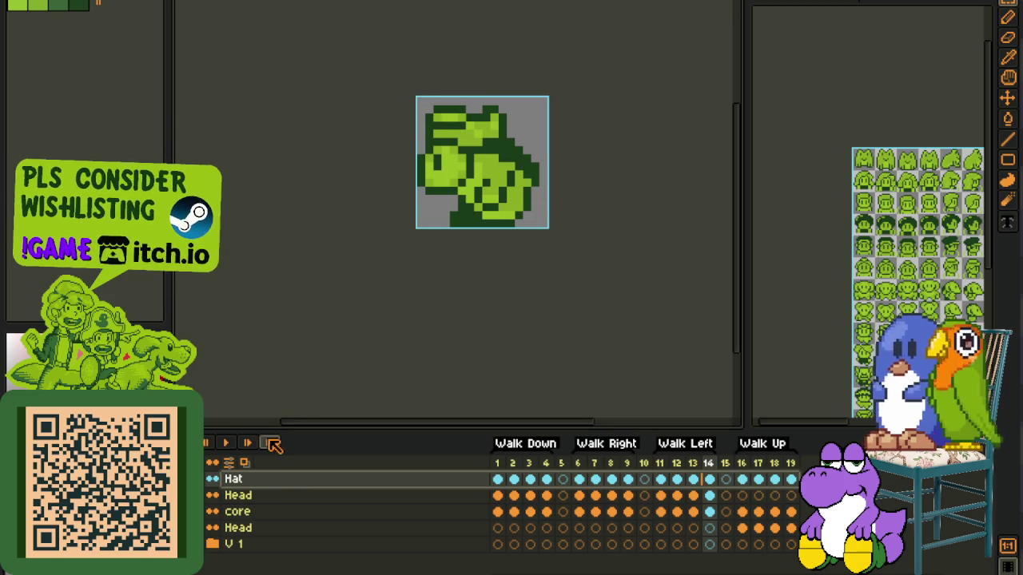
scroll(459, 188, "down", 2)
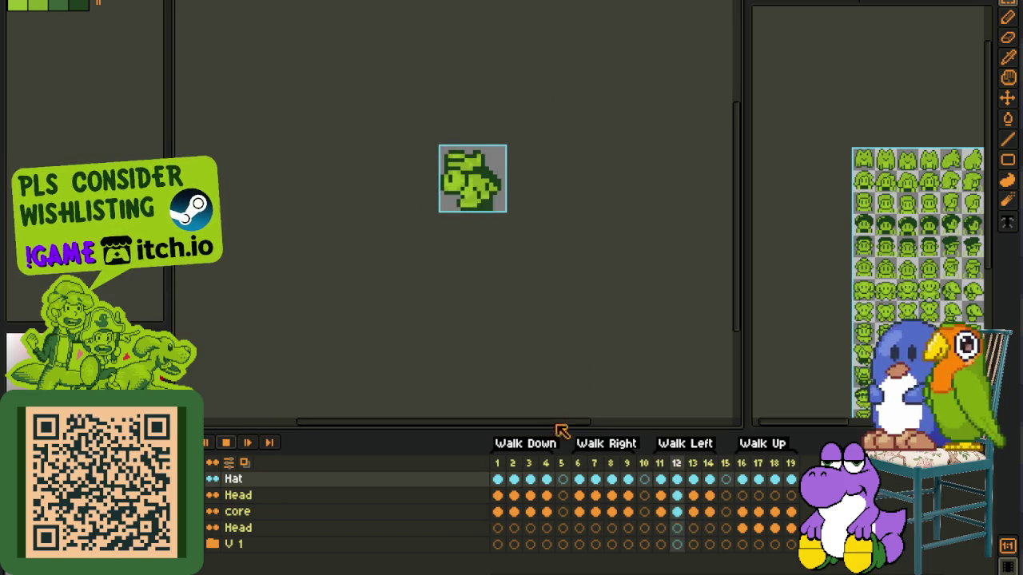
left_click(517, 463)
left_click(605, 480)
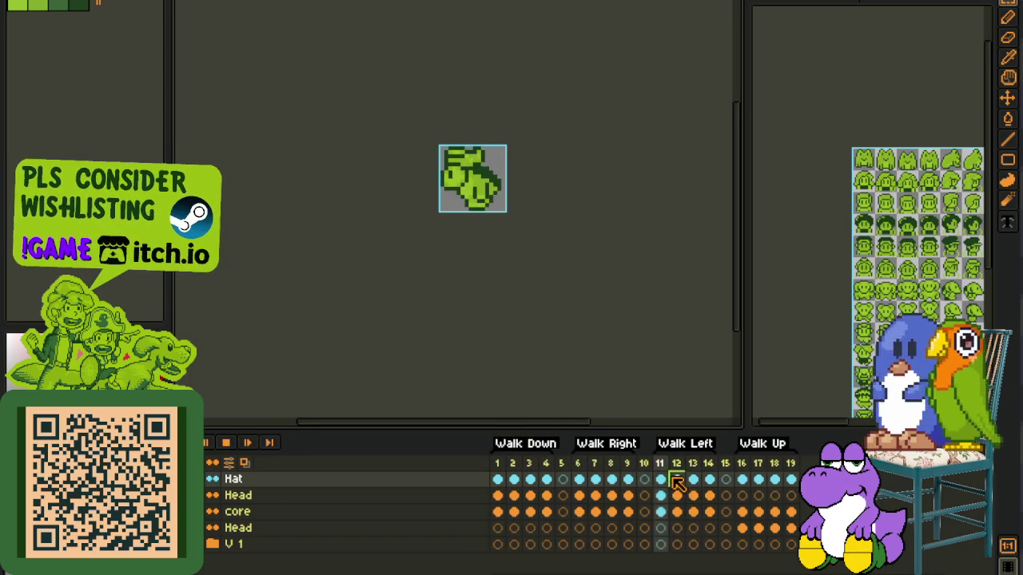
key("Return")
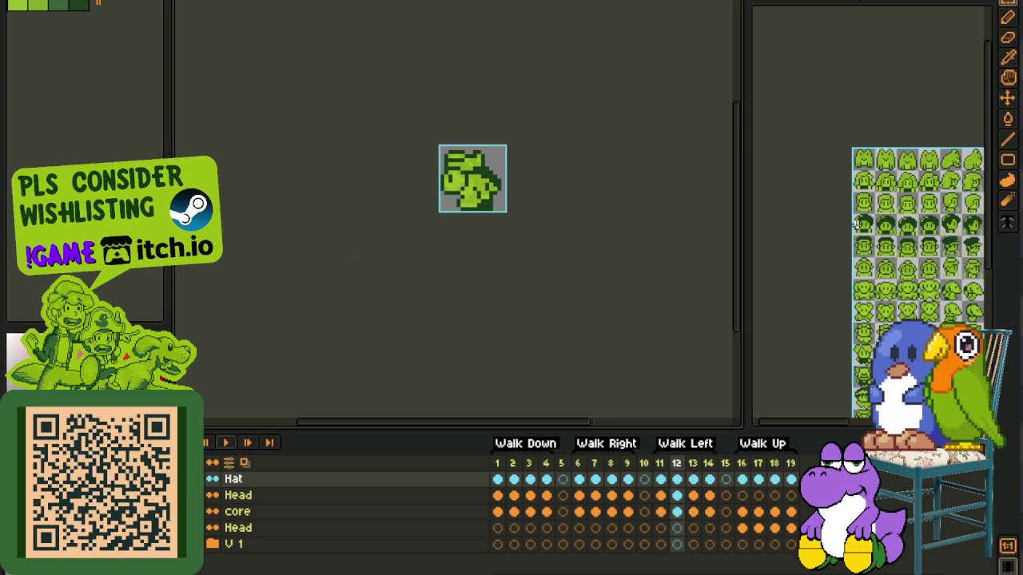
Step: Glance over the sprite sheet, then add a new empty layer above core in the character sprite
scroll(836, 232, "up", 3)
scroll(837, 232, "up", 3)
scroll(868, 254, "up", 3)
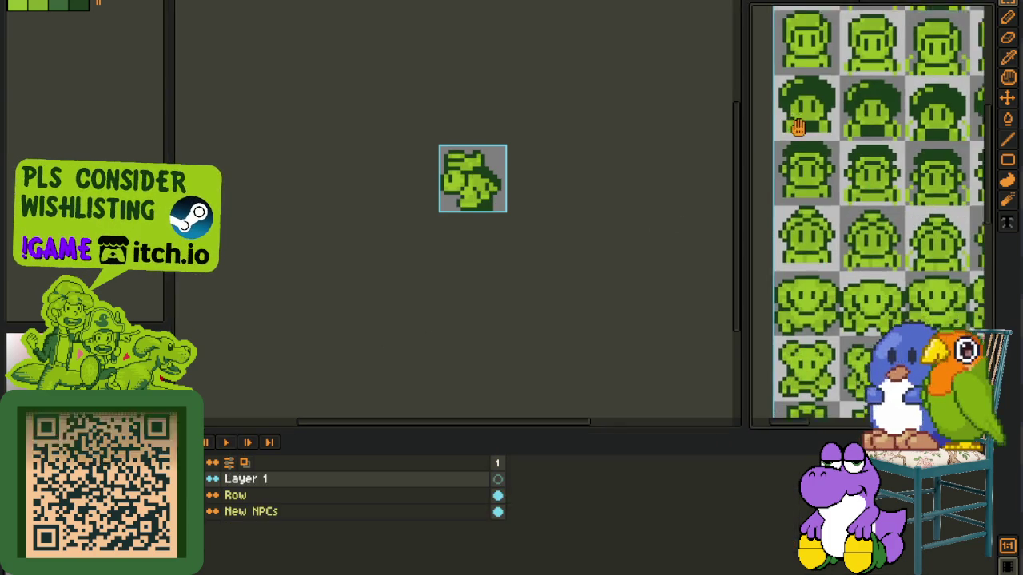
left_click_drag(798, 117, 800, 119)
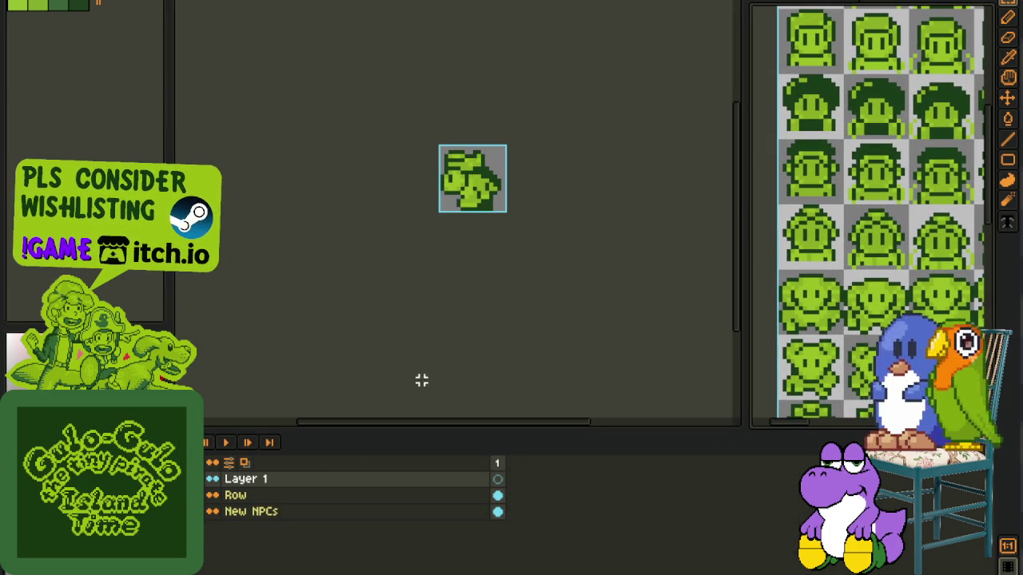
left_click(413, 315)
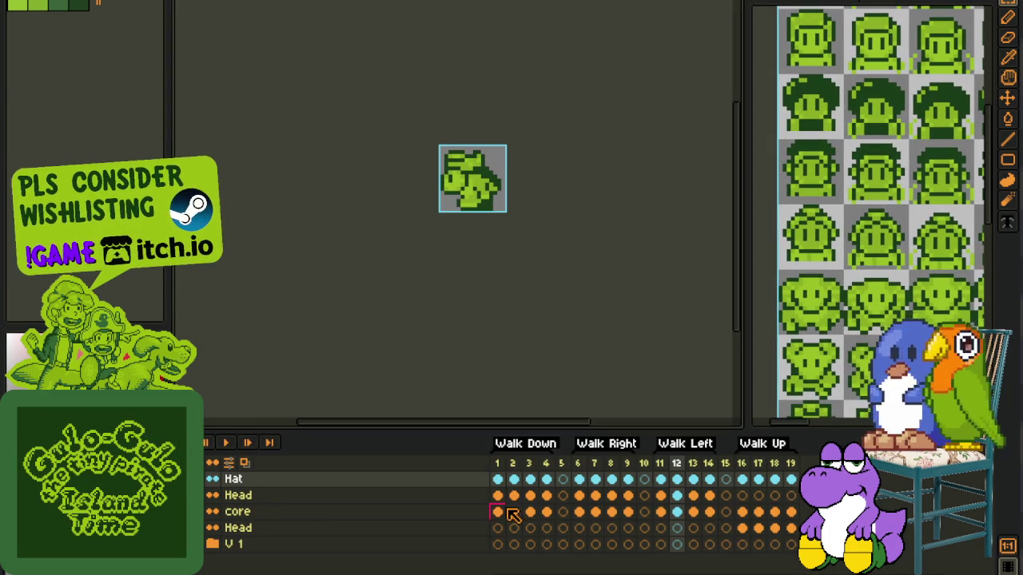
left_click(503, 512)
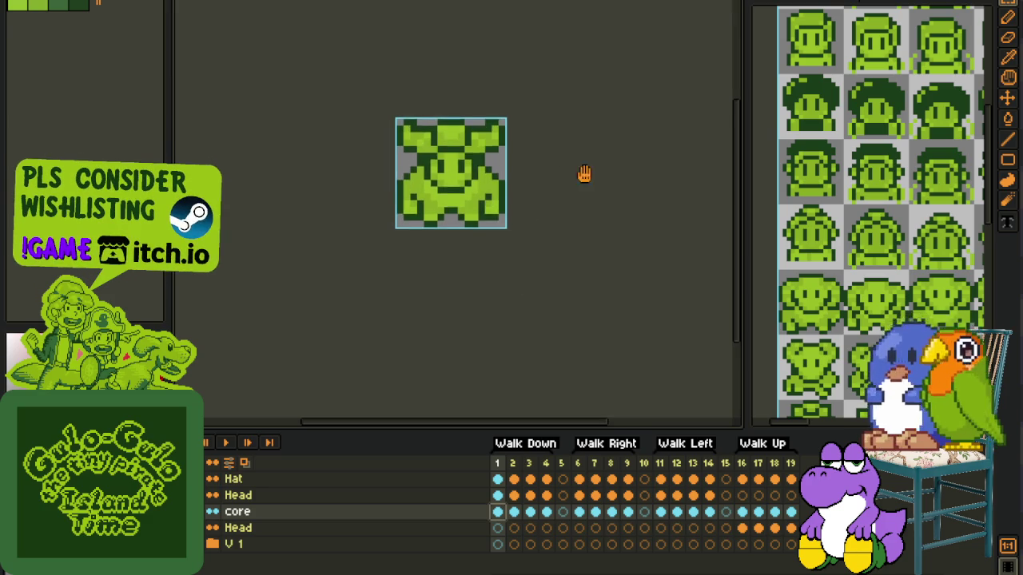
right_click(382, 519)
mouse_move(432, 494)
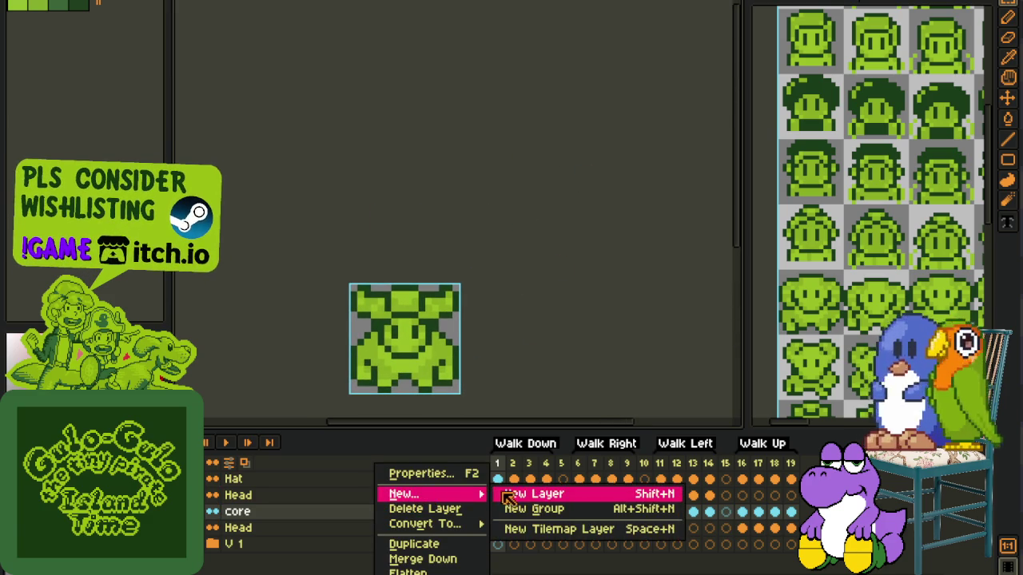
left_click(511, 493)
Step: Browse the face rows of the NPC sprite sheet, then return to the walk-cycle sprite
scroll(517, 144, "down", 1)
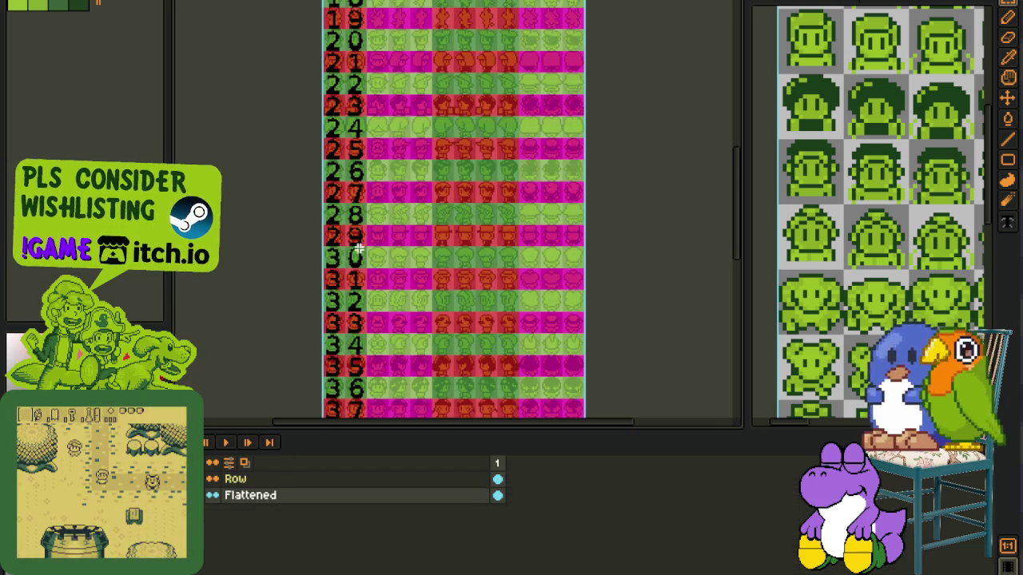
scroll(320, 199, "up", 3)
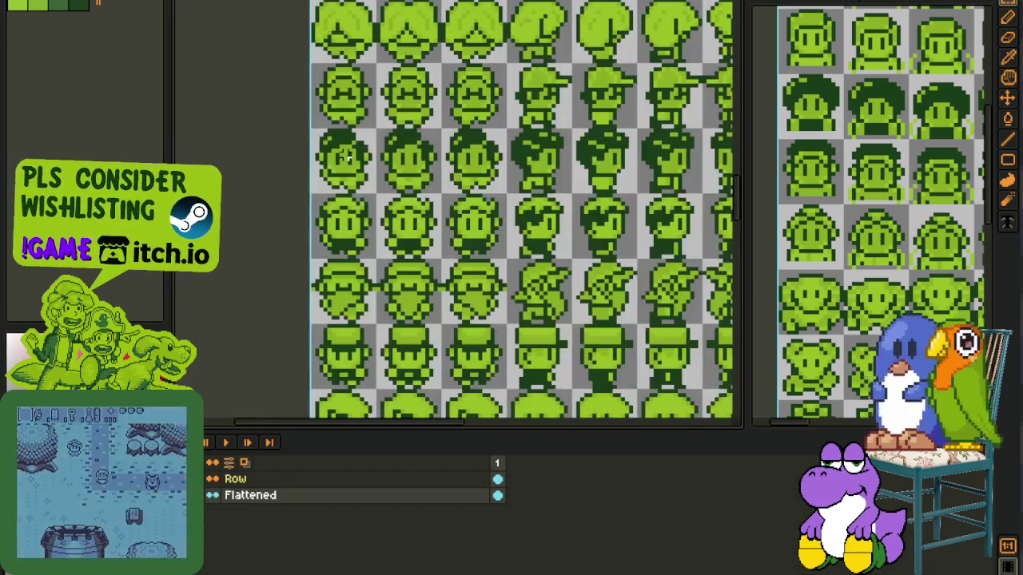
left_click_drag(397, 212, 419, 186)
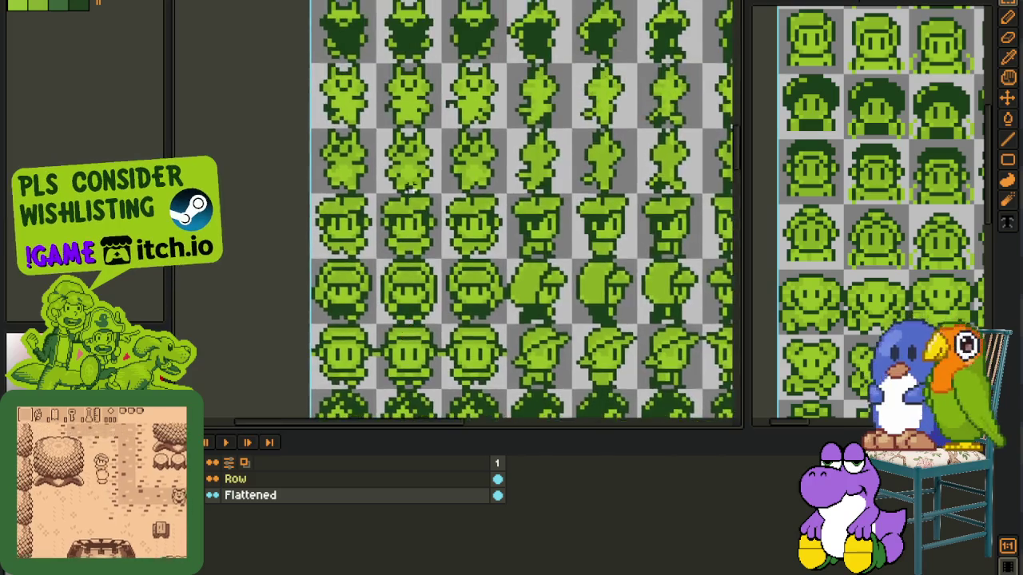
left_click_drag(420, 186, 422, 273)
scroll(423, 273, "up", 2)
scroll(426, 284, "up", 2)
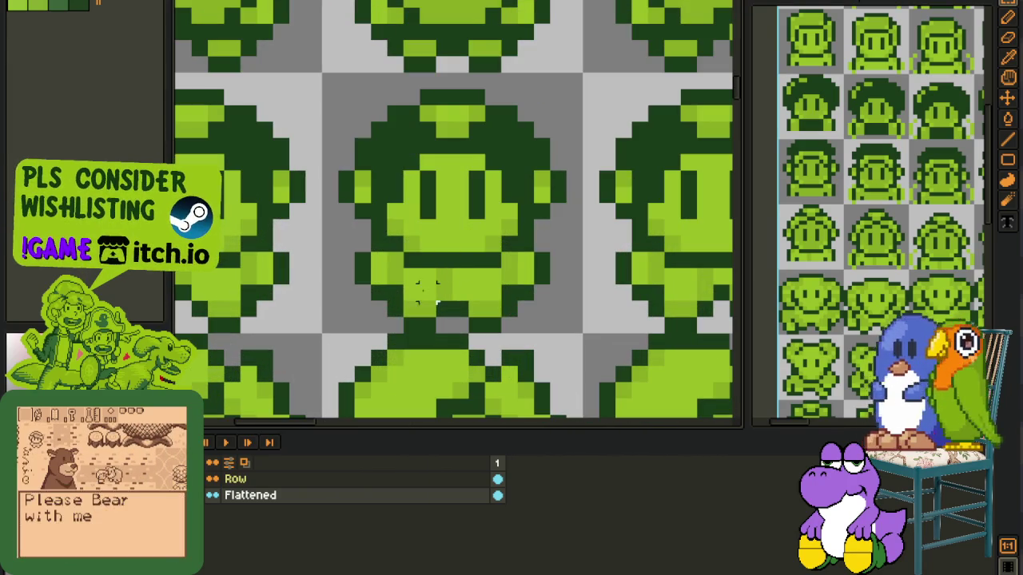
scroll(443, 275, "down", 2)
key("ctrl+Tab")
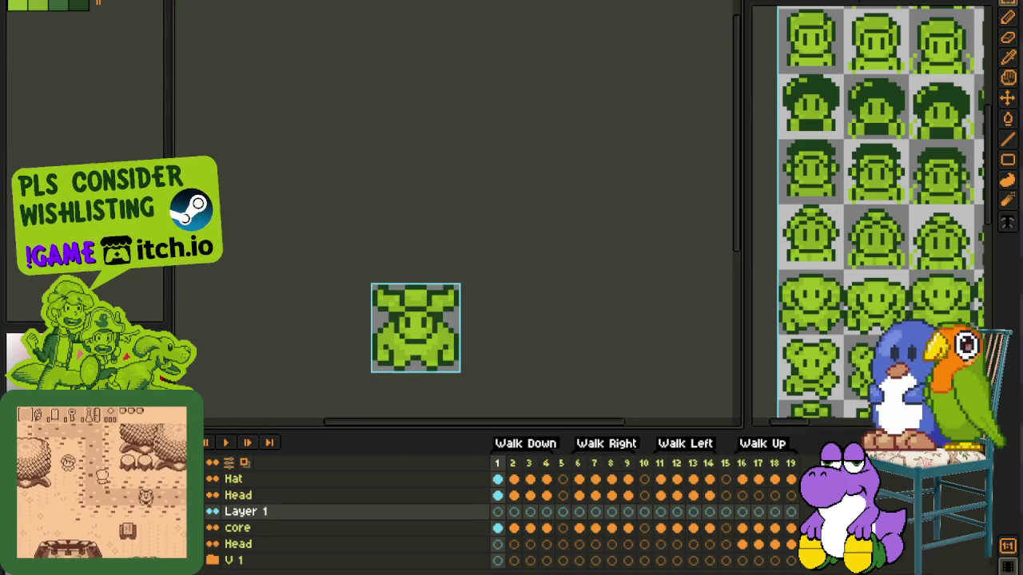
scroll(416, 283, "up", 1)
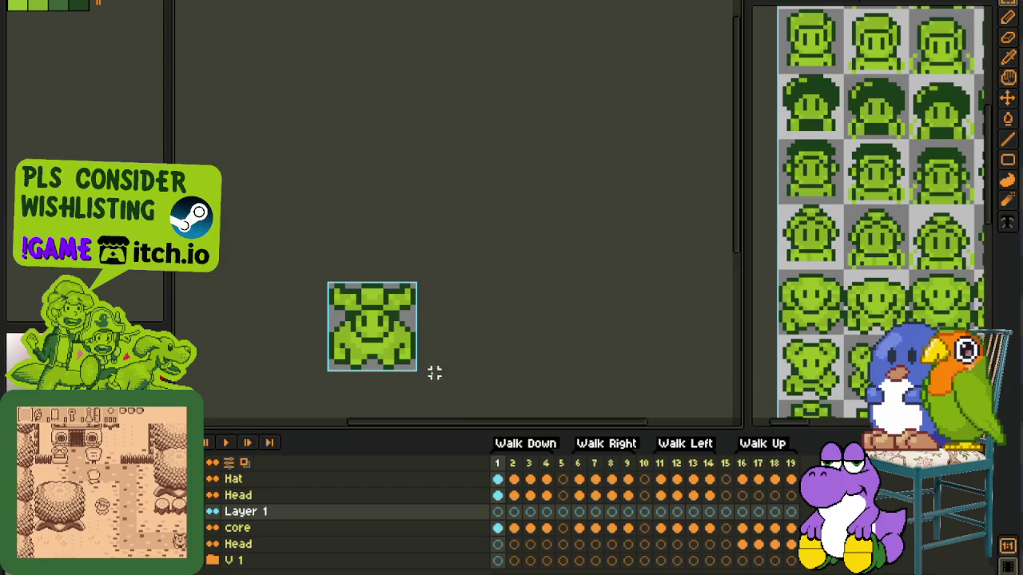
scroll(359, 360, "up", 1)
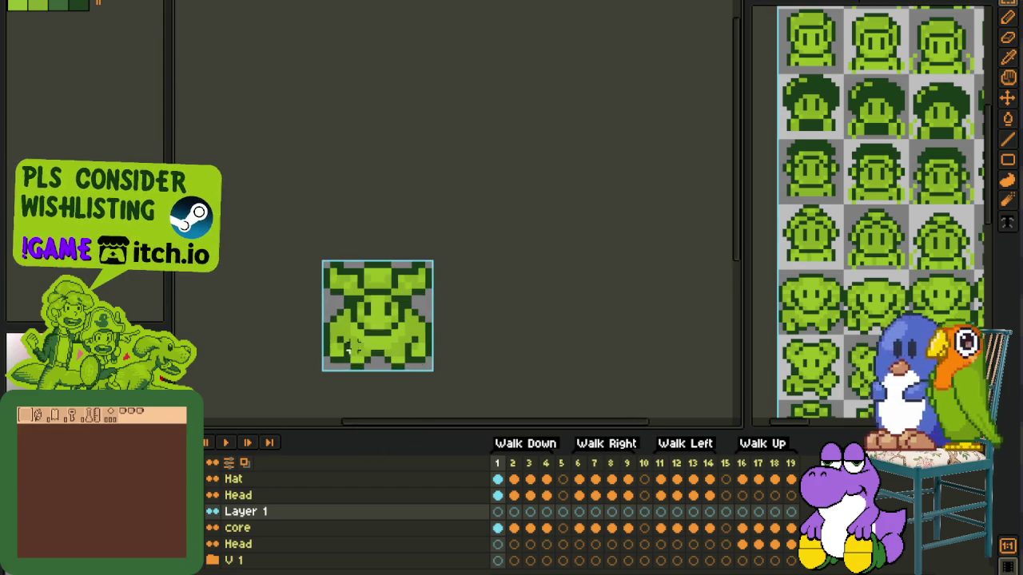
scroll(357, 320, "up", 1)
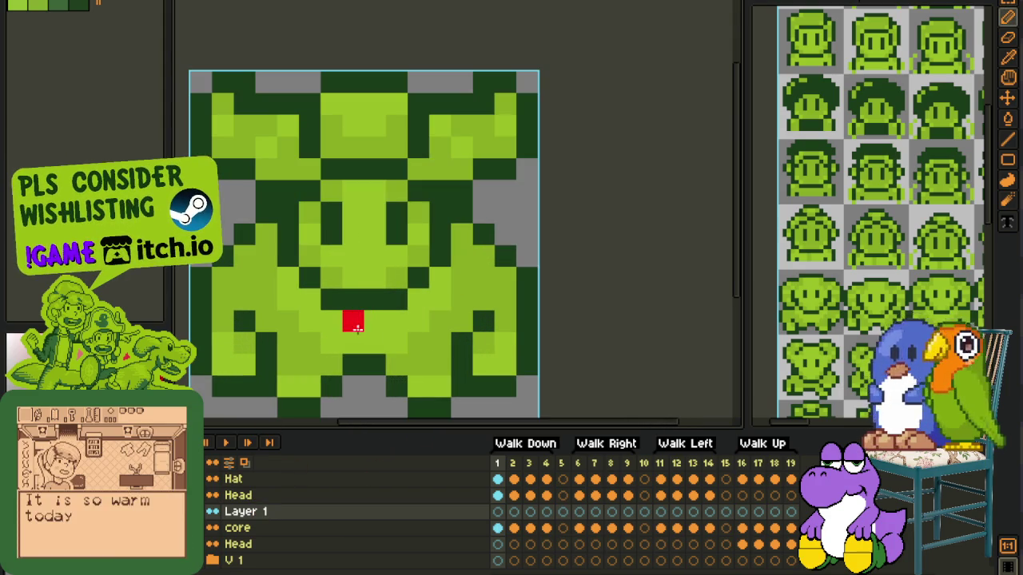
key("Tab")
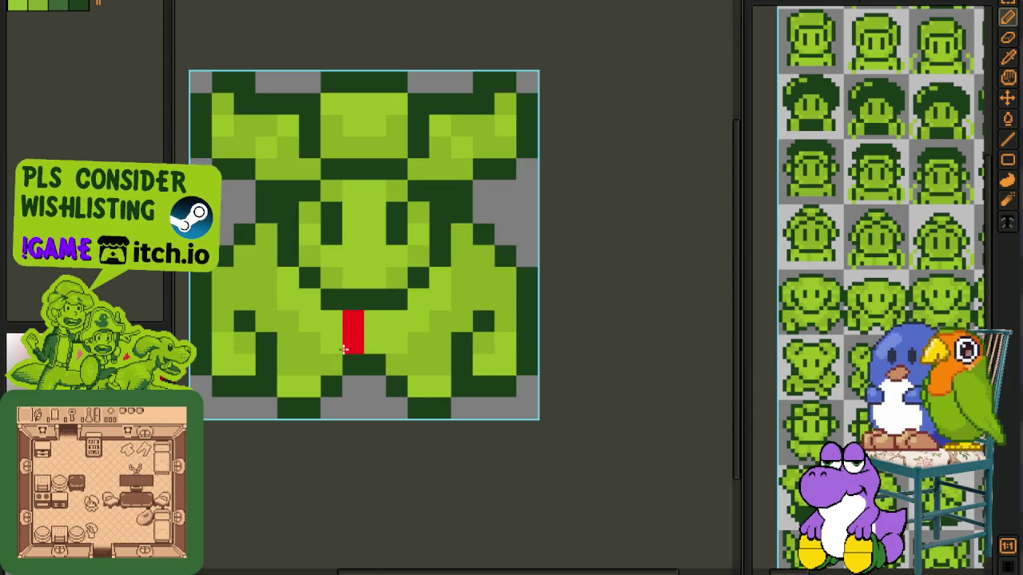
left_click_drag(380, 345, 416, 342)
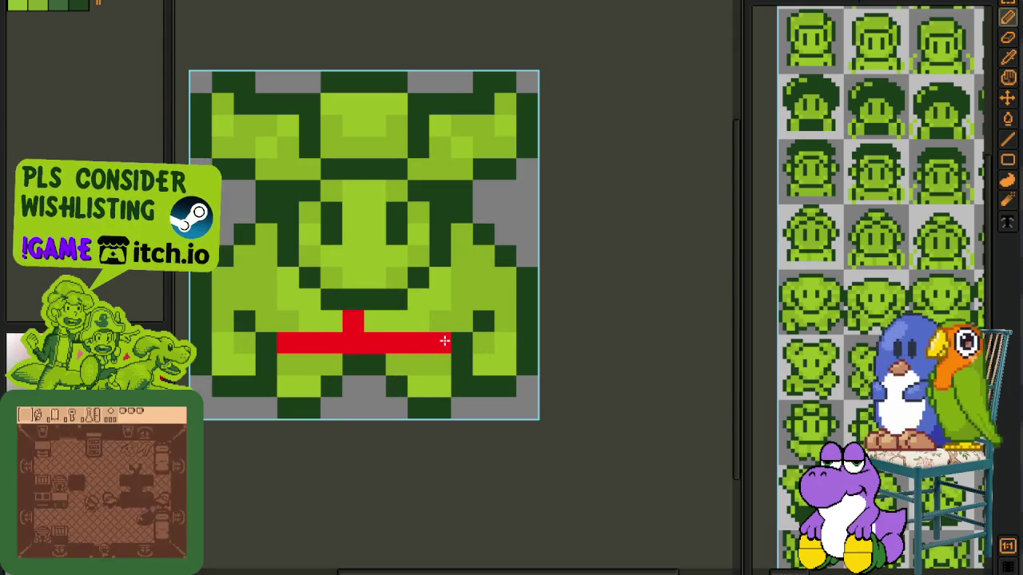
right_click(432, 326)
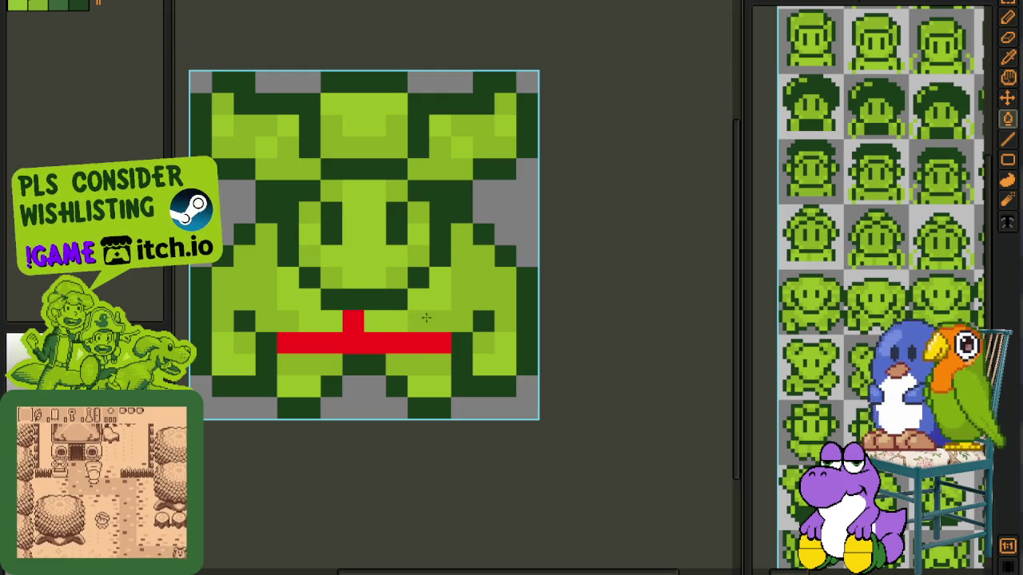
scroll(308, 322, "down", 1)
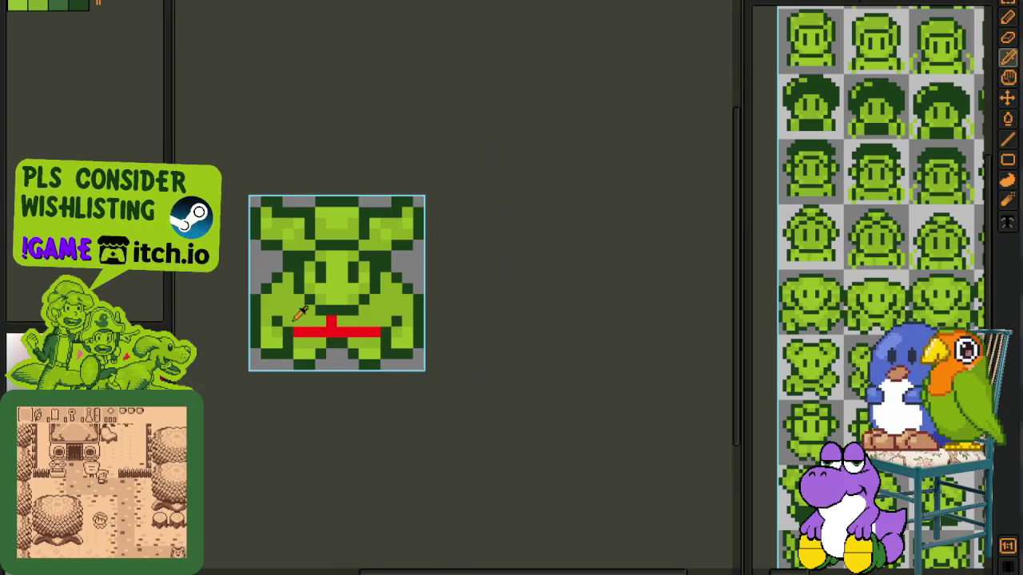
scroll(299, 314, "up", 2)
left_click(255, 345)
scroll(251, 345, "down", 1)
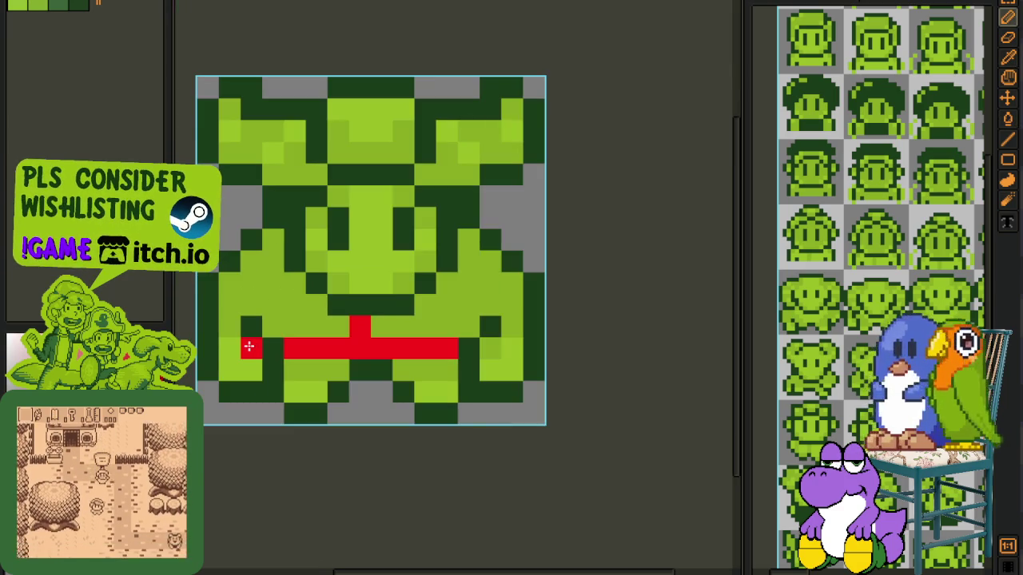
left_click(230, 348)
left_click(489, 349)
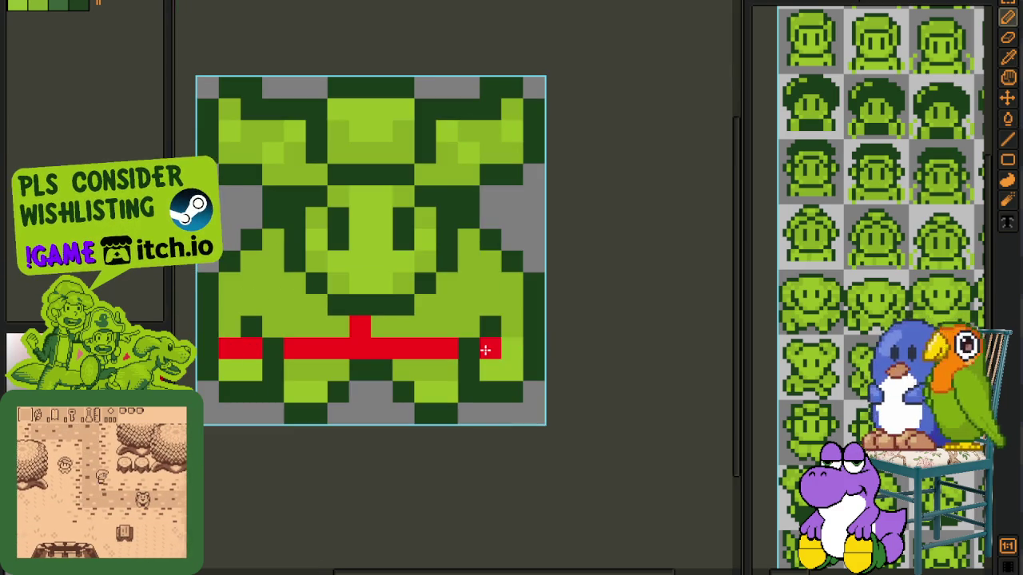
scroll(496, 355, "down", 2)
scroll(418, 349, "up", 2)
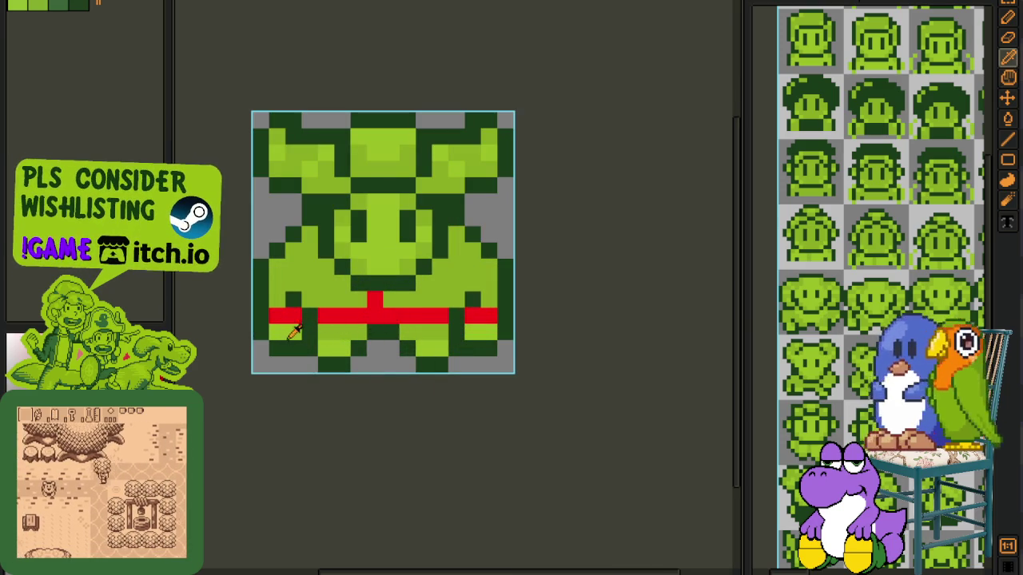
key("g")
left_click(451, 291)
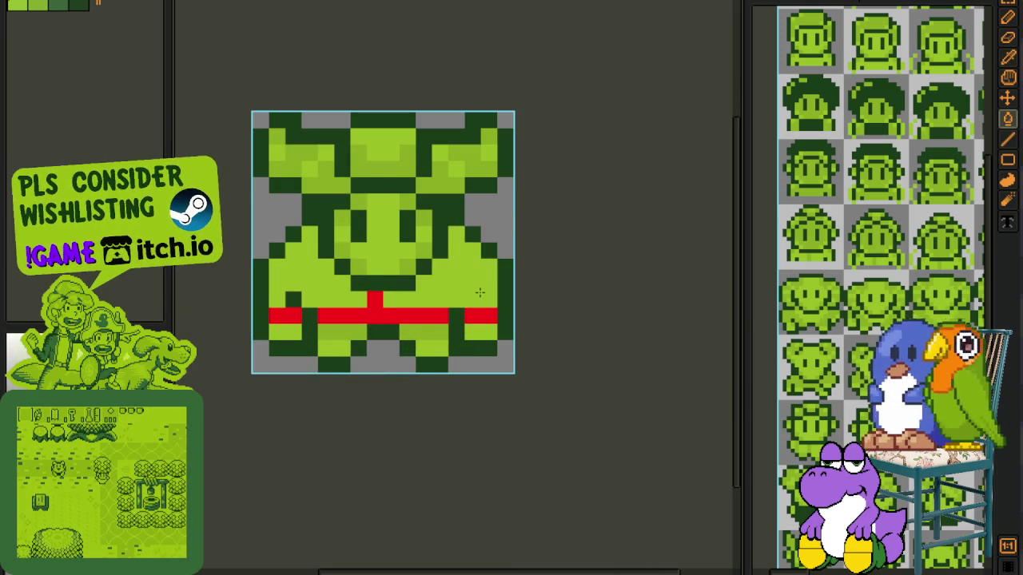
scroll(496, 336, "down", 1)
key("b")
scroll(422, 336, "up", 1)
scroll(408, 299, "up", 1)
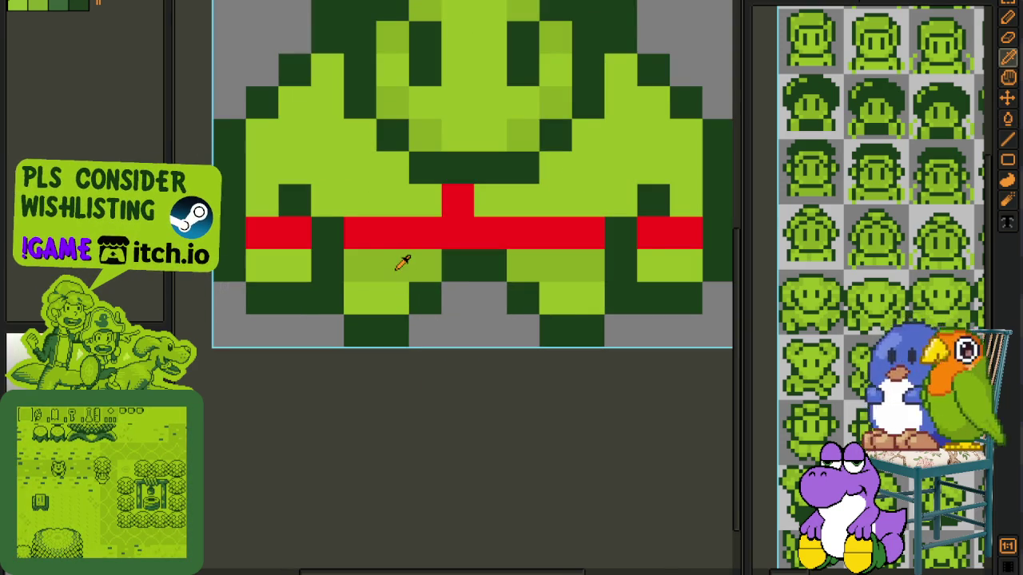
key("ctrl+Tab")
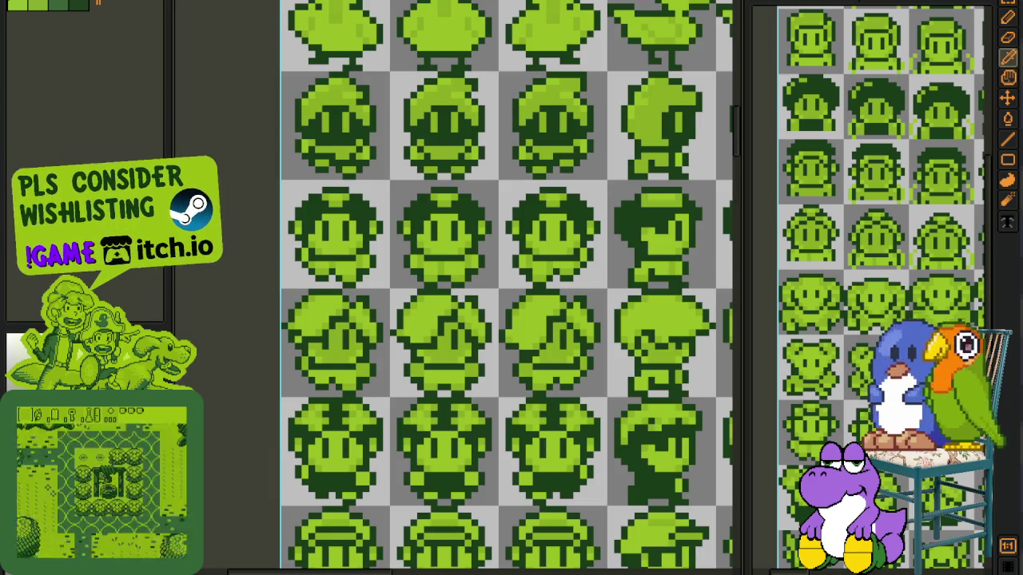
key("ctrl+Tab")
key("ctrl+Tab")
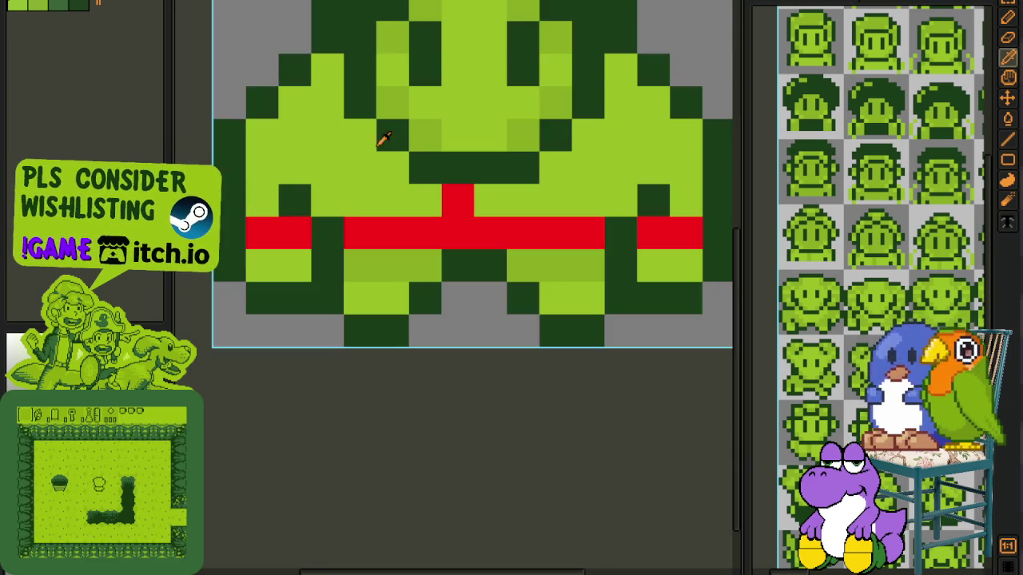
scroll(384, 139, "down", 2)
scroll(432, 200, "up", 3)
left_click(430, 223)
left_click_drag(430, 223, 359, 221)
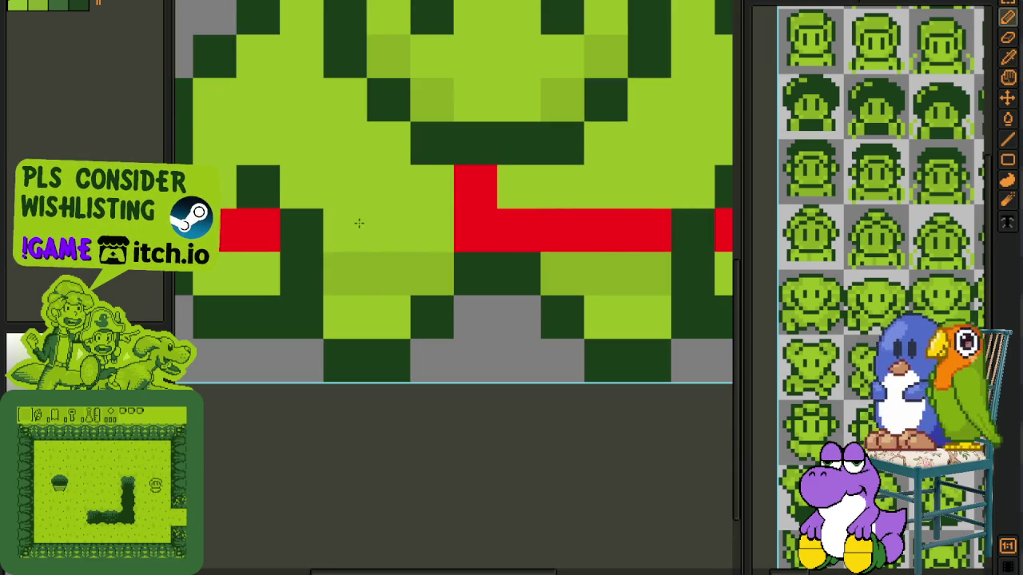
left_click(530, 223)
left_click_drag(530, 224, 626, 223)
scroll(631, 224, "down", 1)
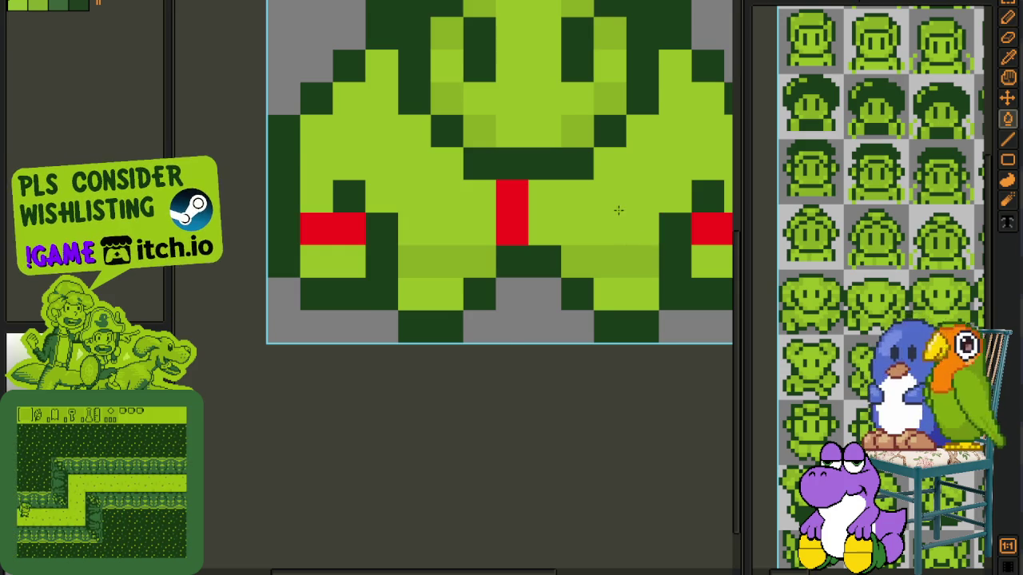
scroll(616, 212, "down", 1)
left_click(467, 254)
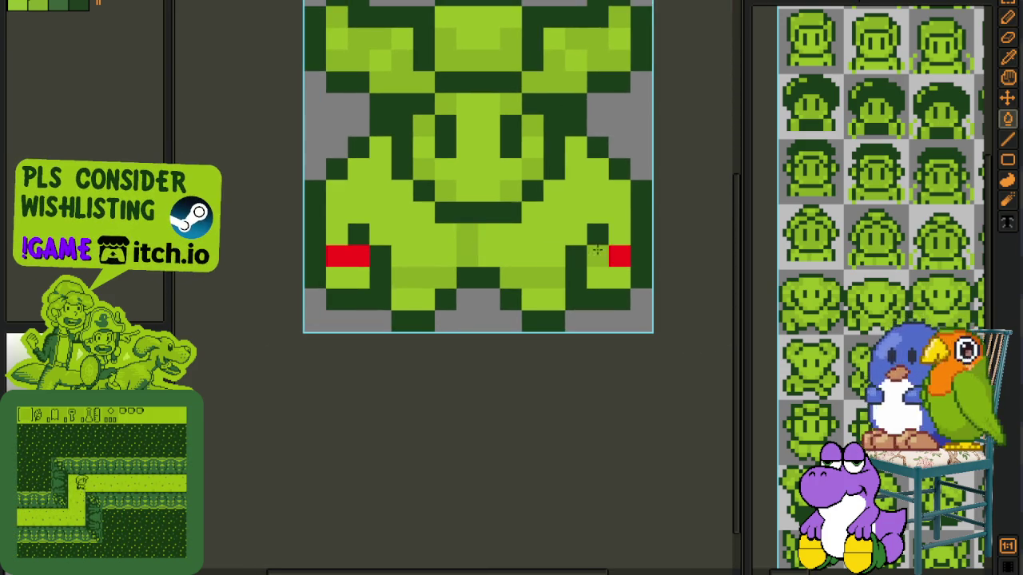
left_click_drag(372, 254, 335, 254)
scroll(352, 254, "down", 2)
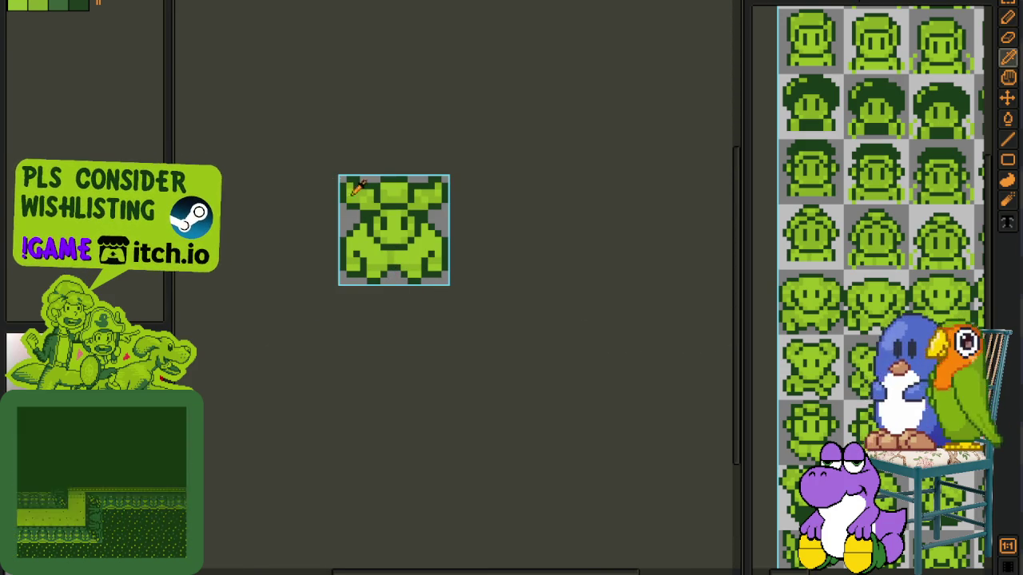
key("Tab")
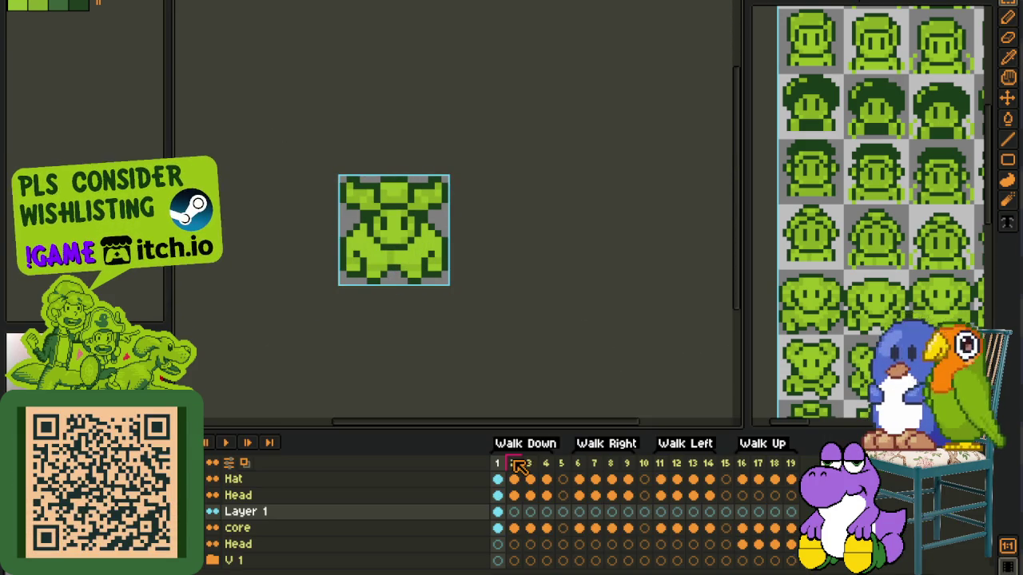
Step: Replace the light green shade with red on frame 3 using two Replace Color passes
left_click(534, 518)
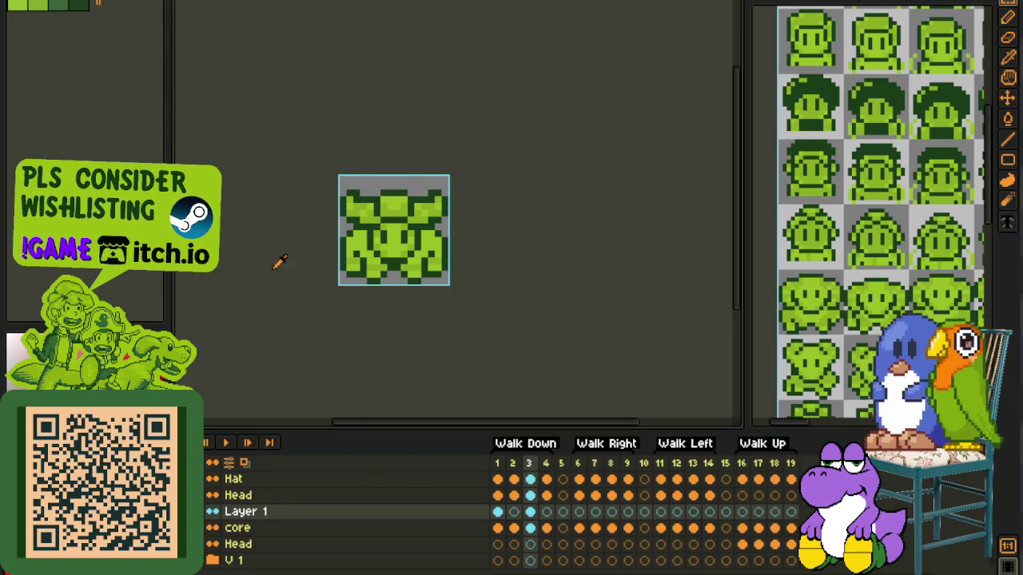
scroll(404, 255, "up", 2)
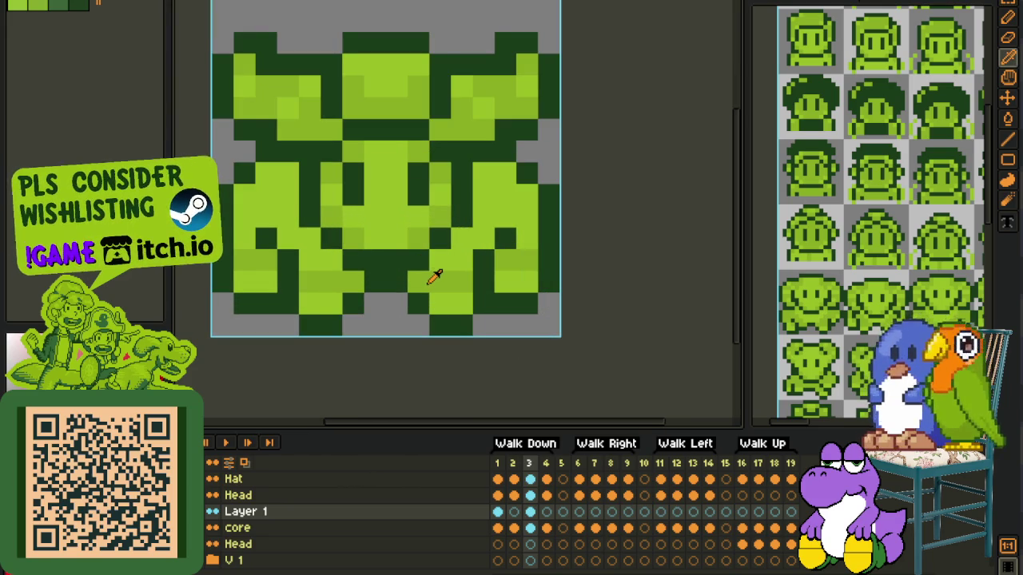
key("shift+r")
left_click(470, 446)
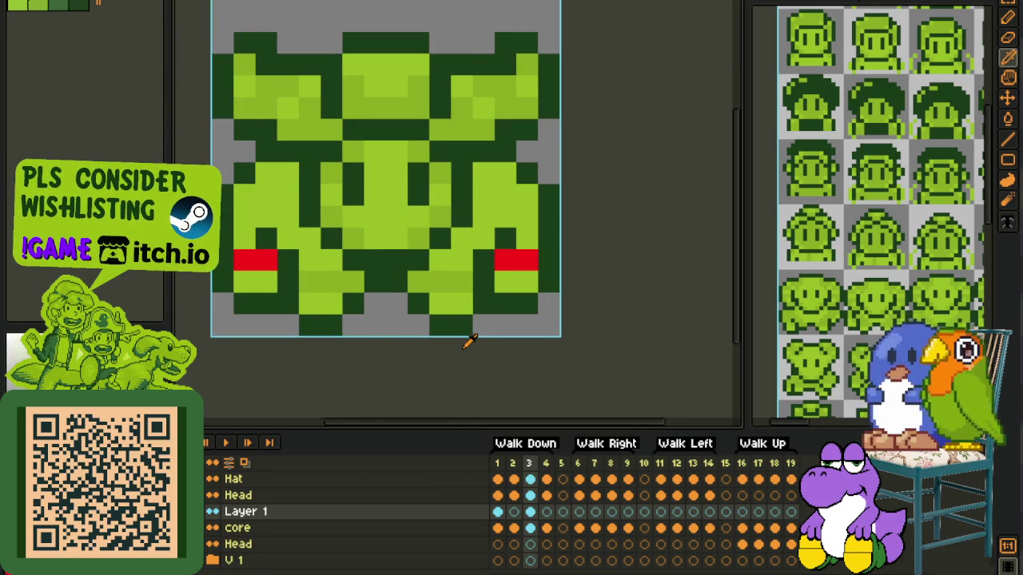
scroll(467, 344, "down", 2)
left_click_drag(437, 351, 422, 322)
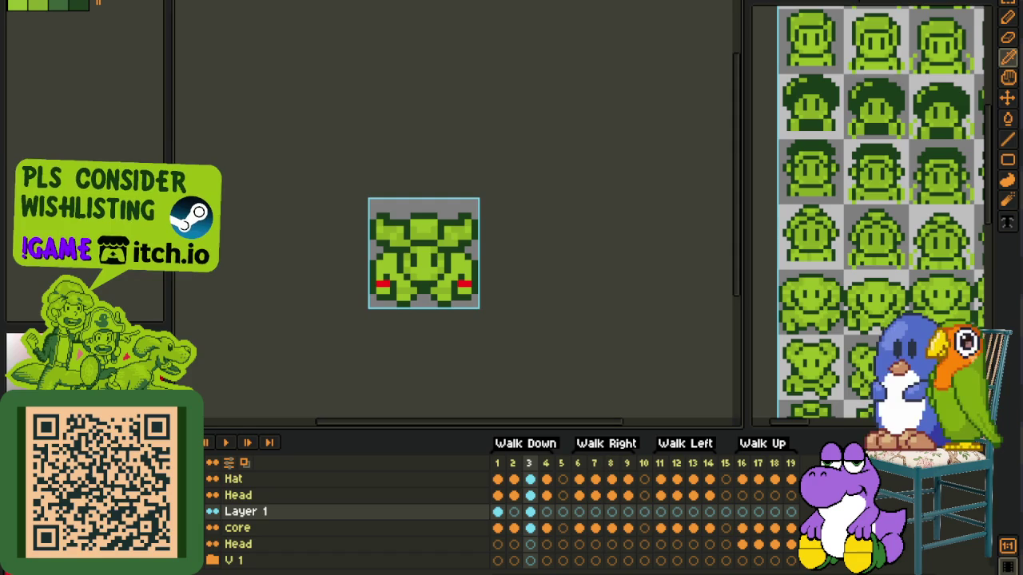
scroll(415, 286, "up", 1)
scroll(416, 287, "up", 1)
key("shift+r")
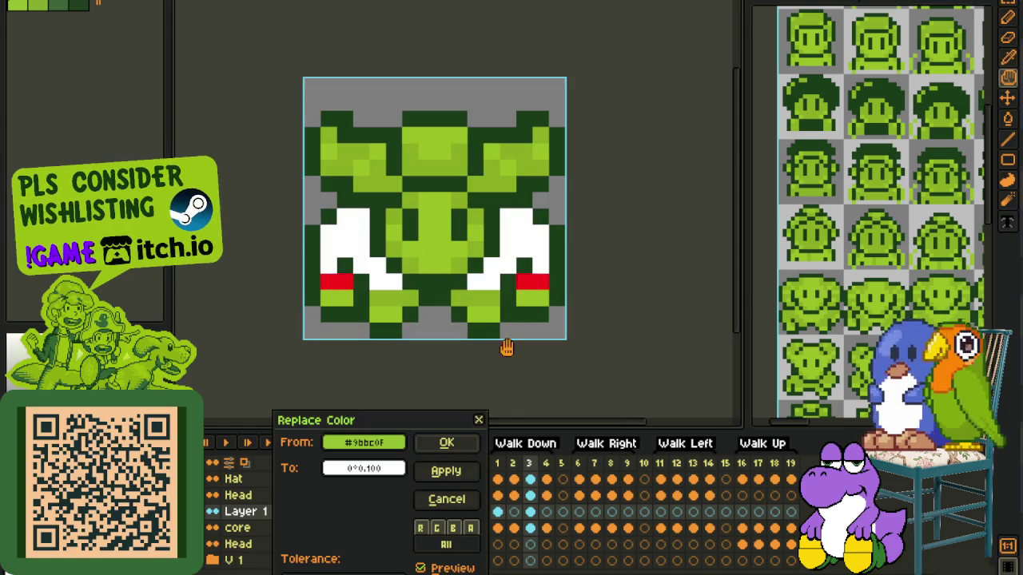
left_click(468, 473)
scroll(523, 356, "down", 2)
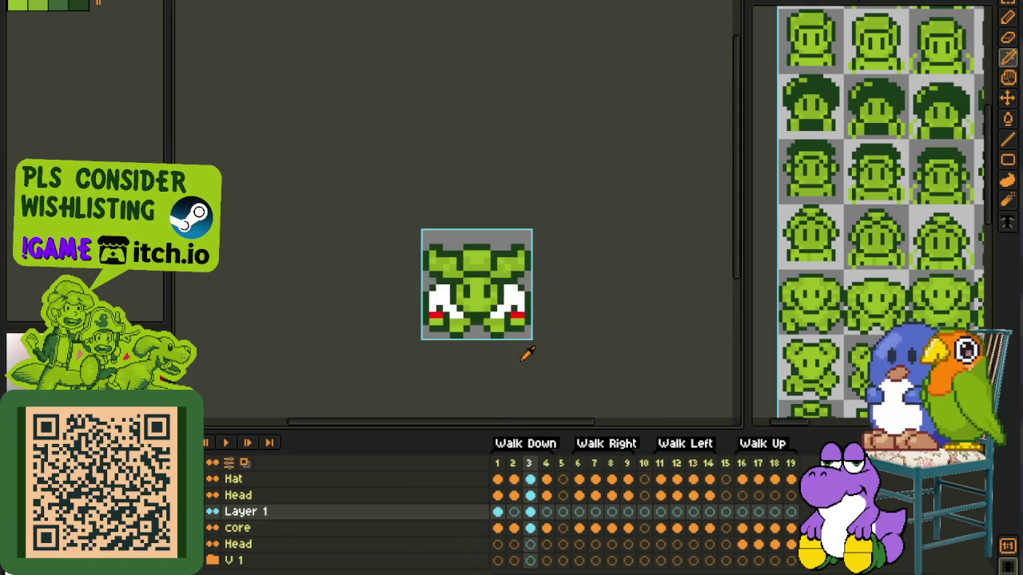
Step: Paste the white-and-red overlay into Layer 1 on Walk Down frames 2 and 3
key("p")
scroll(543, 363, "up", 1)
scroll(512, 344, "up", 1)
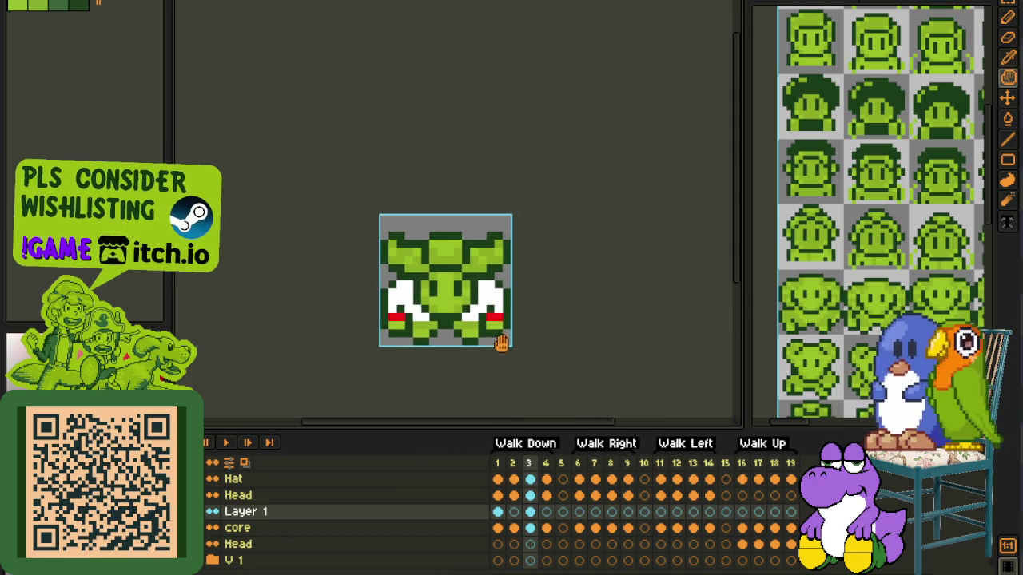
key("ctrl+a")
left_click(514, 511)
key("Return")
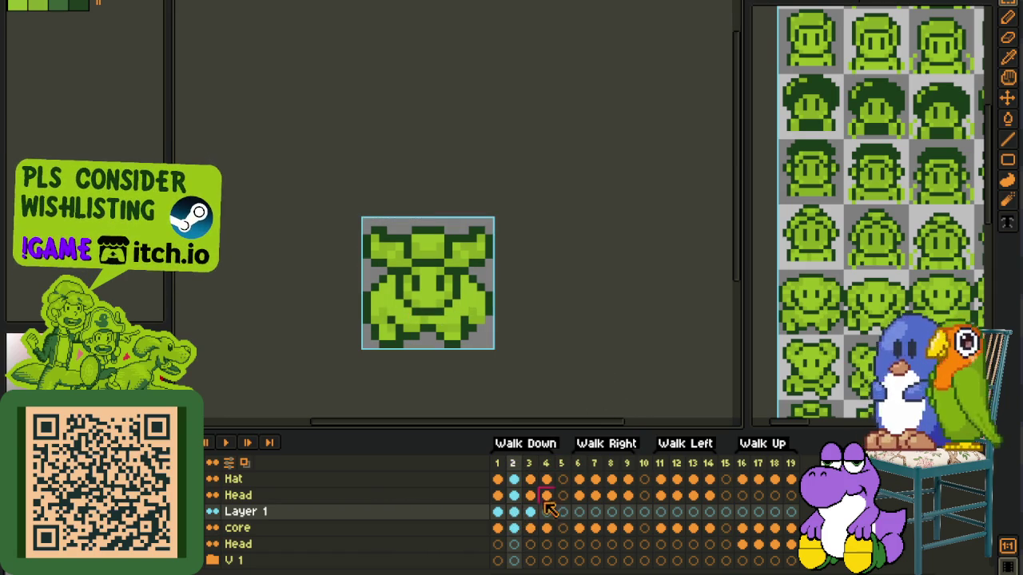
left_click(529, 512)
key("ctrl+a")
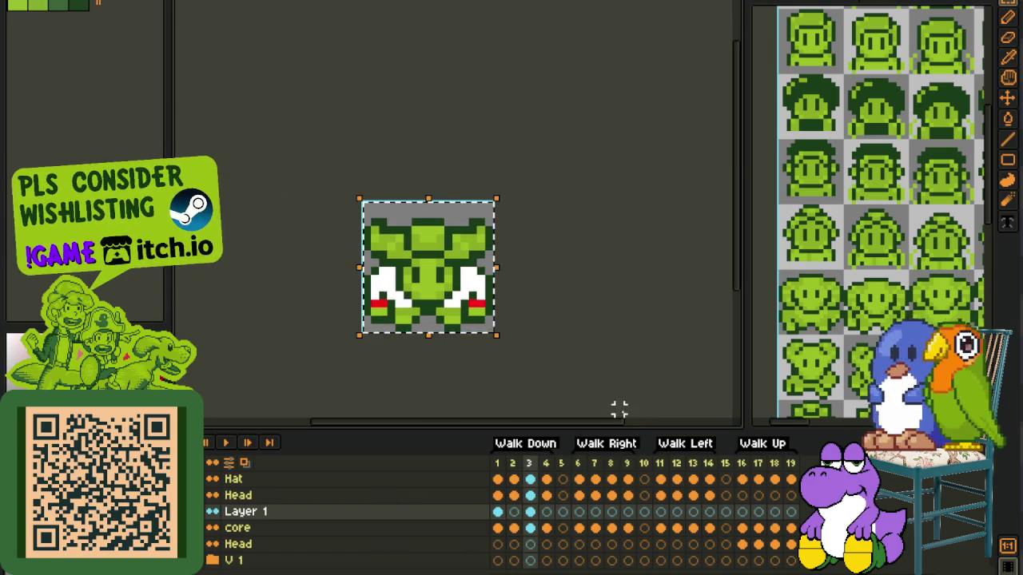
Step: Commit frame 3's paste, then on frame 2 lower the left red mark and paint the right one green
key("Return")
left_click(518, 513)
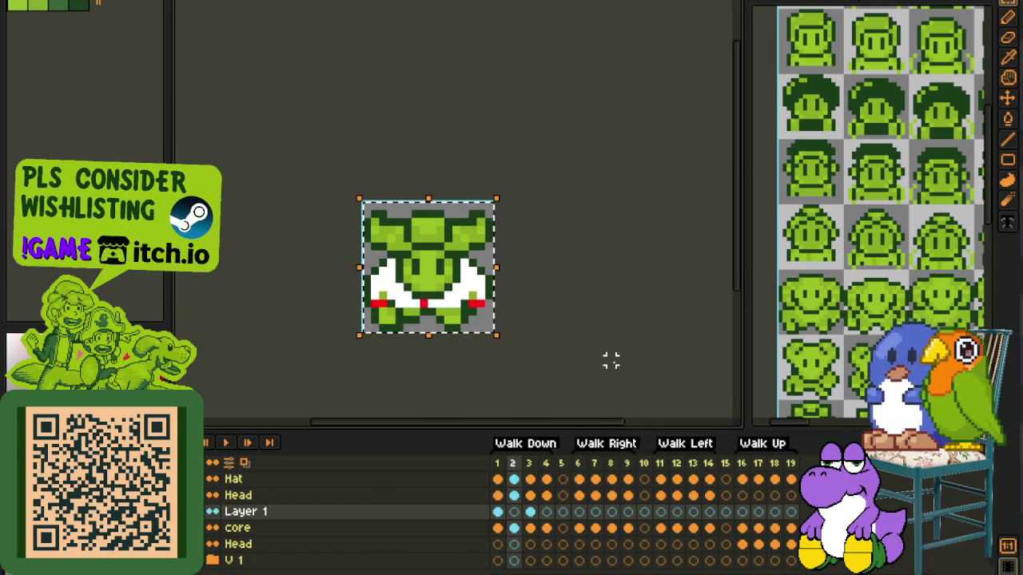
scroll(407, 338, "up", 3)
left_click_drag(462, 286, 436, 314)
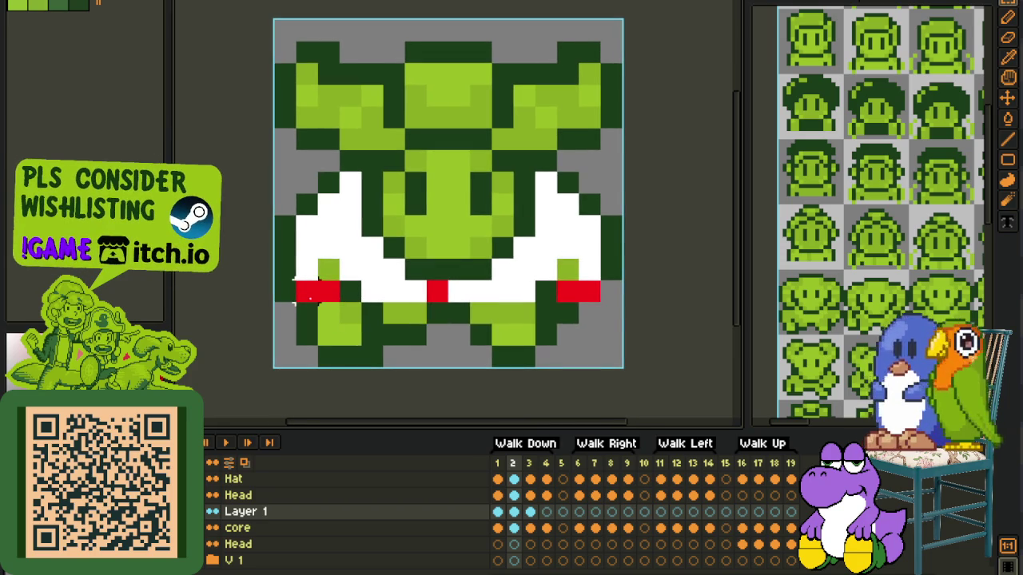
left_click(329, 314)
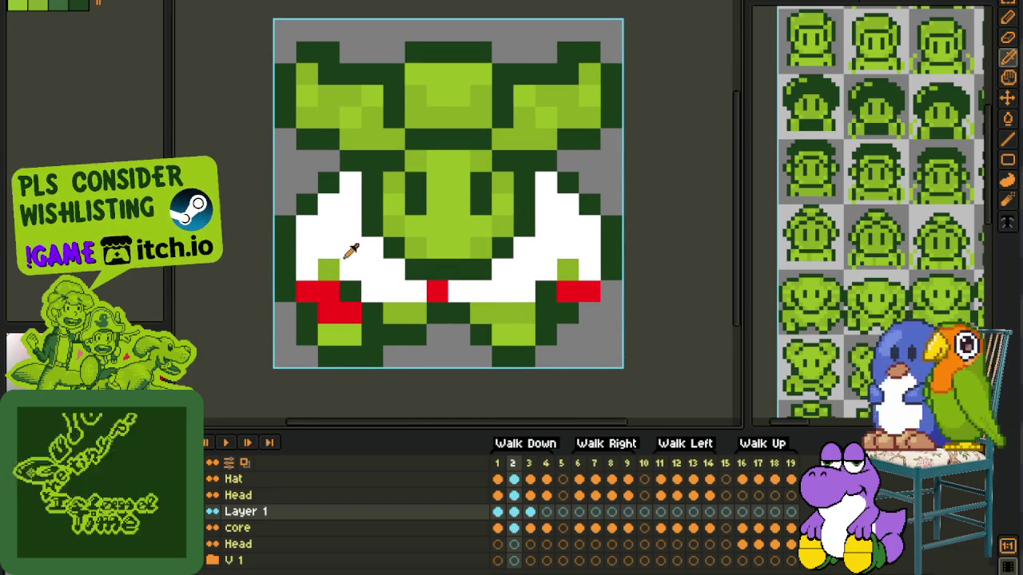
left_click_drag(329, 270, 323, 288)
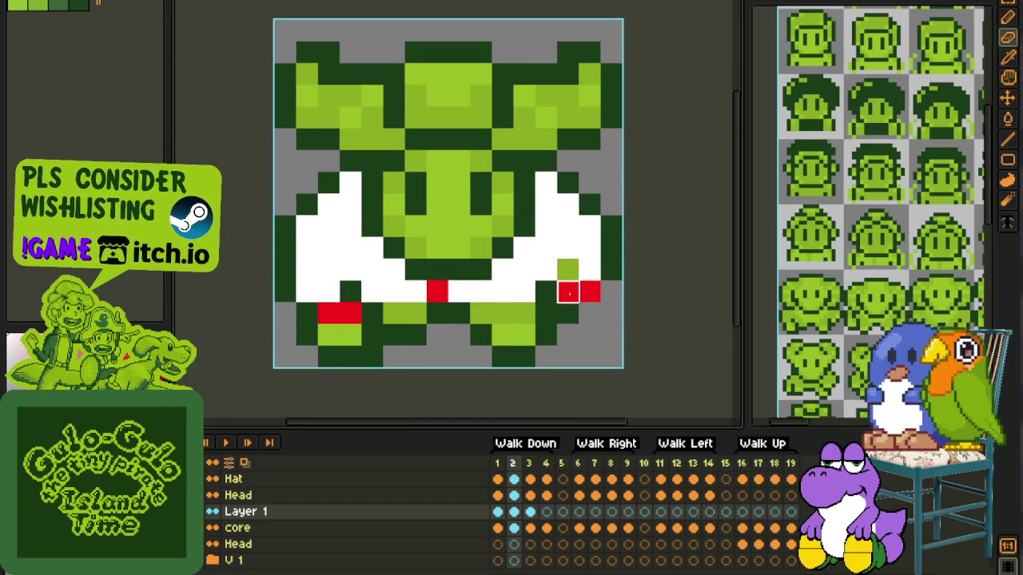
left_click(568, 290)
left_click(589, 290)
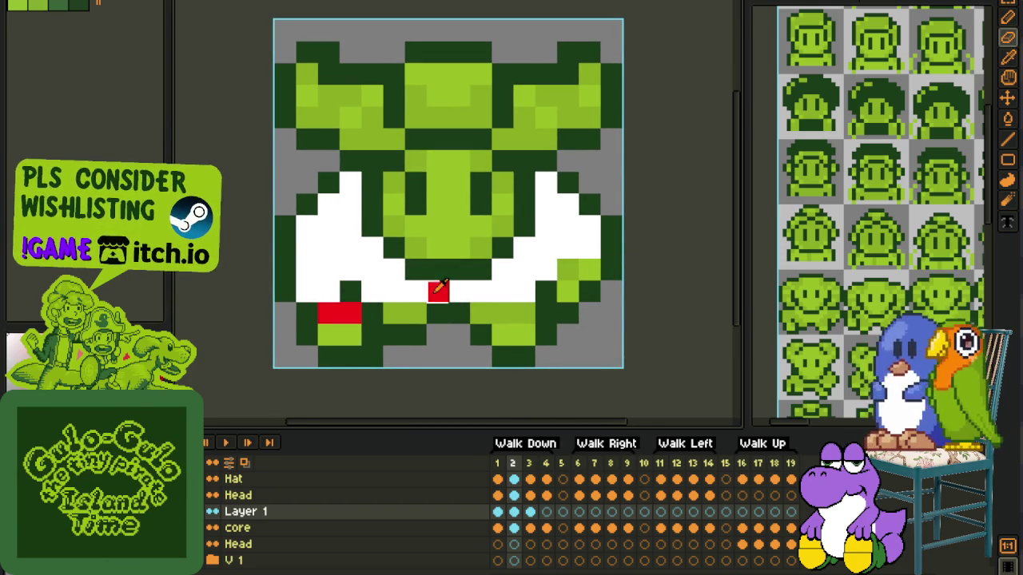
Step: Select the whole sprite, then select the cels of Walk Down frames 1–4
scroll(568, 285, "down", 3)
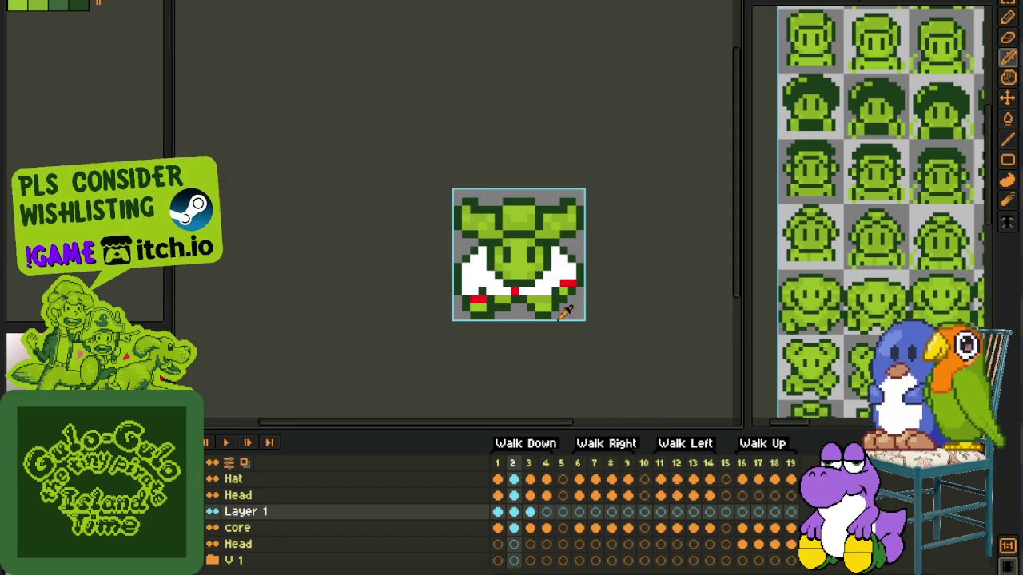
scroll(544, 312, "up", 3)
scroll(485, 288, "down", 2)
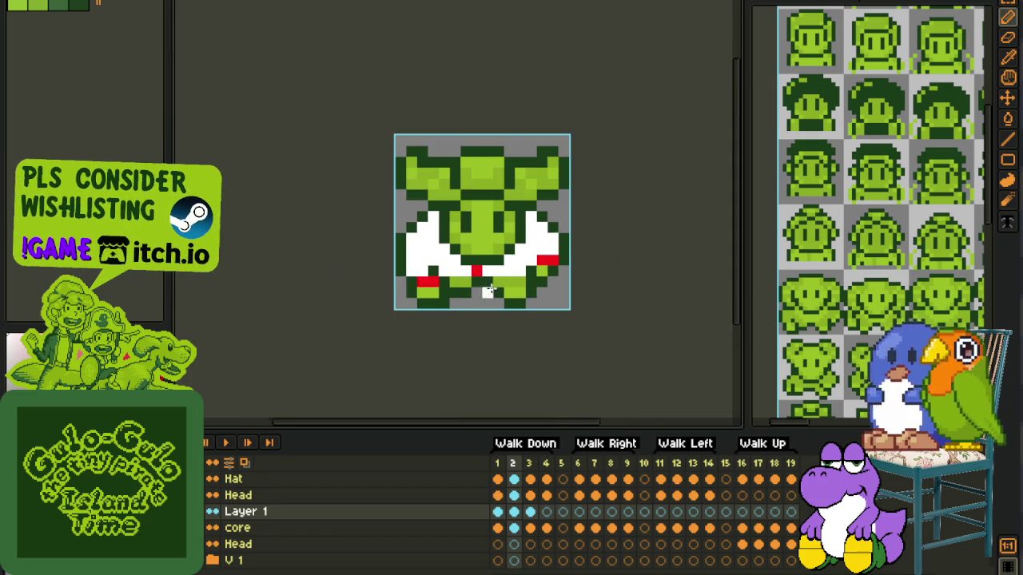
scroll(548, 302, "down", 1)
key("m")
left_click_drag(390, 168, 676, 352)
left_click(547, 511)
left_click_drag(497, 479, 546, 527)
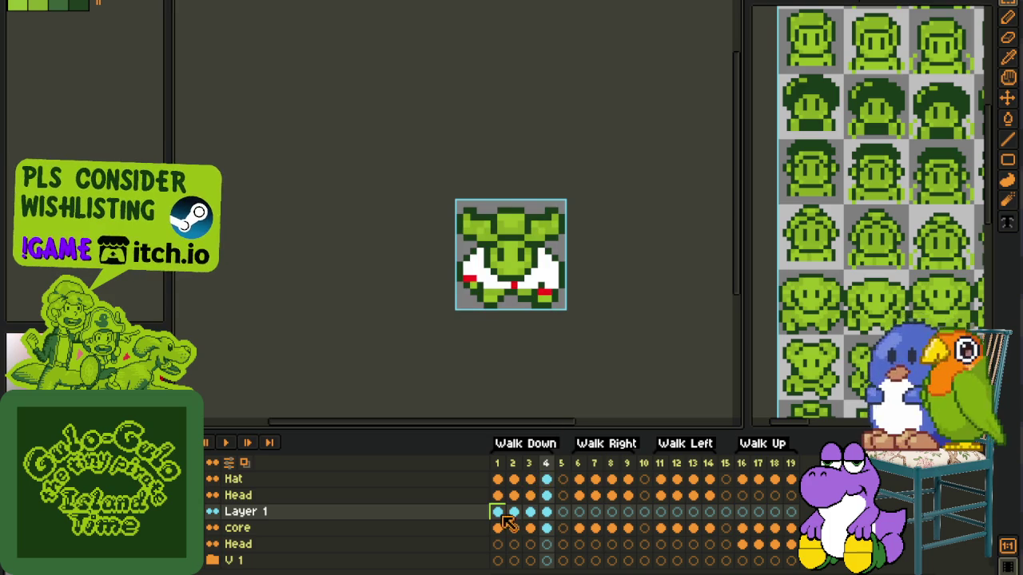
Step: Copy the whole frame 17 Walk Up overlay and step back to frame 16
left_click(743, 516)
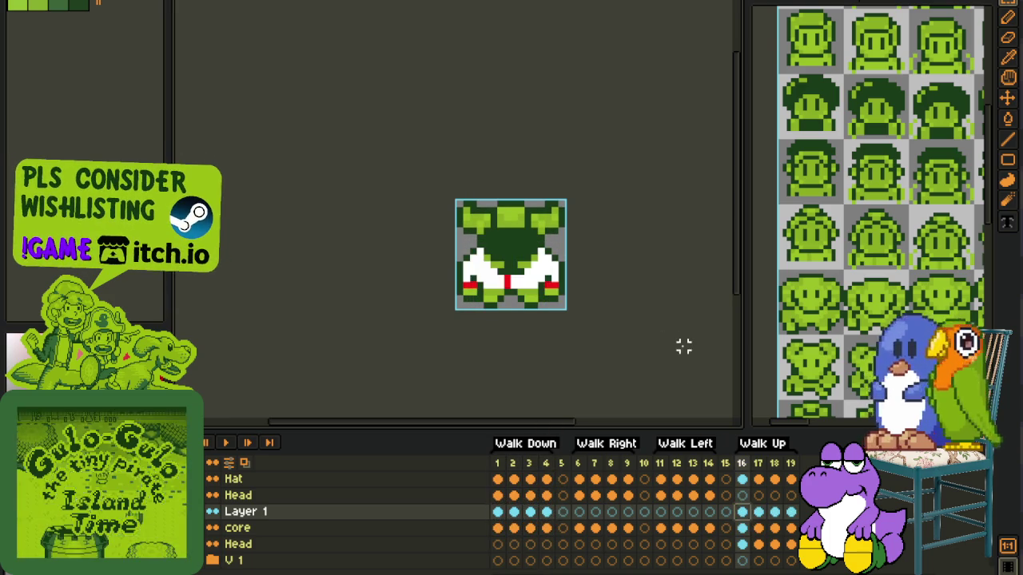
scroll(502, 249, "up", 1)
left_click(756, 496)
left_click_drag(350, 149, 696, 379)
key("ctrl+d")
key("Left")
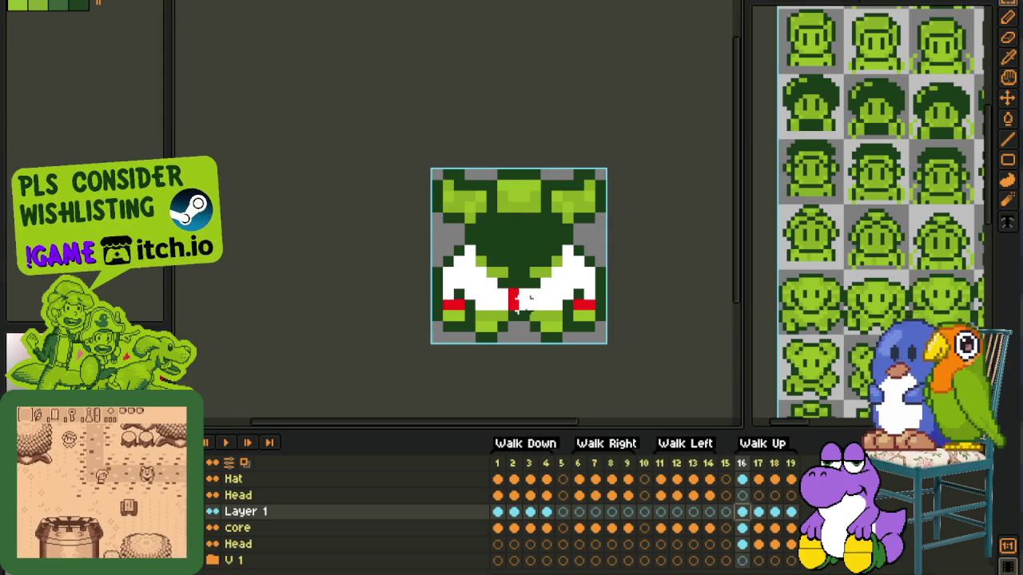
Step: Paint white leg pixels beside the body on frame 16, undoing an unwanted fill
scroll(544, 314, "up", 1)
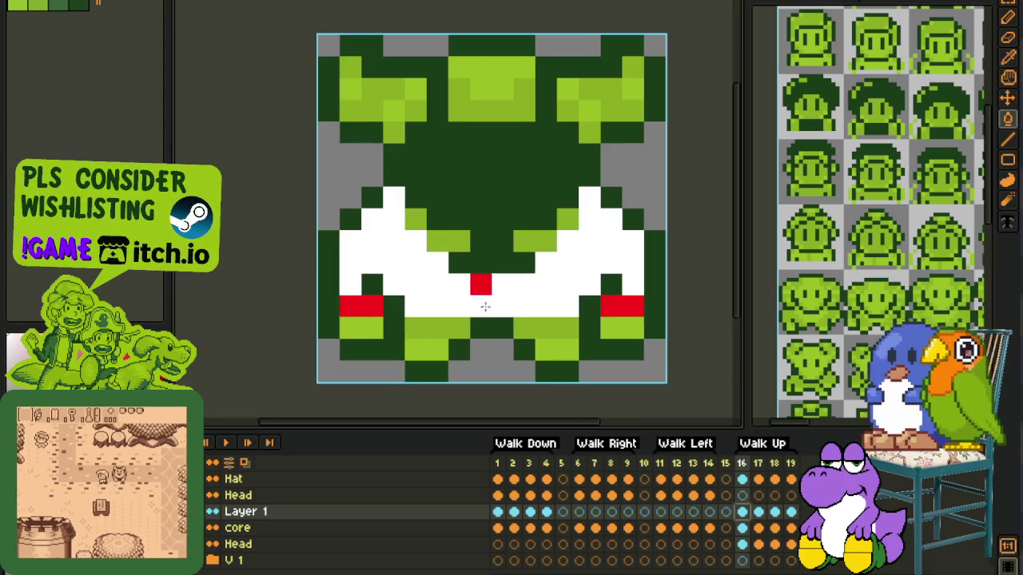
left_click(547, 232)
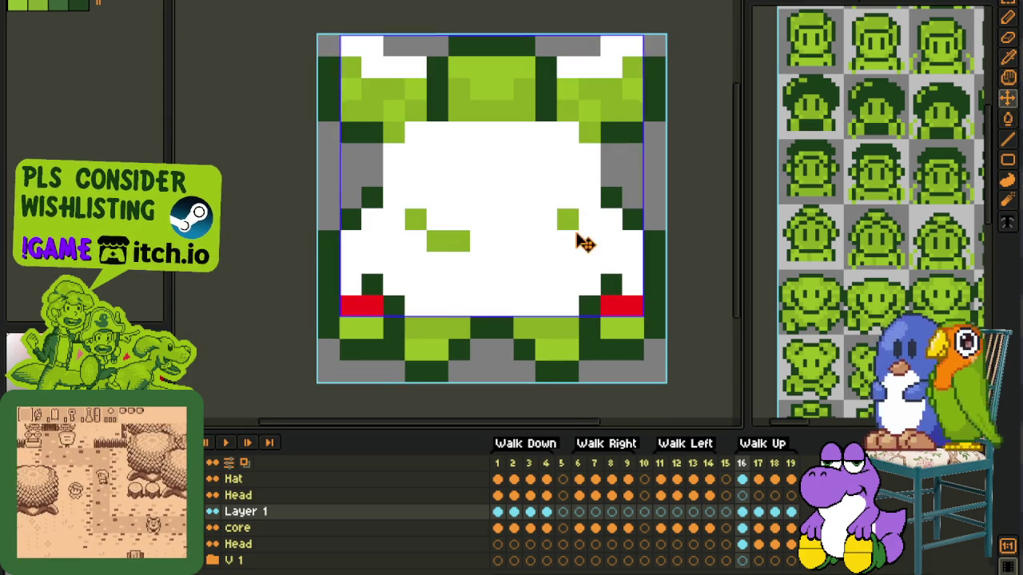
key("ctrl+z")
left_click(481, 241)
right_click(475, 250)
left_click_drag(569, 219, 546, 229)
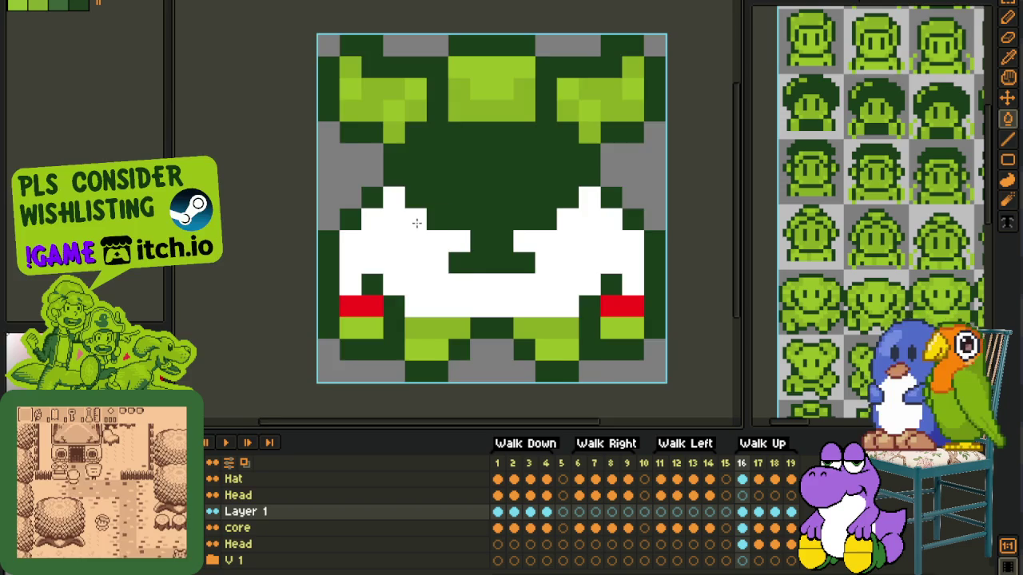
Step: On frame 17, extend the middle red mark upward and erase stray white and red pixels
scroll(488, 260, "down", 1)
key("period")
left_click(480, 273)
scroll(477, 262, "up", 1)
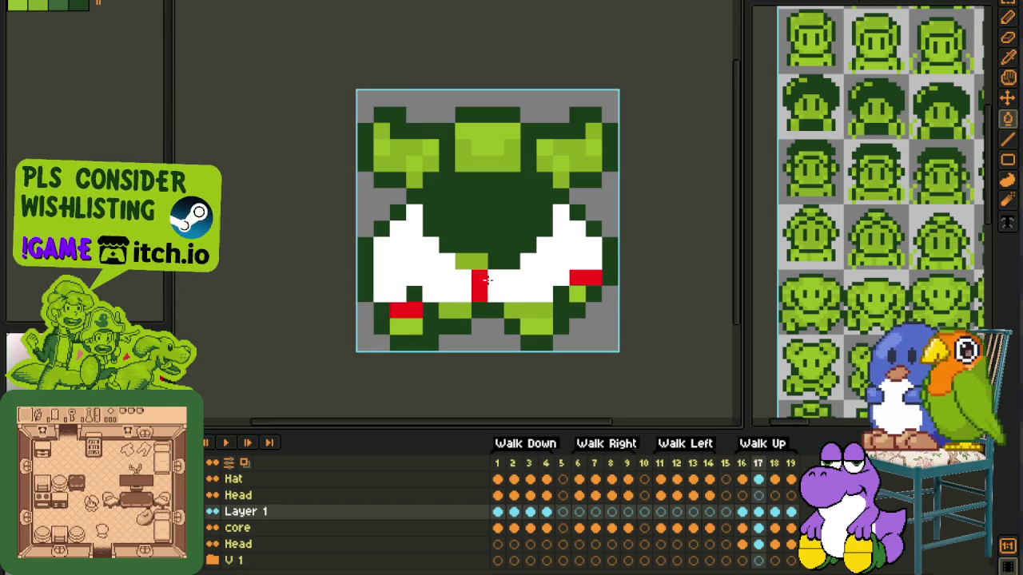
key("e")
mouse_move(484, 276)
left_mouse_down()
mouse_move(530, 277)
mouse_move(495, 294)
left_mouse_up()
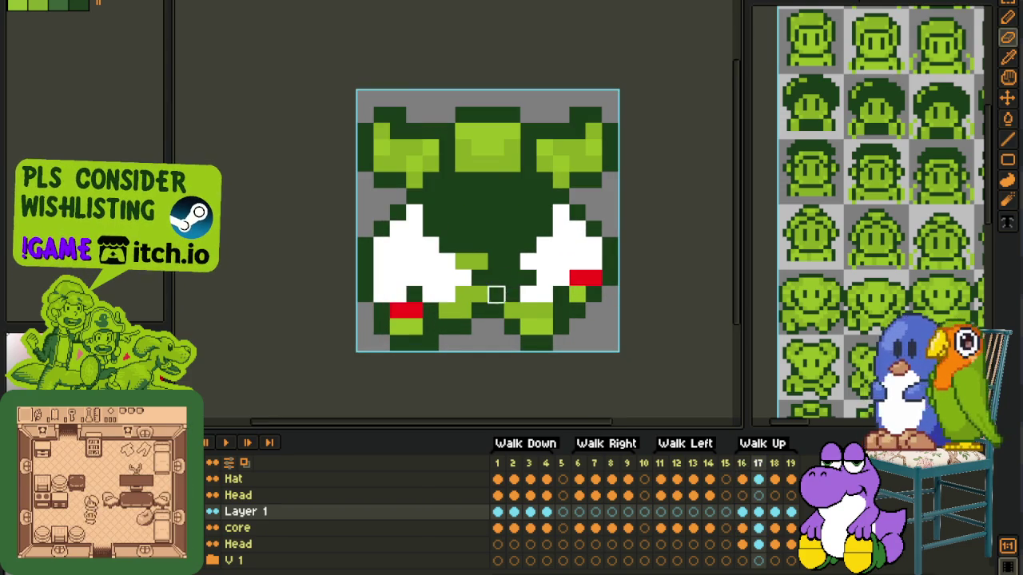
key("b")
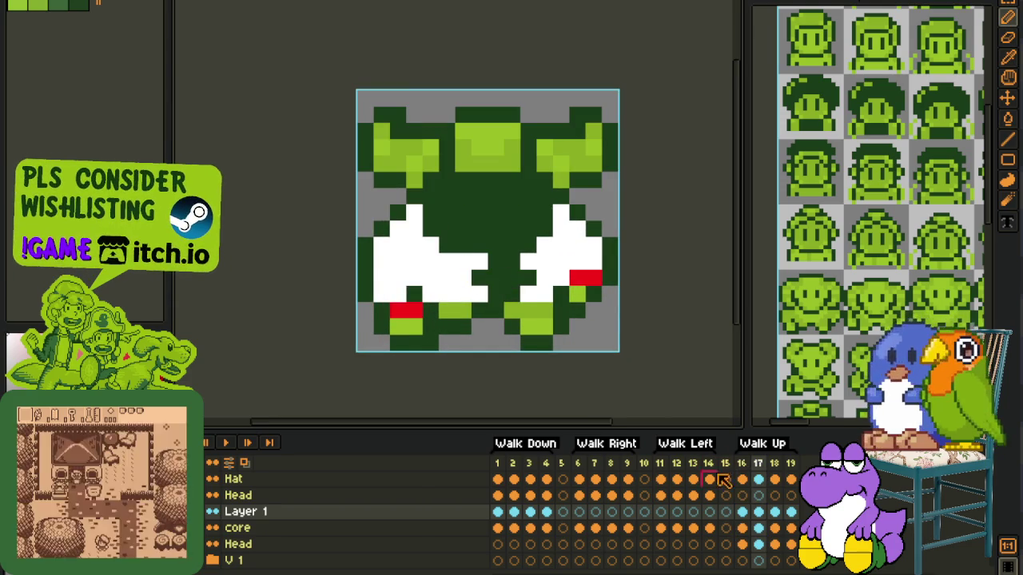
Step: Compare with Layer 1 hidden, then repaint the middle pixels dark green on frames 16 and 19
left_click(742, 511)
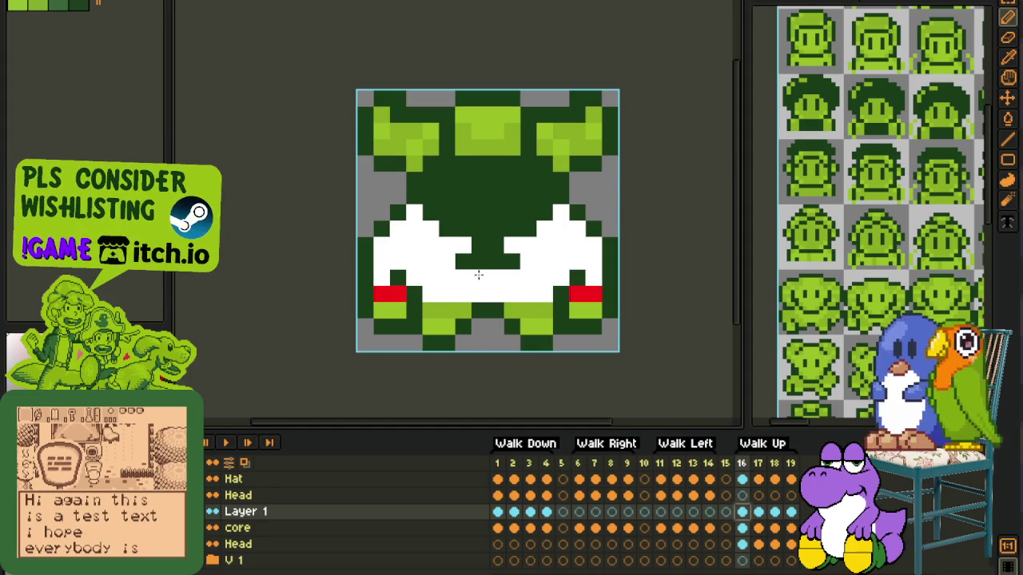
left_click(211, 512)
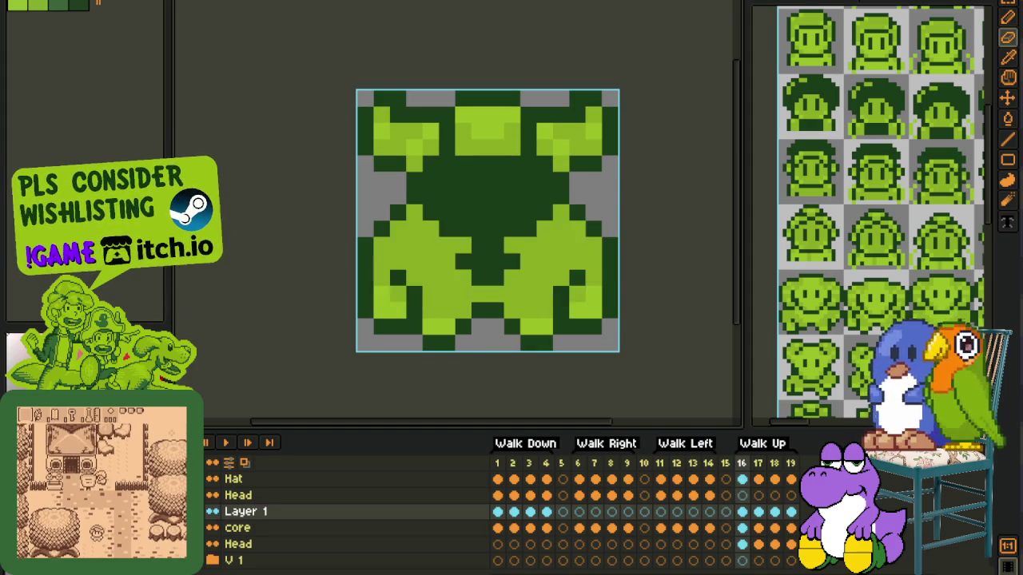
left_click(774, 511)
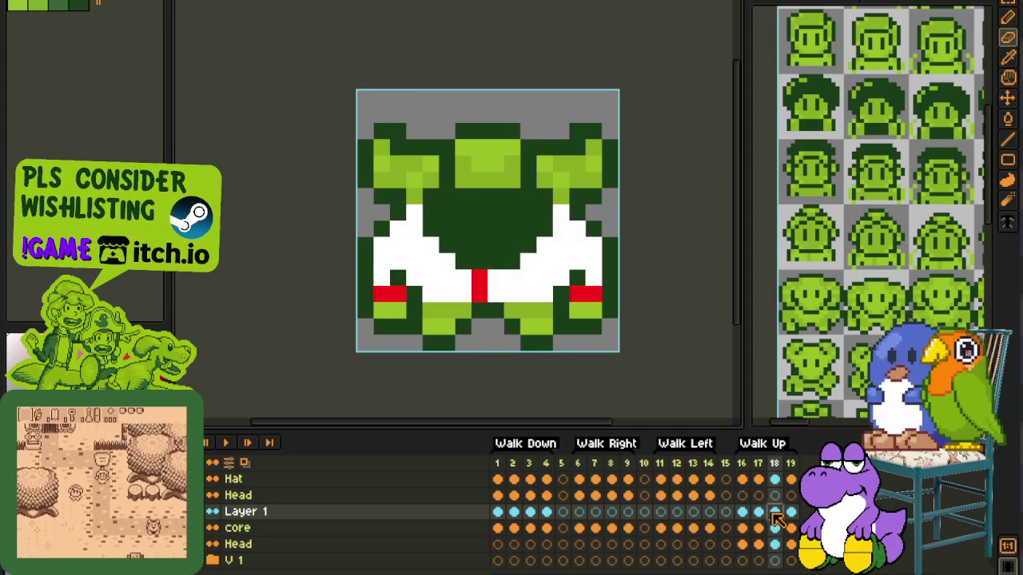
mouse_move(495, 294)
left_mouse_down()
mouse_move(488, 283)
mouse_move(463, 290)
mouse_move(516, 294)
left_mouse_up()
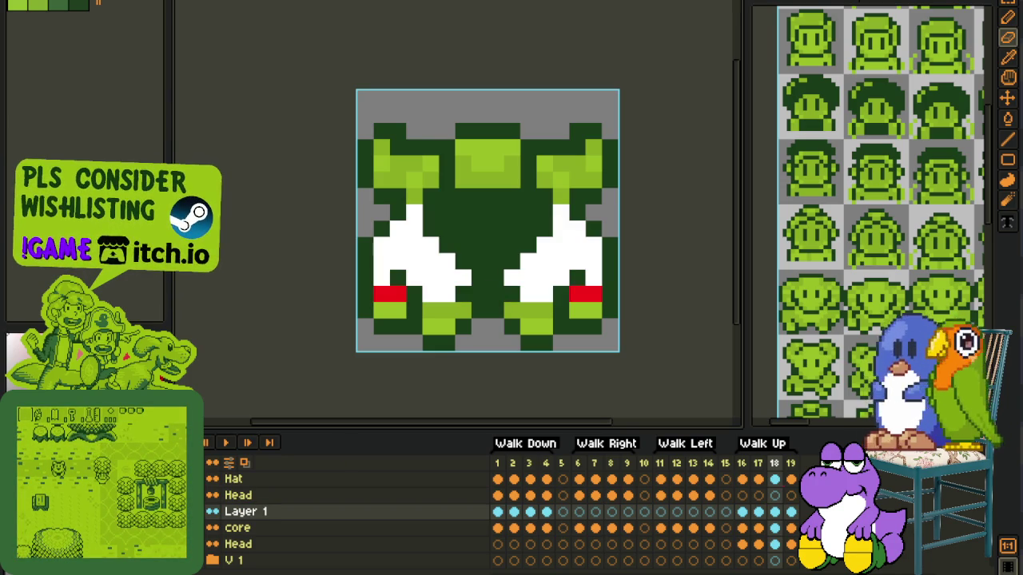
left_click(791, 513)
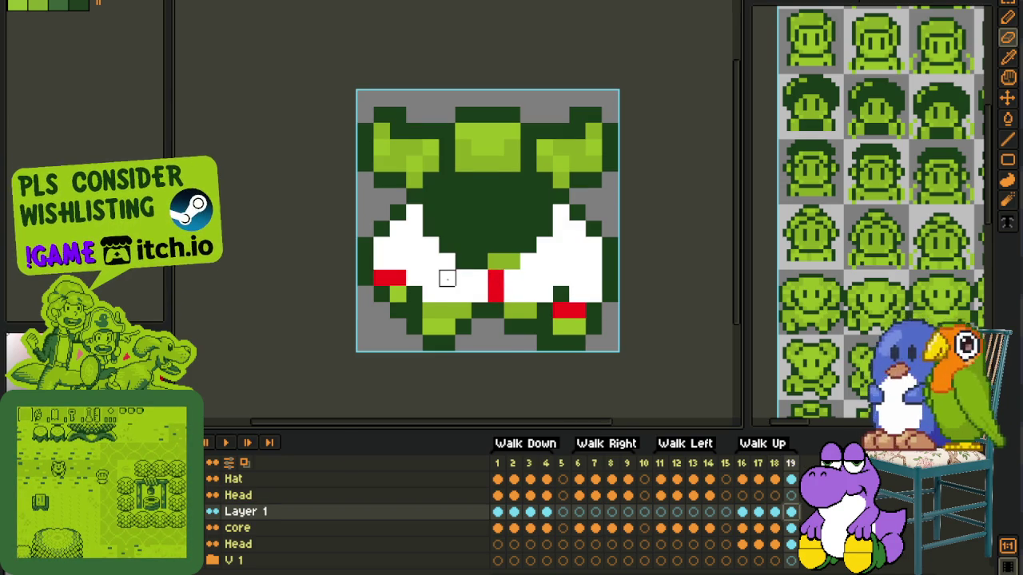
mouse_move(447, 278)
left_mouse_down()
mouse_move(496, 277)
mouse_move(487, 294)
left_mouse_up()
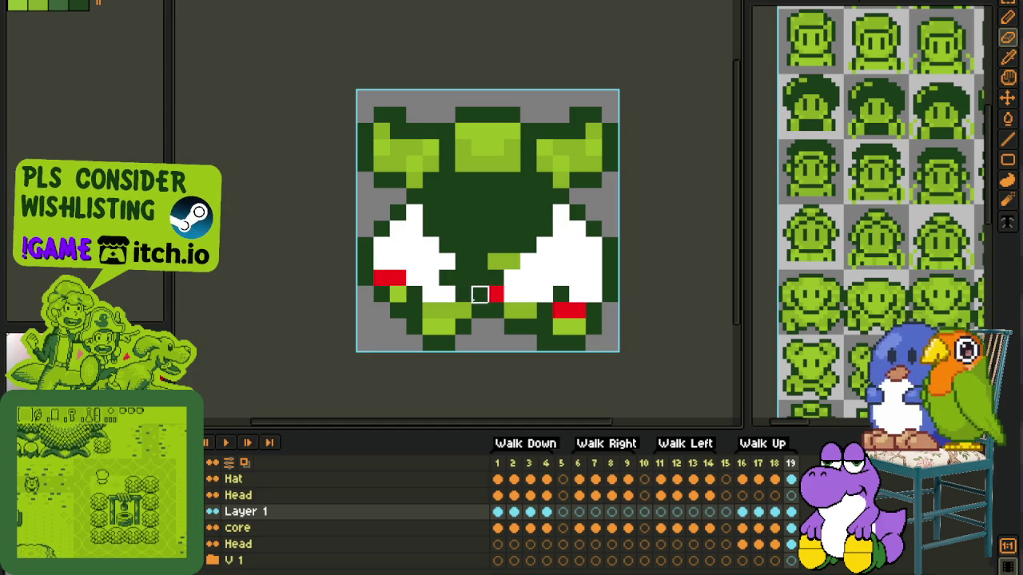
left_click(498, 295)
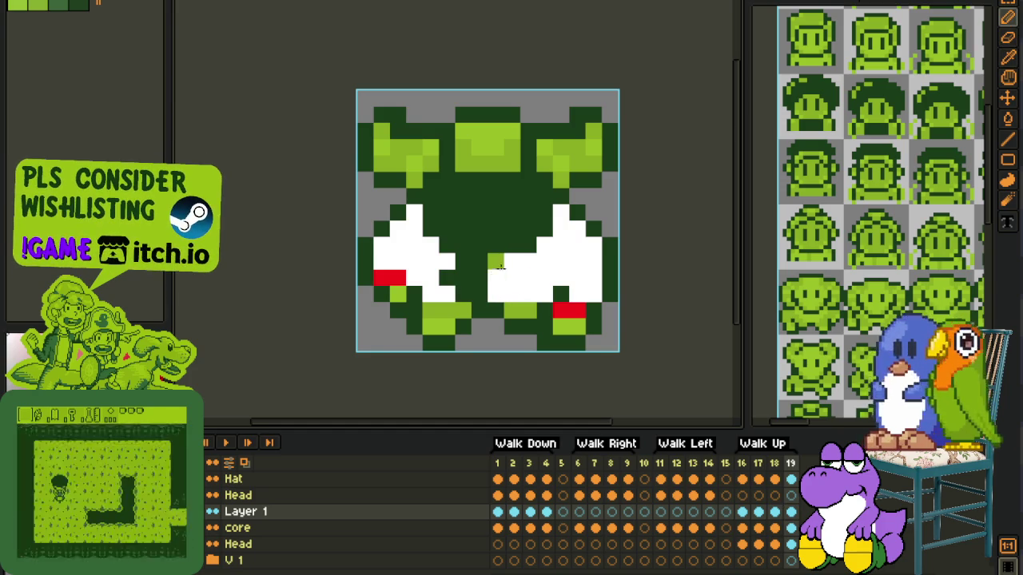
Step: Flip between Walk Up frames 16 and 17 to compare the leg markings
scroll(502, 270, "down", 3)
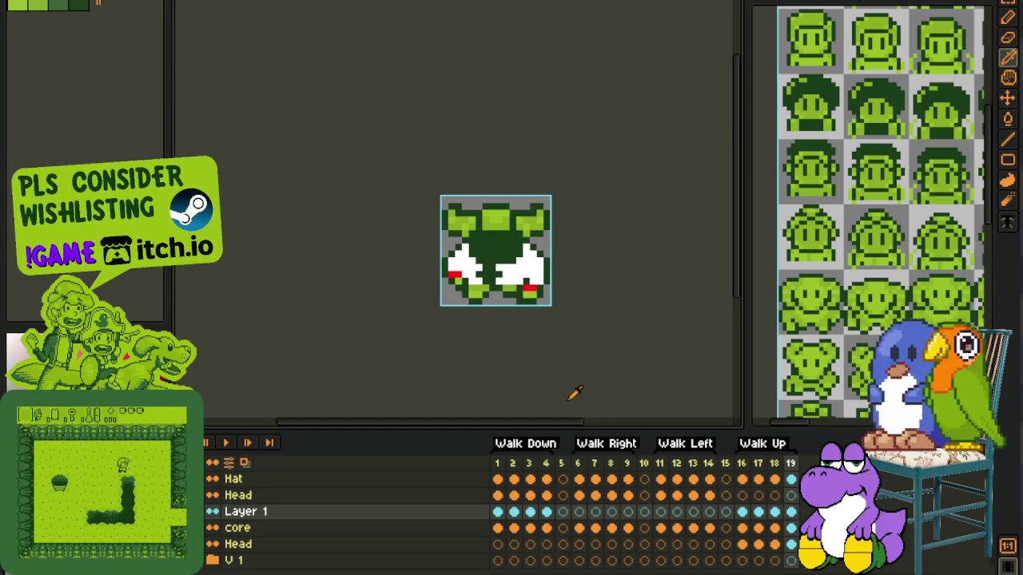
left_click(758, 512)
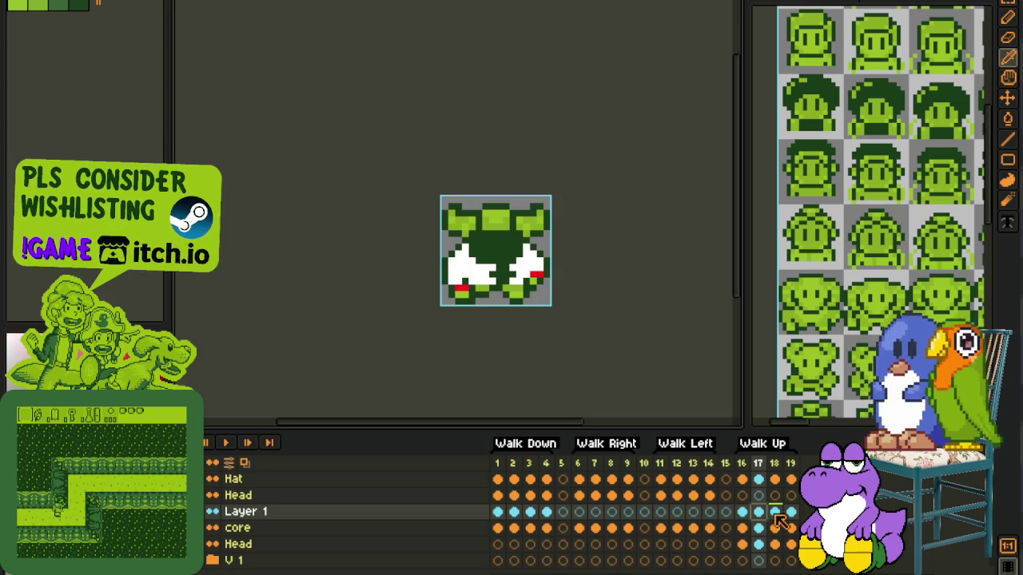
left_click(742, 512)
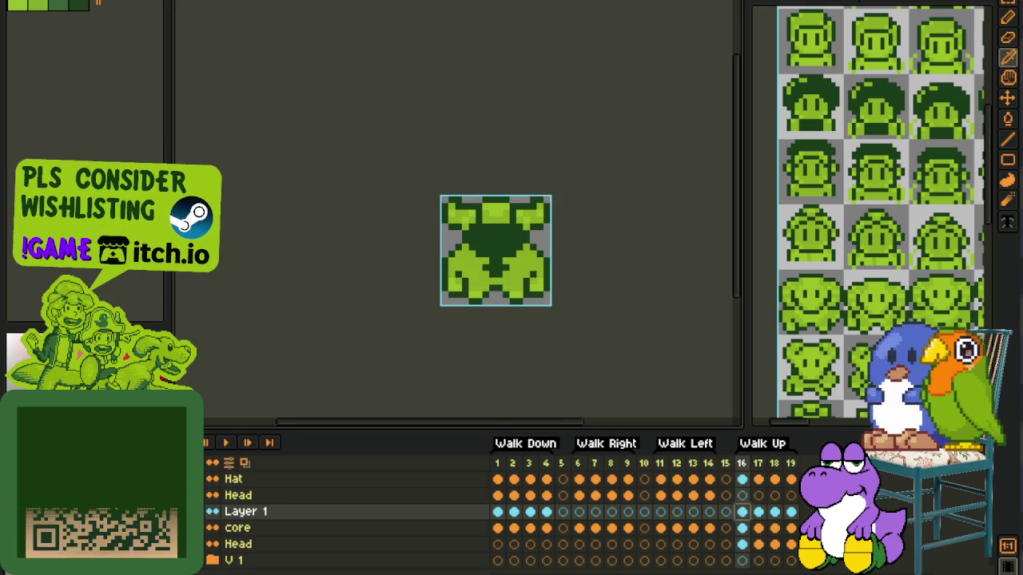
left_click(759, 513)
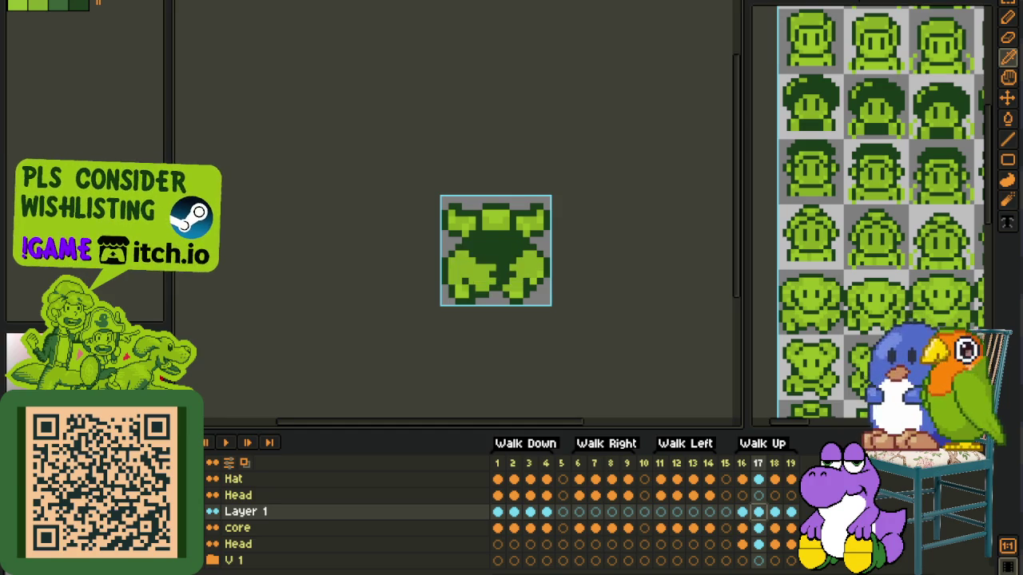
scroll(418, 240, "up", 1)
scroll(267, 323, "up", 1)
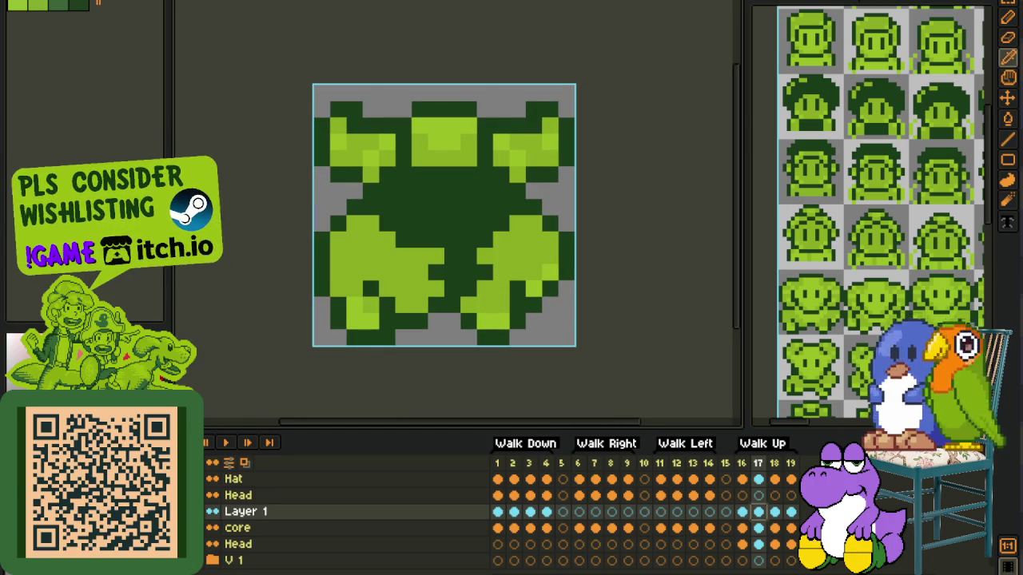
left_click(742, 512)
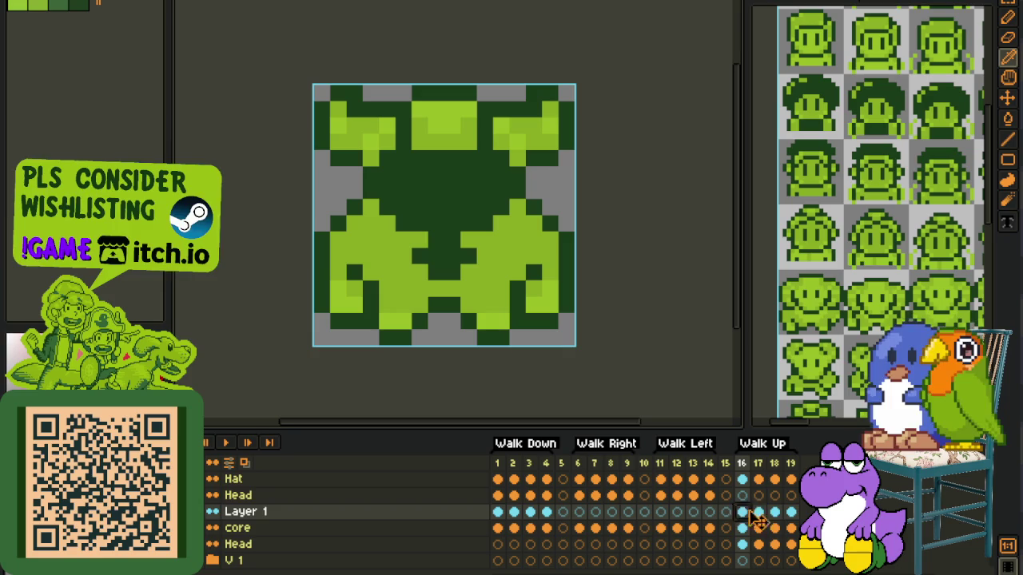
left_click(761, 512)
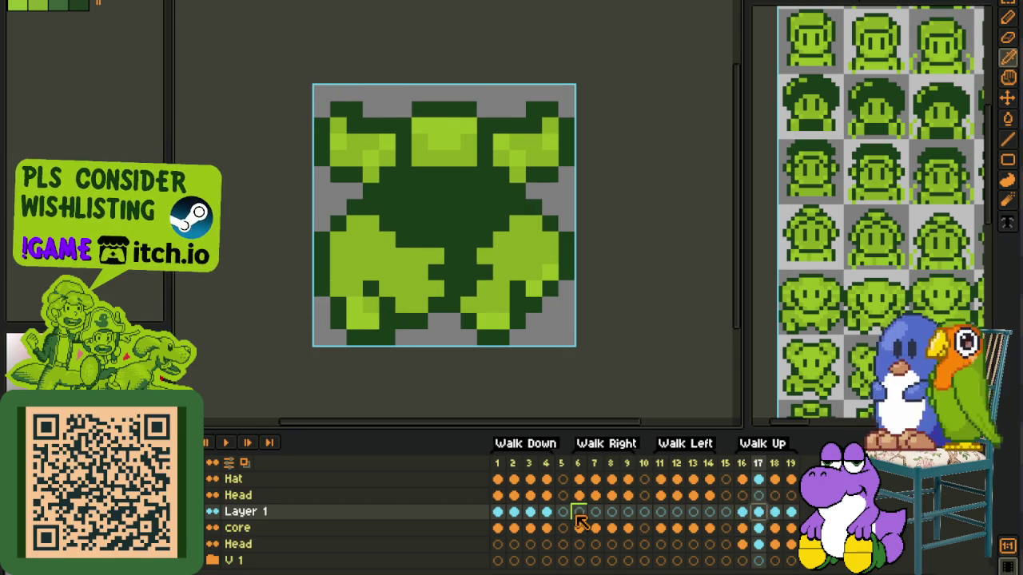
left_click(743, 513)
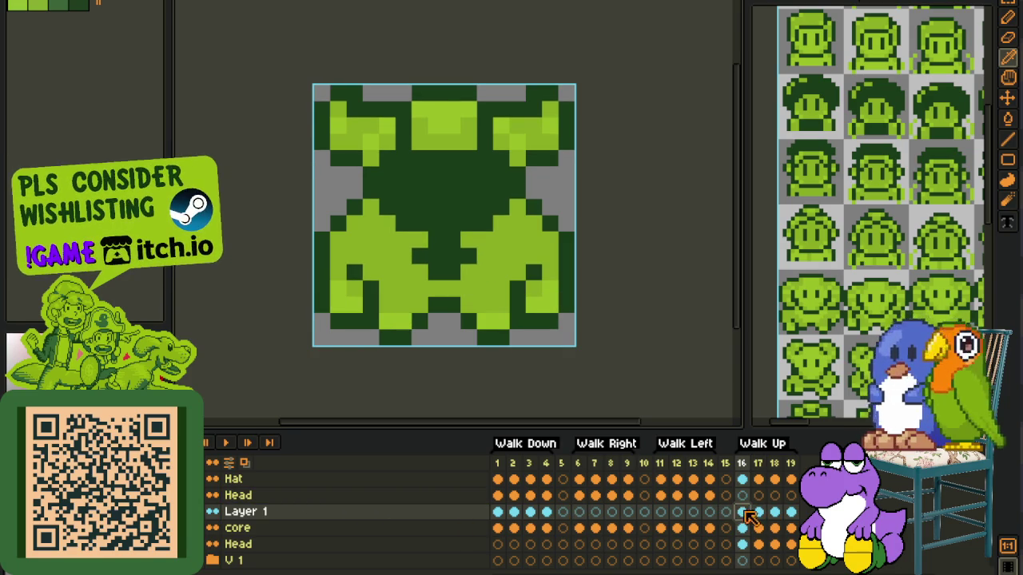
left_click(761, 513)
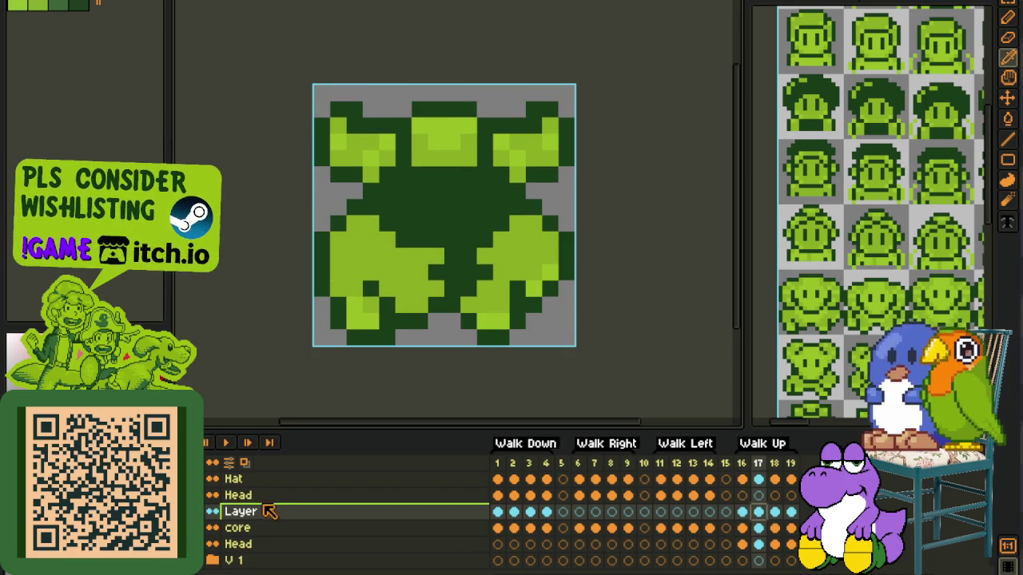
scroll(333, 426, "down", 3)
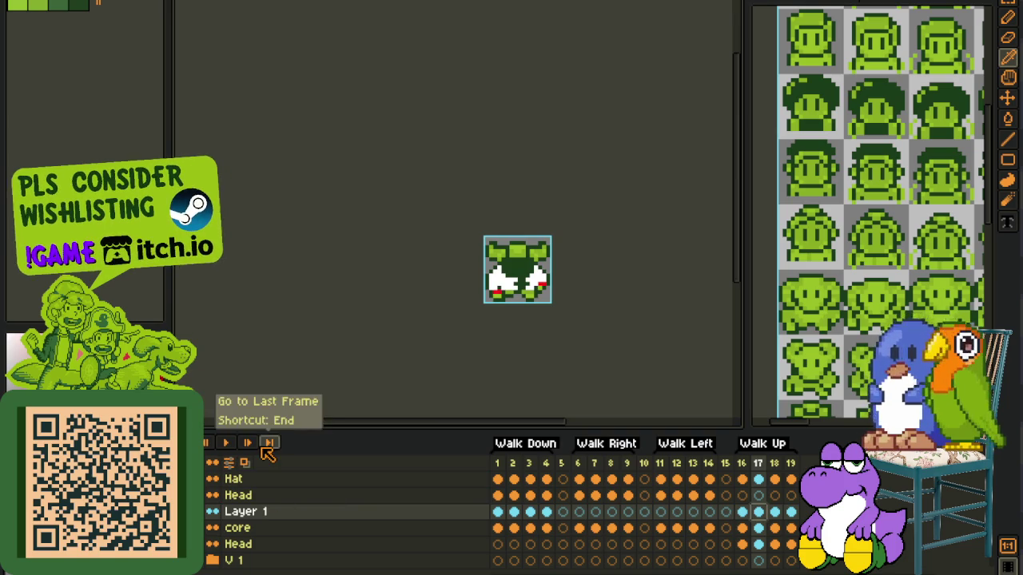
Step: Play the Walk Up animation, then stop and show frame 17
left_click(224, 443)
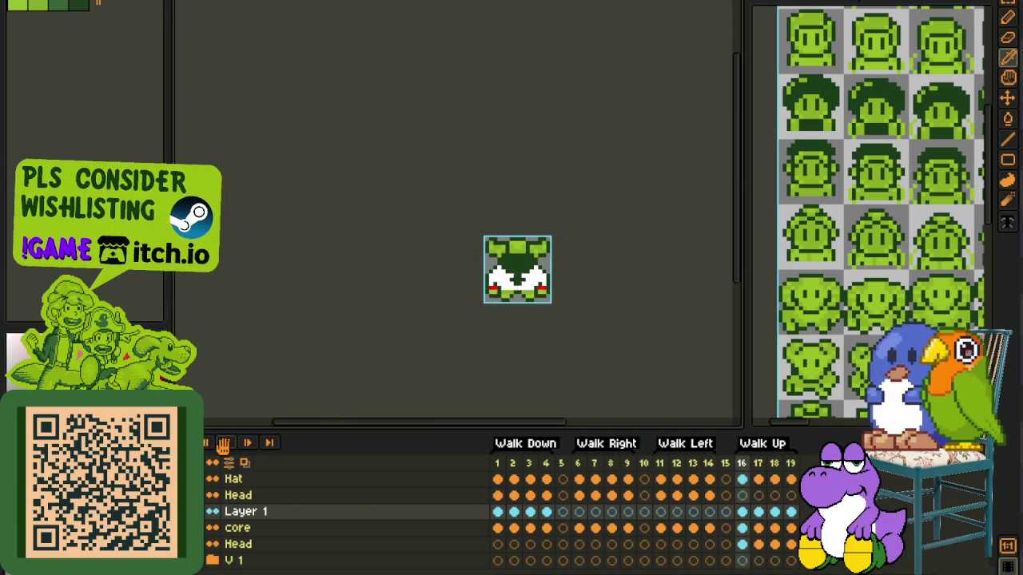
left_click(223, 444)
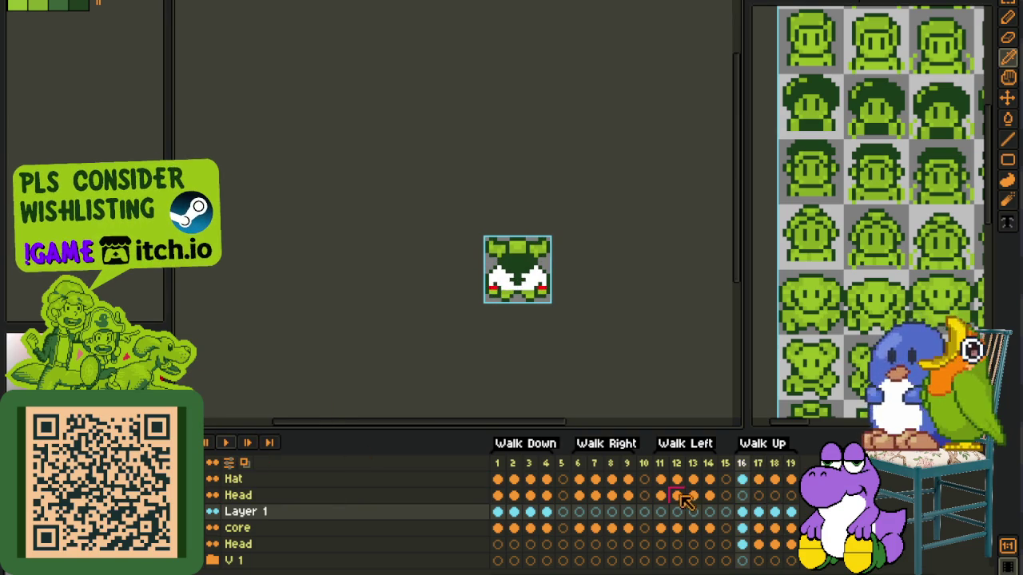
left_click(758, 511)
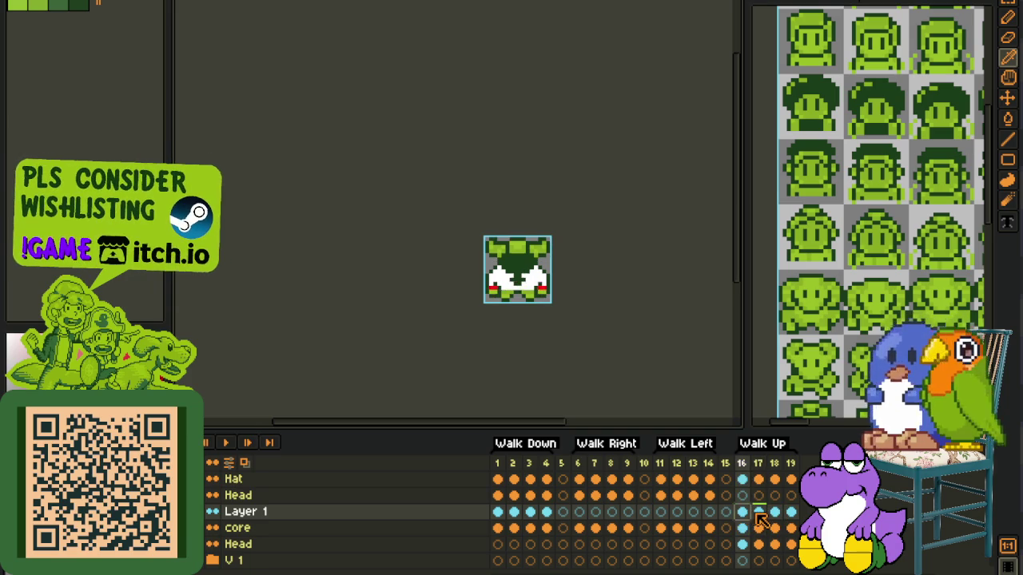
scroll(516, 320, "up", 5)
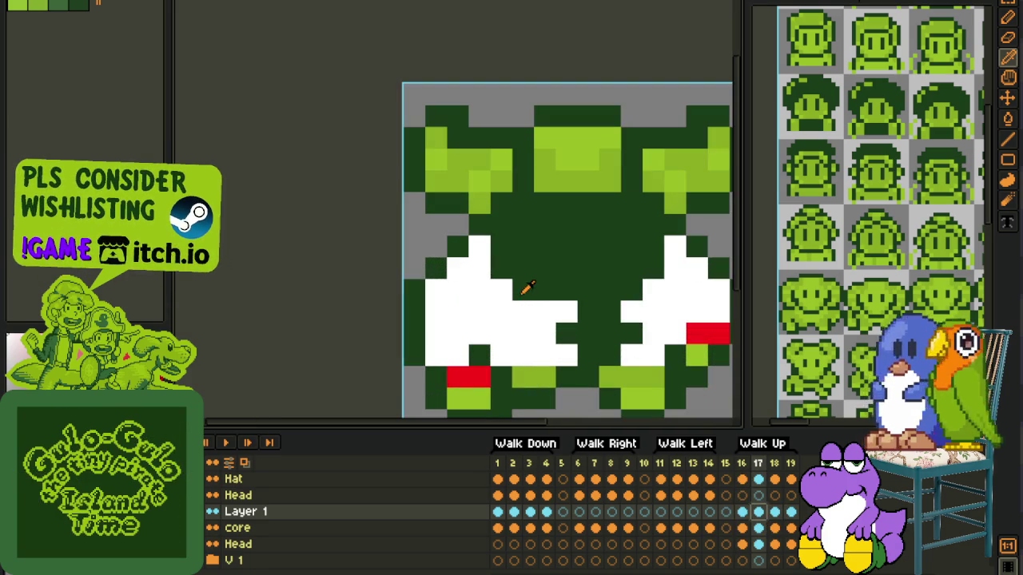
Step: Inspect the marked legs on Walk Up frames 18 and 19
key("b")
scroll(514, 278, "down", 3)
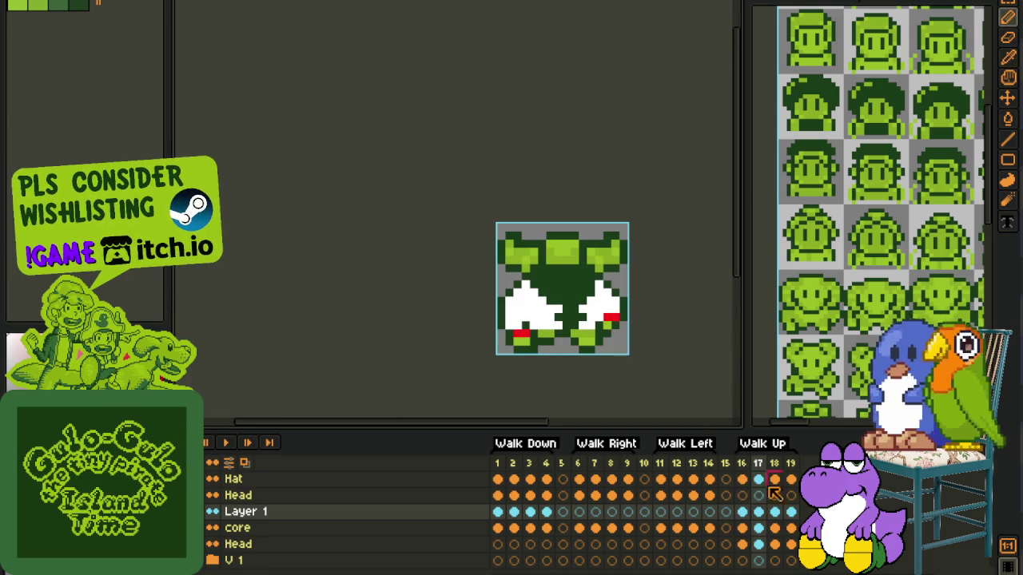
left_click(776, 512)
scroll(595, 324, "up", 3)
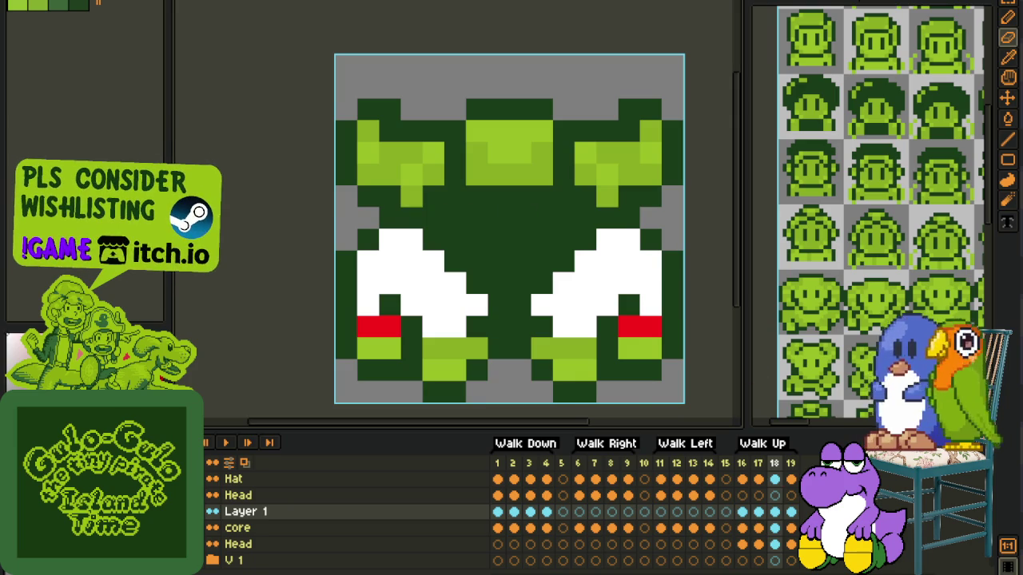
left_click(791, 512)
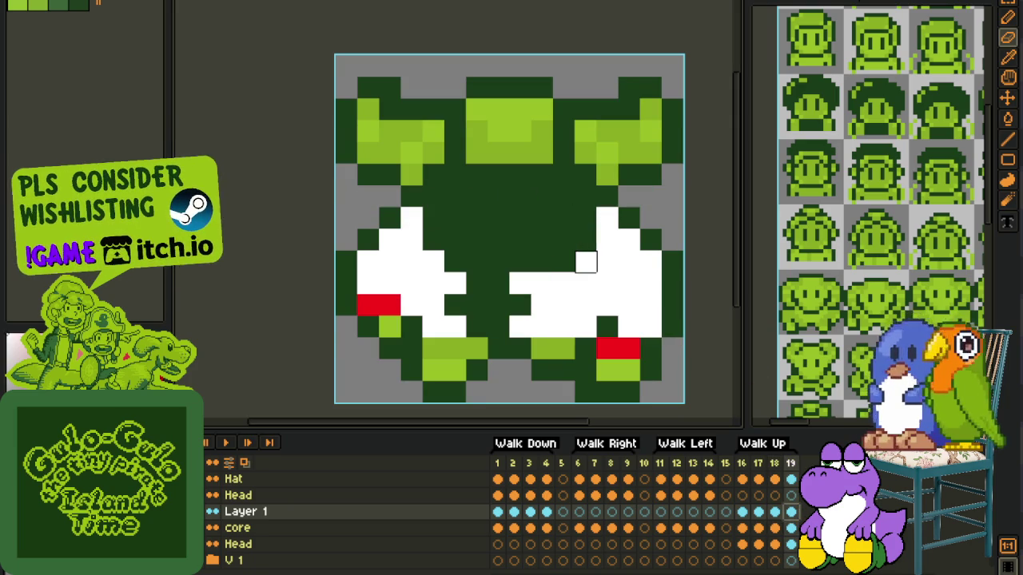
key("b")
scroll(567, 267, "down", 3)
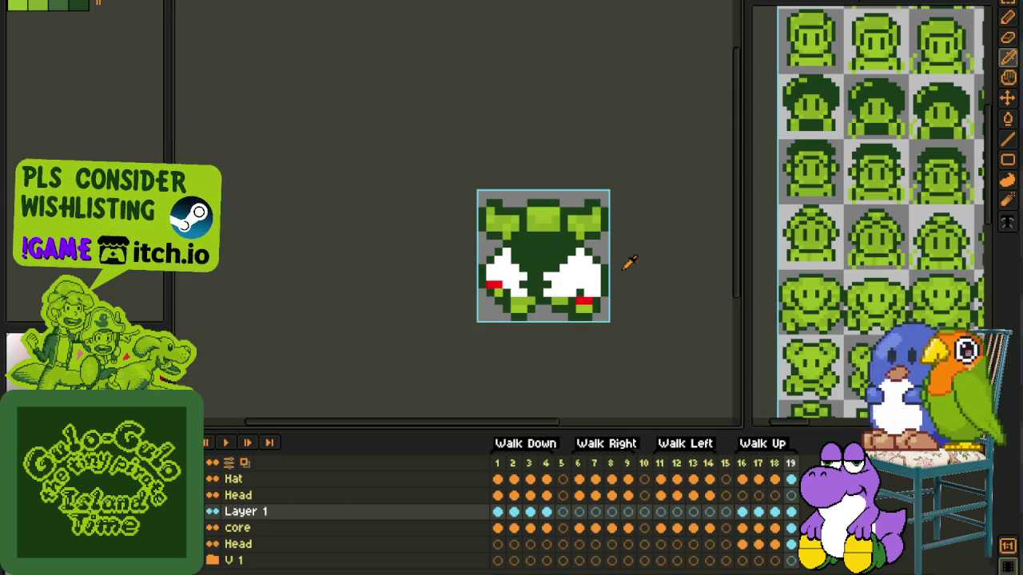
Step: Play the four-frame Walk Up loop (frames 16–19), then stop playback
left_click(226, 444)
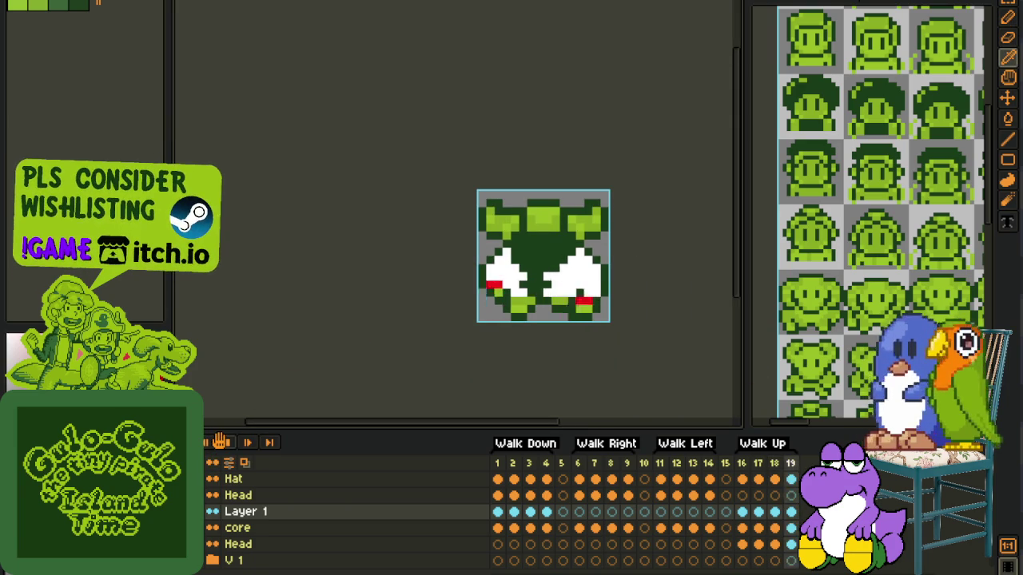
scroll(313, 276, "down", 3)
left_click(226, 443)
scroll(567, 298, "up", 3)
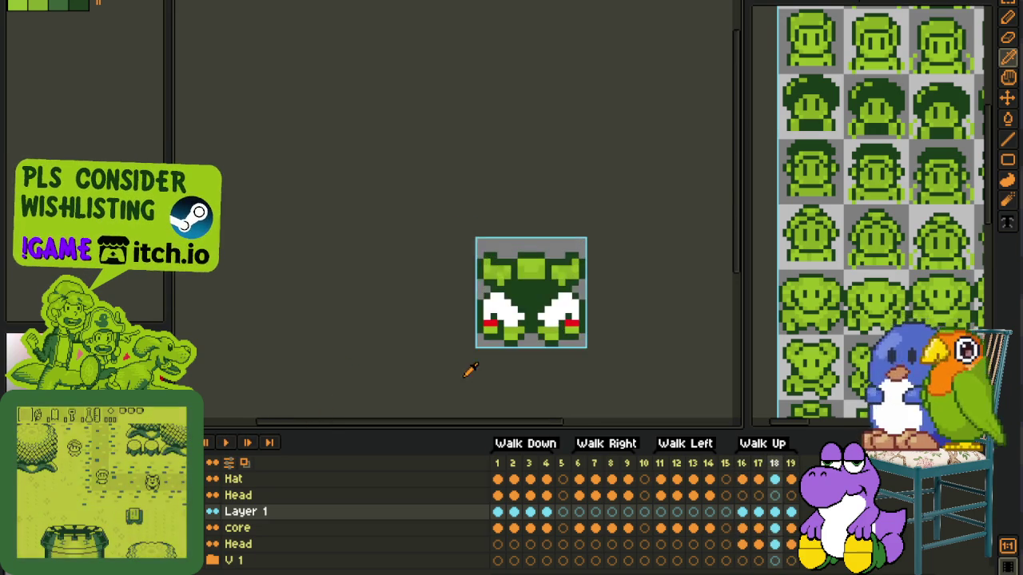
scroll(565, 317, "up", 1)
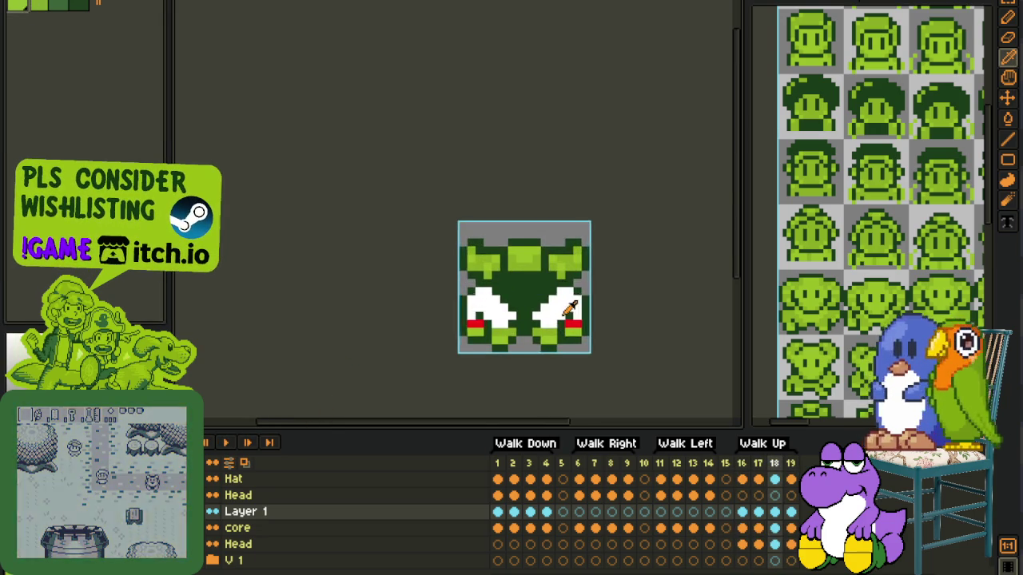
scroll(565, 317, "up", 1)
key("shift+r")
Step: Recolour the white marker pixels green and the #FF0000 red pixels light green, then replay the walk
key("Escape")
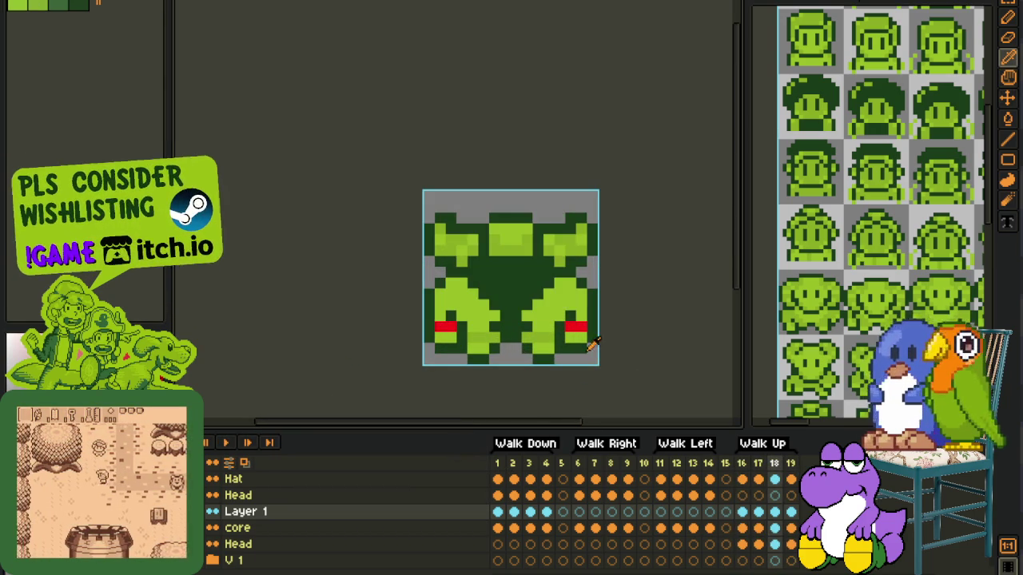
key("shift+r")
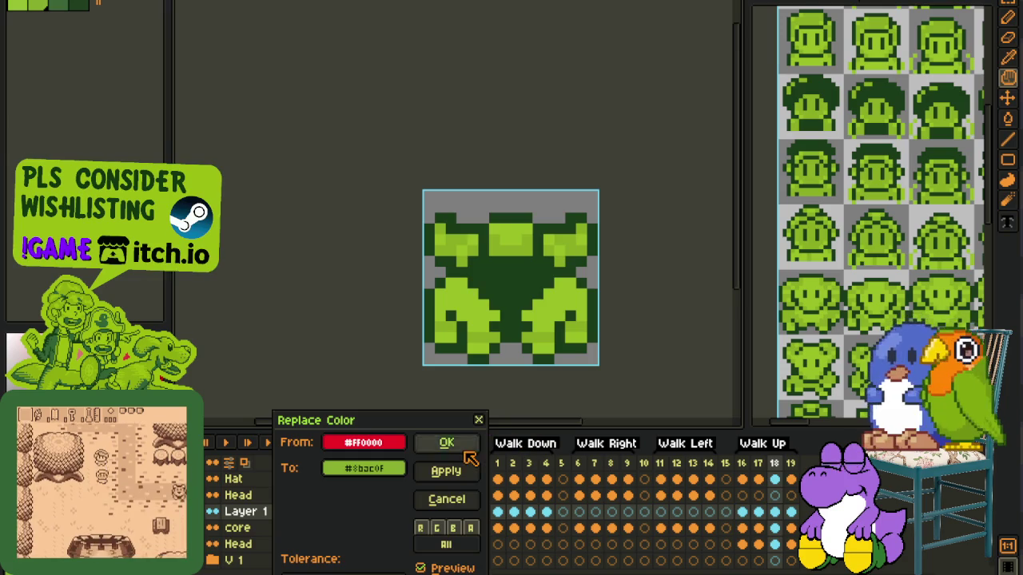
left_click(448, 441)
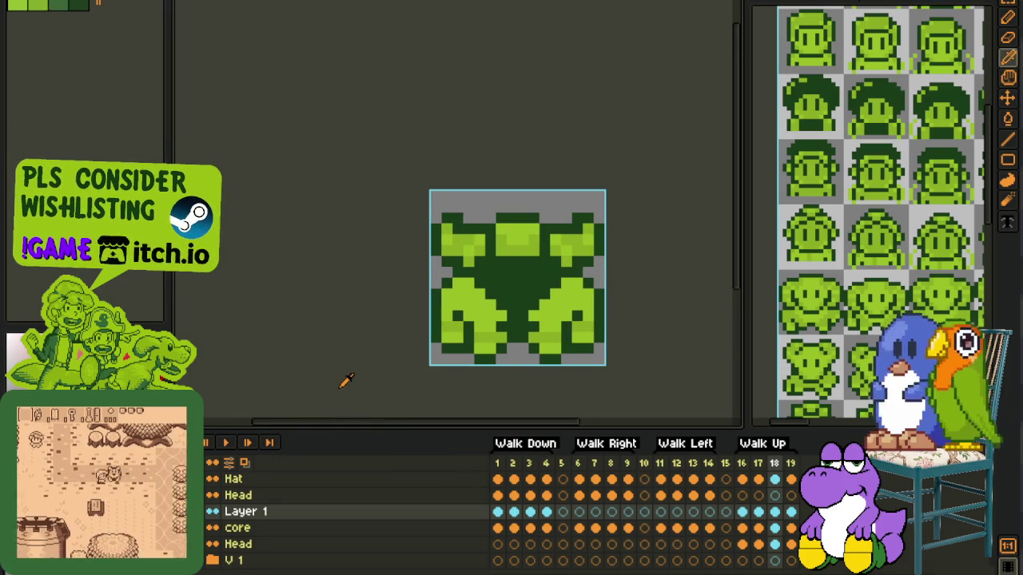
left_click(237, 450)
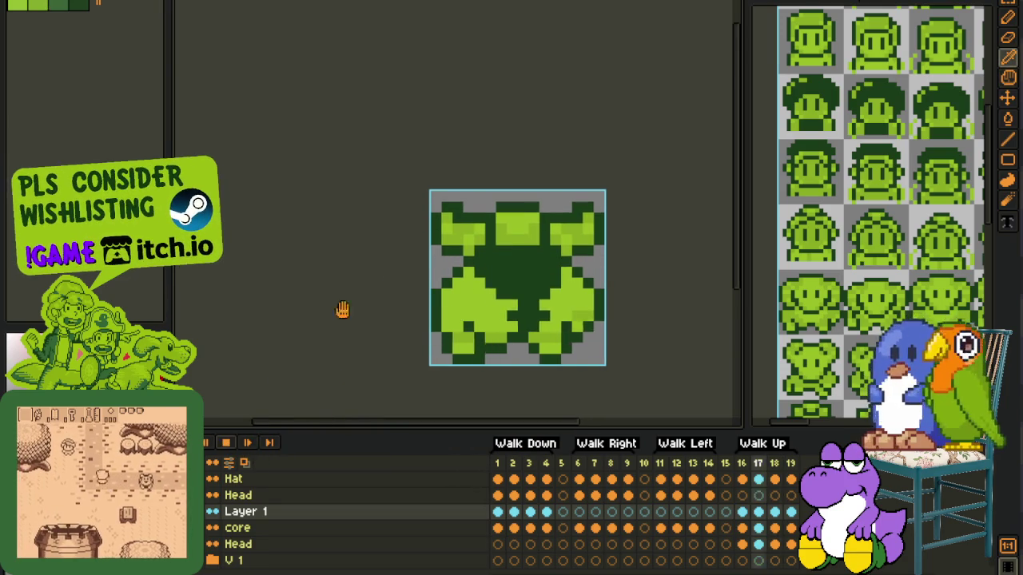
scroll(360, 288, "down", 2)
scroll(385, 273, "down", 1)
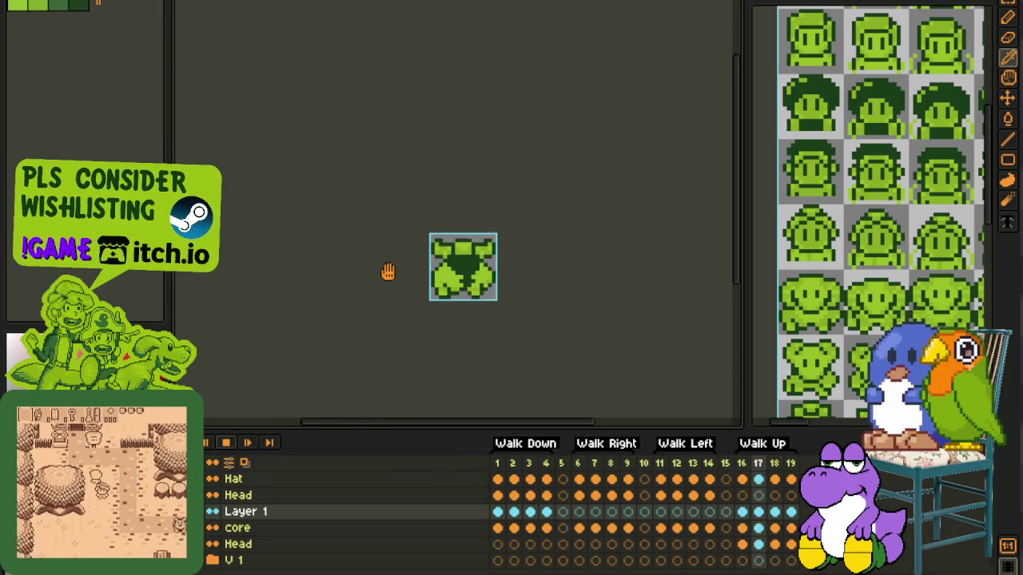
Step: Stop playback on Walk Right frame 6 and add a red pixel beside the red bar
left_click(581, 512)
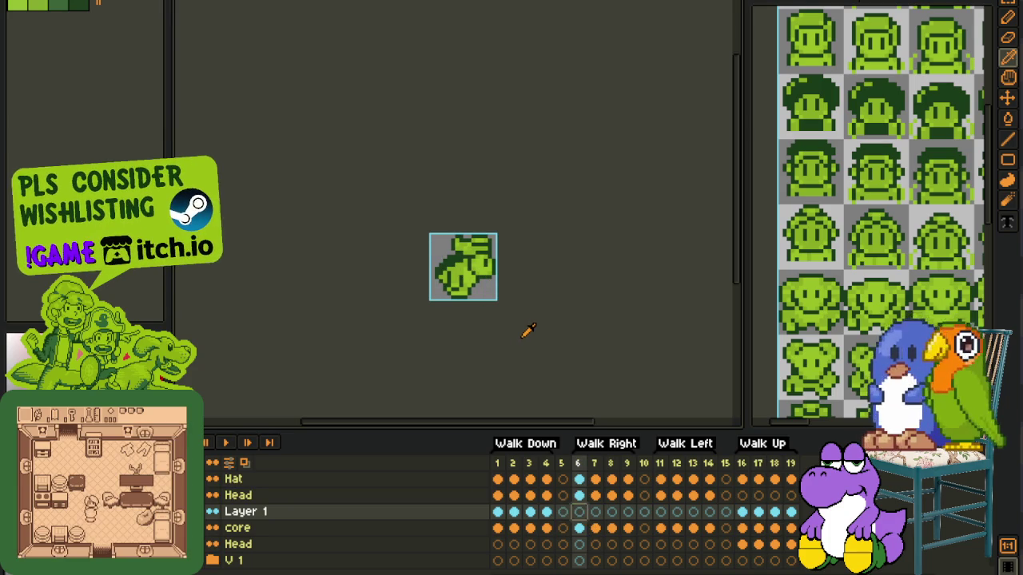
scroll(466, 295, "up", 1)
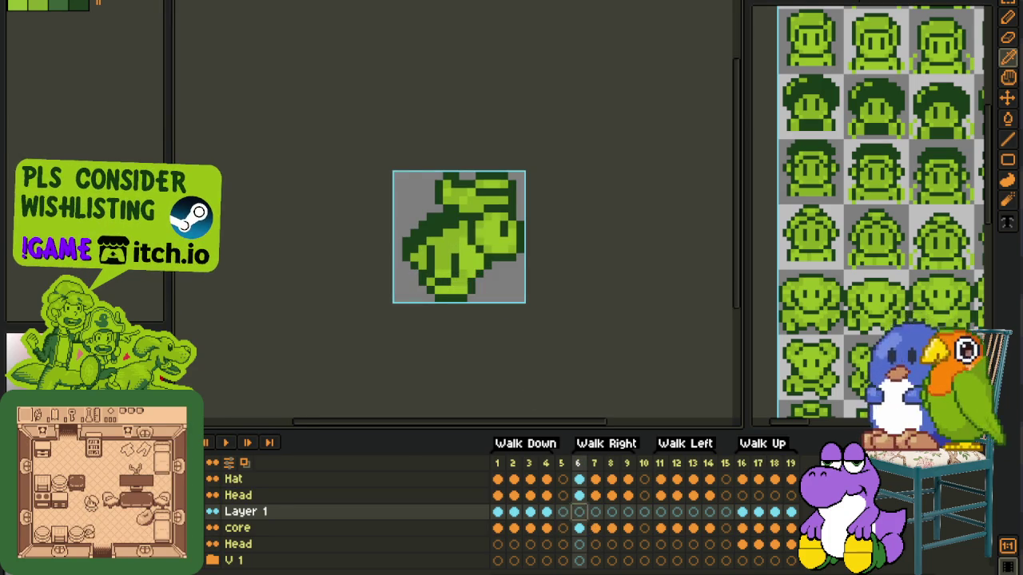
scroll(470, 259, "up", 1)
scroll(470, 259, "up", 1)
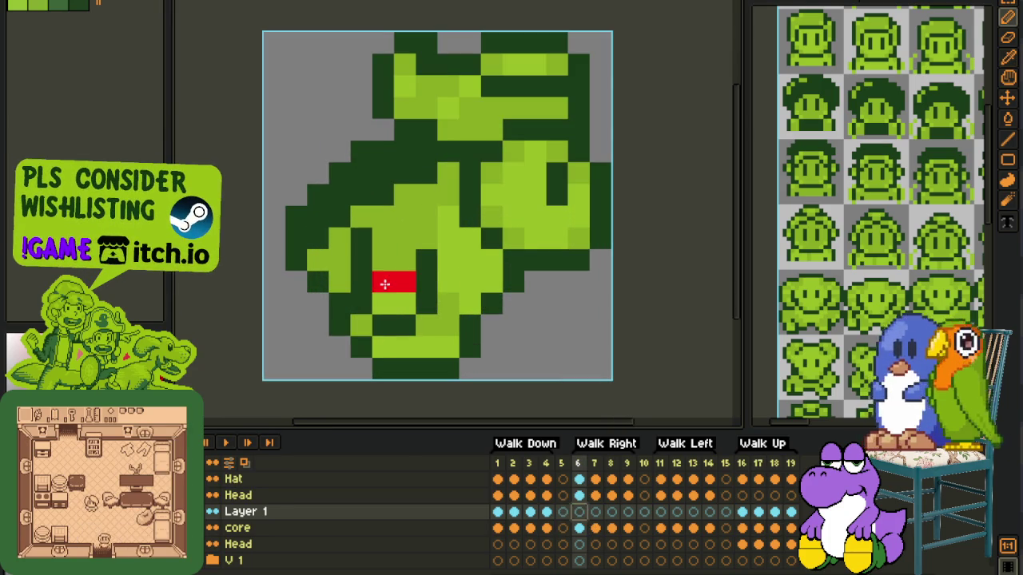
scroll(413, 273, "down", 1)
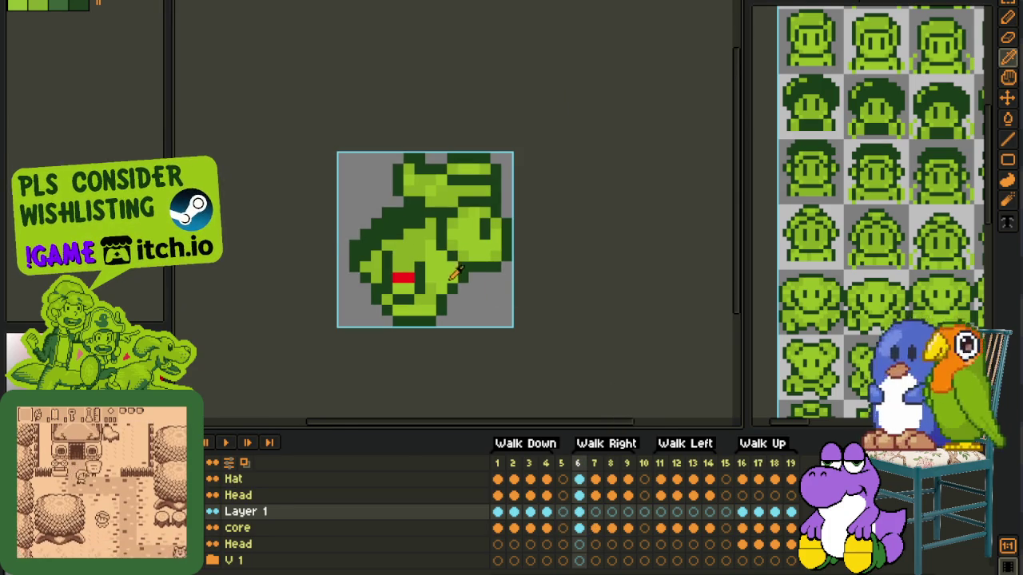
scroll(453, 274, "up", 2)
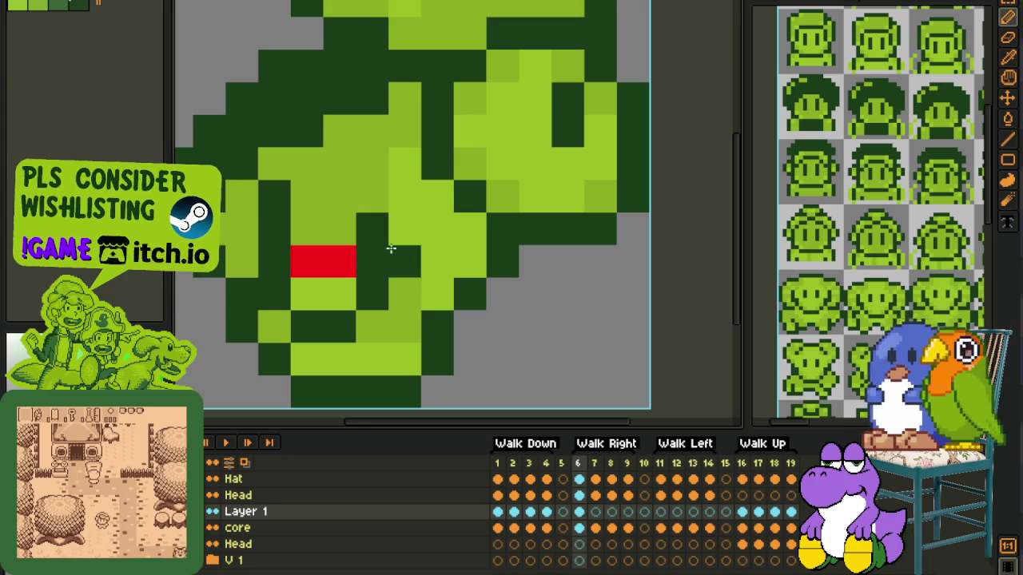
left_click(400, 326)
Step: Fill two areas of the sprite white and save the file
scroll(406, 312, "down", 1)
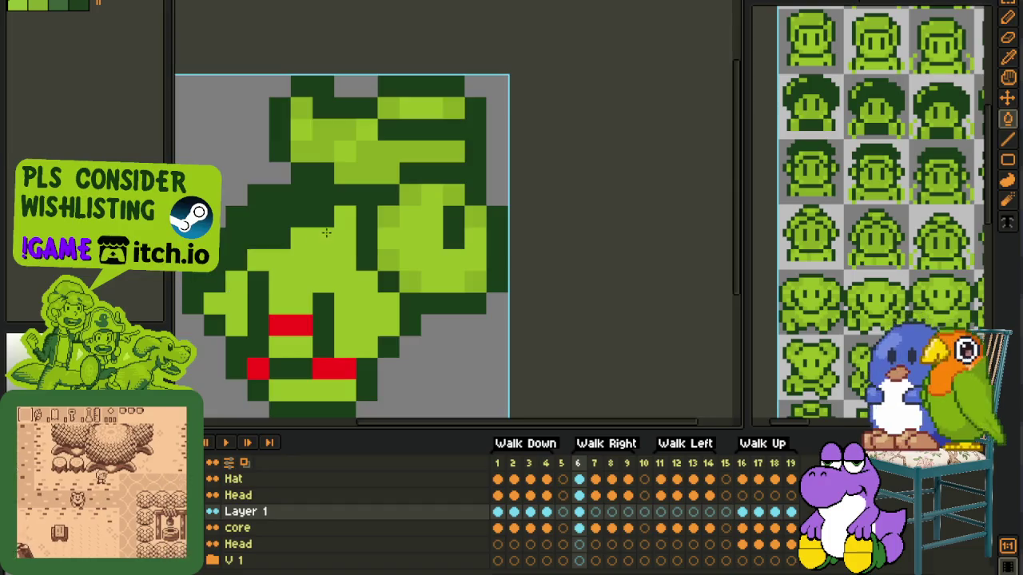
scroll(413, 293, "down", 2)
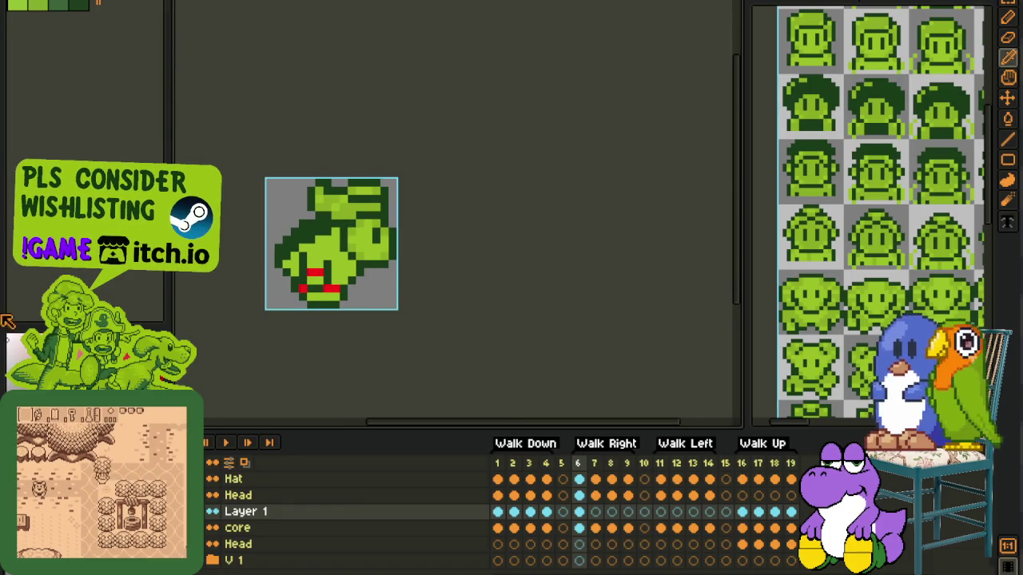
scroll(336, 279, "up", 1)
left_click(320, 224)
left_click(240, 246)
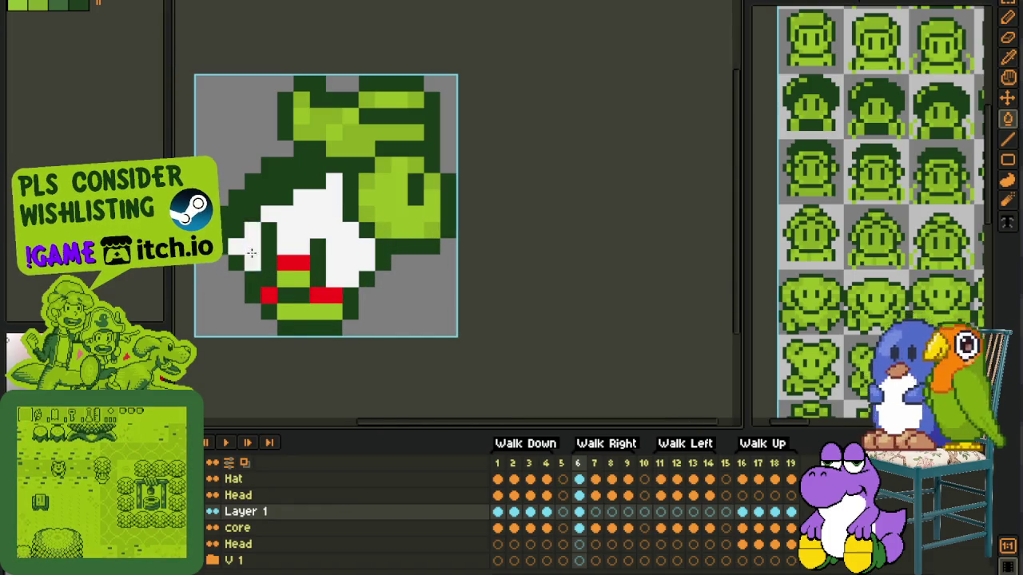
scroll(251, 253, "down", 2)
key("o")
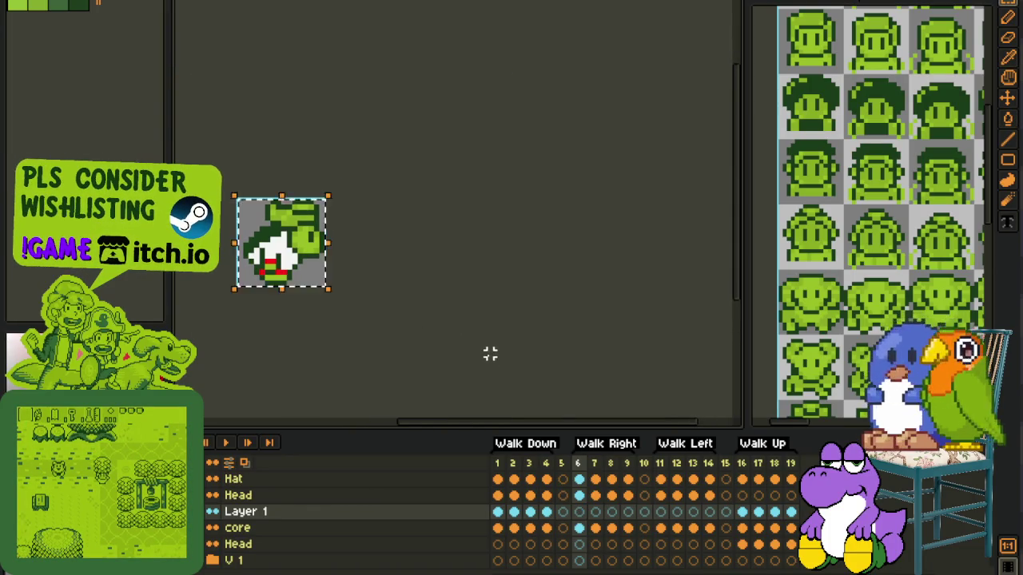
left_click(616, 528)
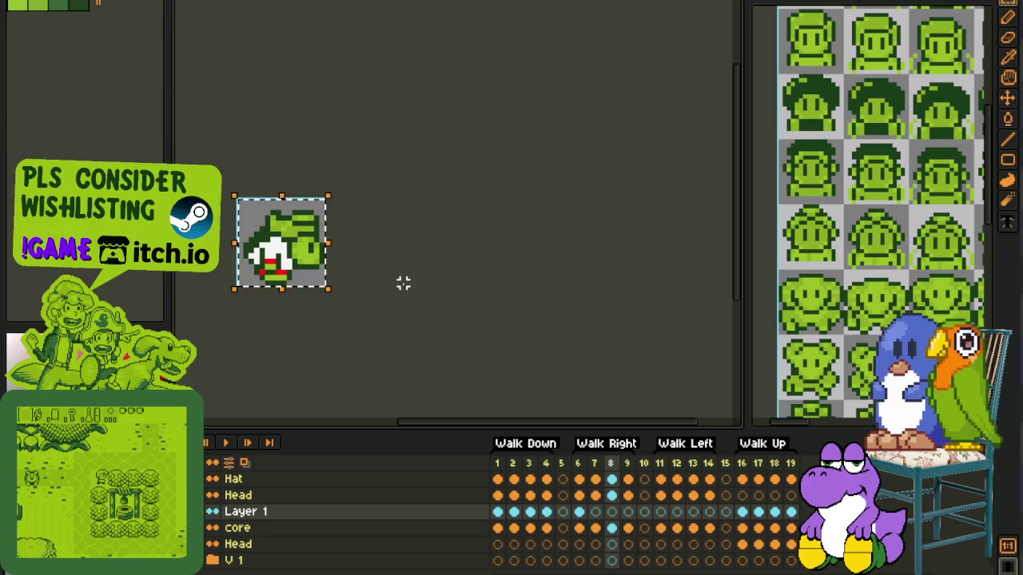
key("ctrl+s")
left_click(596, 528)
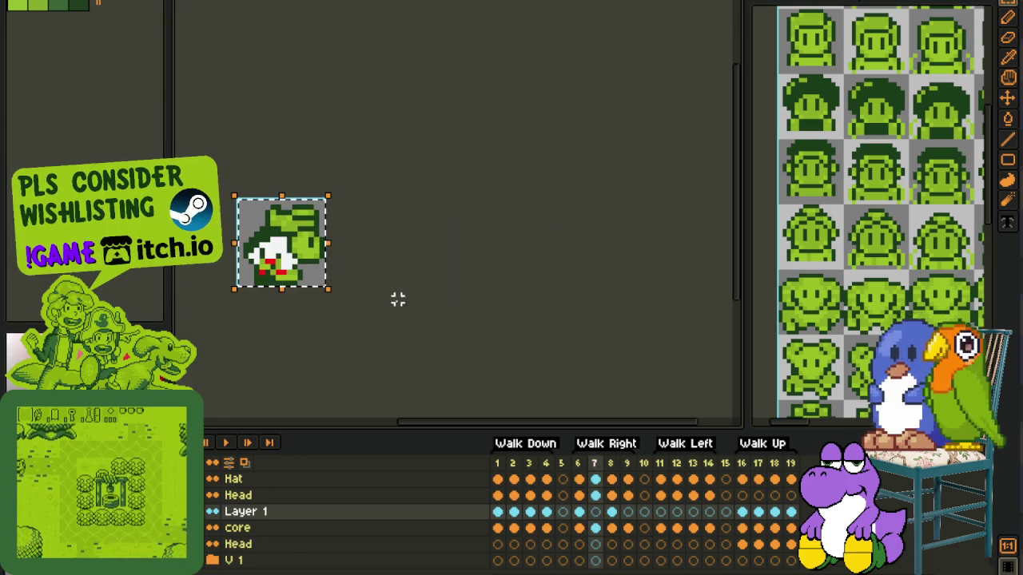
Step: On frame 7, lengthen the red row of pixels and paint the face pixels above it white
key("h")
left_click_drag(432, 283, 558, 326)
scroll(480, 335, "up", 4)
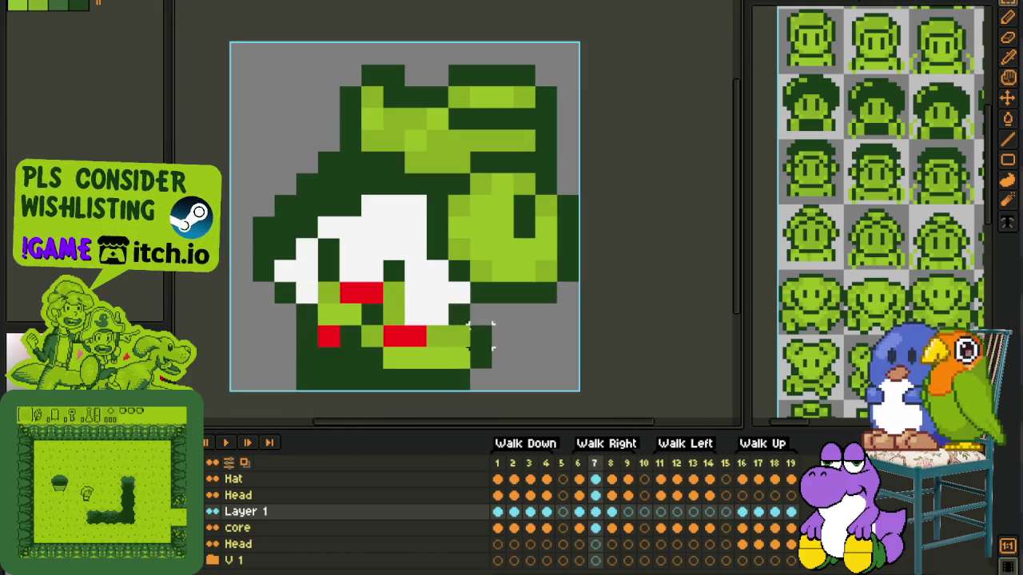
key("b")
left_click_drag(423, 339, 453, 340)
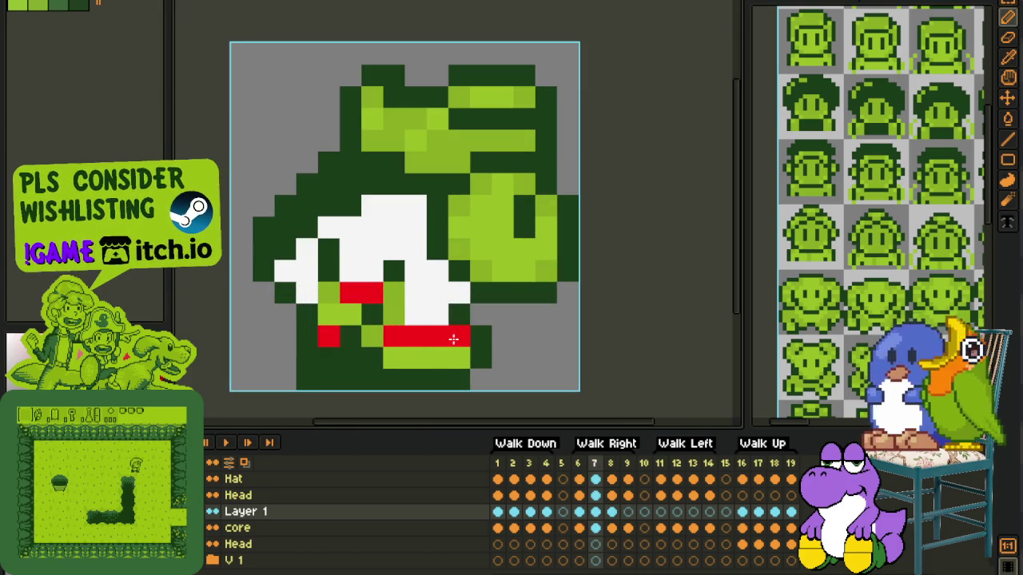
left_click(373, 337)
left_click(394, 314)
left_click(394, 293)
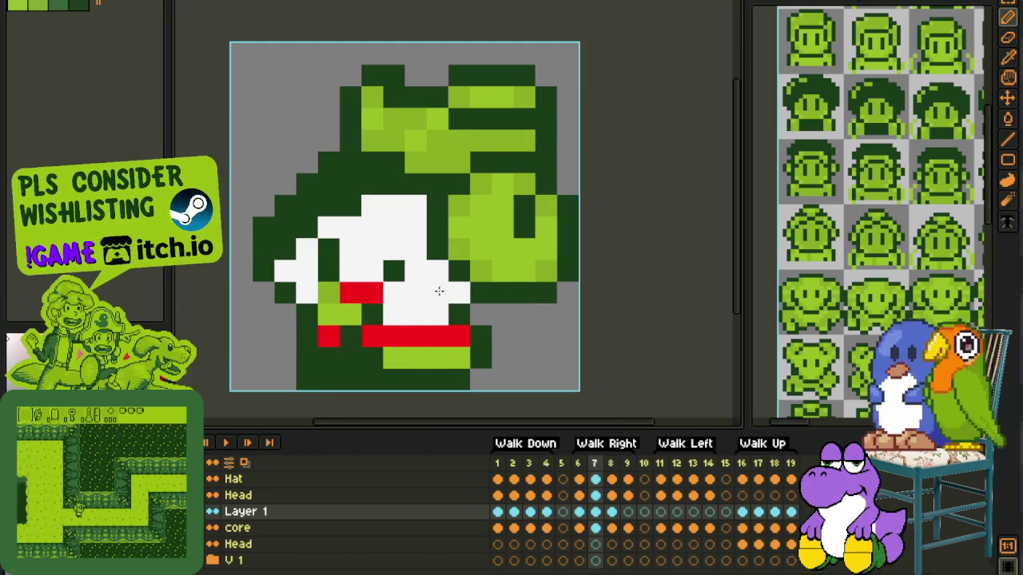
Step: Erase a stray pixel beside the face and turn the light-green face pixel white
key("e")
left_click(460, 293)
key("i")
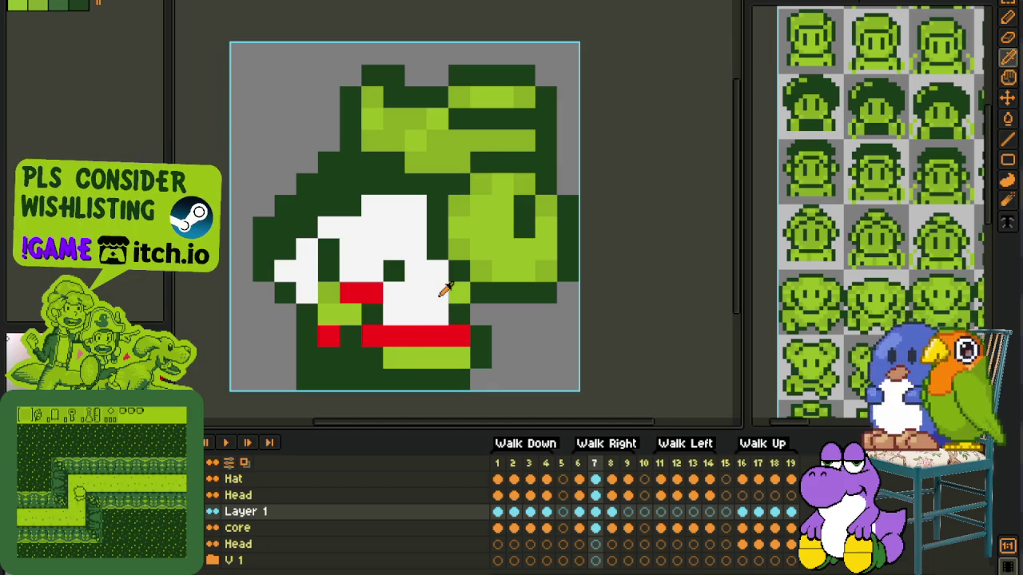
left_click(460, 292)
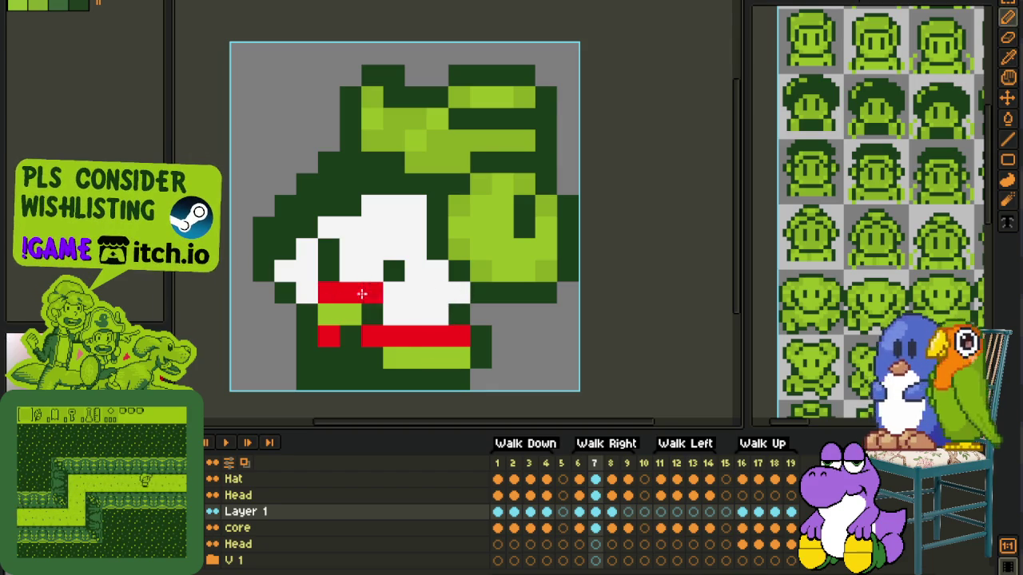
scroll(407, 360, "down", 3)
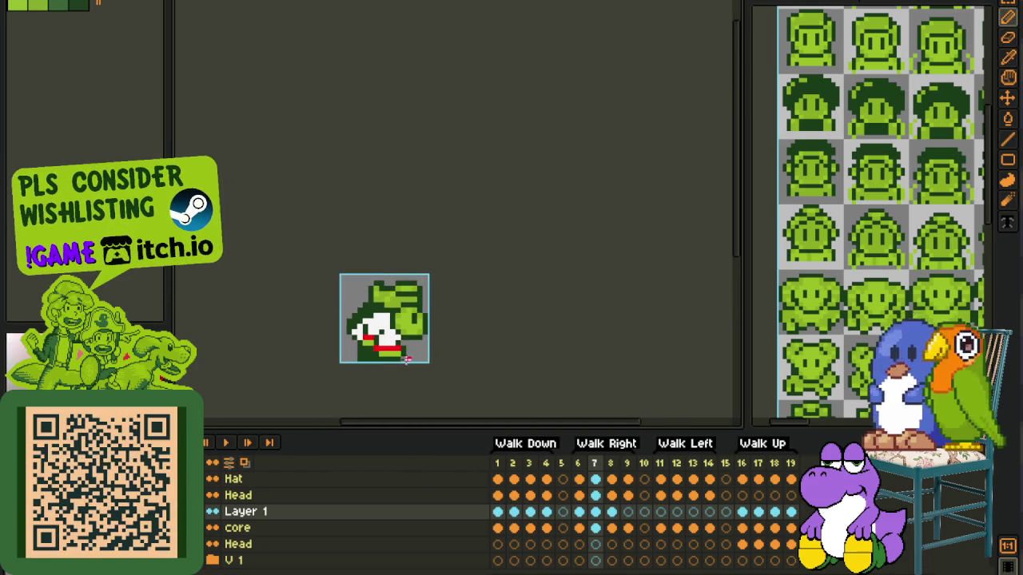
key("i")
Step: On frame 9, shift a red pixel left to lengthen the red bar
left_click(627, 515)
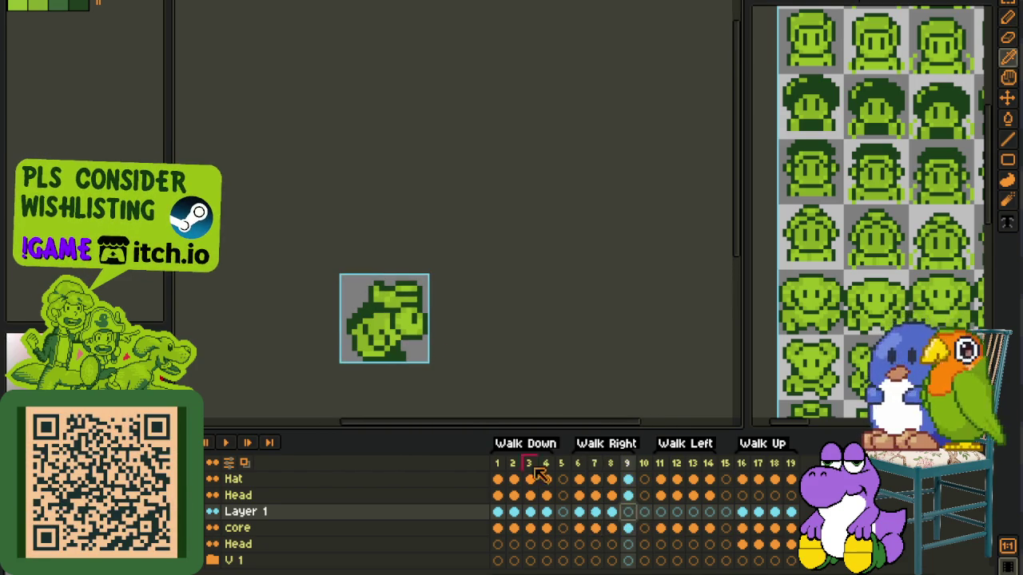
key("v")
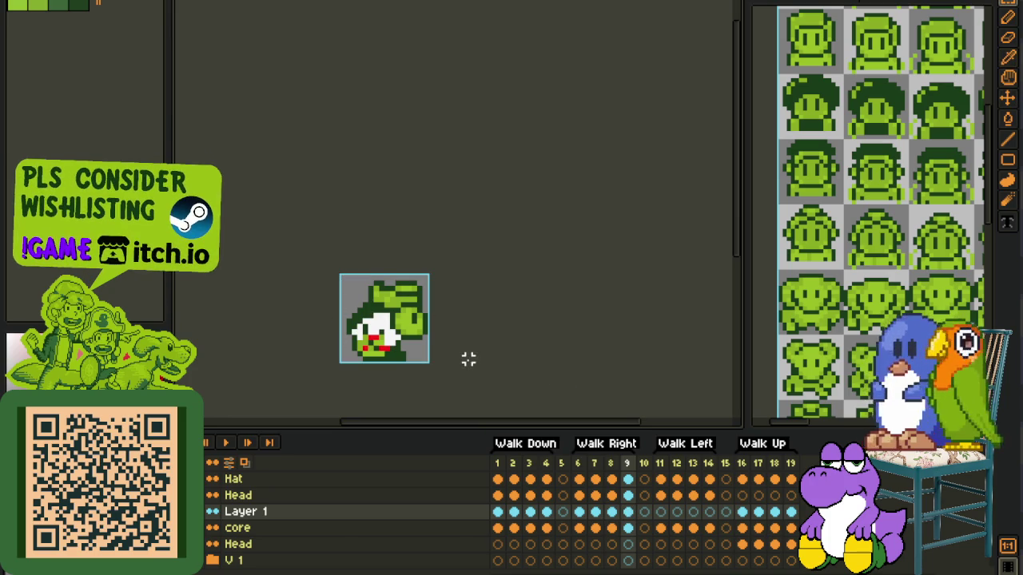
key("b")
scroll(353, 326, "up", 2)
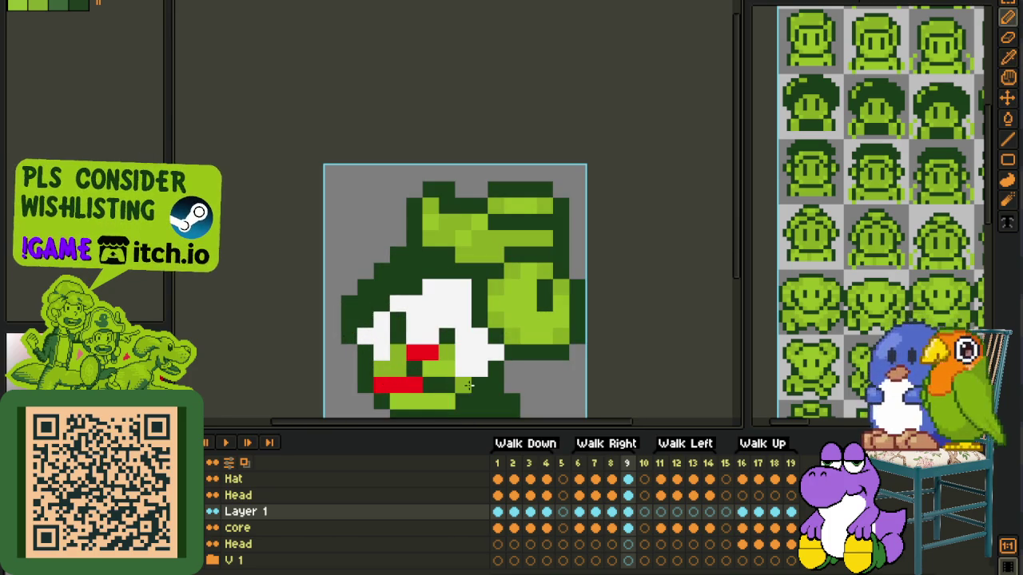
left_click(446, 352)
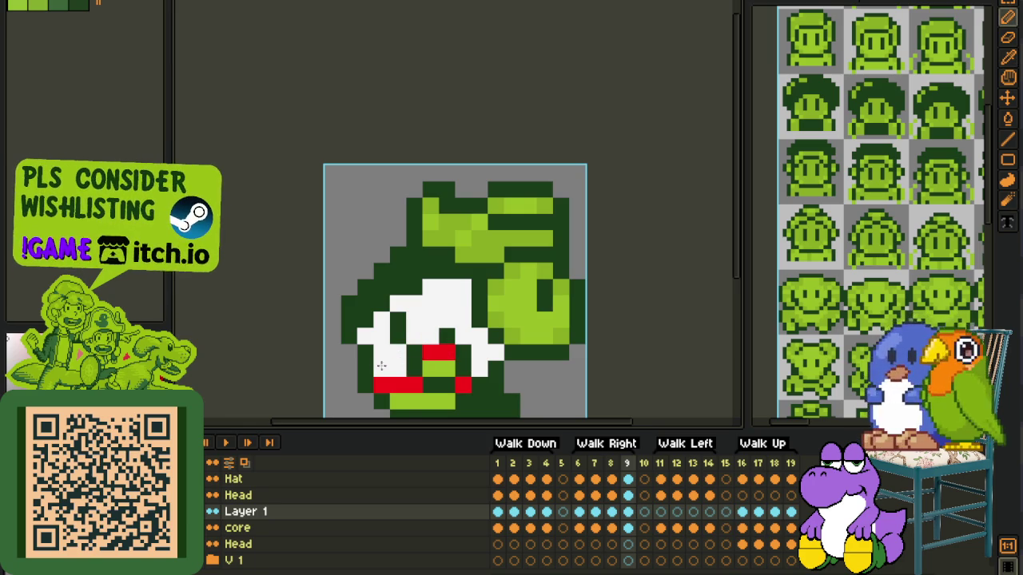
scroll(467, 372, "down", 2)
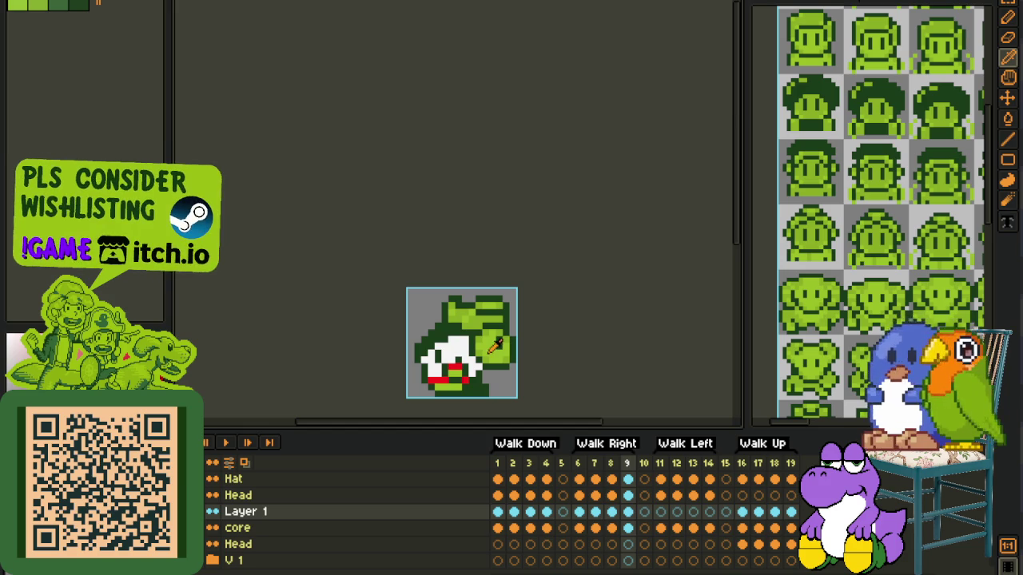
left_click_drag(529, 344, 409, 167)
left_click_drag(424, 210, 320, 192)
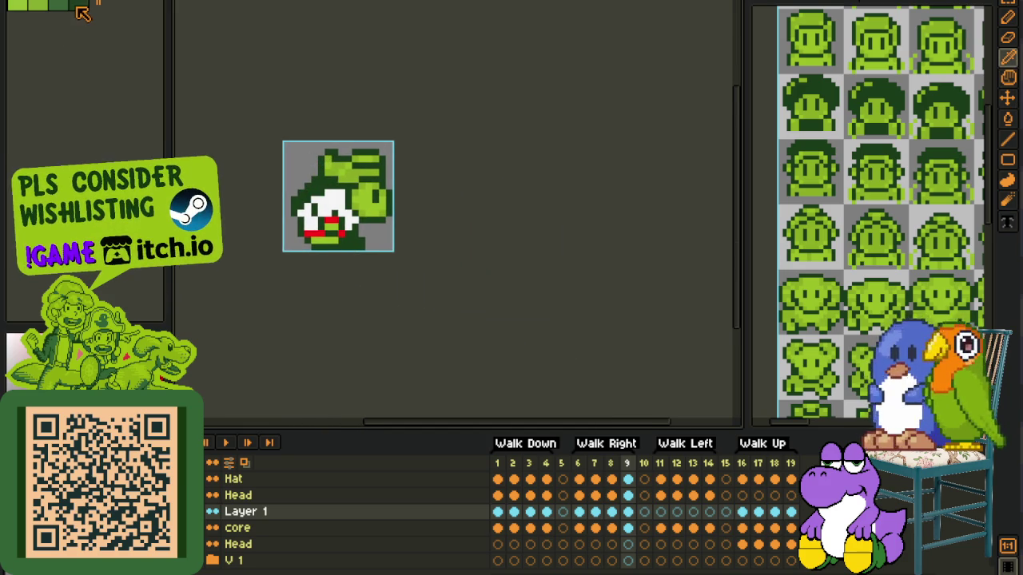
scroll(327, 224, "up", 3)
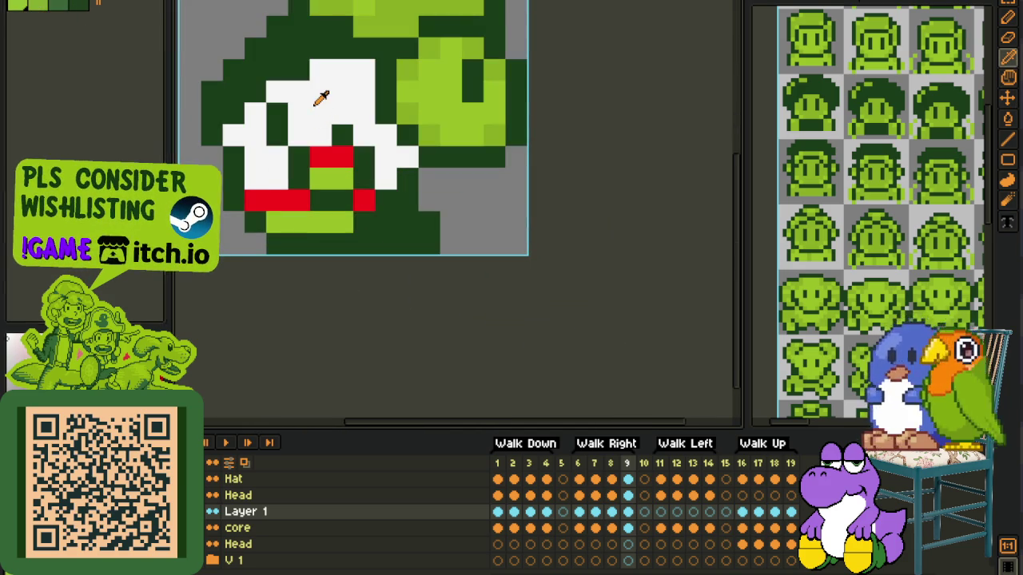
Step: Replace frame 9's white pixels with light green
key("shift+r")
left_click(447, 443)
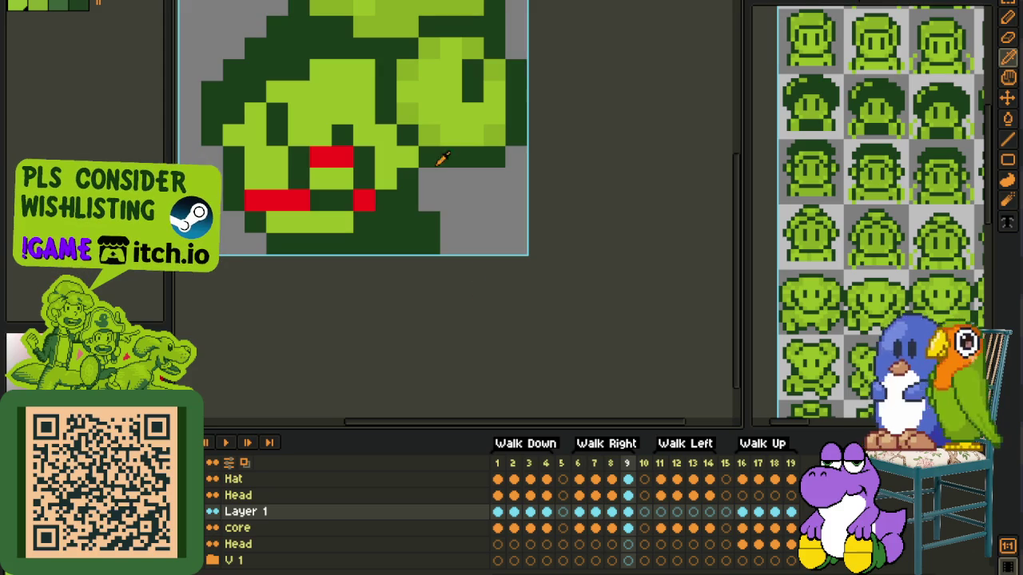
key("shift+r")
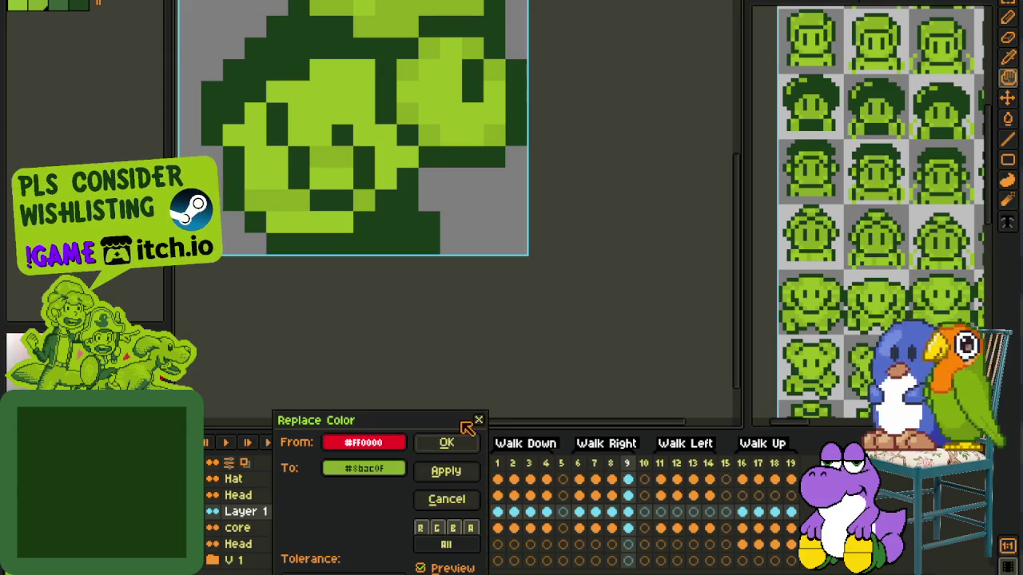
Step: Finish turning the red pixels green, then paste the copied sprite into frame 11
left_click(453, 441)
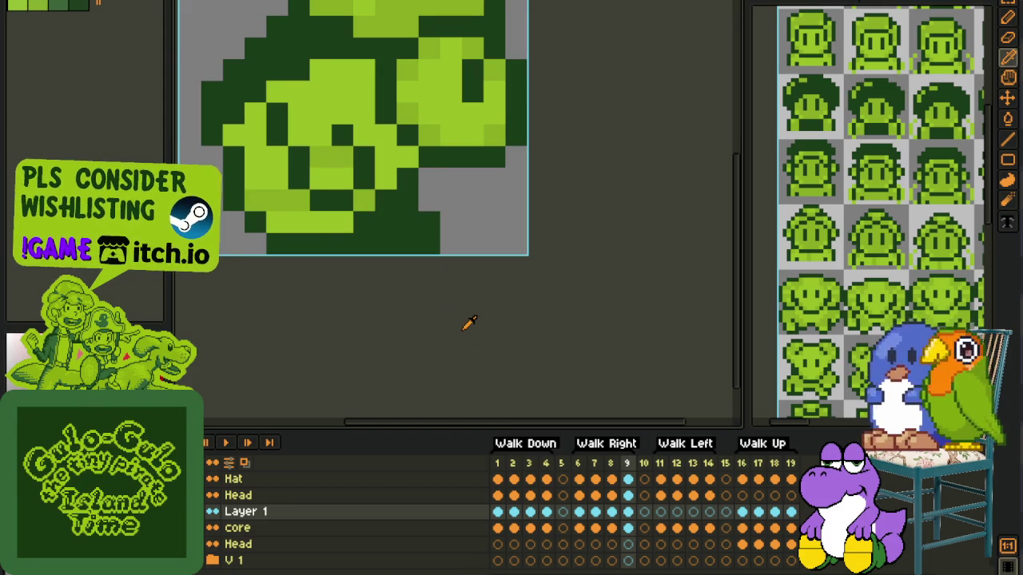
left_click(644, 481)
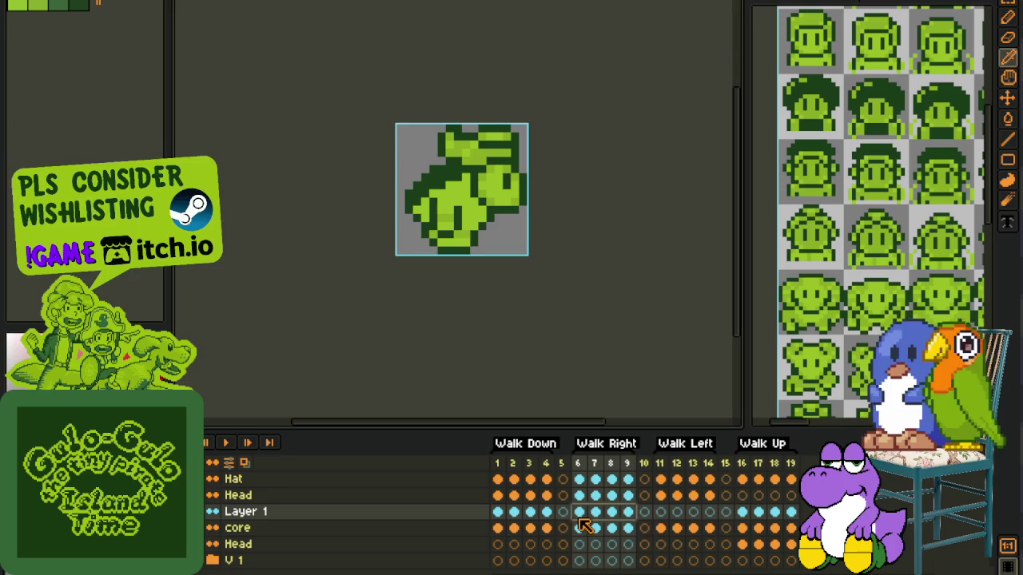
left_click(660, 511)
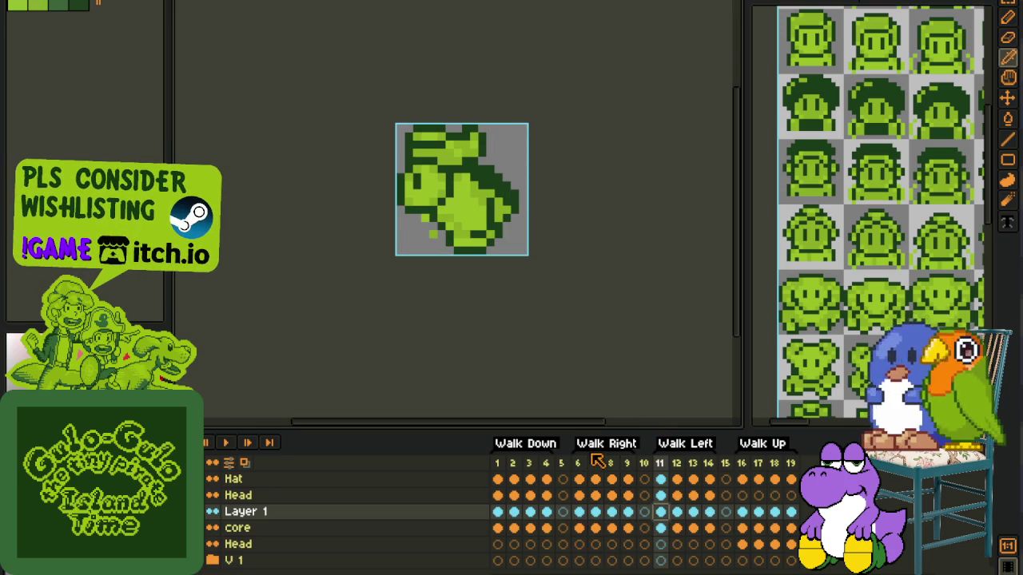
key("ctrl+a")
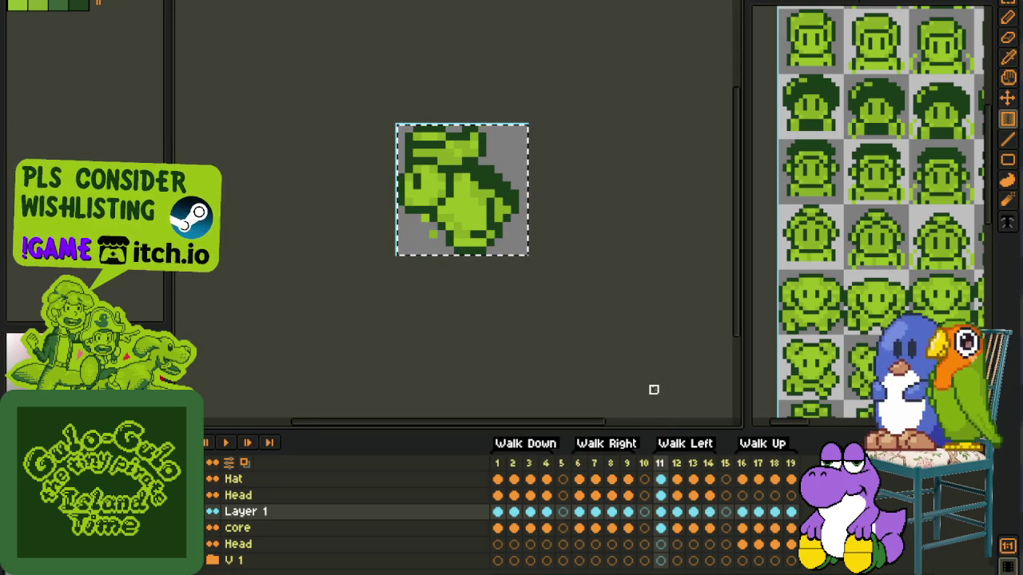
key("ctrl+v")
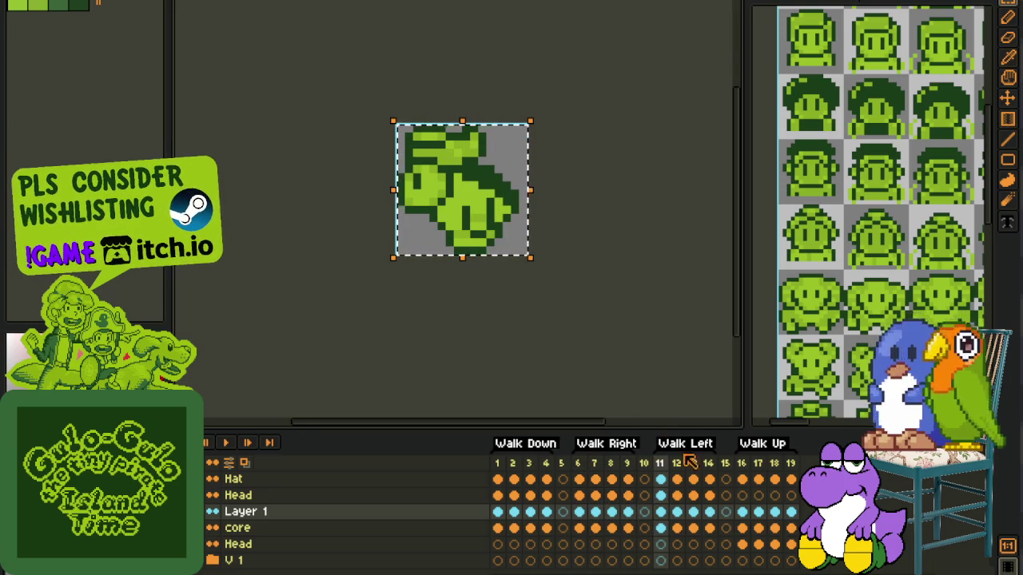
key("Return")
Step: Paste the sprite into frames 12 and 14, clear the selection and save
left_click(678, 512)
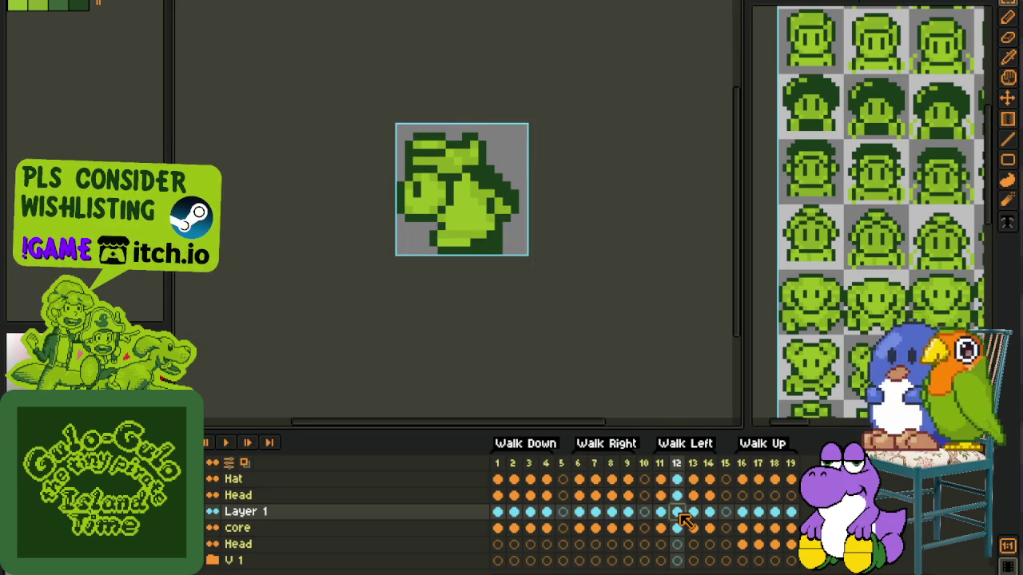
key("ctrl+a")
key("ctrl+v")
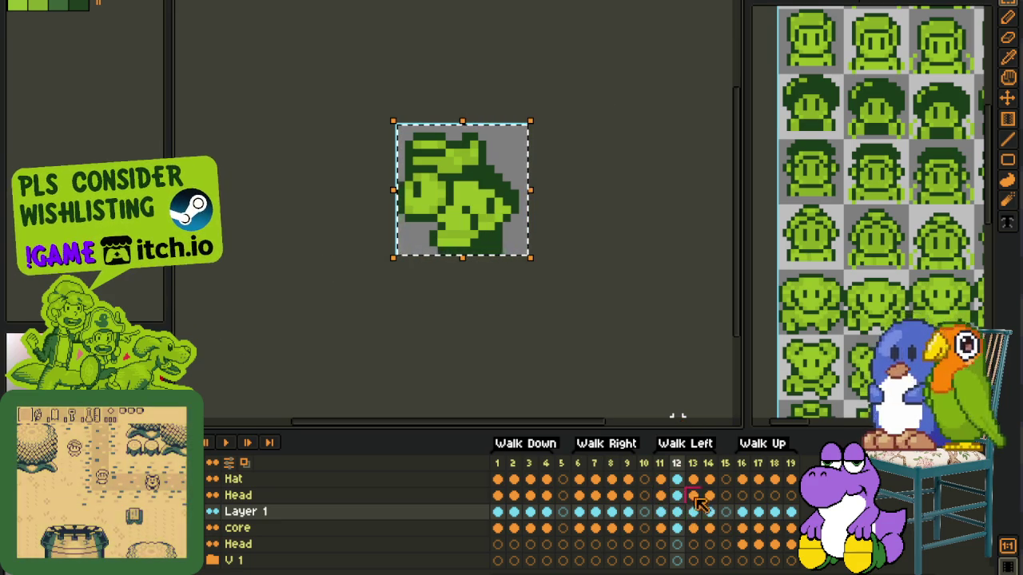
left_click(692, 512)
left_click(709, 512)
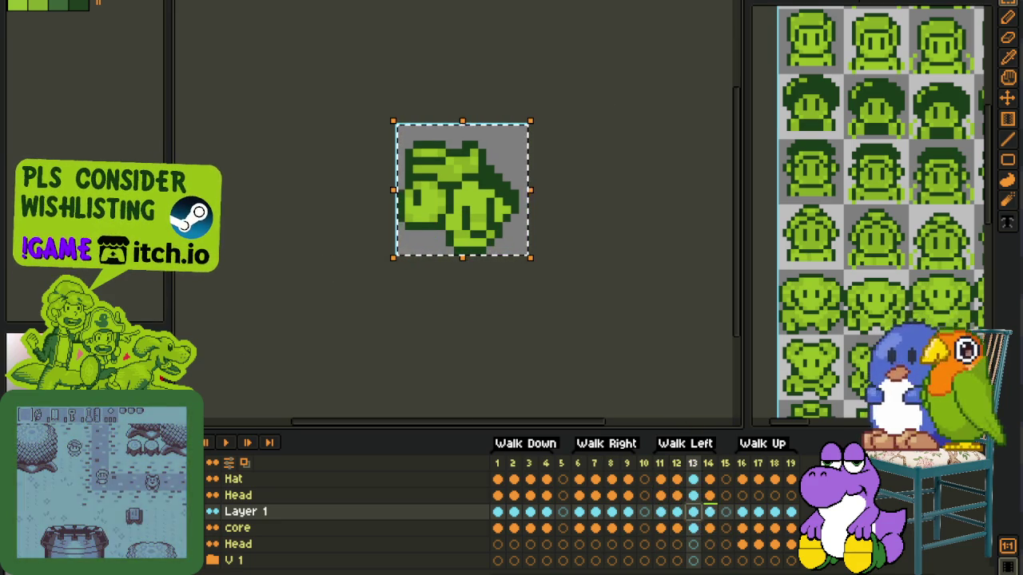
key("ctrl+v")
key("ctrl+d")
key("ctrl+s")
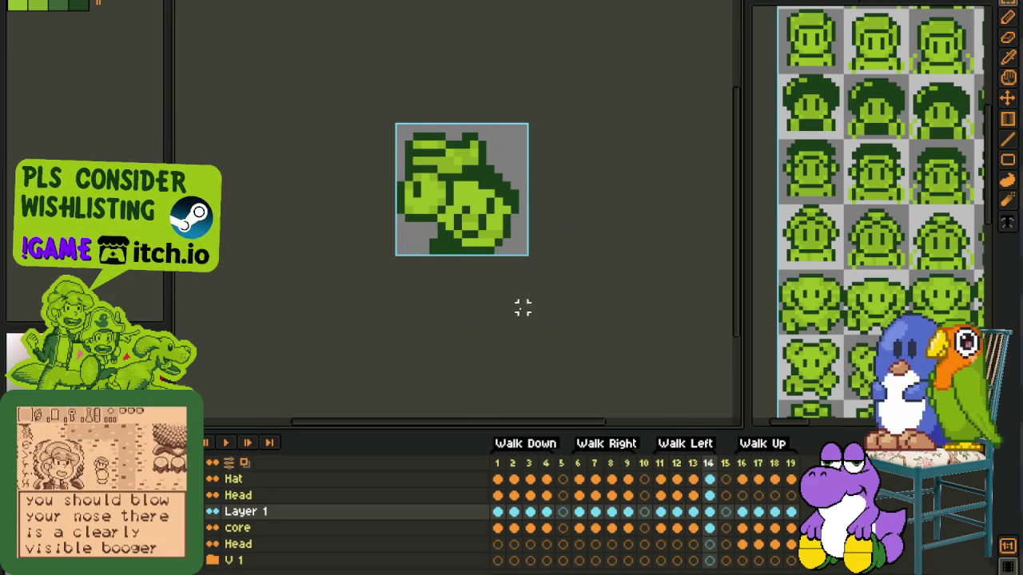
Step: Preview the Walk Down animation, step through side and back frames, and play Walk Up
scroll(482, 300, "down", 1)
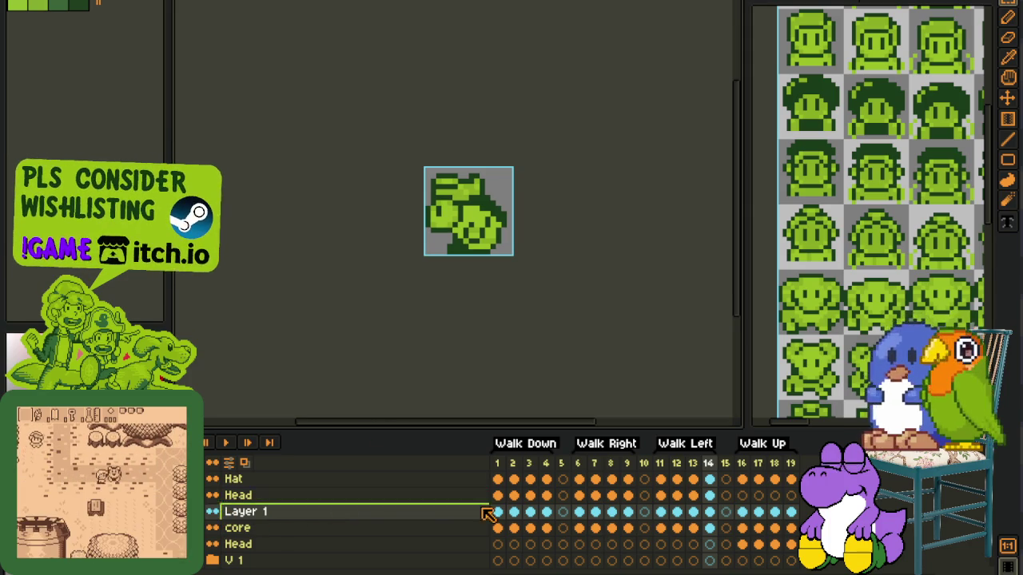
left_click(512, 512)
left_click(227, 442)
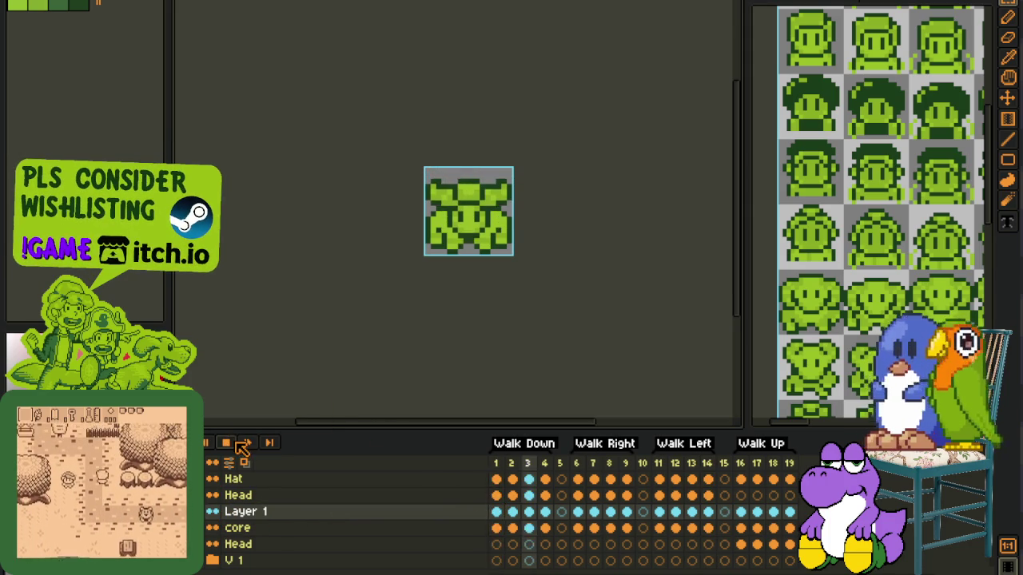
left_click(515, 484)
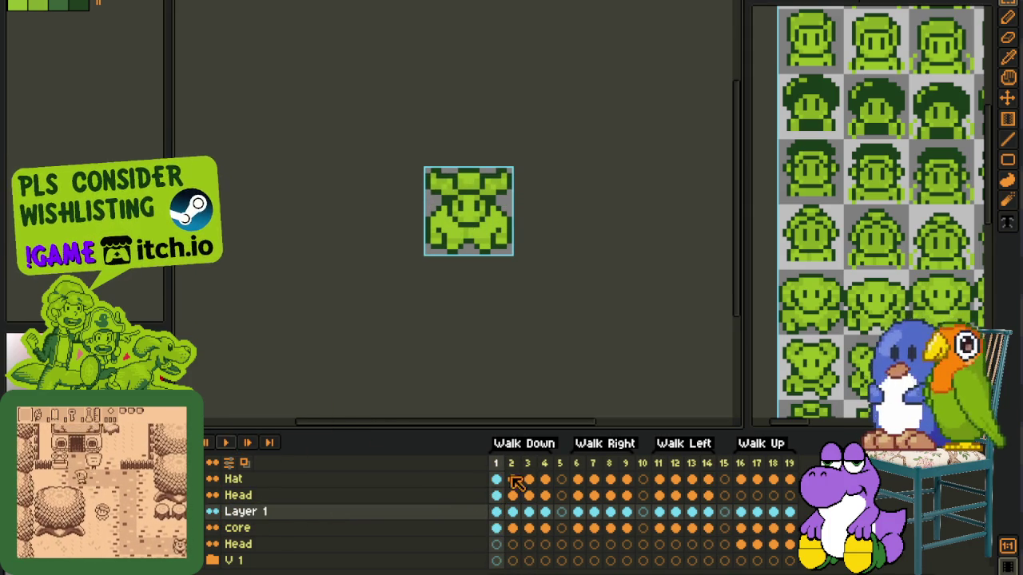
left_click(627, 513)
left_click(756, 513)
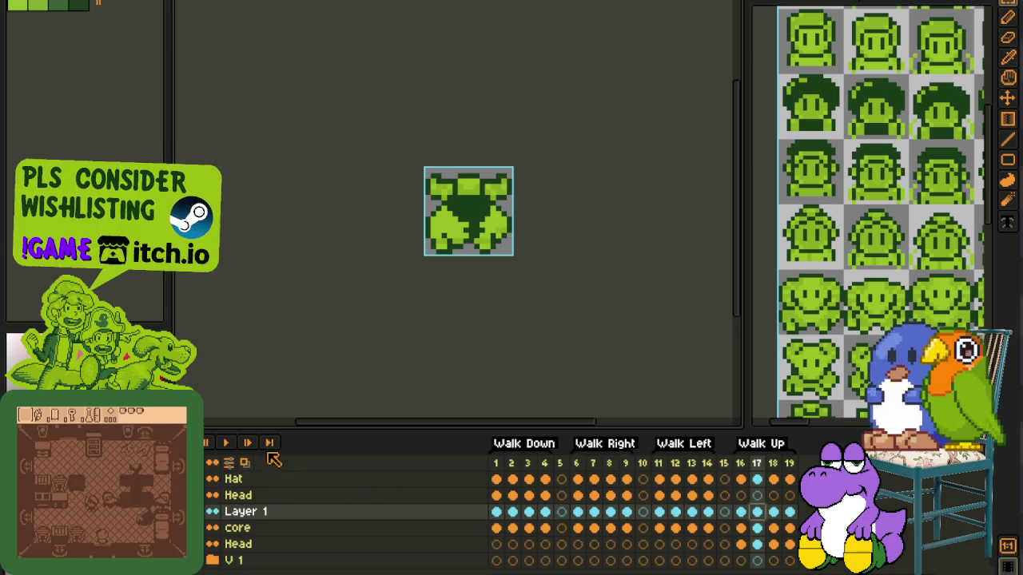
left_click(226, 443)
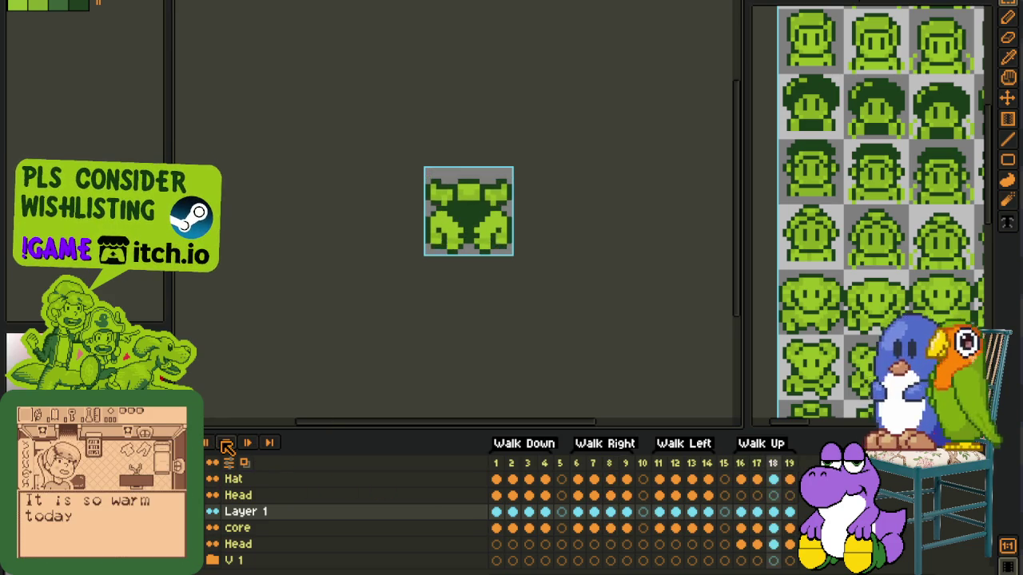
Step: Merge Layer 1 down into the core layer and save the sprite
right_click(414, 518)
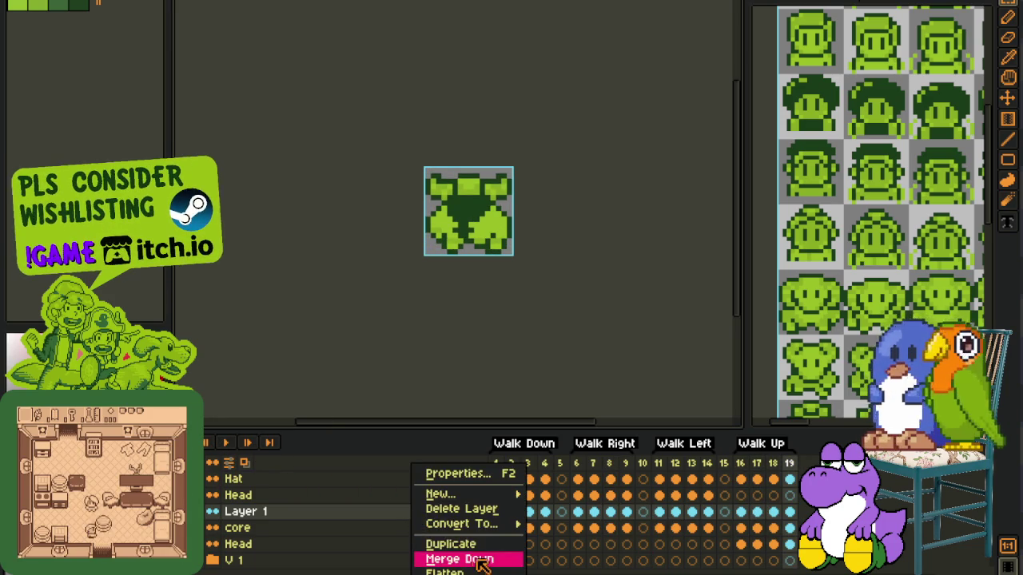
left_click(475, 557)
key("ctrl+s")
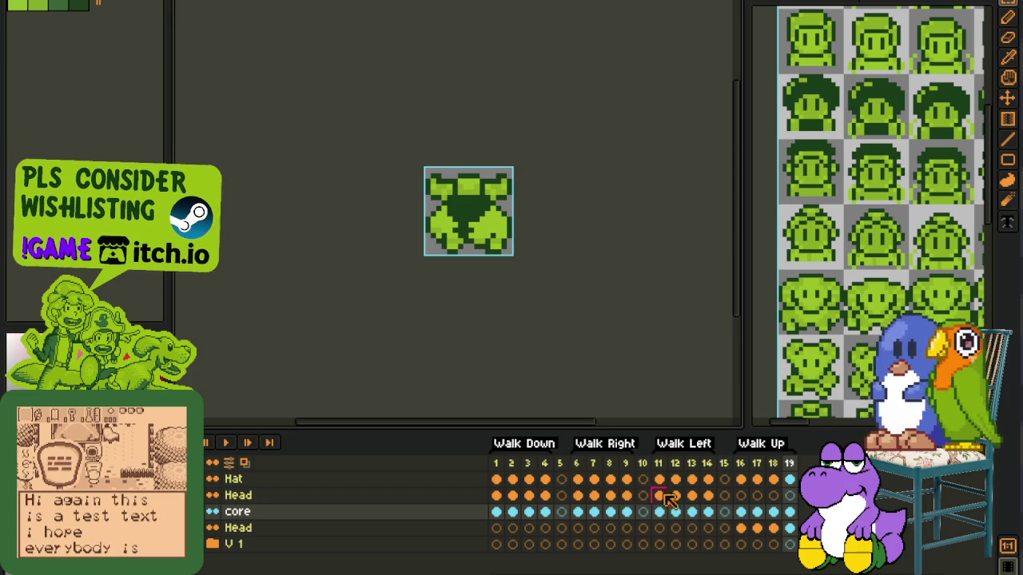
Step: Replay the walk animation on the Head and Hat layers, then bring up Export Sprite Sheet
left_click(678, 496)
left_click(229, 442)
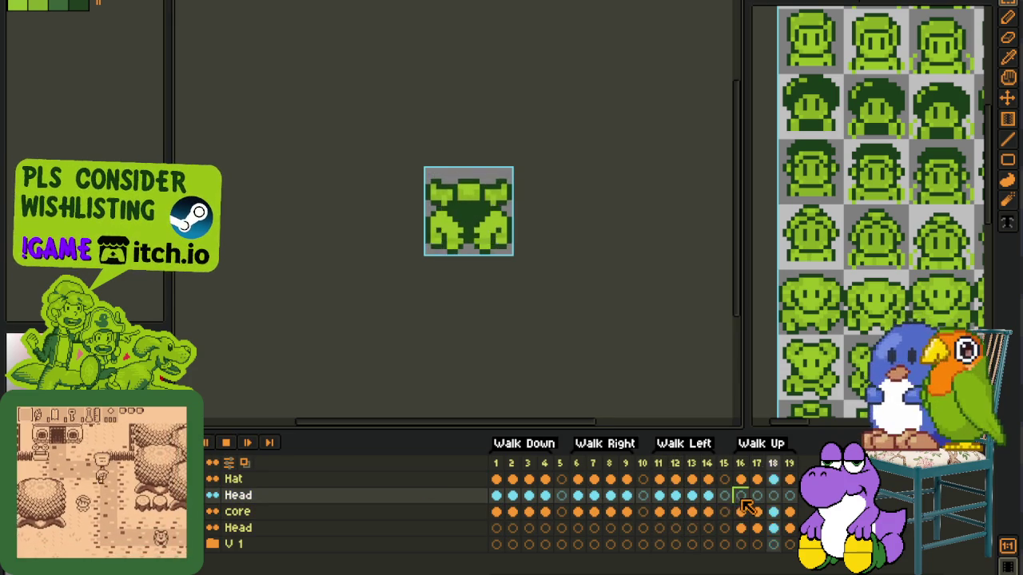
left_click(553, 479)
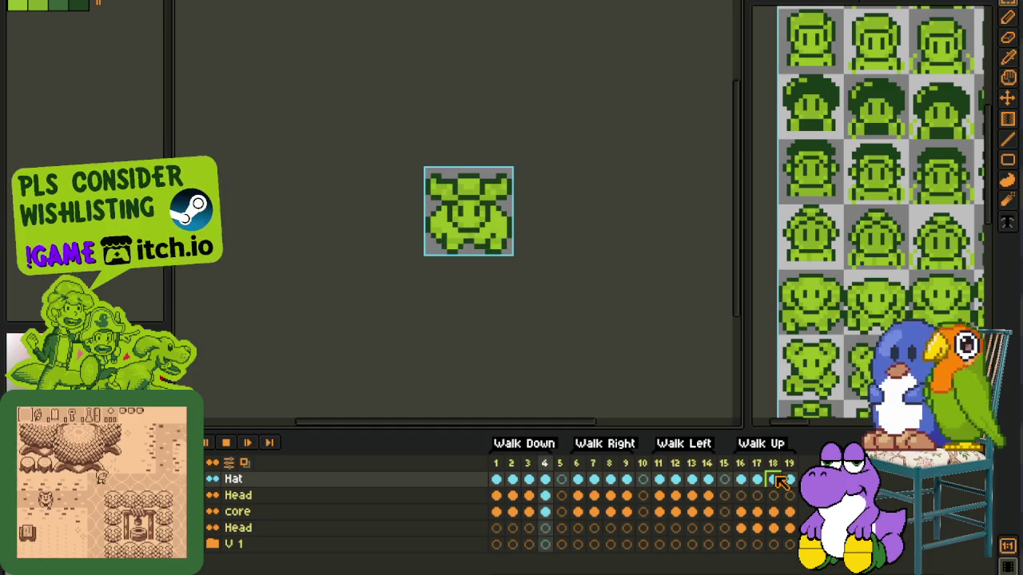
key("Return")
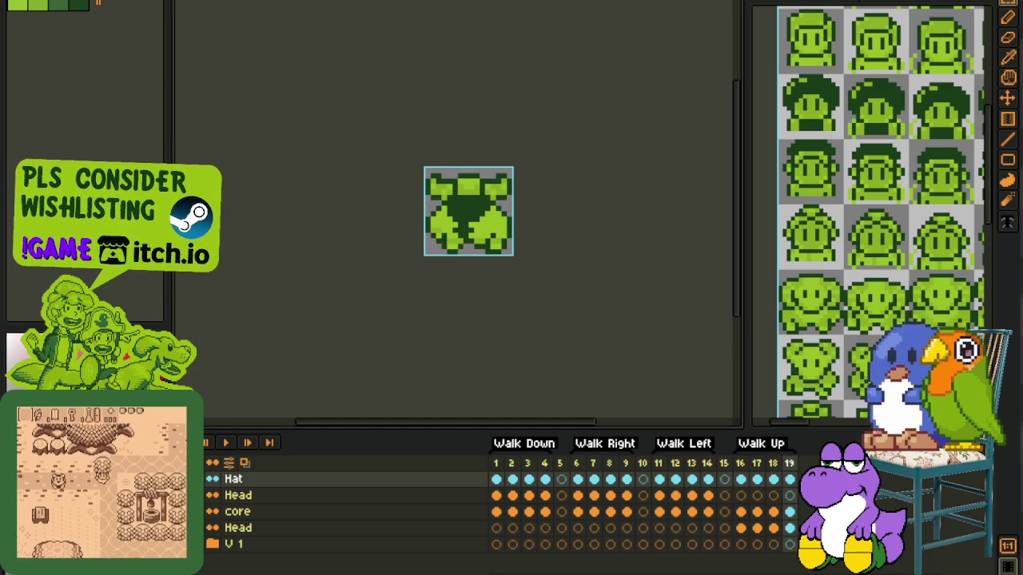
left_click(20, 3)
left_click(248, 80)
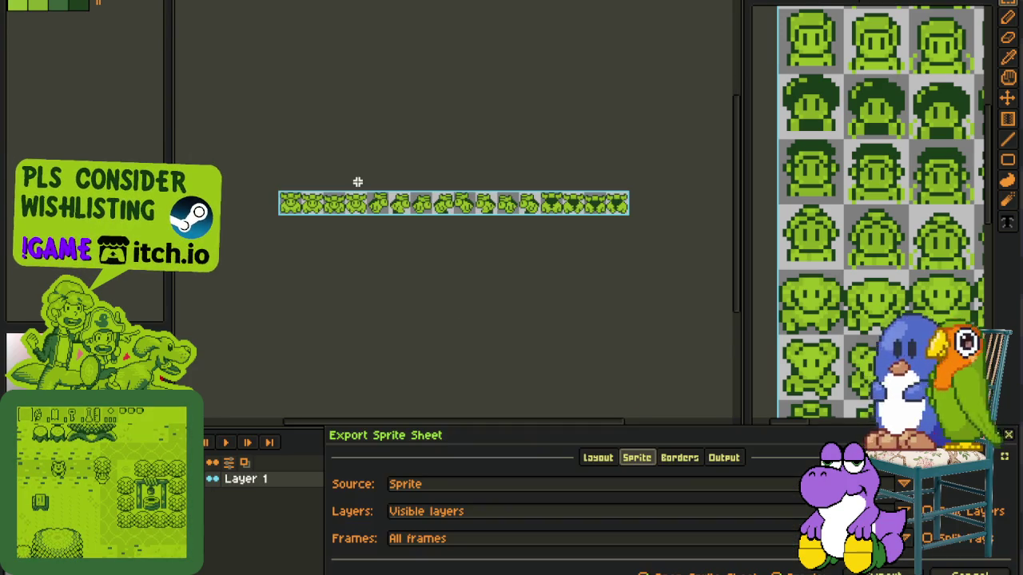
Step: Export all frames as one horizontal strip and paste it into the numbered NPC sheet
left_click(907, 569)
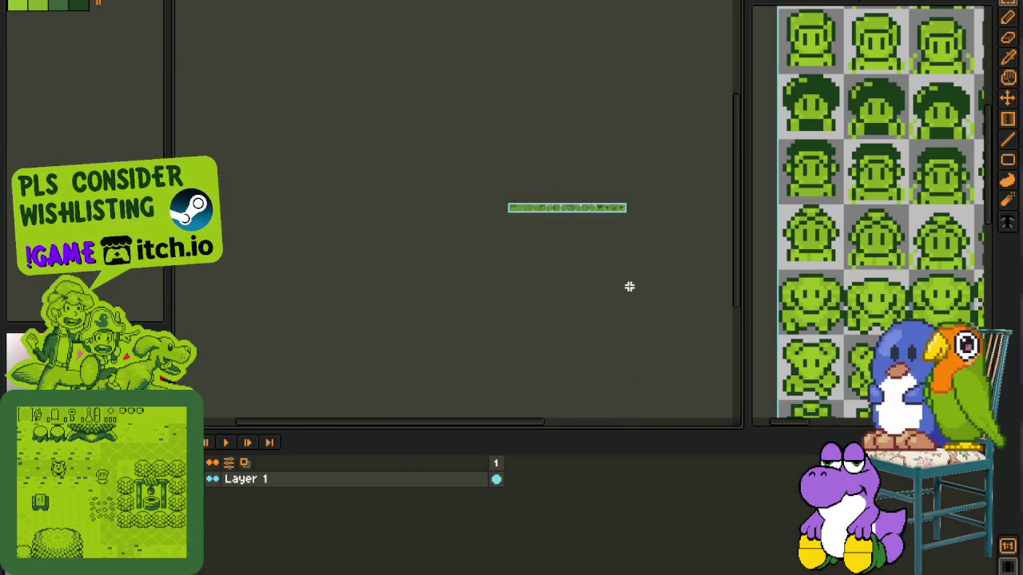
scroll(810, 328, "down", 2)
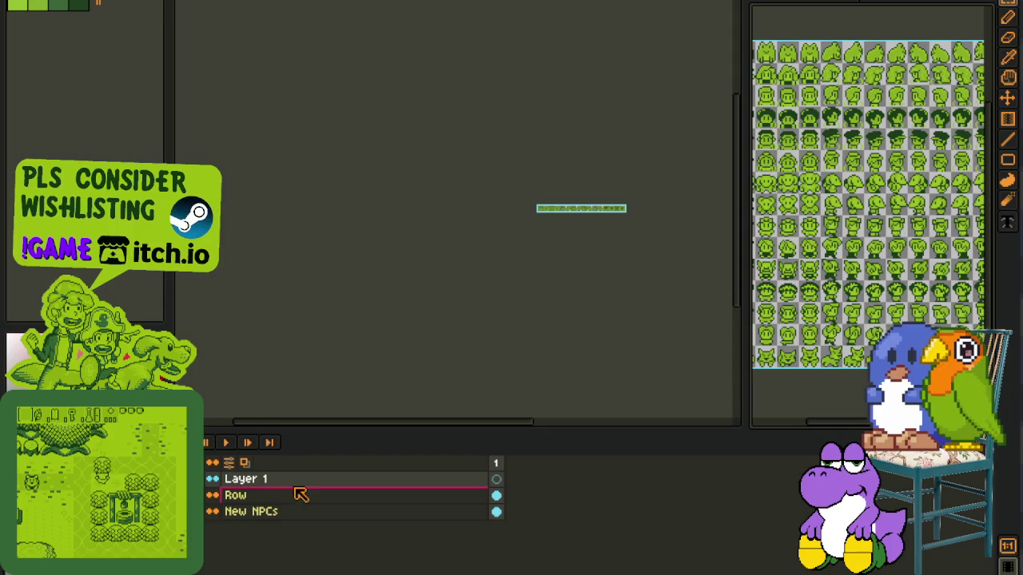
scroll(665, 220, "up", 3)
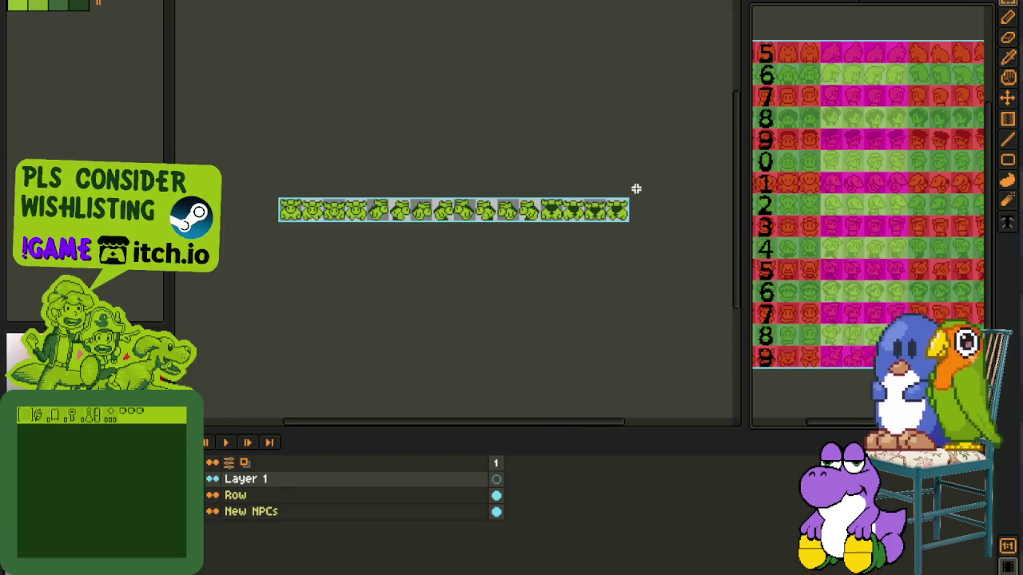
key("ctrl+Tab")
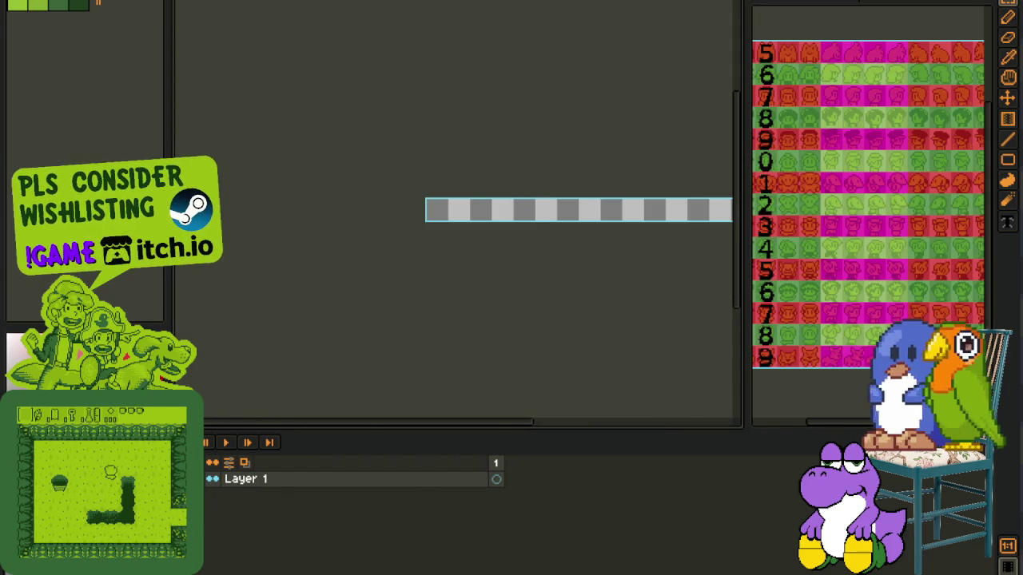
key("ctrl+Tab")
scroll(567, 153, "down", 2)
scroll(623, 191, "up", 4)
scroll(623, 190, "down", 1)
scroll(592, 243, "down", 2)
scroll(592, 244, "up", 1)
scroll(589, 240, "up", 1)
key("ctrl+v")
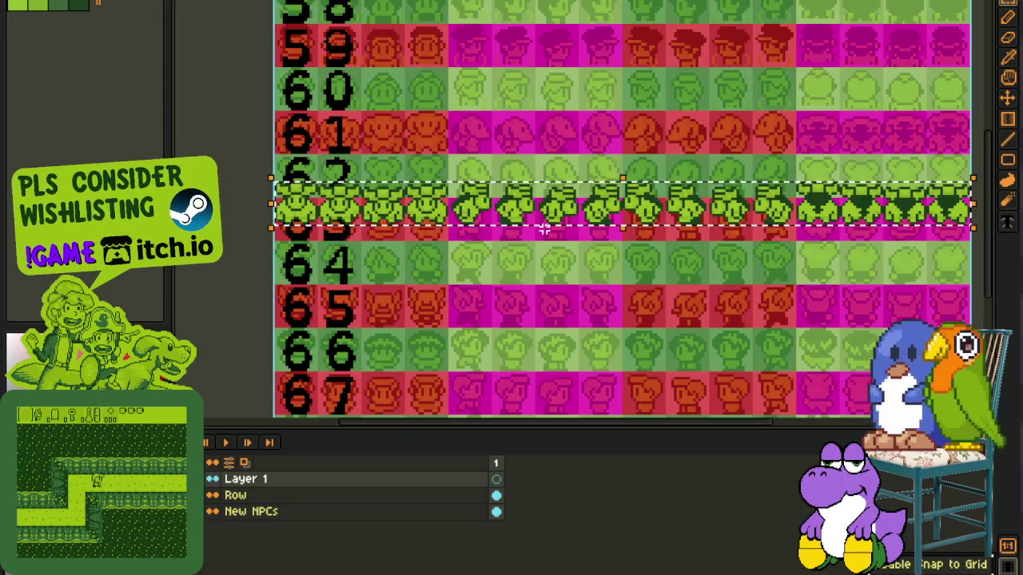
Step: Align the first pasted green sprites into row 62 cells, columns 4 to 8
left_click_drag(372, 212, 372, 226)
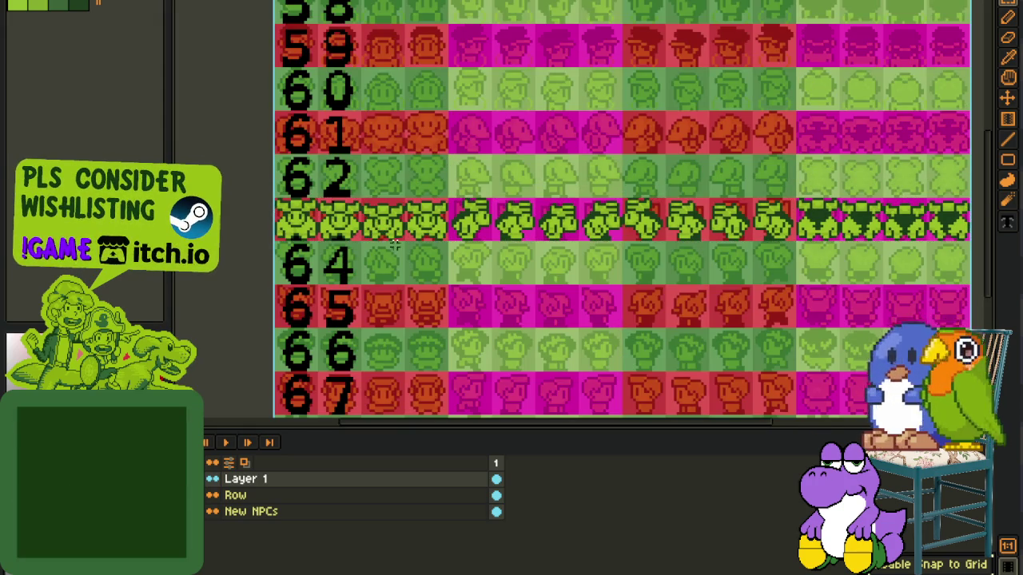
mouse_move(320, 199)
left_mouse_down()
mouse_move(445, 240)
mouse_move(397, 169)
left_mouse_up()
left_click(337, 229)
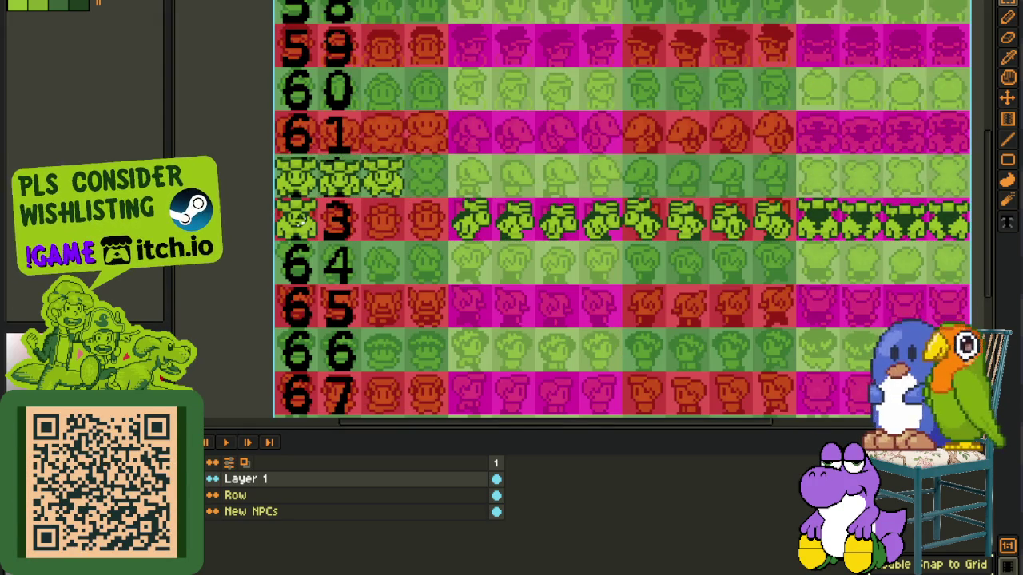
left_click_drag(297, 217, 429, 177)
left_click_drag(490, 199, 623, 240)
left_click_drag(560, 218, 516, 178)
left_click(537, 261)
mouse_move(452, 200)
left_mouse_down()
mouse_move(489, 236)
mouse_move(608, 217)
mouse_move(601, 176)
left_mouse_up()
left_click(713, 208)
Step: Place the remaining sprites into columns 10–12 and the row end, then shift the green row to row 63
mouse_move(666, 196)
left_mouse_down()
mouse_move(795, 238)
mouse_move(691, 178)
left_mouse_up()
left_click(623, 240)
left_click_drag(624, 240, 665, 195)
mouse_move(643, 217)
left_mouse_down()
mouse_move(731, 224)
mouse_move(775, 206)
mouse_move(775, 174)
left_mouse_up()
left_click(832, 262)
mouse_move(832, 262)
left_mouse_down()
mouse_move(627, 240)
mouse_move(731, 250)
left_mouse_up()
left_click_drag(671, 232, 628, 190)
mouse_move(590, 230)
left_mouse_down()
mouse_move(662, 229)
mouse_move(719, 185)
left_mouse_up()
scroll(471, 256, "down", 2)
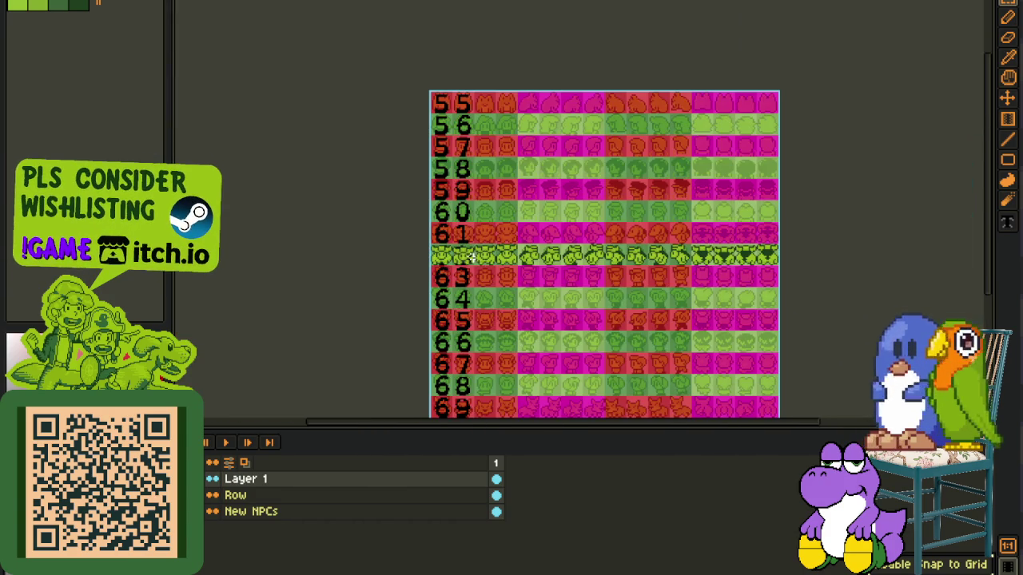
scroll(586, 259, "up", 2)
left_click_drag(588, 259, 588, 302)
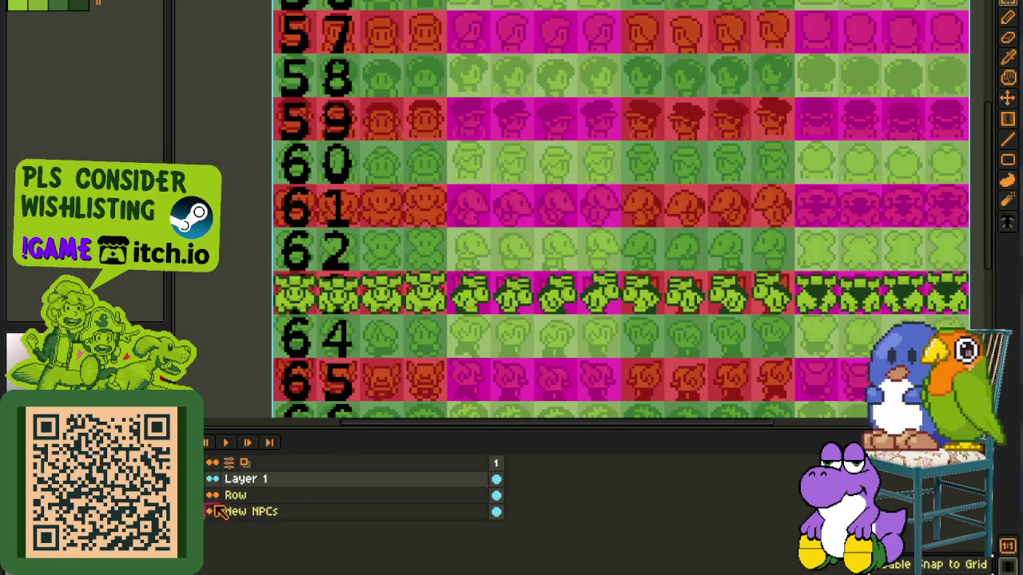
Step: Move Layer 1 below the Row layer and merge it down into New NPCs
left_click(238, 514)
left_click(271, 275)
scroll(560, 320, "right", 1)
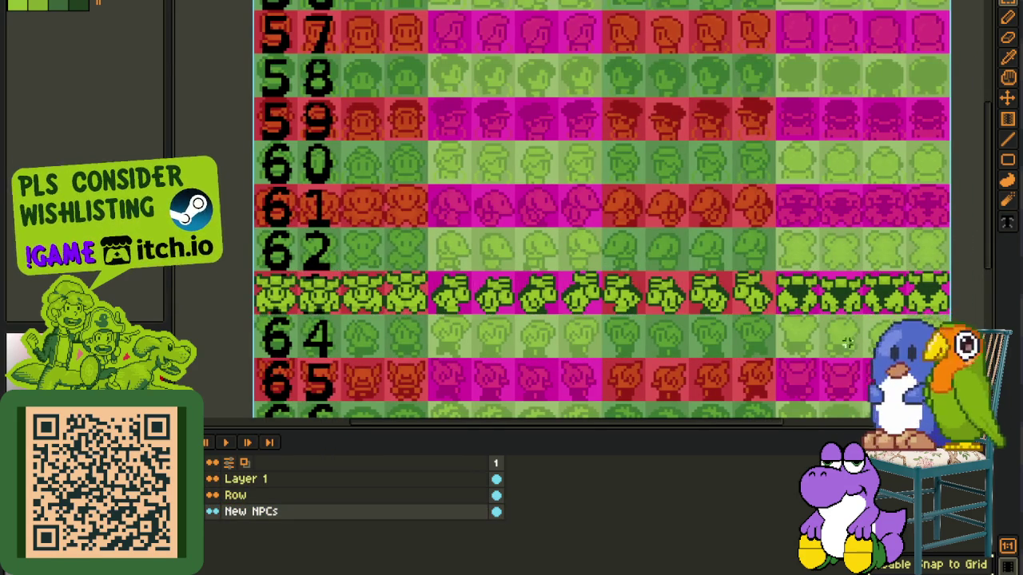
left_click(300, 486)
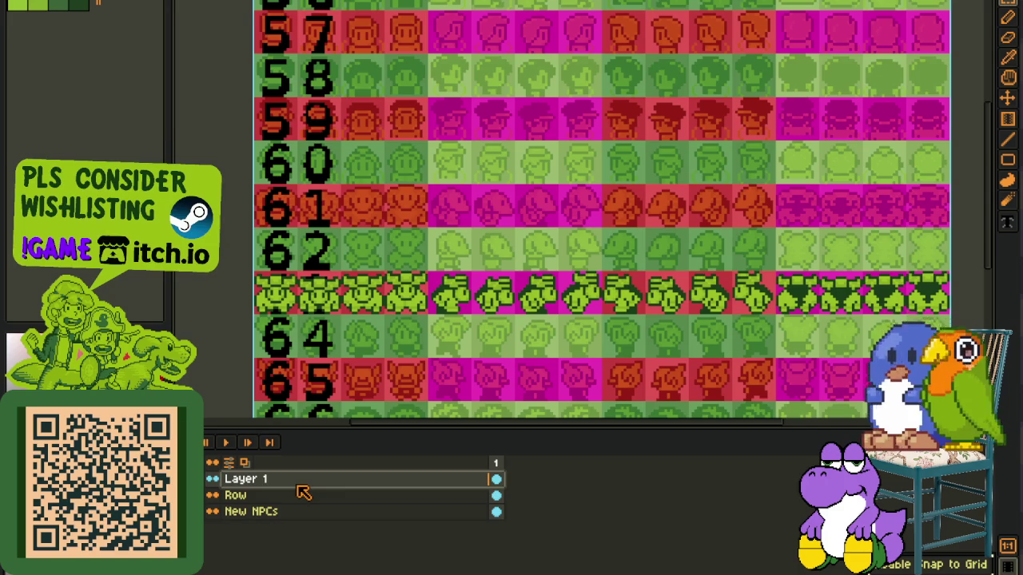
left_click_drag(304, 492, 309, 510)
right_click(312, 496)
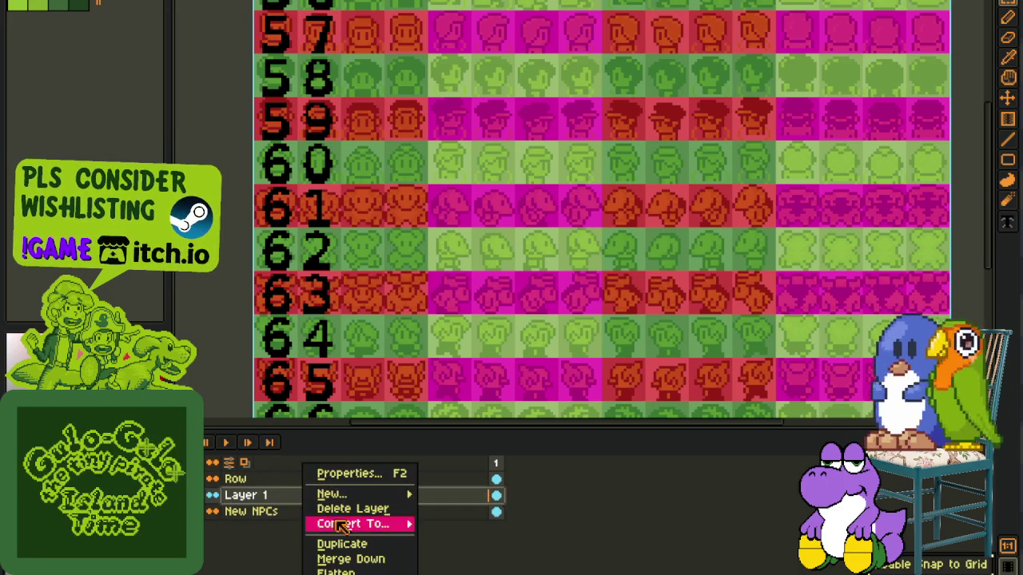
left_click(359, 558)
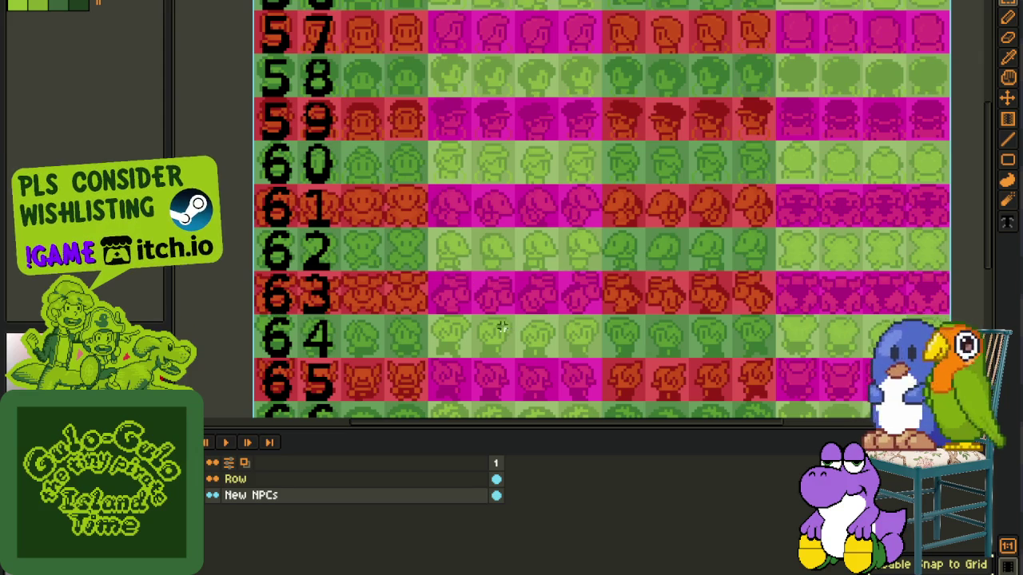
Step: Browse the NPC grid, selecting the horned red sprite in row 65 and the green sprite in row 66
scroll(585, 229, "down", 1)
scroll(565, 271, "up", 1)
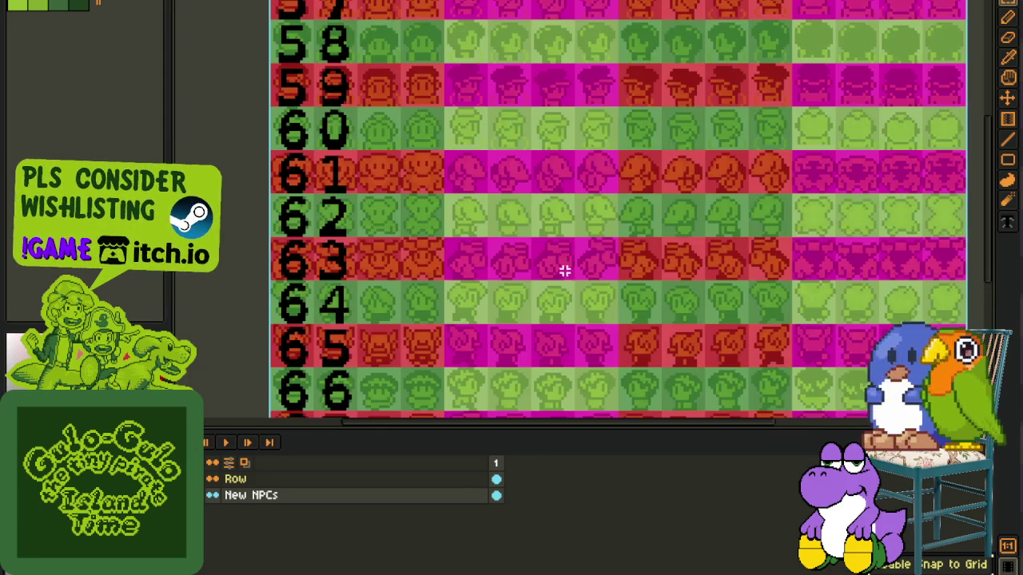
left_click_drag(535, 291, 491, 176)
scroll(392, 194, "up", 2)
scroll(343, 229, "up", 3)
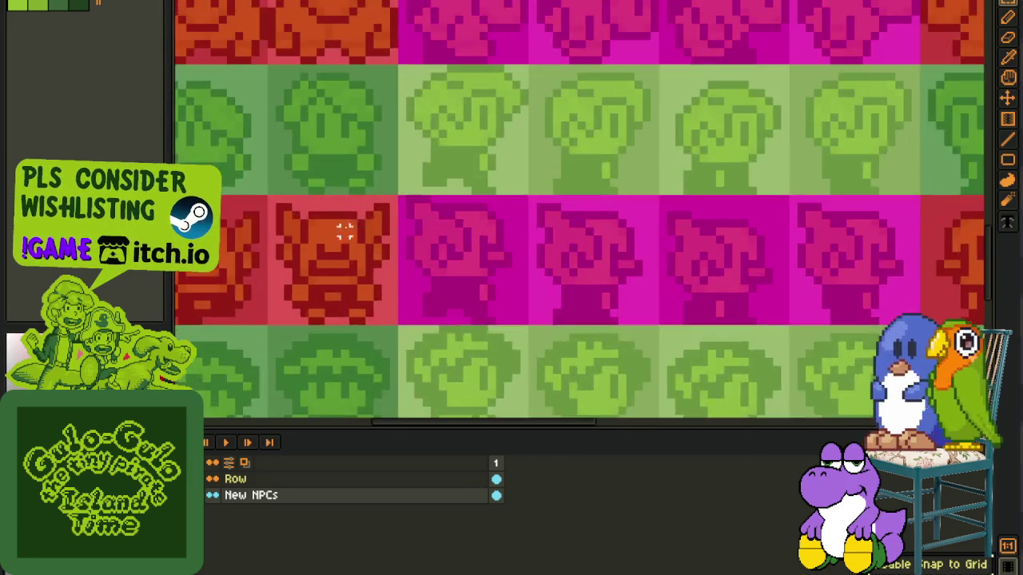
scroll(255, 206, "up", 1)
left_click_drag(256, 204, 423, 362)
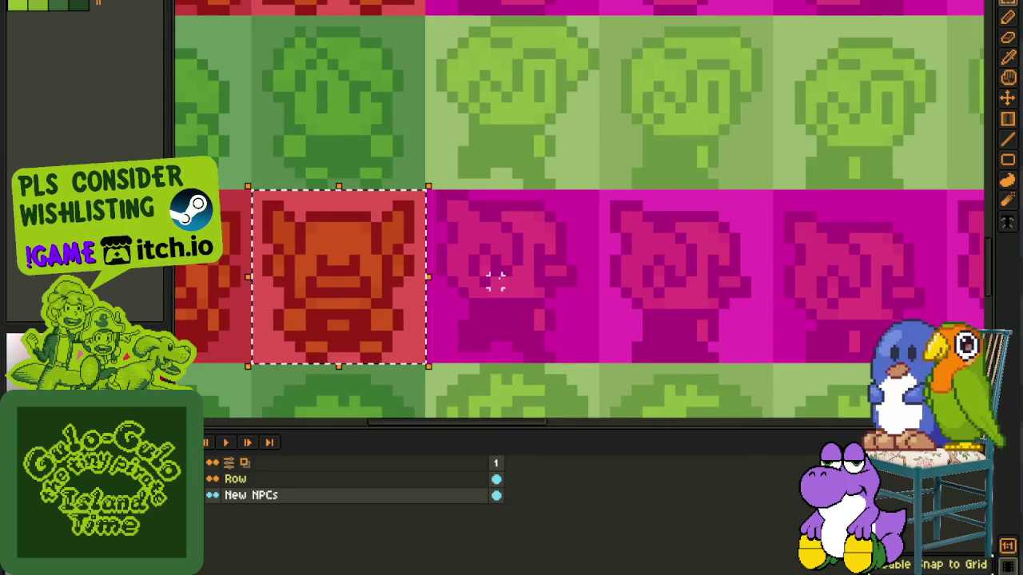
scroll(511, 291, "down", 1)
scroll(511, 292, "down", 1)
left_click_drag(496, 338, 485, 228)
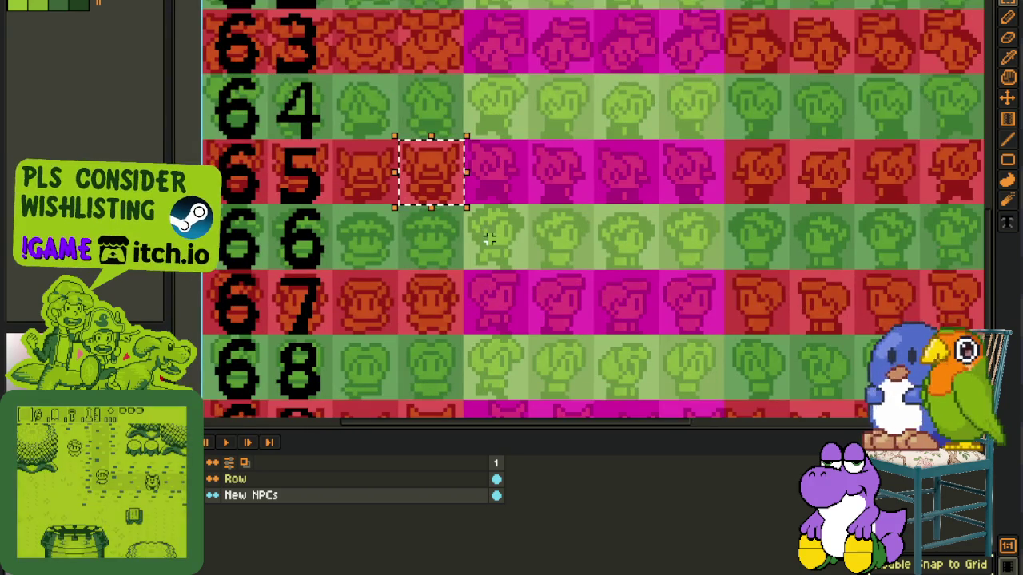
scroll(342, 262, "up", 1)
scroll(342, 262, "up", 1)
left_click_drag(342, 278, 400, 163)
Step: Select one sprite column spanning rows 64 to 68 of the NPC grid
scroll(399, 176, "up", 1)
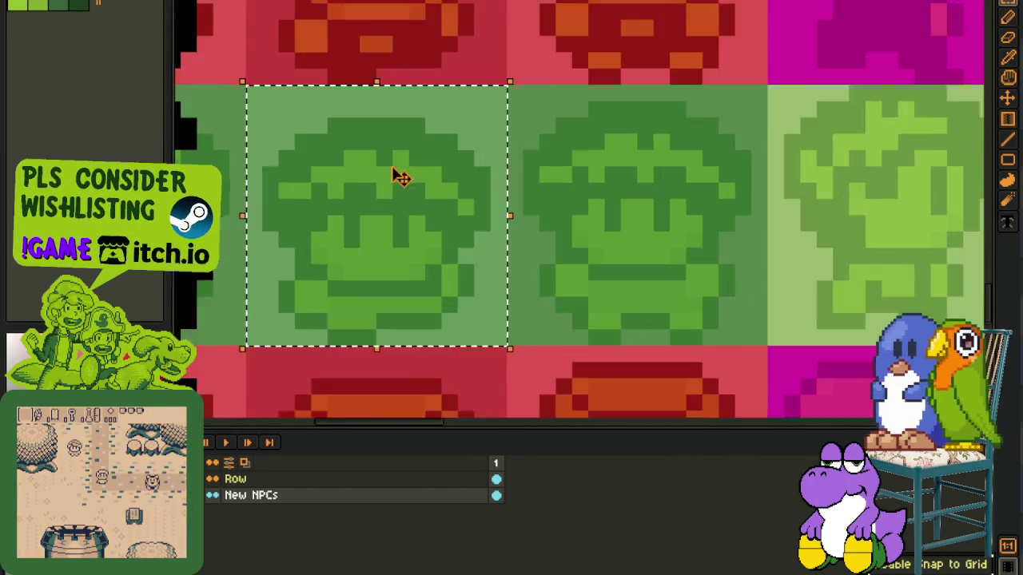
scroll(391, 178, "up", 1)
scroll(392, 179, "down", 1)
scroll(408, 182, "down", 1)
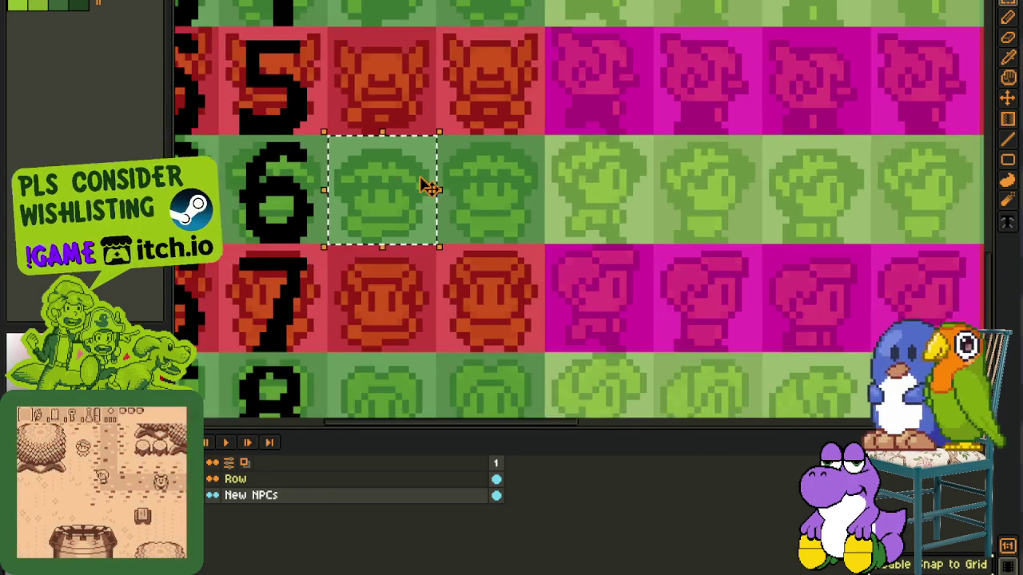
scroll(463, 184, "down", 1)
scroll(548, 217, "down", 1)
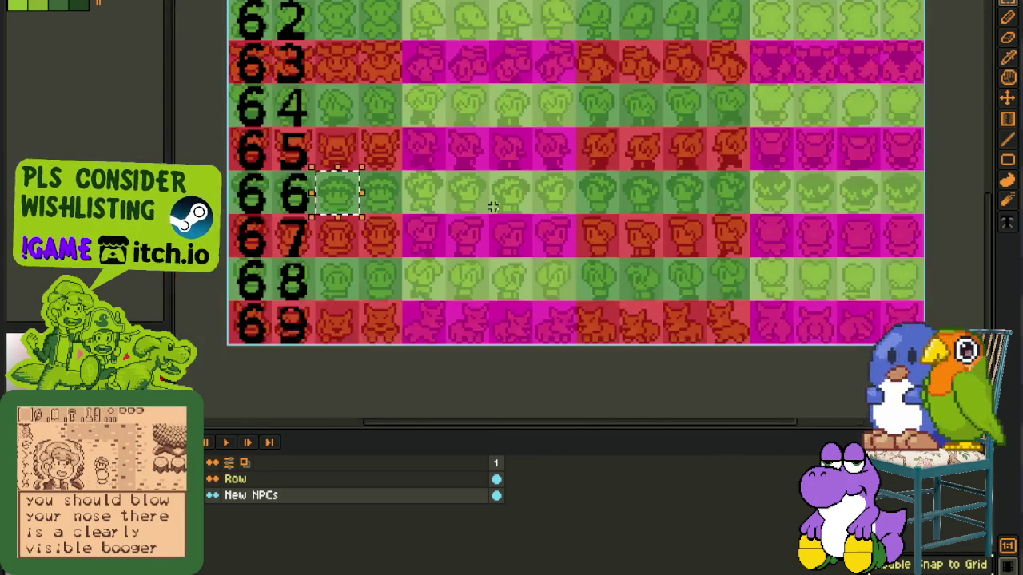
scroll(456, 183, "up", 2)
scroll(455, 239, "left", 1)
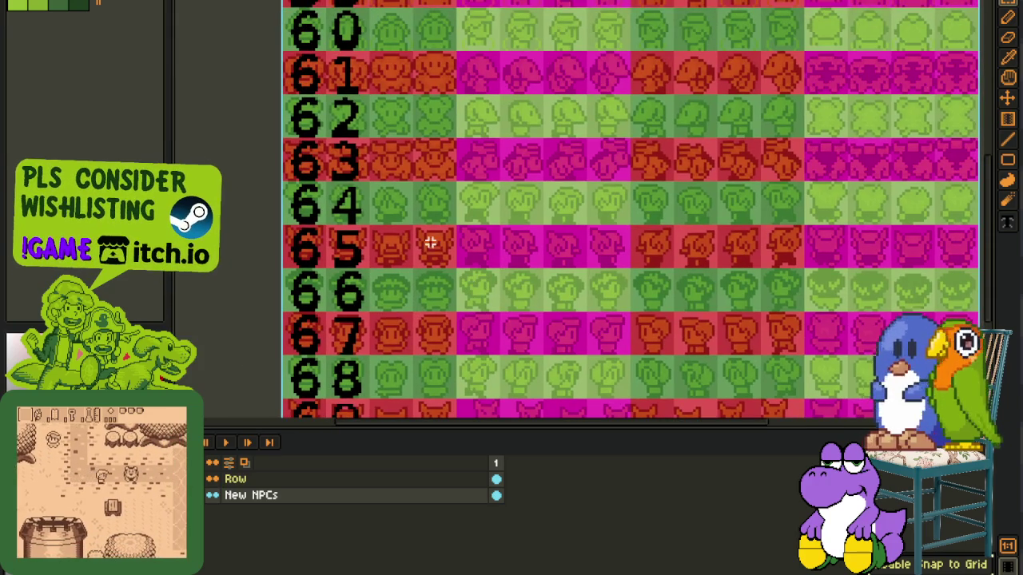
left_click_drag(425, 201, 448, 391)
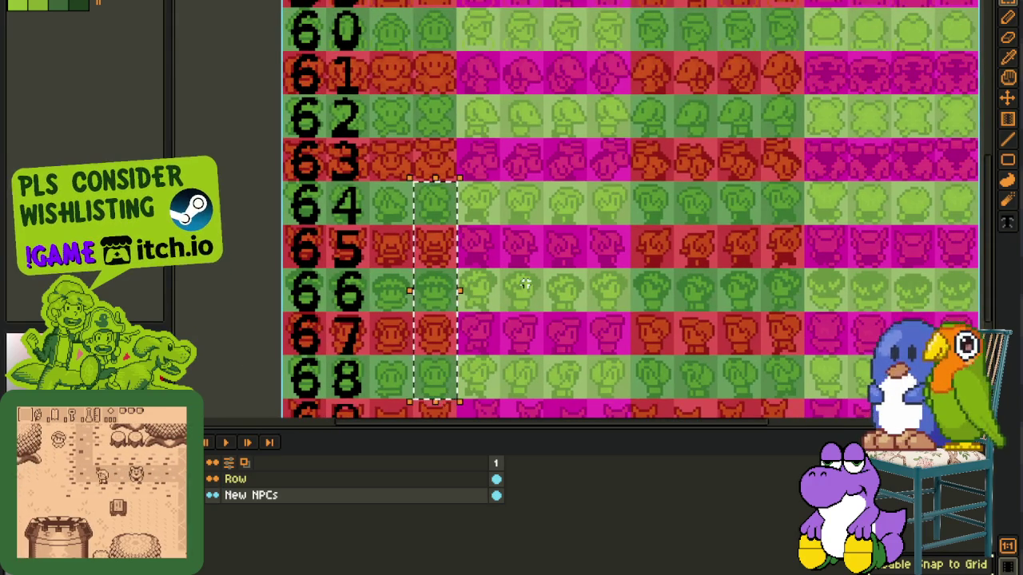
Step: Pan to rows 59–68, clear the selection, and close the attendant sheet with Ctrl+W
mouse_move(529, 276)
left_mouse_down()
mouse_move(489, 370)
mouse_move(486, 408)
mouse_move(442, 215)
left_mouse_up()
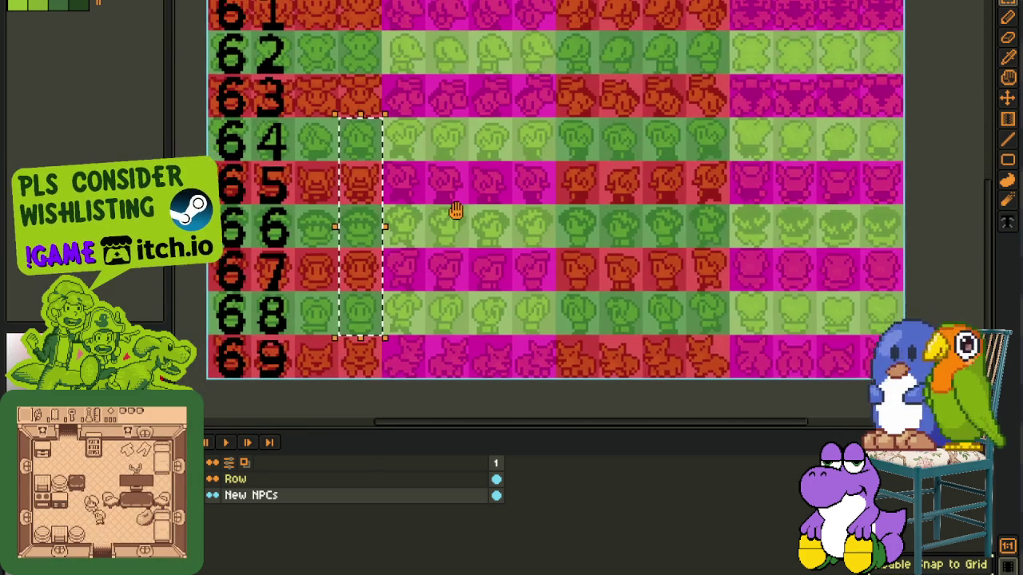
left_click_drag(403, 260, 402, 358)
left_click(424, 326)
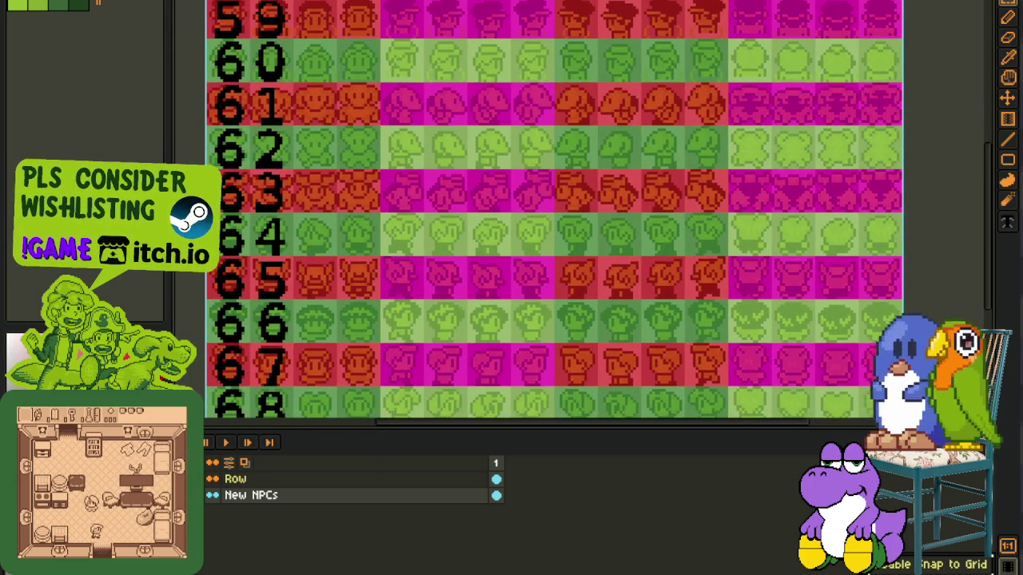
key("ctrl+w")
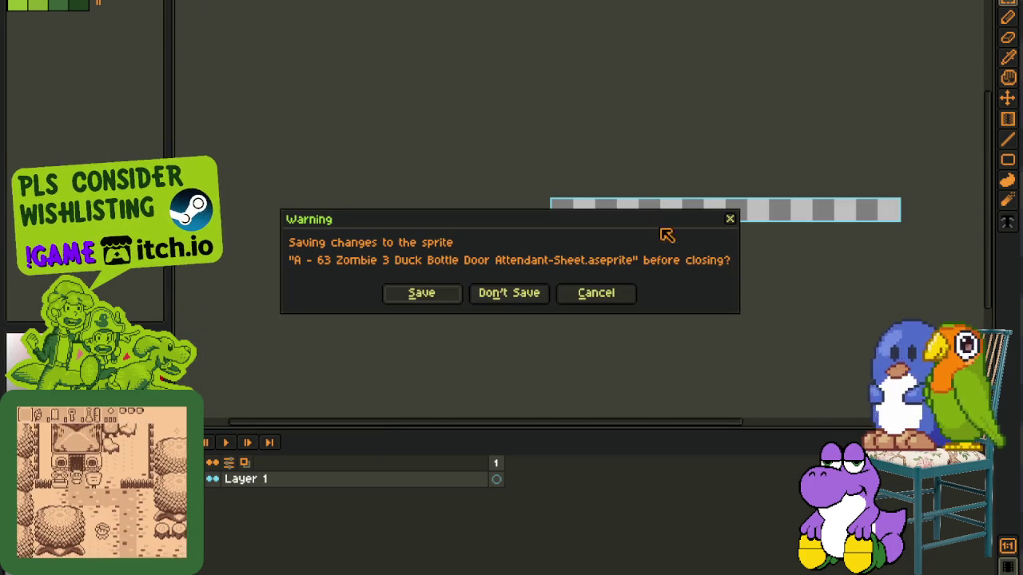
Step: Close the attendant sheet without saving, then save the small portrait sprite
left_click(511, 295)
scroll(631, 208, "up", 2)
scroll(632, 207, "down", 2)
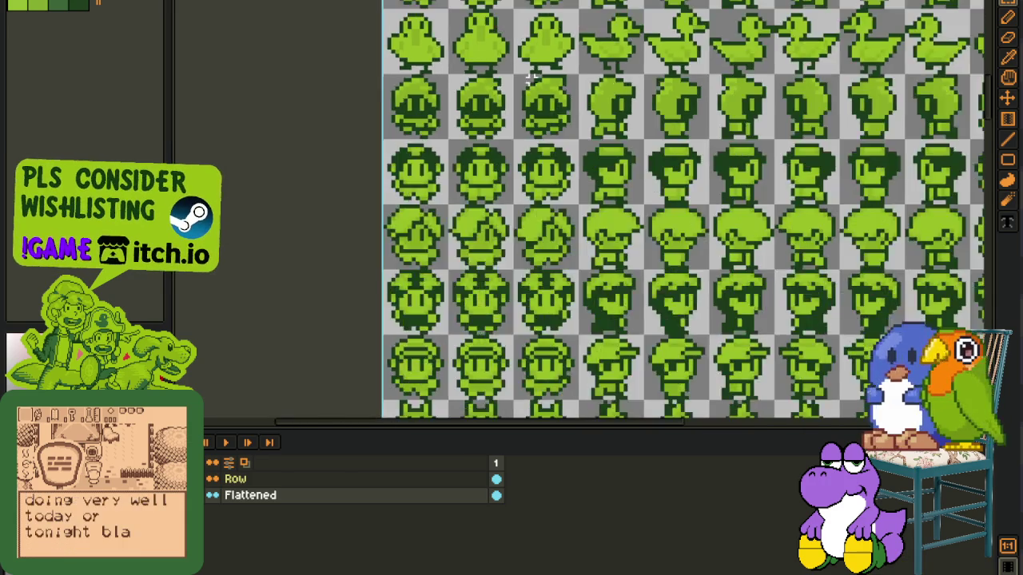
key("ctrl+Tab")
key("ctrl+Tab")
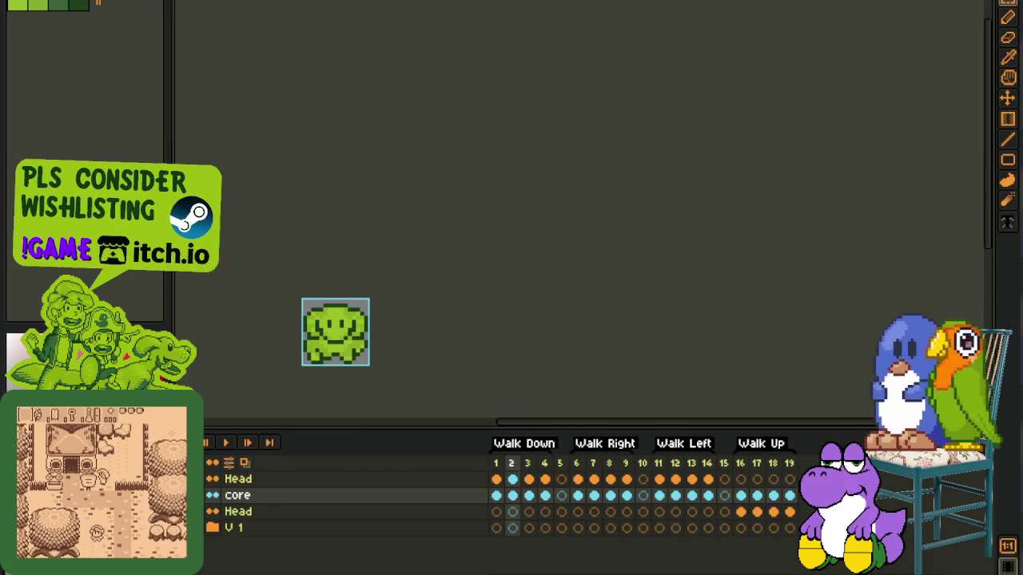
key("ctrl+shift+Tab")
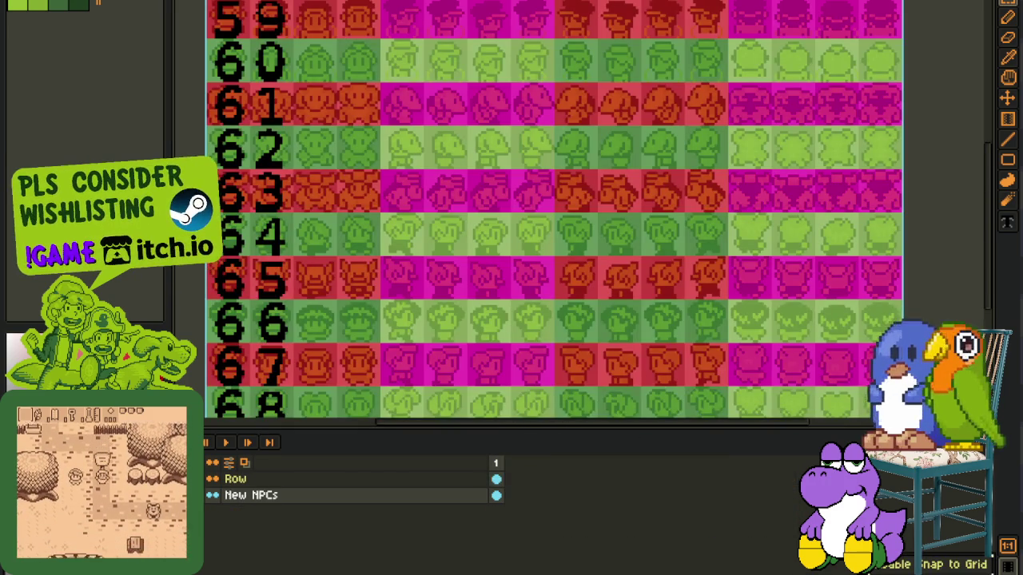
key("ctrl+Tab")
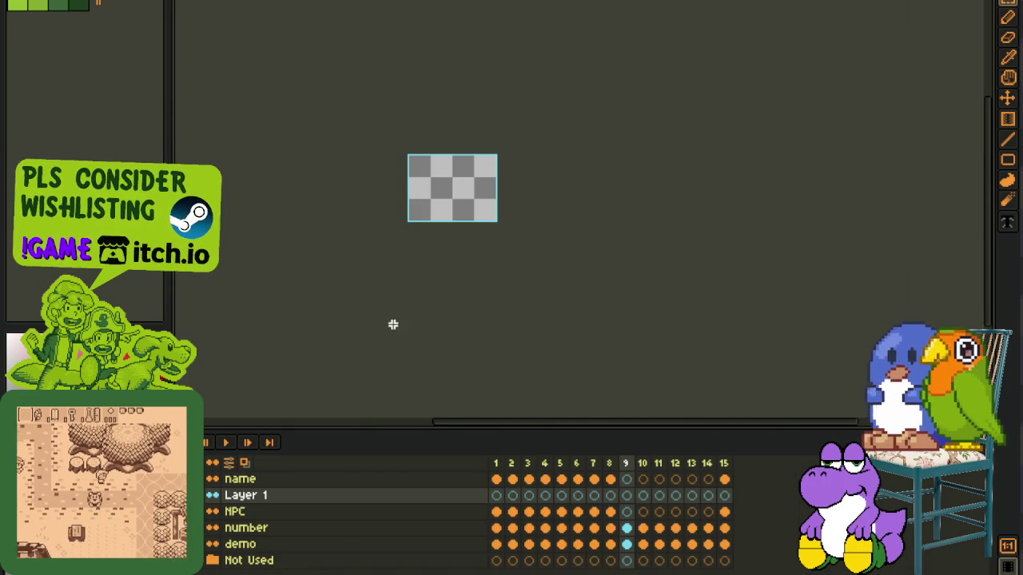
key("ctrl+s")
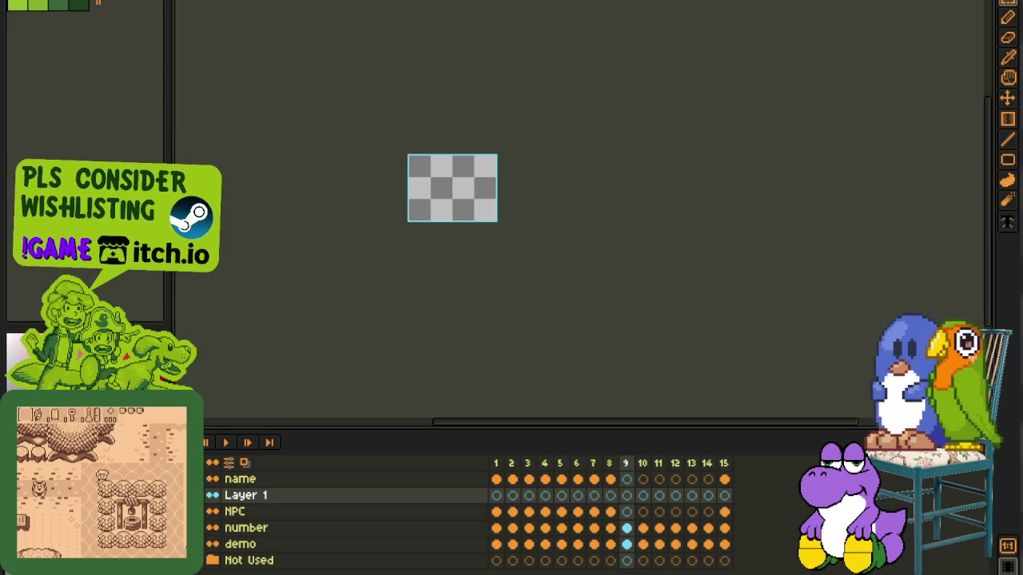
Step: Hide the striped Row overlay and numbers on the NPC grid
key("ctrl+shift+Tab")
scroll(351, 20, "down", 1)
scroll(352, 20, "up", 1)
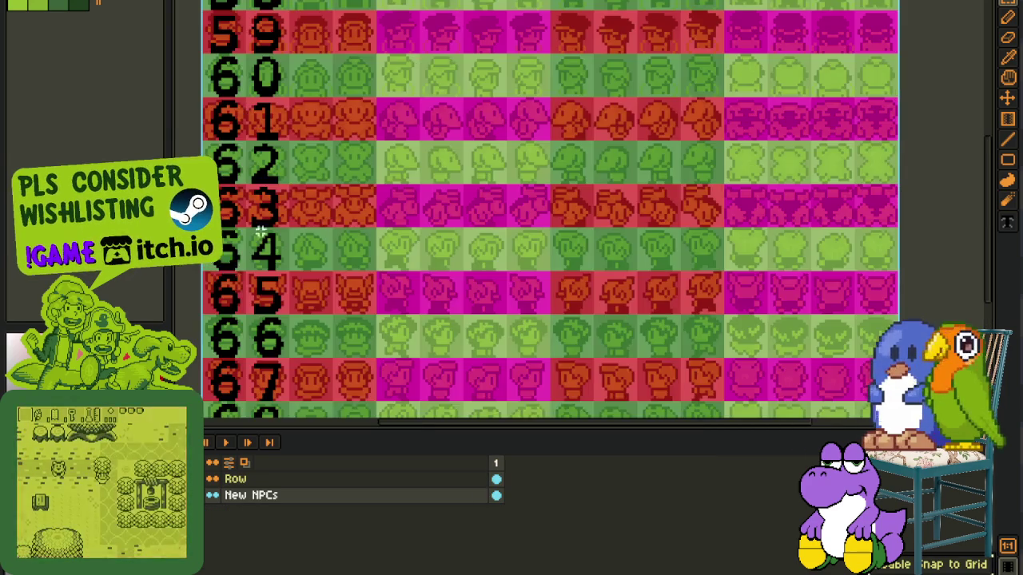
scroll(299, 382, "left", 3)
left_click(209, 494)
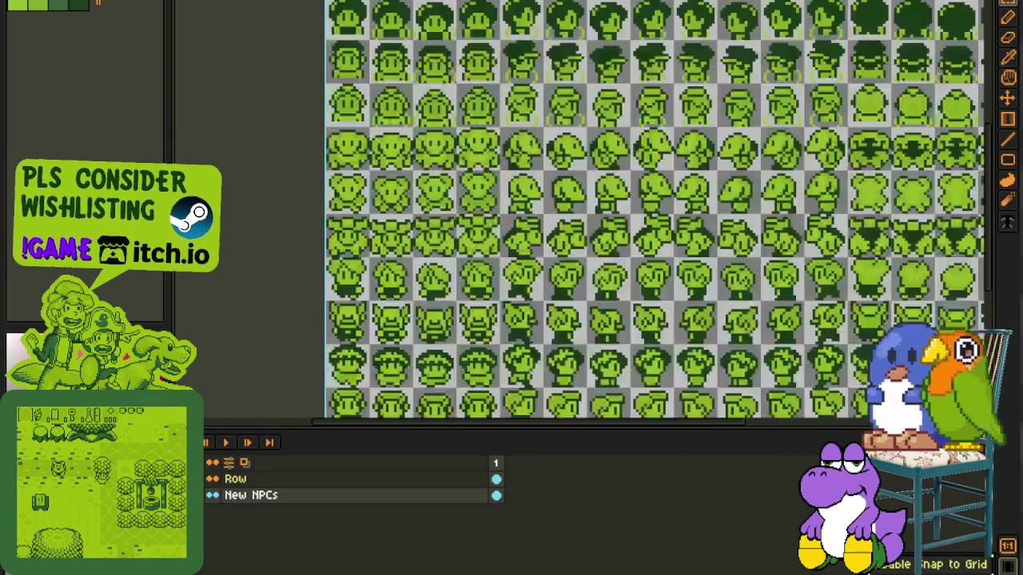
scroll(550, 29, "right", 2)
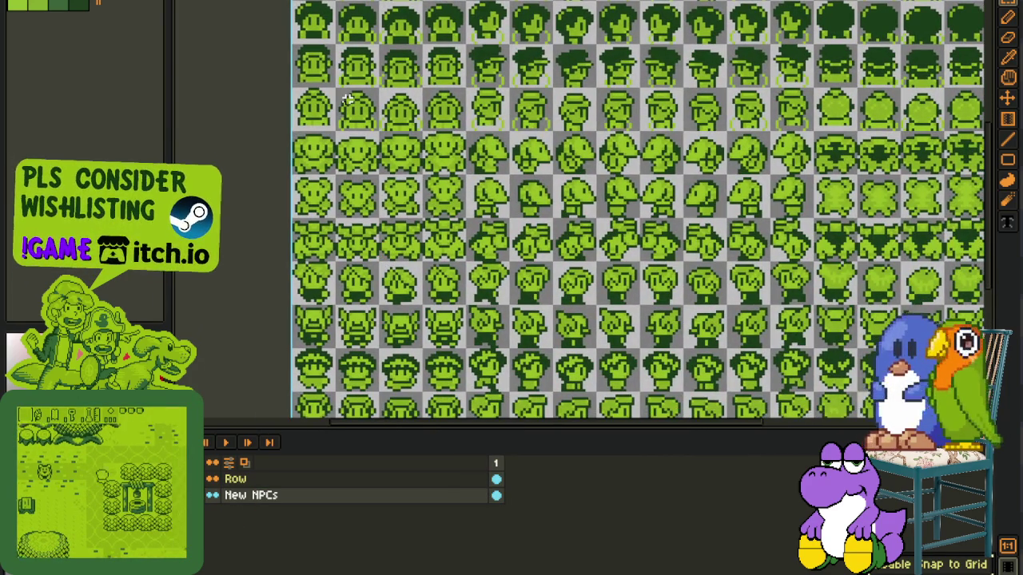
Step: Cycle through the walk-cycle sprite and NPC sheet to the small portrait sprite
left_click(279, 4)
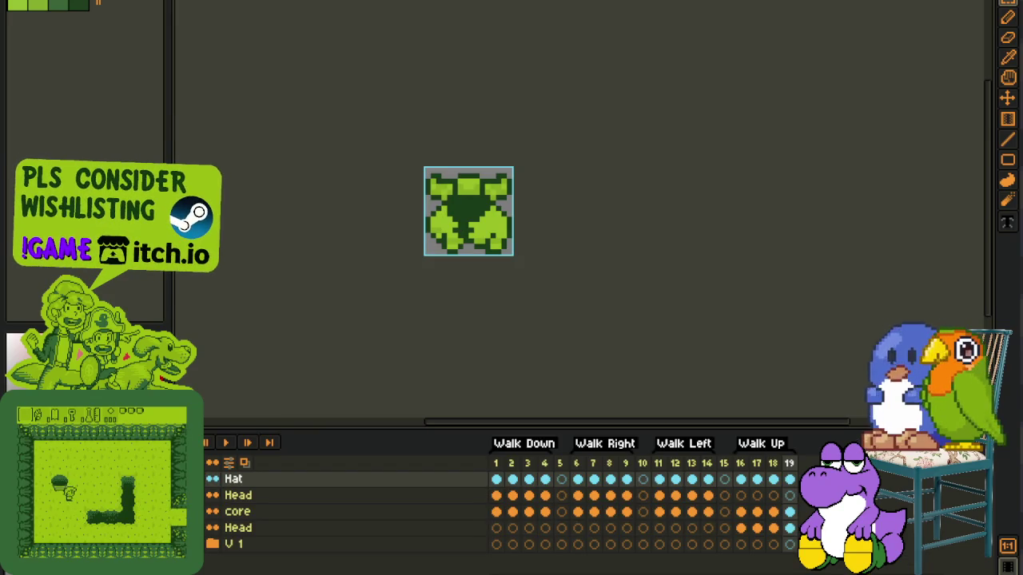
key("ctrl+tab")
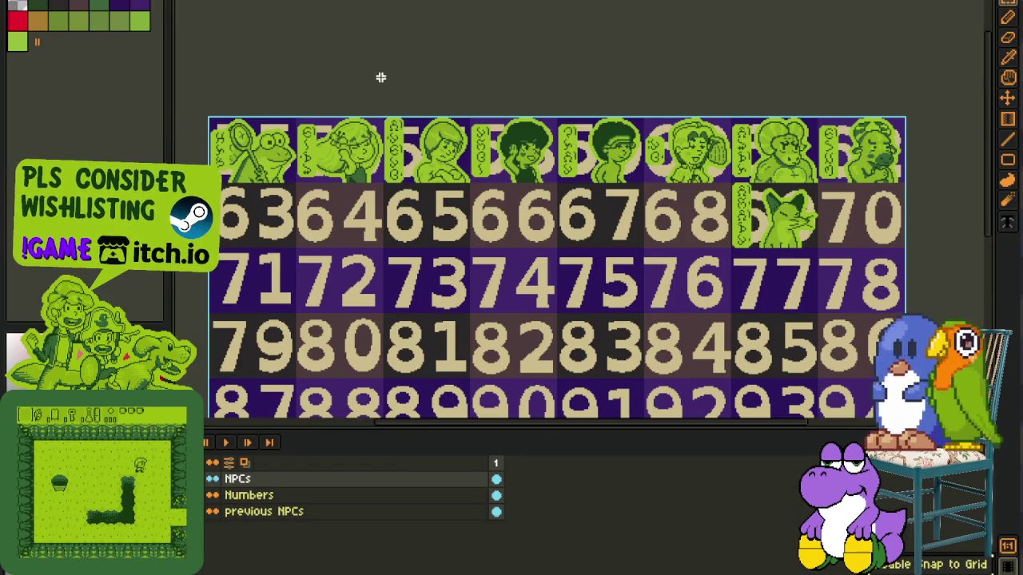
key("ctrl+tab")
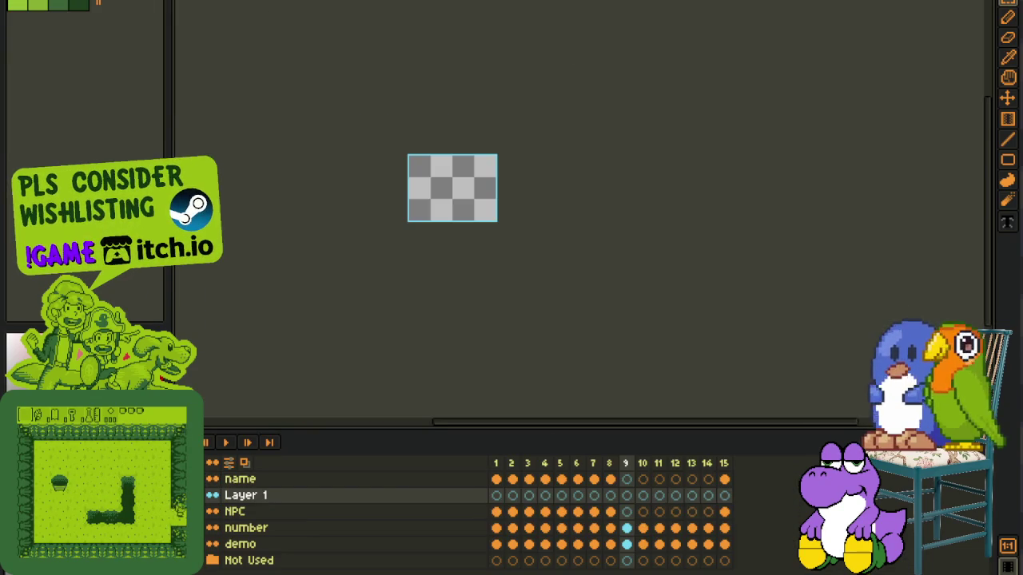
Step: Reorder Layer 1, zoom in, and view the demo layer's vertical name label at frame 7
left_click_drag(244, 496, 264, 512)
scroll(436, 160, "up", 2)
scroll(428, 172, "up", 2)
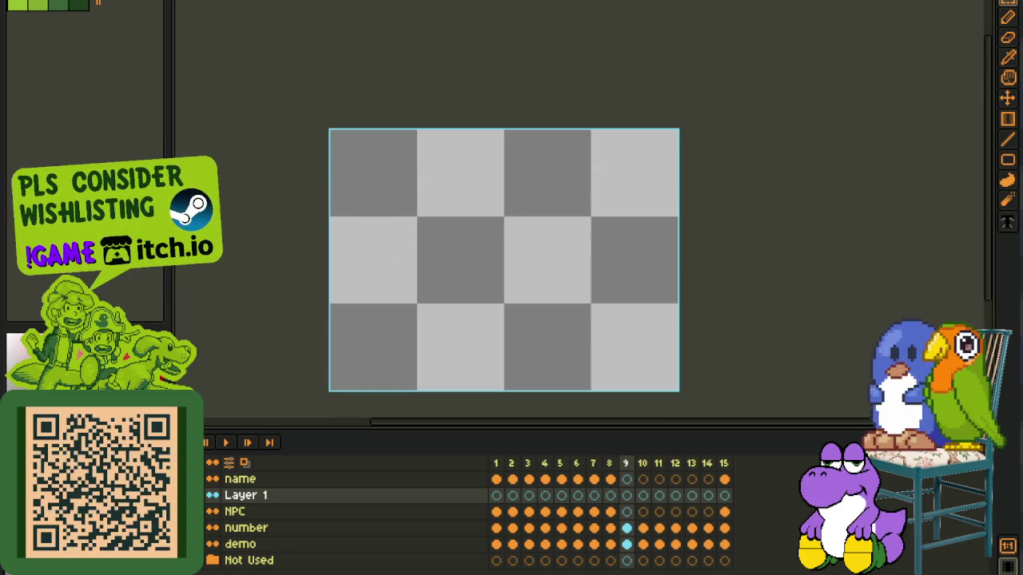
scroll(463, 512, "down", 1)
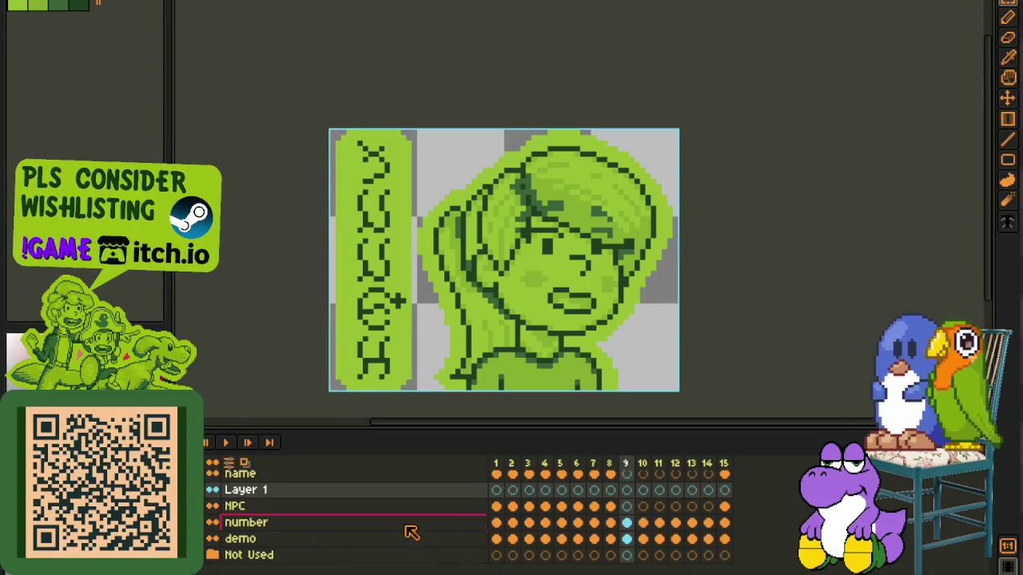
left_click(593, 539)
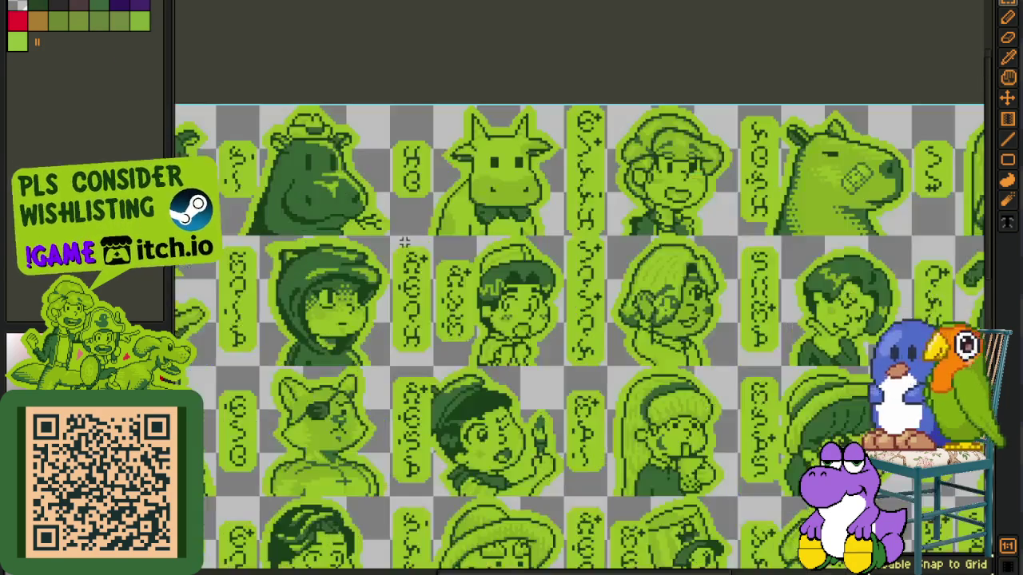
Step: Select the boy's portrait and its name labels on the sheet, undoing an accidental delete
left_click_drag(455, 343, 405, 292)
scroll(395, 240, "up", 1)
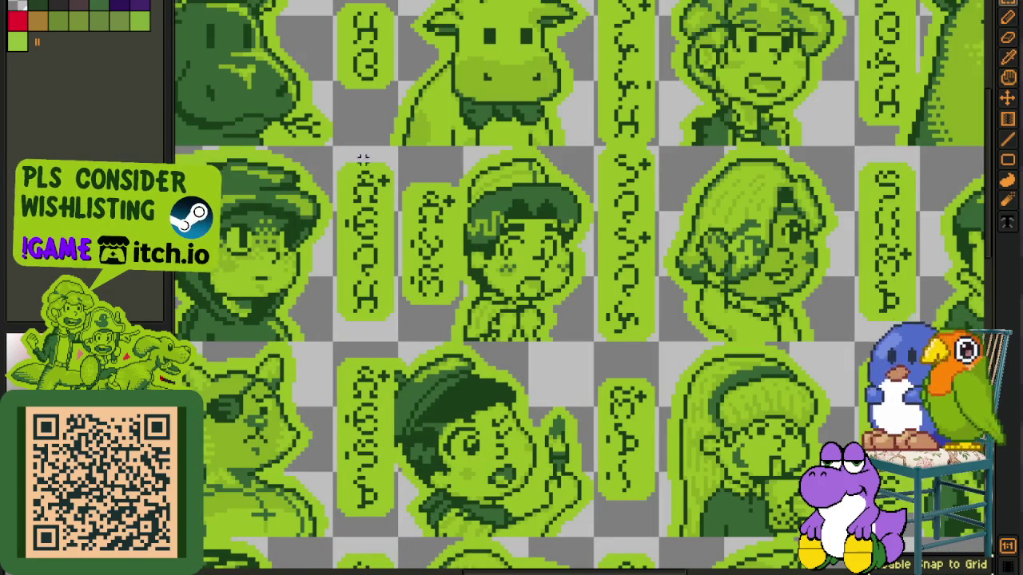
left_click_drag(334, 152, 588, 343)
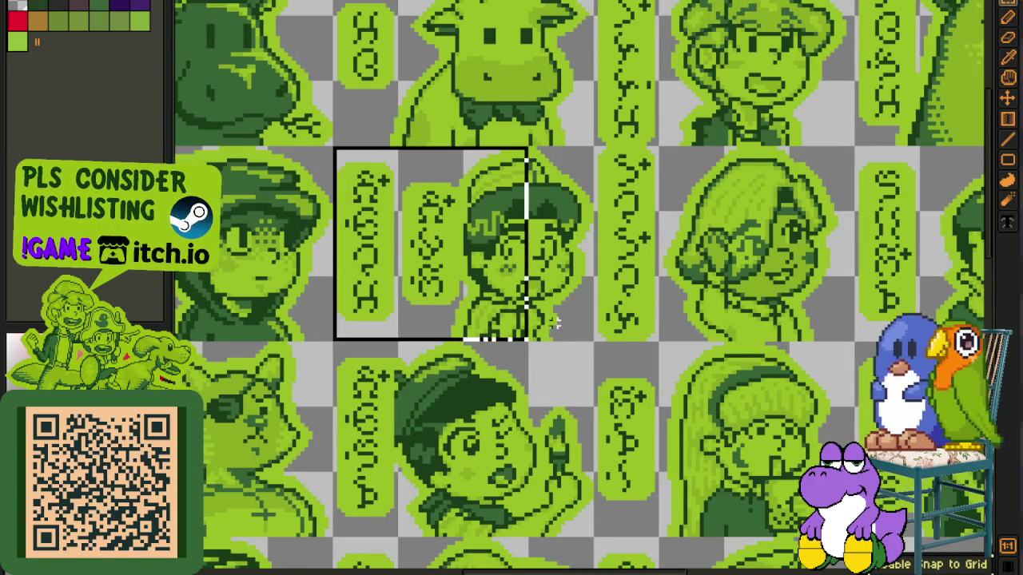
key("Delete")
key("ctrl+z")
key("Tab")
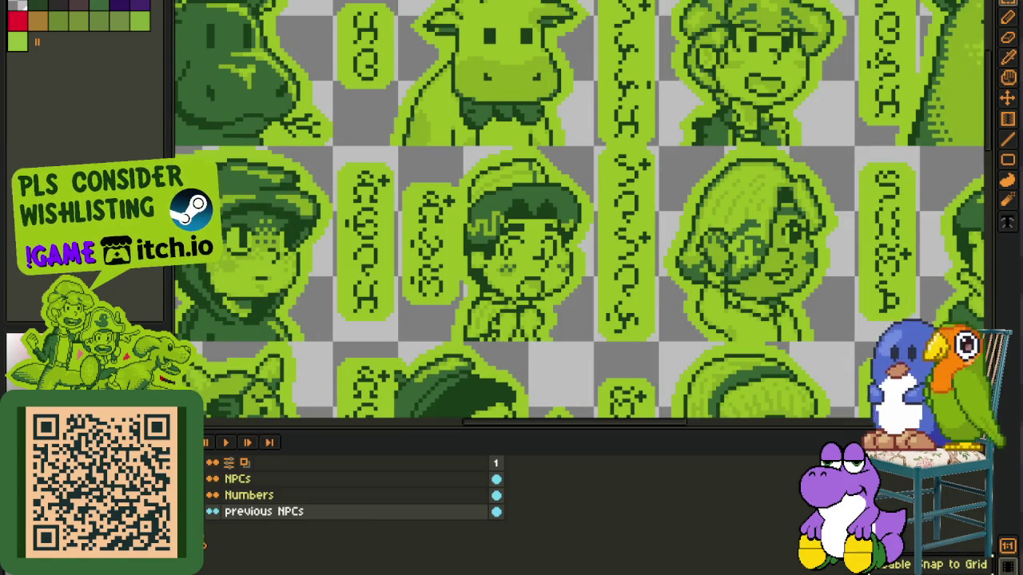
Step: Go to the empty Layer 1 cel in frame 8
scroll(426, 299, "down", 3)
scroll(425, 300, "down", 2)
left_click(320, 479)
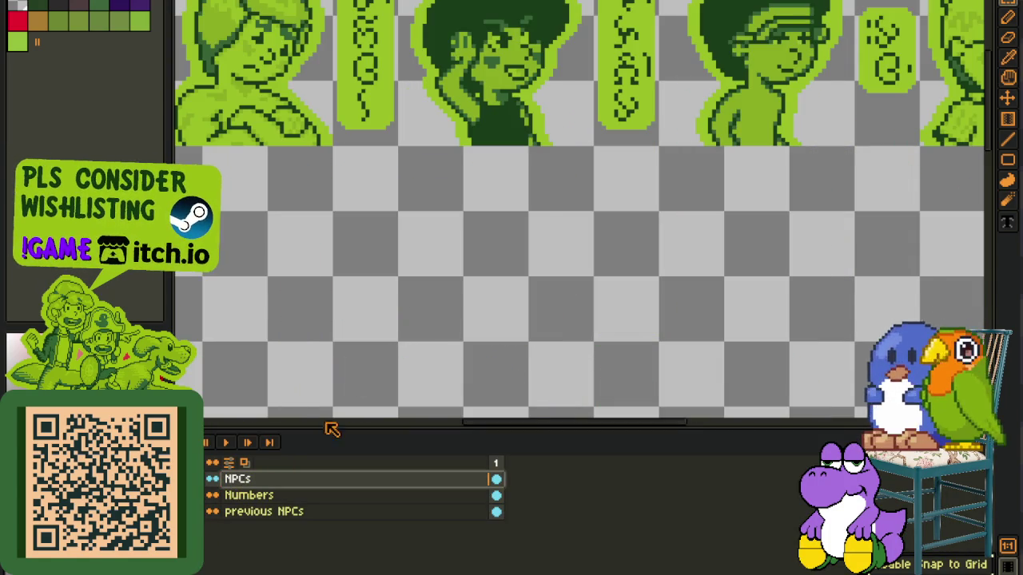
scroll(425, 299, "down", 2)
scroll(367, 221, "up", 1)
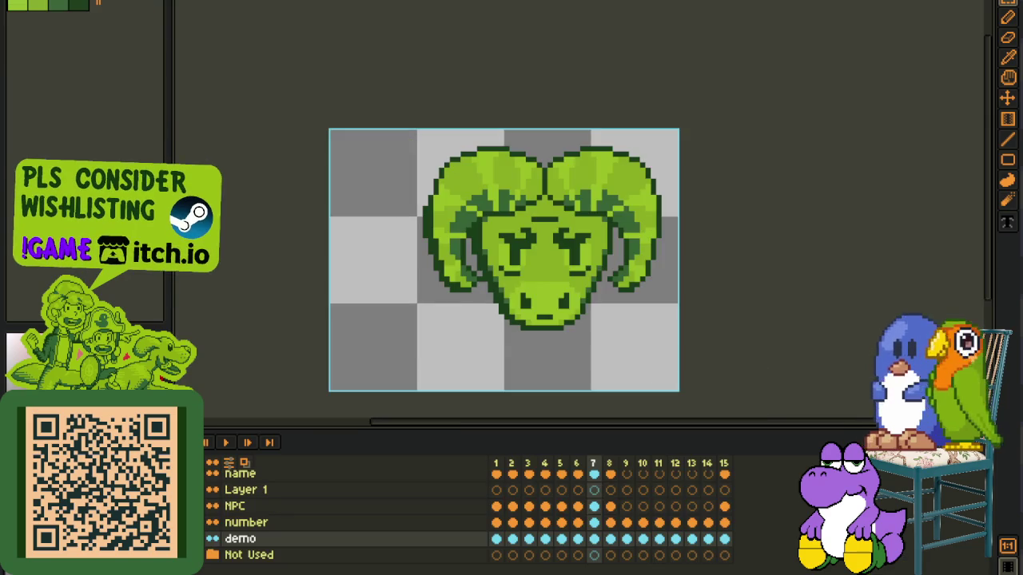
scroll(371, 143, "down", 1)
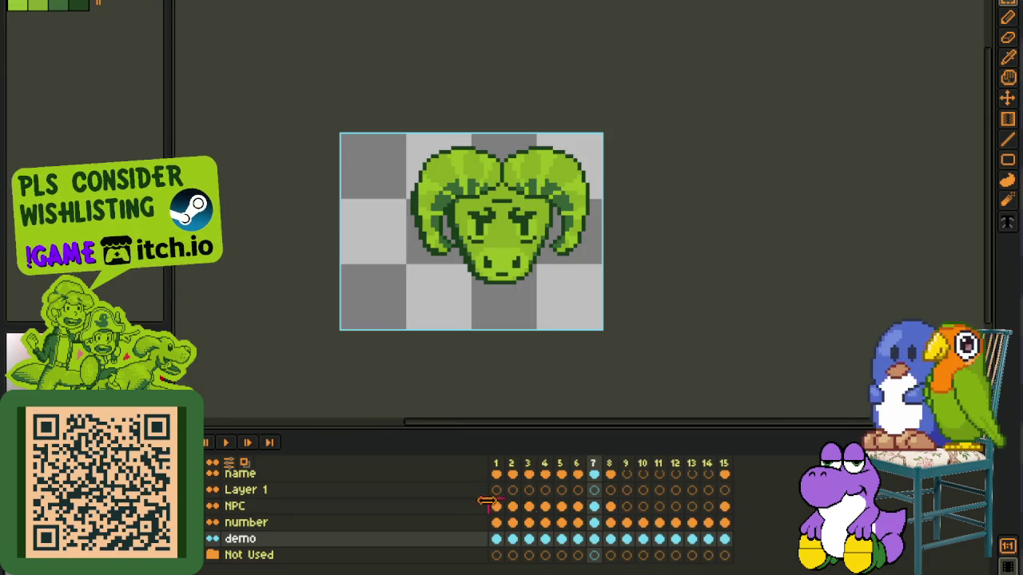
key("Right")
left_click(610, 490)
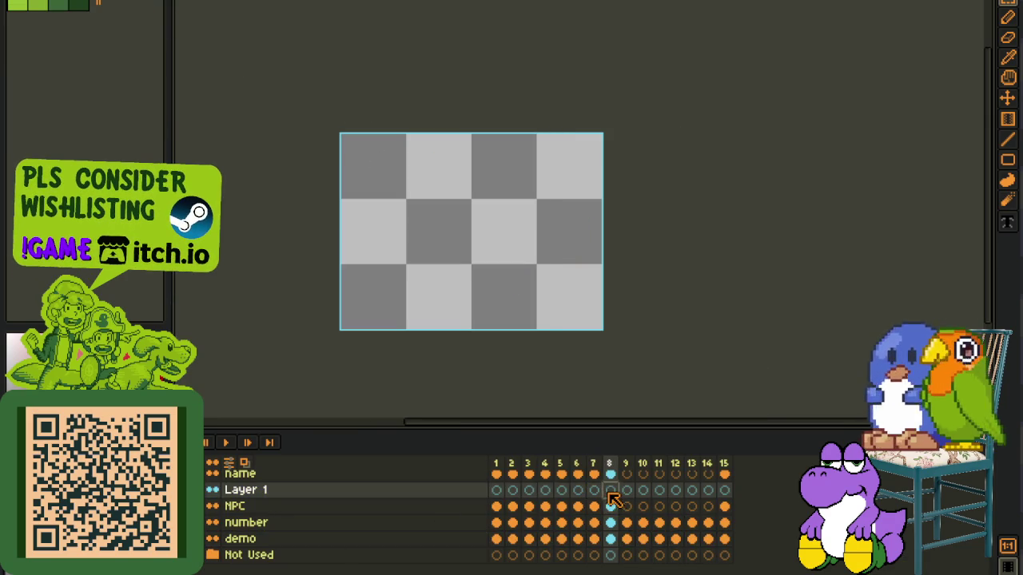
key("h")
key("m")
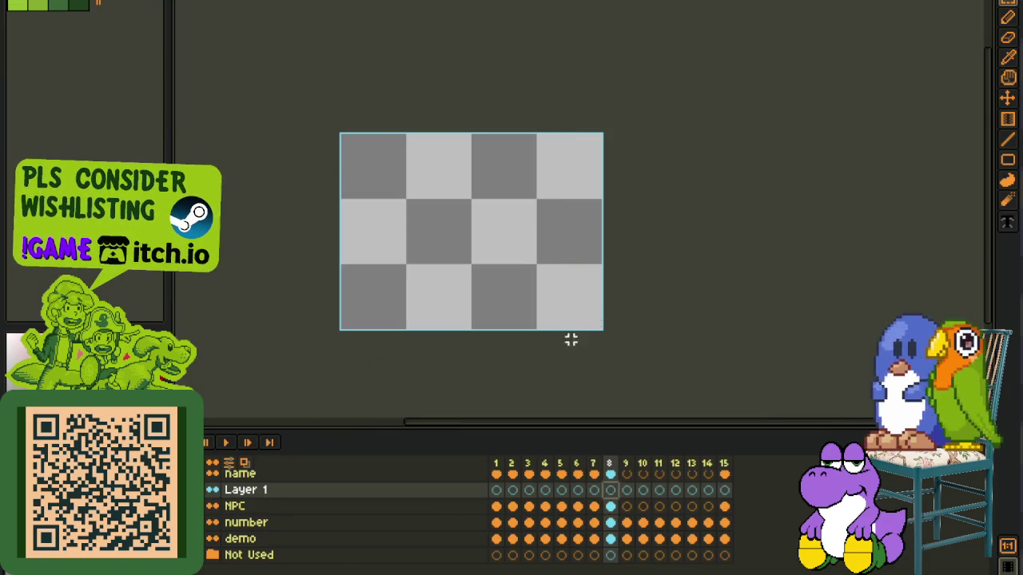
Step: Paste the portrait with its labels and move the cel from frame 8 to frame 9
key("ctrl+v")
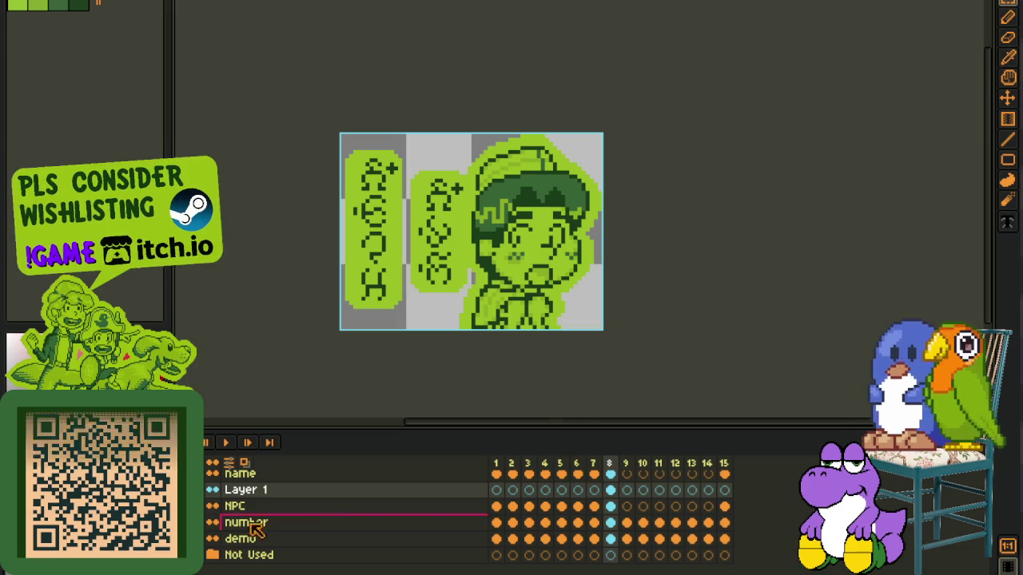
key("ctrl+v")
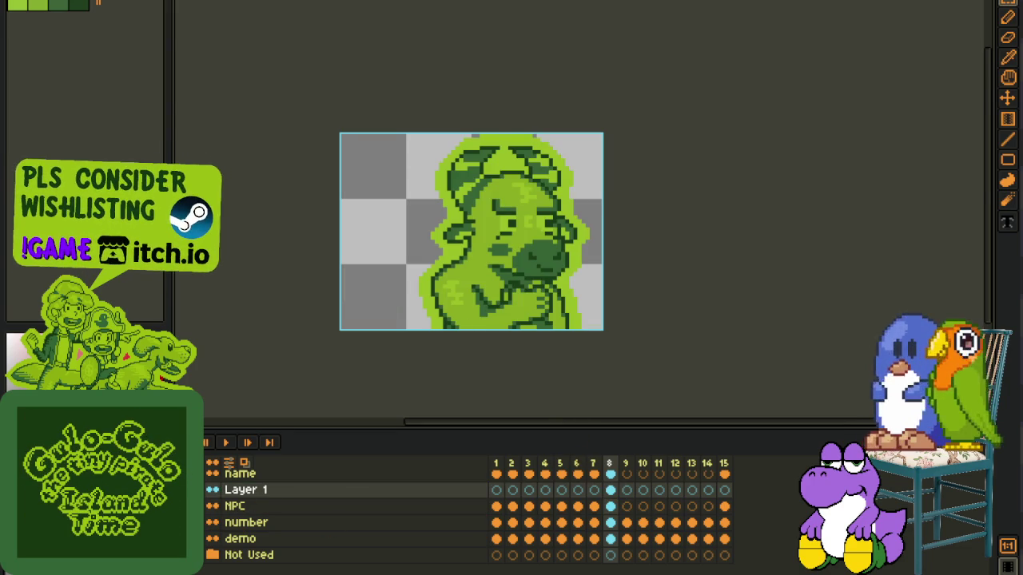
key("ctrl+z")
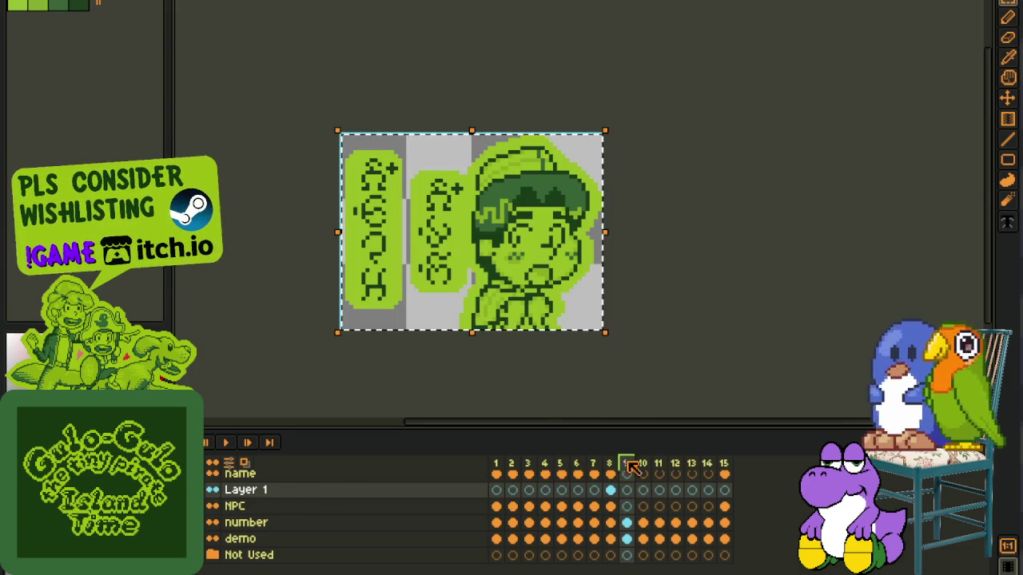
left_click_drag(610, 489, 627, 490)
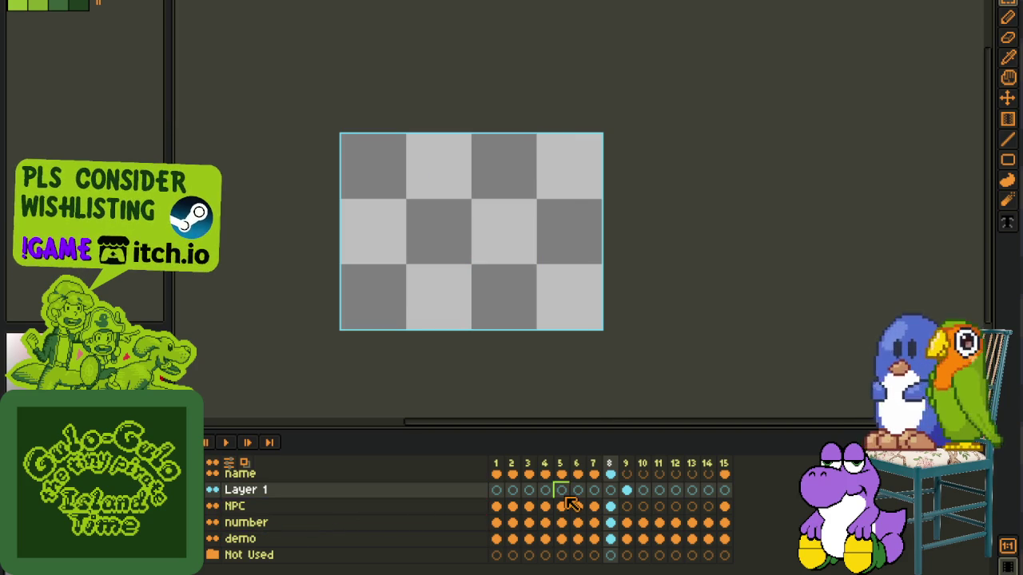
left_click(633, 490)
scroll(476, 230, "up", 2)
key("Tab")
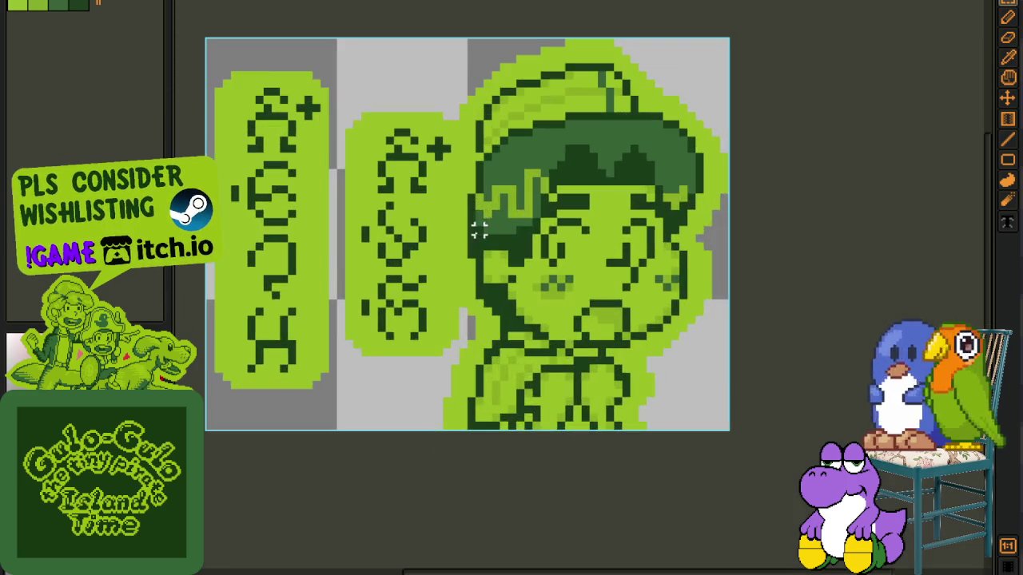
Step: Erase the portrait, leftover leafy sprite and green strip, keeping only the two vertical labels
scroll(461, 132, "up", 1)
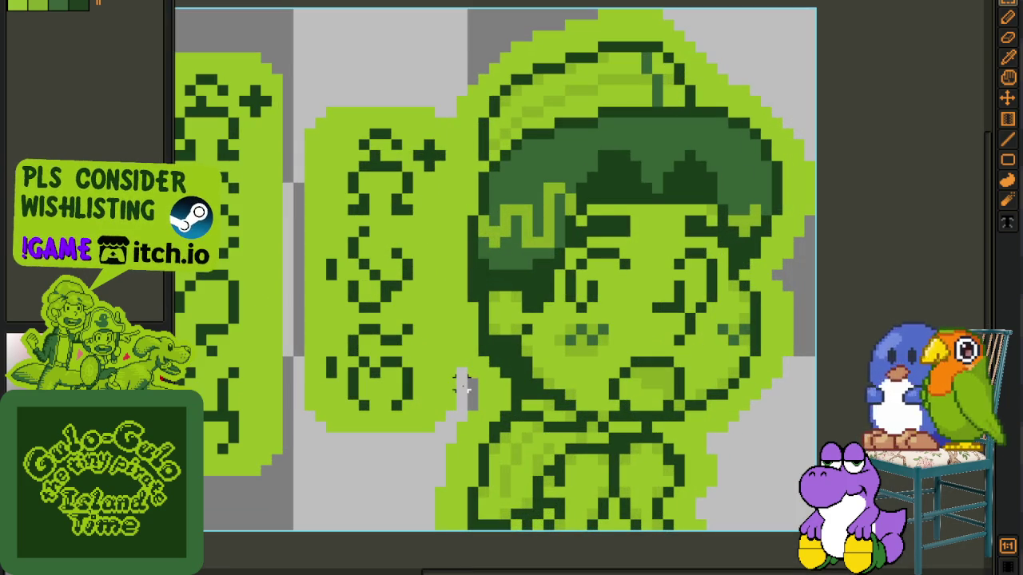
left_click_drag(462, 383, 815, 8)
key("Delete")
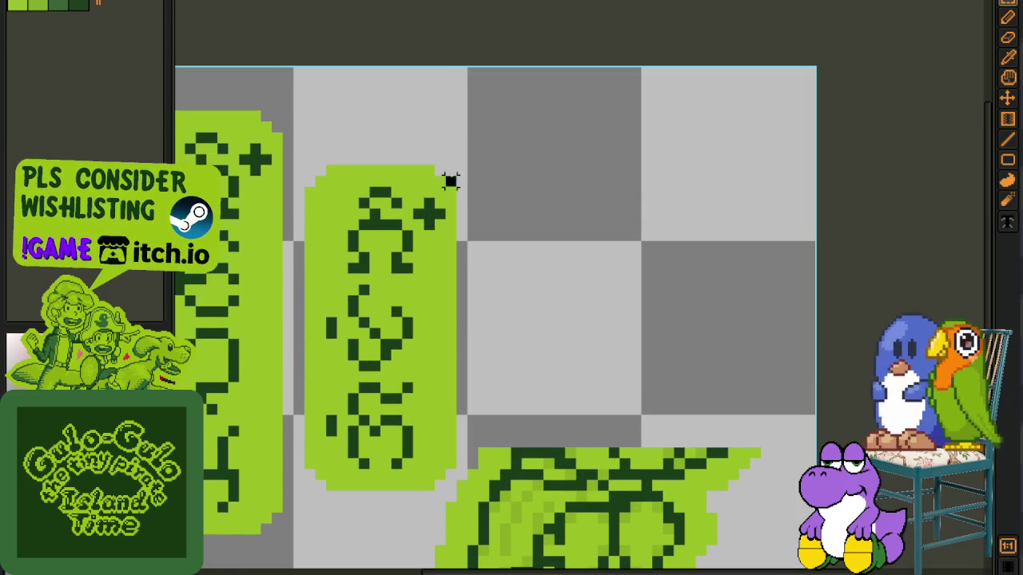
scroll(483, 417, "down", 2)
left_click_drag(477, 410, 760, 554)
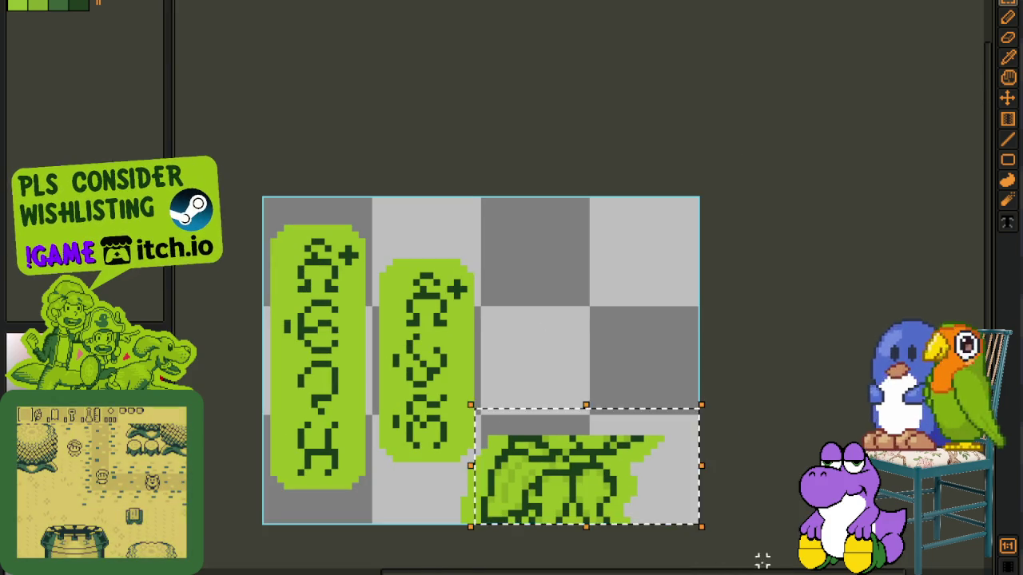
key("Delete")
left_click_drag(450, 469, 529, 524)
key("Delete")
scroll(538, 425, "down", 2)
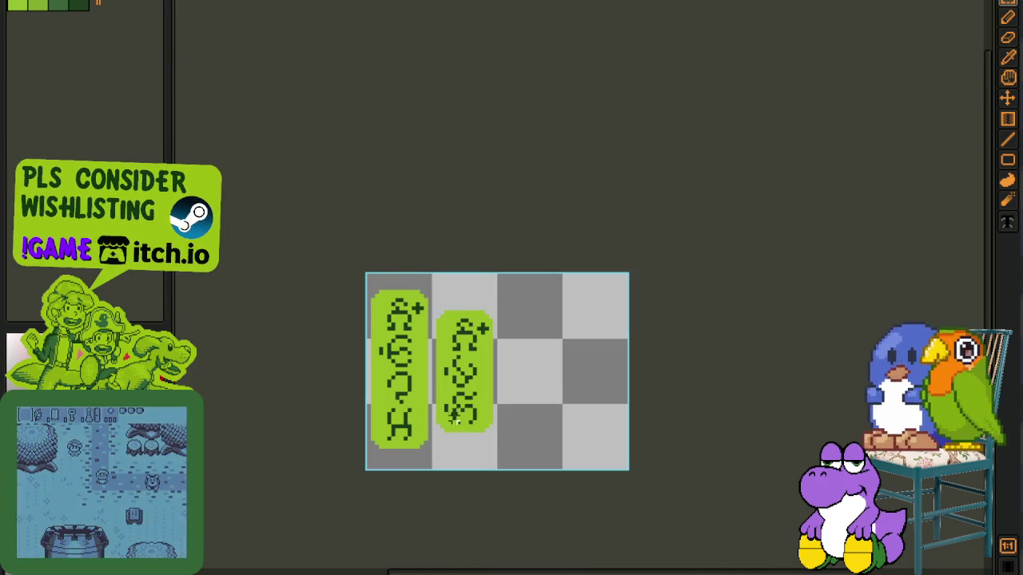
key("o")
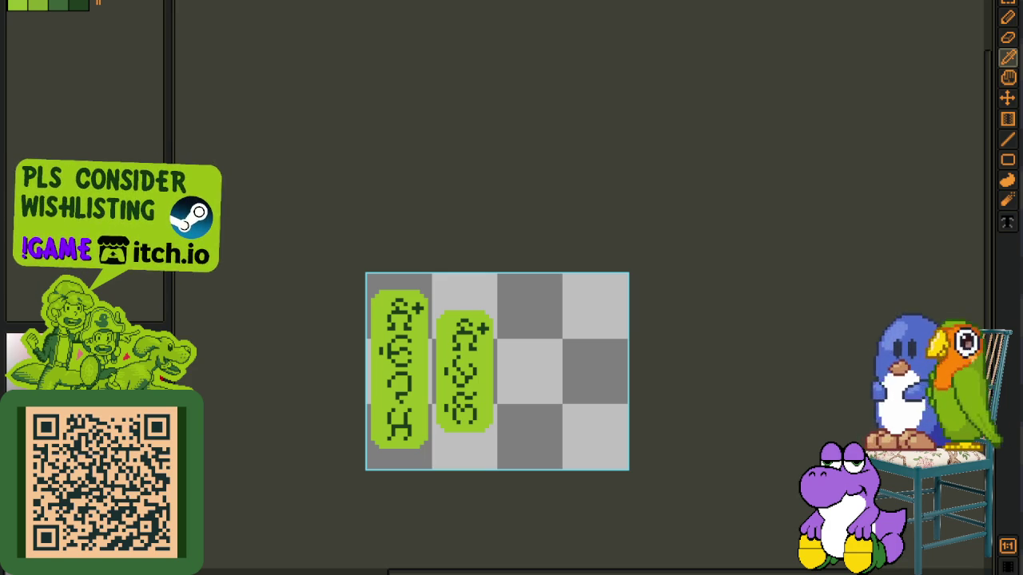
Step: Switch back to the NPC portrait sheet, now showing a cat portrait starting a second row
key("ctrl+Tab")
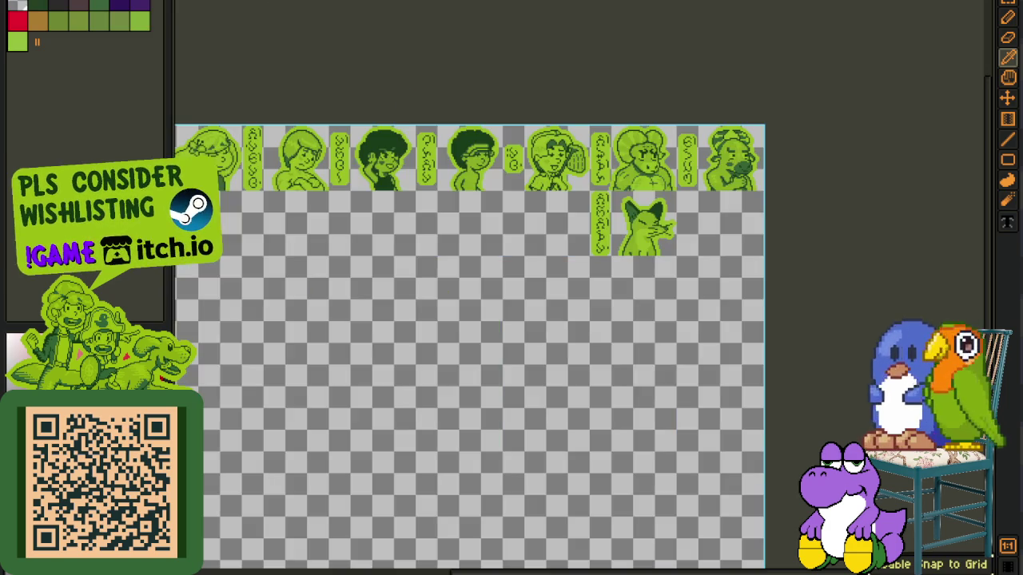
Step: Pan to the upper-right portraits and cat, then move to the Word NPC names table at rows 49–64
scroll(540, 122, "up", 3)
left_click_drag(445, 148, 395, 151)
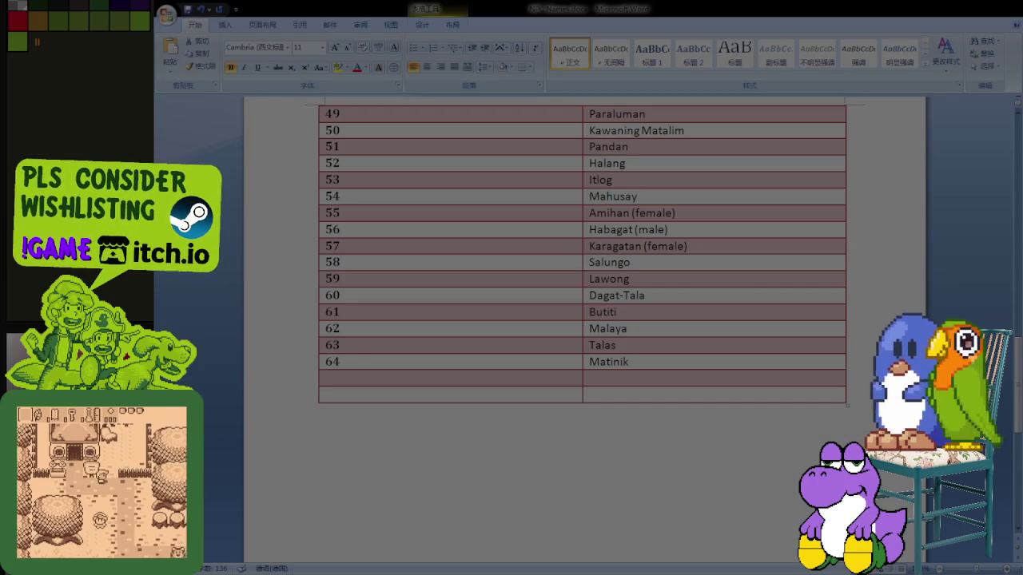
scroll(467, 243, "up", 3)
Step: Add three empty rows to the end of the NPC names table
scroll(467, 243, "up", 8)
scroll(466, 243, "up", 5)
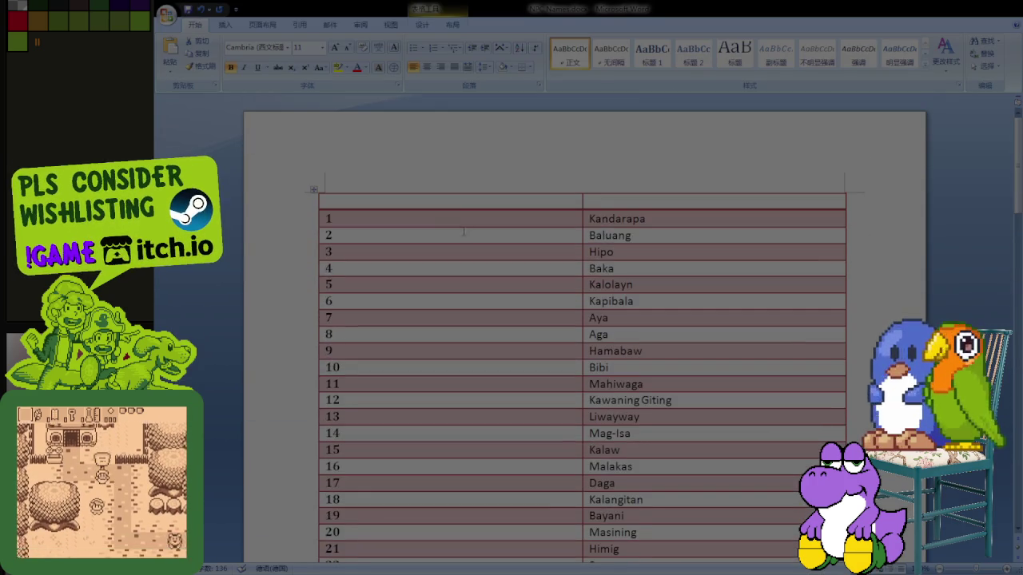
scroll(467, 243, "down", 10)
scroll(224, 368, "down", 10)
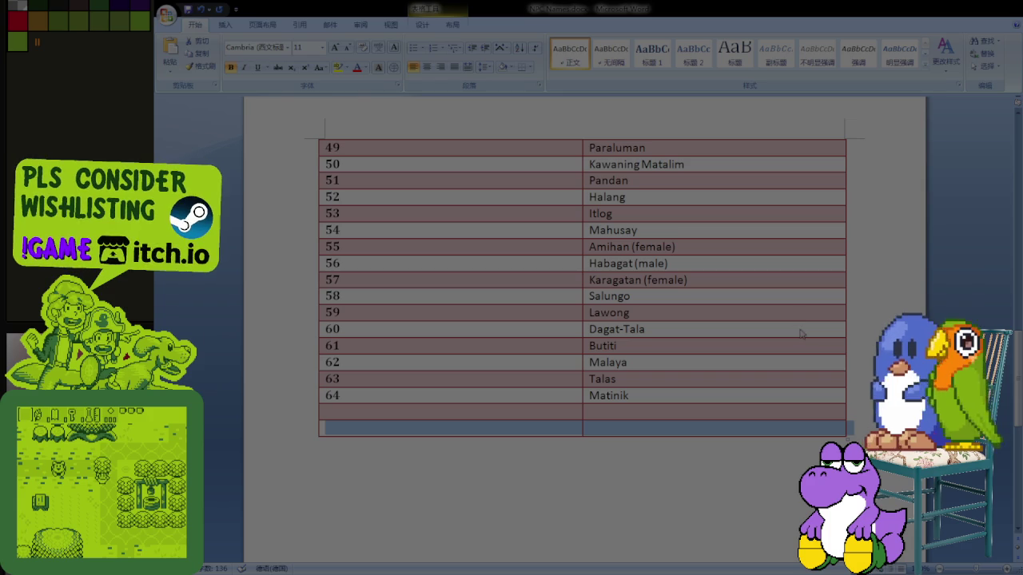
key("F4")
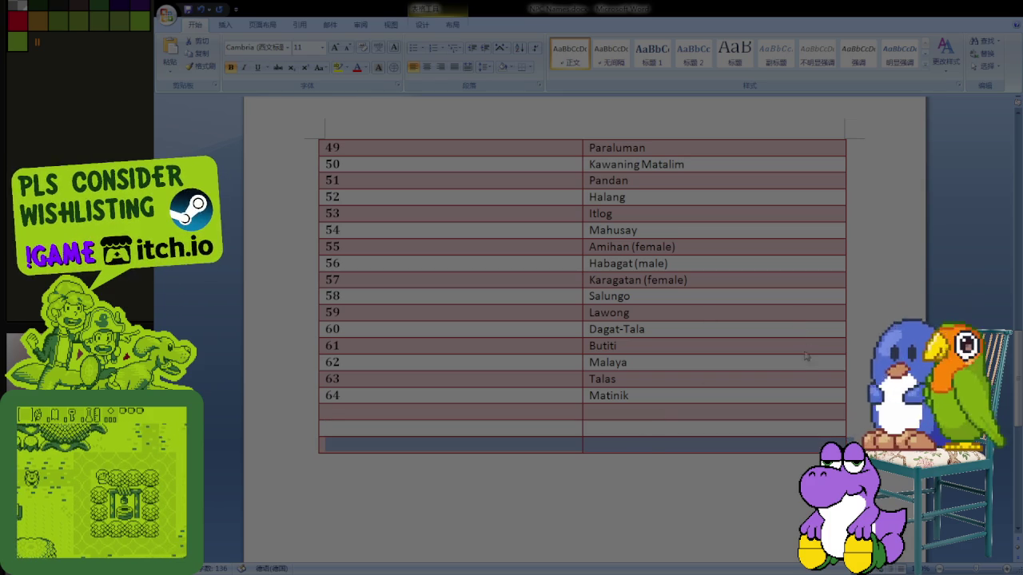
key("F4")
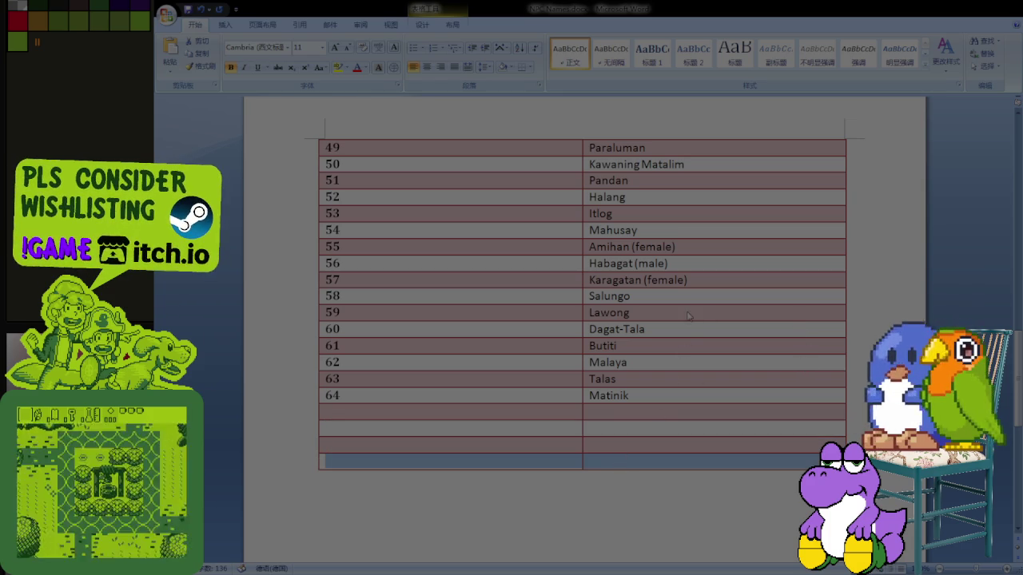
key("F4")
Step: Enter 65, 66, 67 and 6 in the new rows' number cells and save the document
left_click(378, 414)
type("65")
left_click(391, 432)
type("66")
key("Down")
type("67")
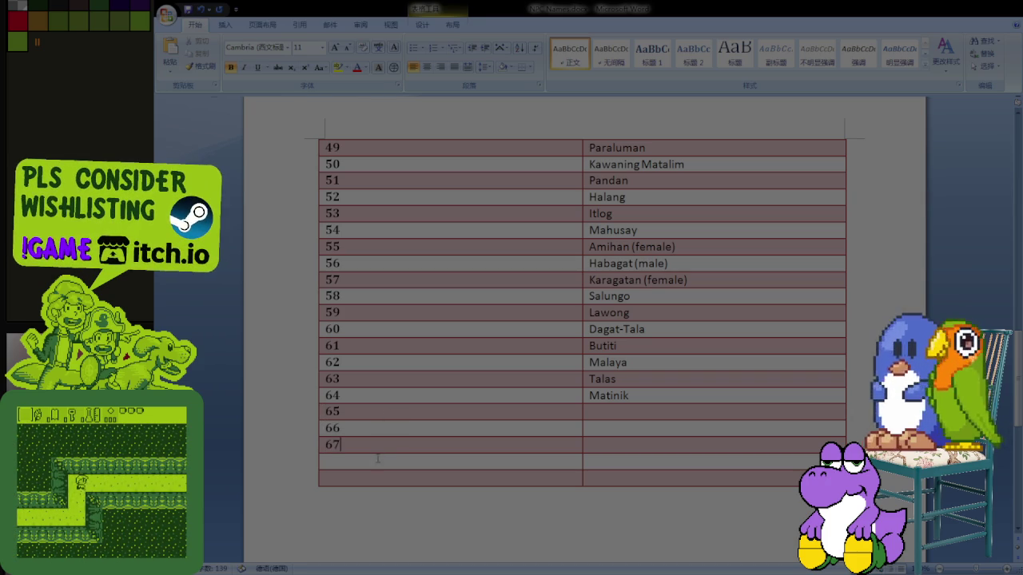
key("Down")
type("68")
key("Down")
type("6")
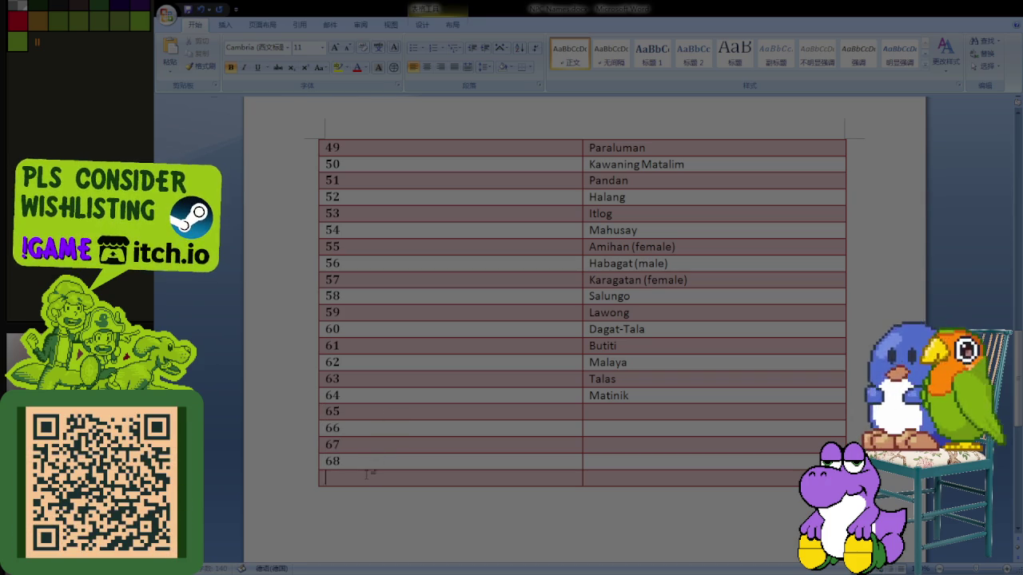
key("ctrl+s")
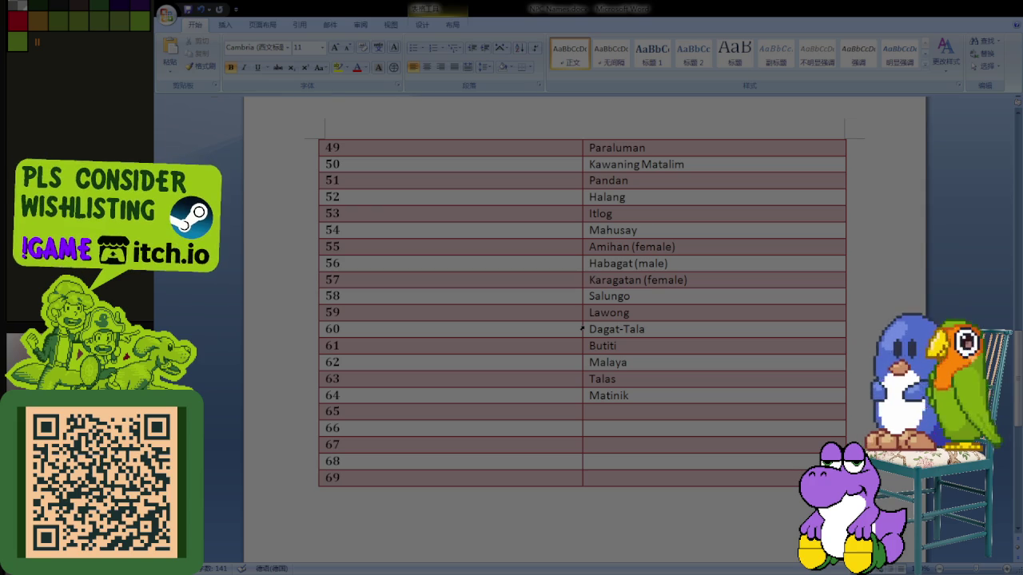
scroll(596, 315, "up", 1)
scroll(596, 315, "up", 1)
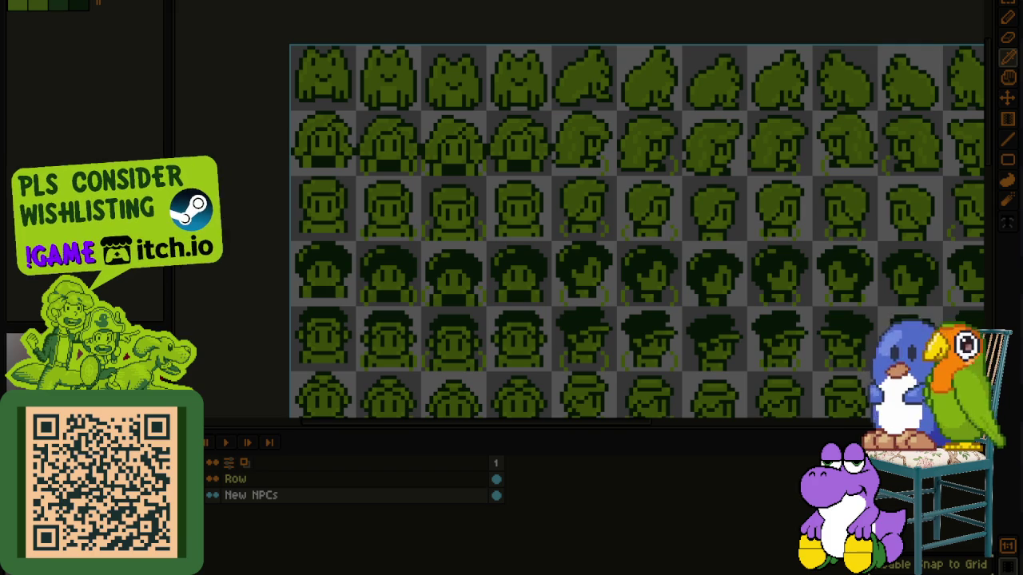
Step: Return to the Word names table and select 'Amihan (female)' in row 55
key("alt+Tab")
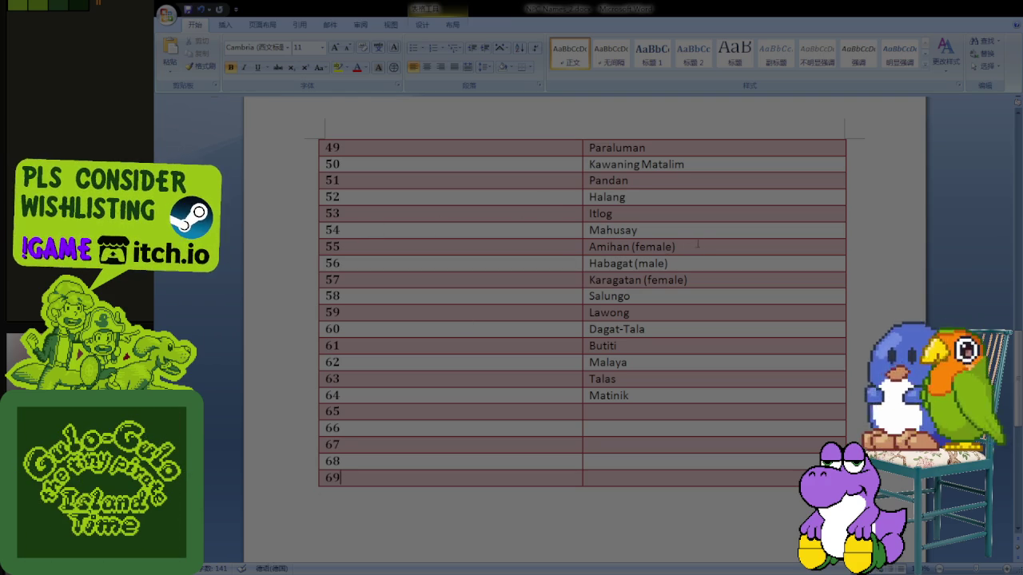
left_click_drag(698, 244, 588, 247)
Step: Move 'Amihan (female)' from row 55 to row 65 and type 'Palaka' in row 55
key("Delete")
left_click(607, 413)
type("Amihan (female)")
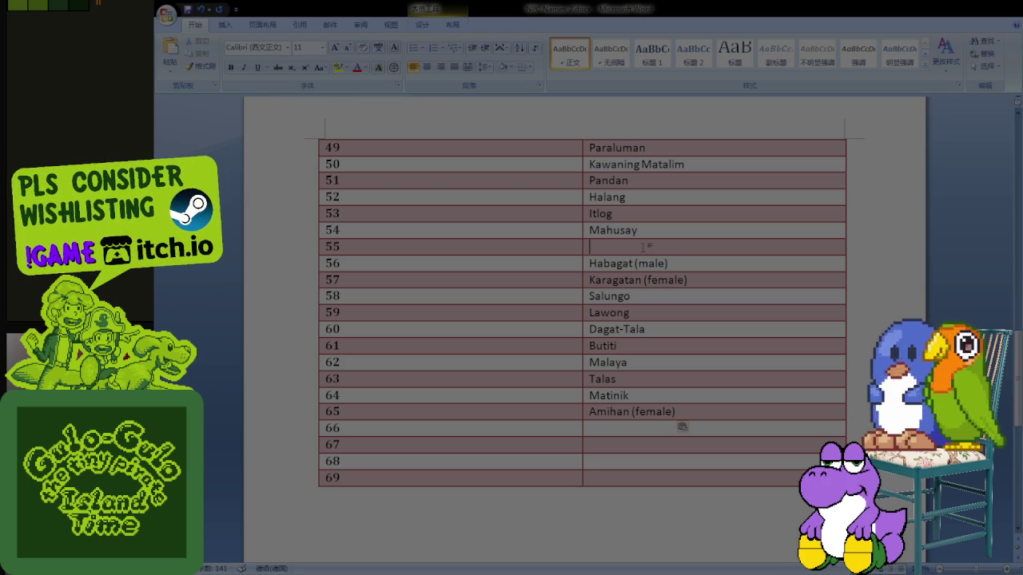
left_click(643, 247)
type("Palaka")
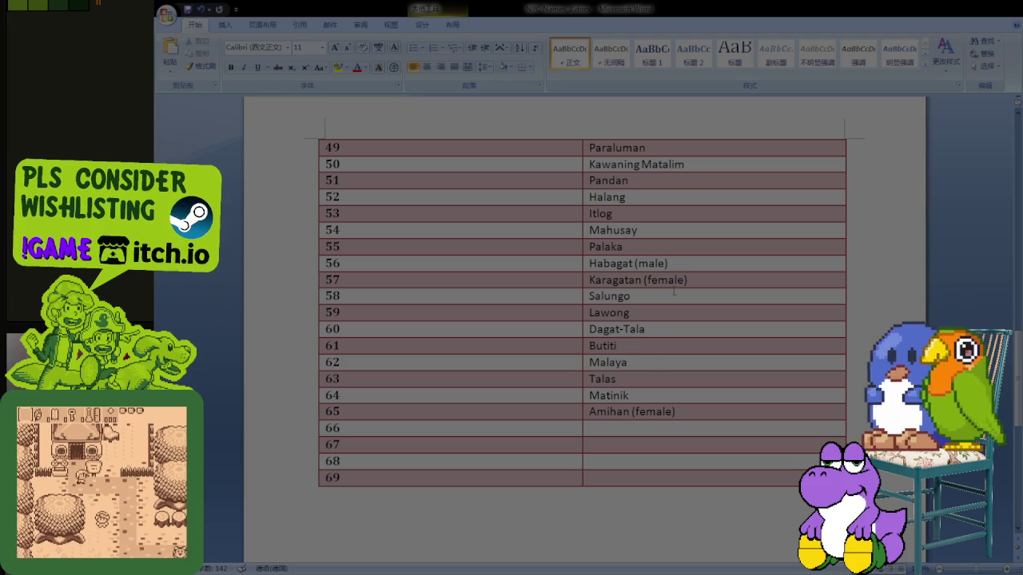
Step: Move 'Habagat (male)' from row 56 to row 66 and 'Amihan (female)' to row 56
key("shift+Home")
key("ctrl+c")
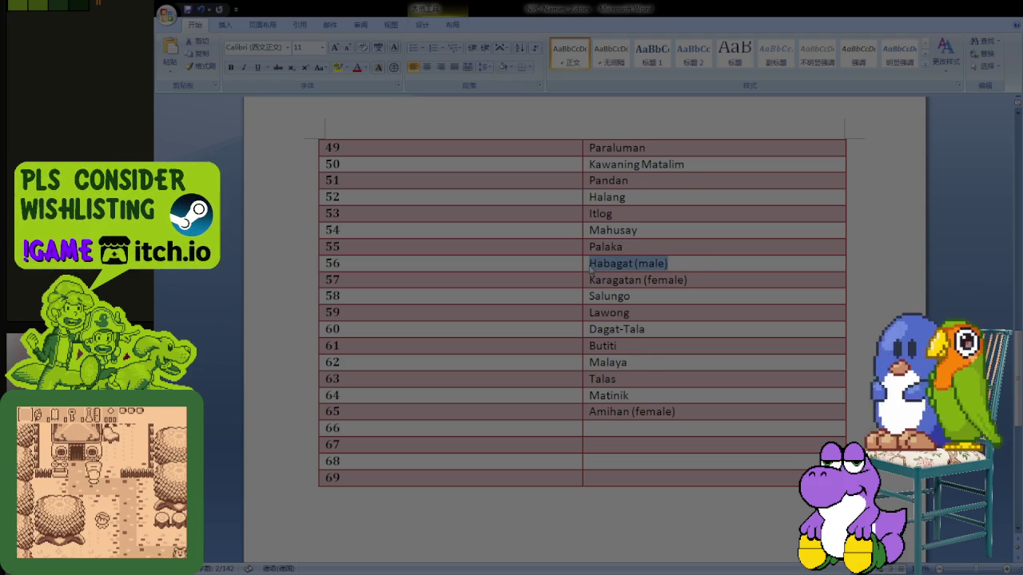
key("BackSpace")
left_click(629, 429)
key("ctrl+v")
key("Up")
key("shift+Home")
key("ctrl+x")
left_click(642, 267)
key("ctrl+v")
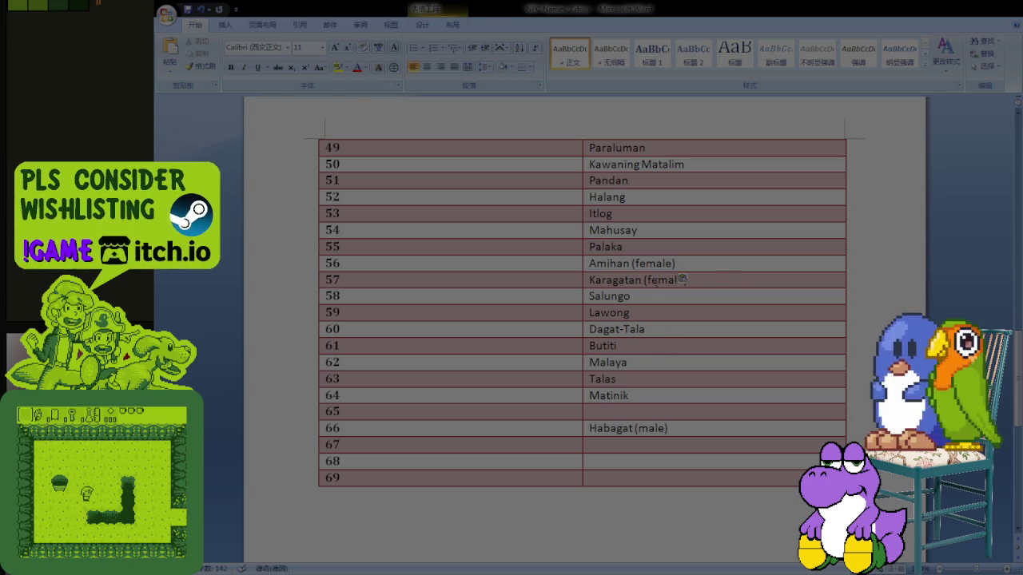
Step: Move 'Karagatan (female)' from row 57 to row 67 and enter 'Butanting (male)' in row 57
key("ctrl+shift+Left")
key("ctrl+shift+Left")
key("ctrl+shift+Left")
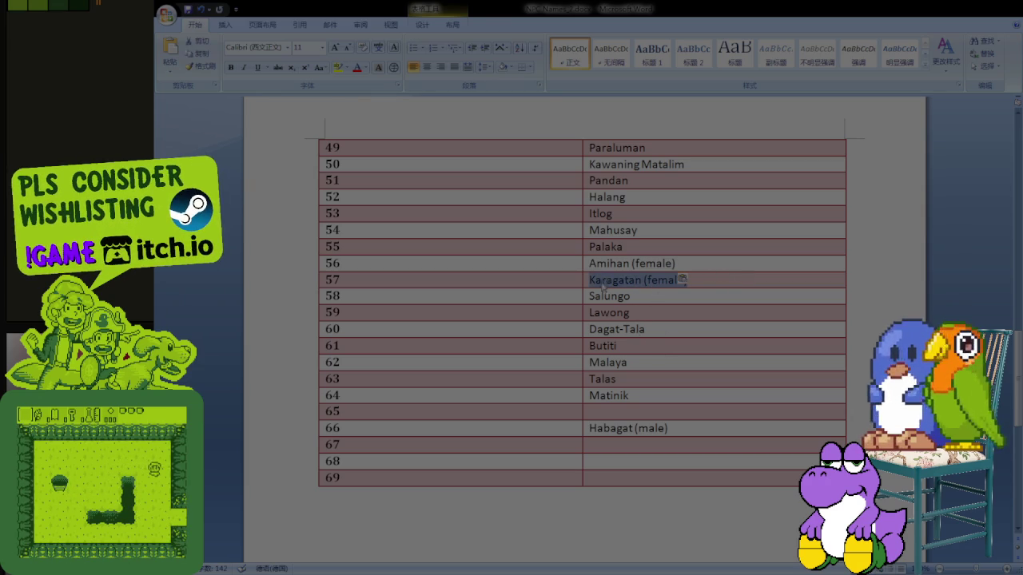
key("BackSpace")
left_click(620, 447)
key("ctrl+v")
key("Up")
key("Up")
key("Up")
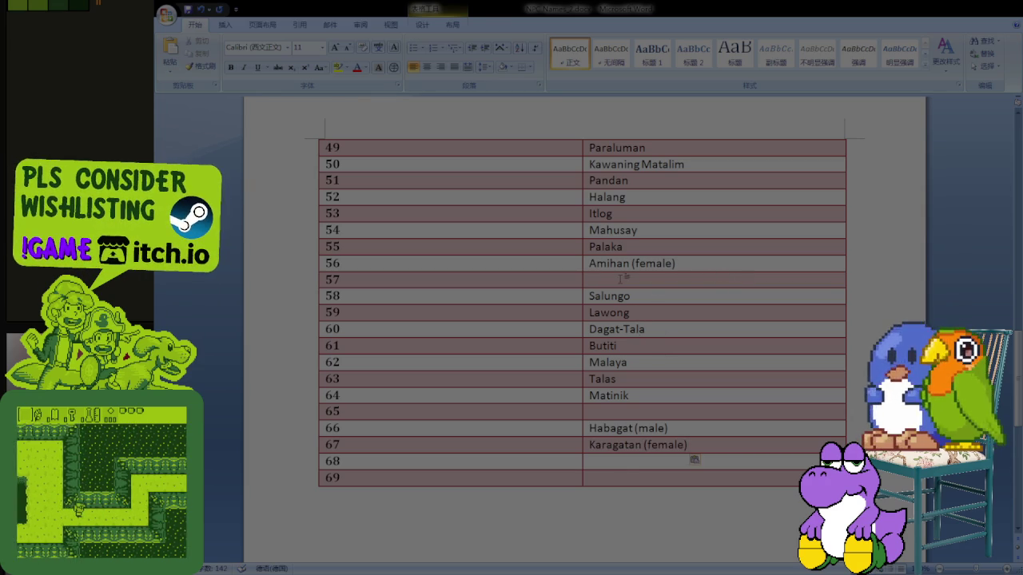
type("Butanting (male)")
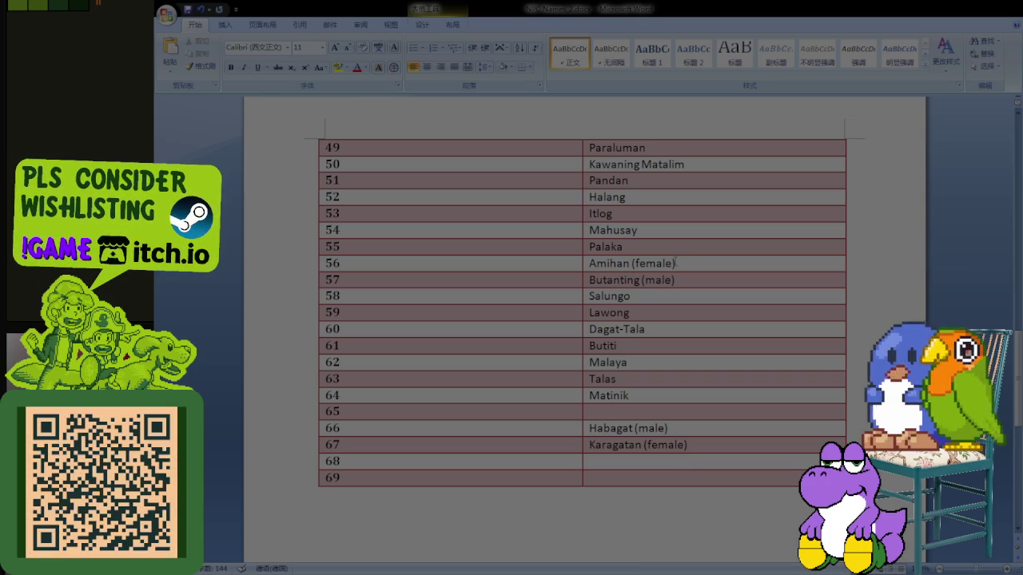
Step: Move Salungo from row 58 into the empty row 68 of the name table
scroll(675, 187, "up", 3)
scroll(675, 186, "up", 7)
scroll(675, 187, "up", 9)
scroll(671, 239, "up", 1)
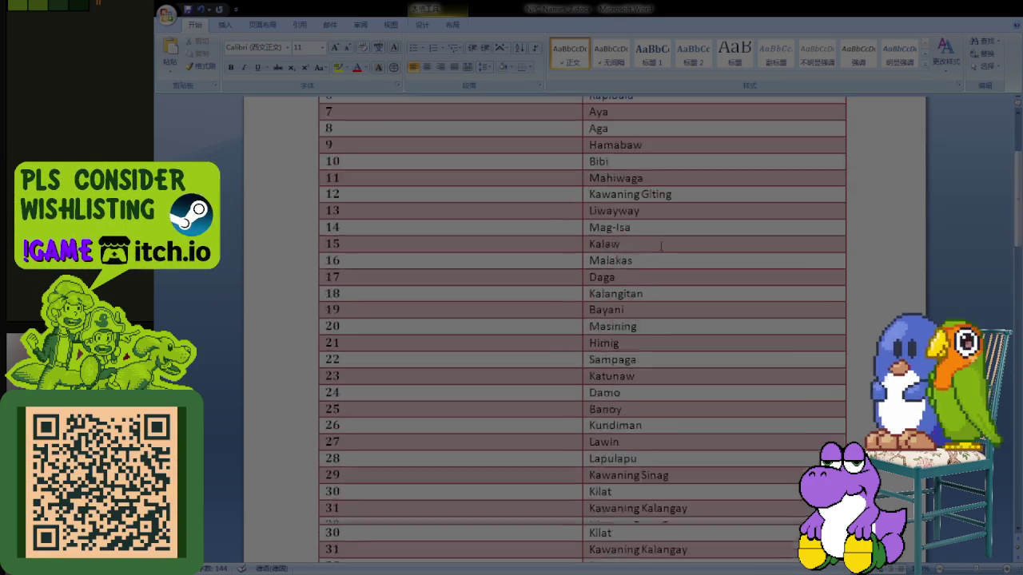
scroll(669, 281, "down", 16)
scroll(669, 281, "down", 5)
scroll(669, 281, "up", 1)
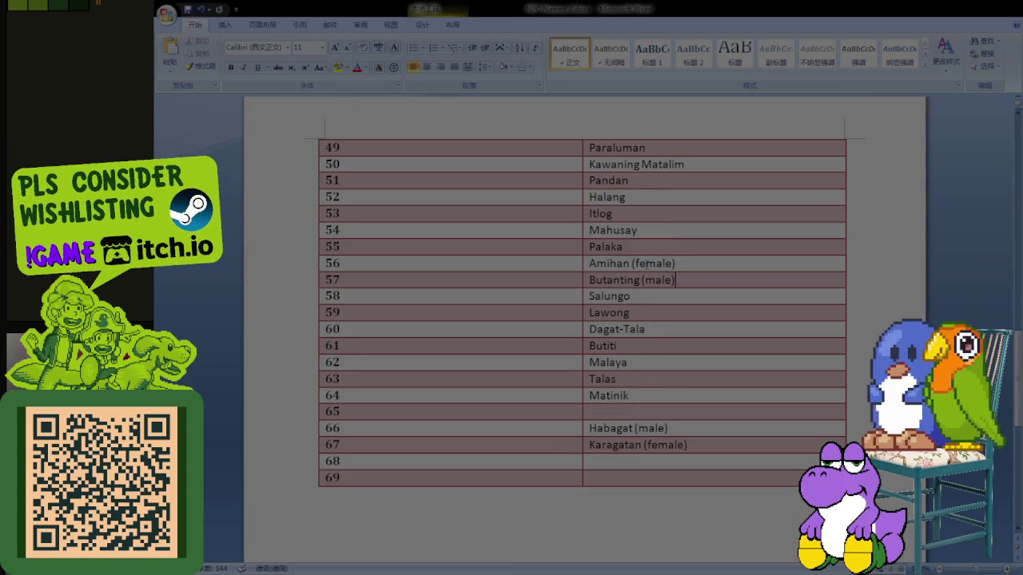
left_click_drag(591, 417, 640, 449)
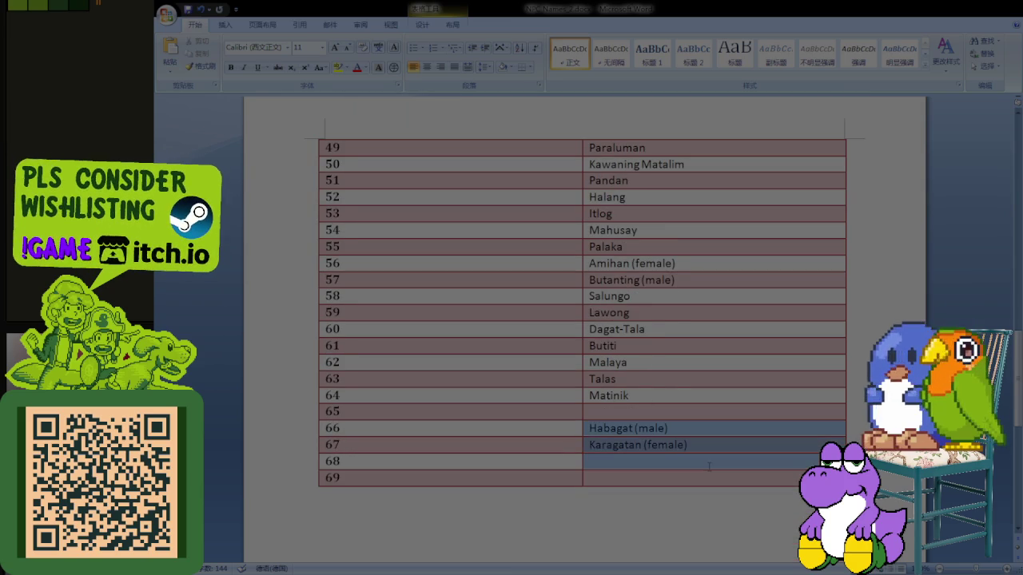
left_click(656, 395)
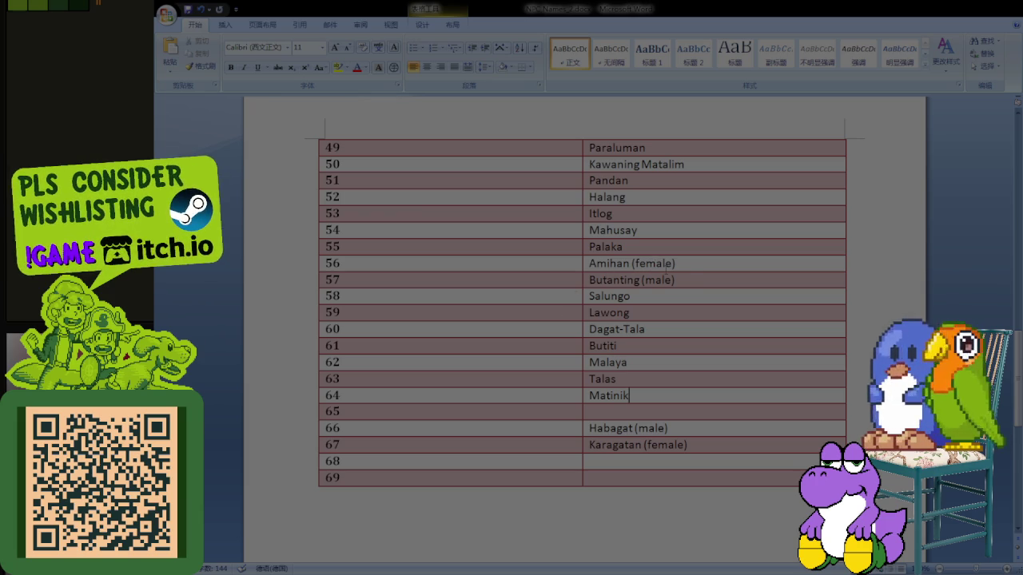
left_click_drag(663, 296, 587, 296)
key("Delete")
left_click(614, 462)
key("ctrl+v")
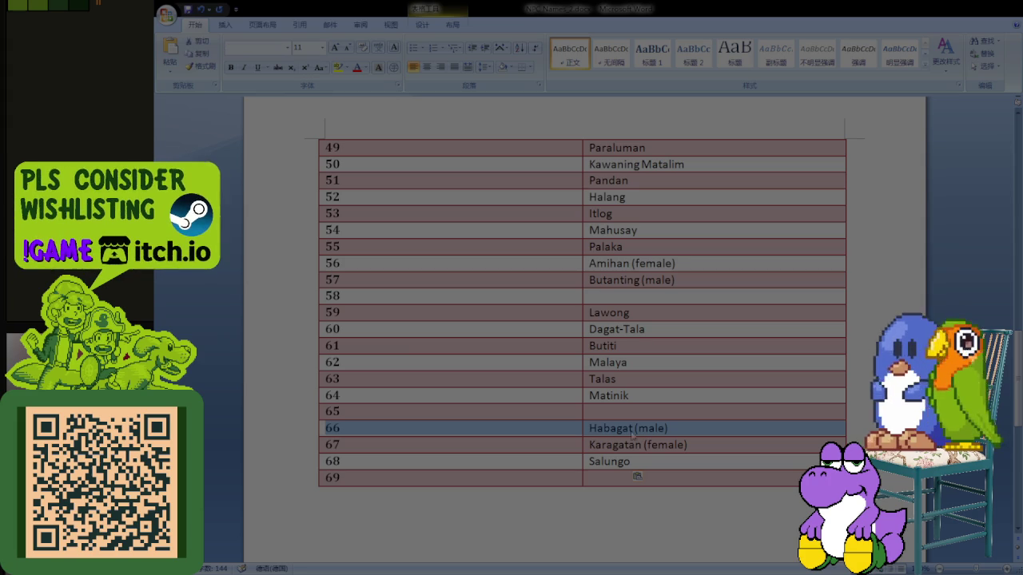
Step: Move Habagat (male) from row 66 to row 58, save, and type 'Udayan (female)'
left_click(688, 430)
left_click_drag(688, 430, 589, 429)
key("ctrl+x")
left_click(637, 296)
key("ctrl+v")
key("ctrl+s")
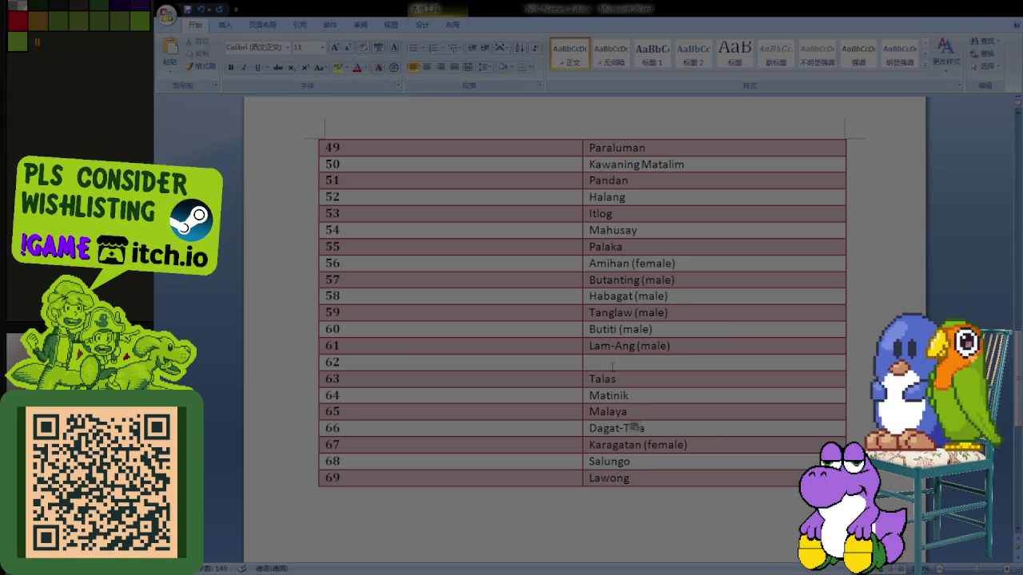
type("Udayan (female)")
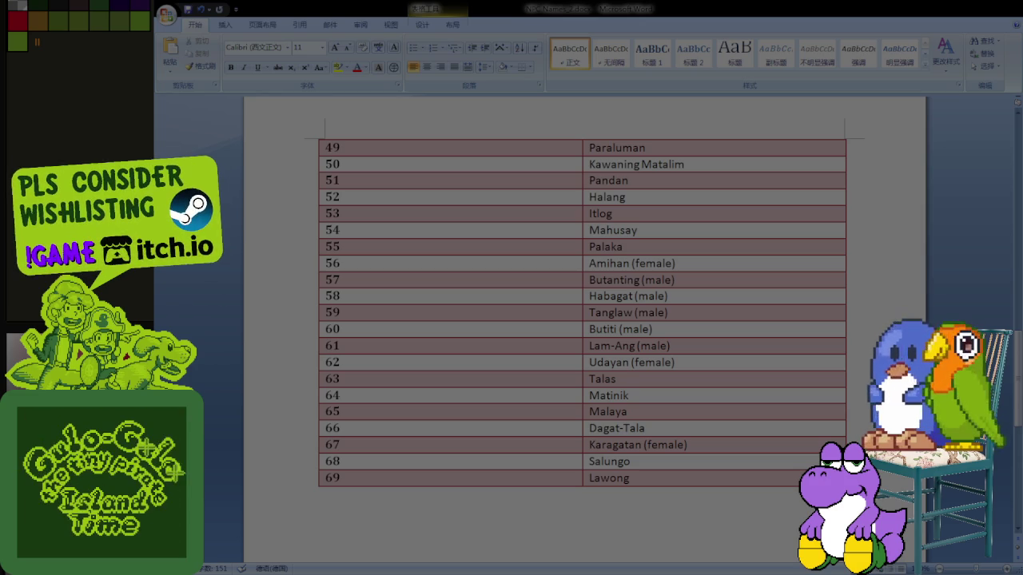
Step: Move Lawong and Salungo from rows 69 and 68 onto a comma-separated line below the table
mouse_move(648, 480)
left_mouse_down()
mouse_move(589, 478)
mouse_move(589, 462)
left_mouse_up()
key("ctrl+x")
key("Down")
key("ctrl+v")
key("ctrl+x")
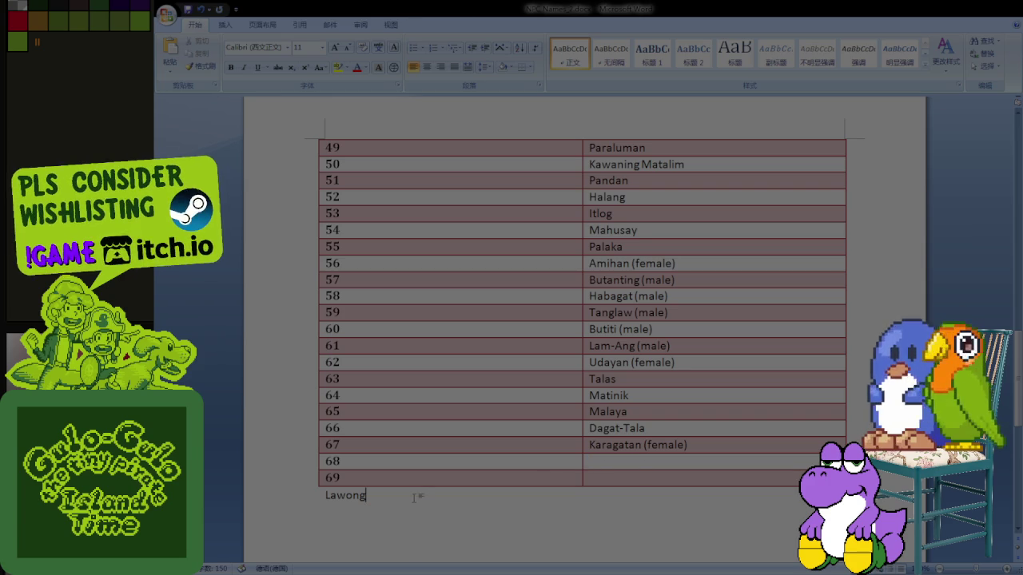
type(",")
key("ctrl+v")
type(",")
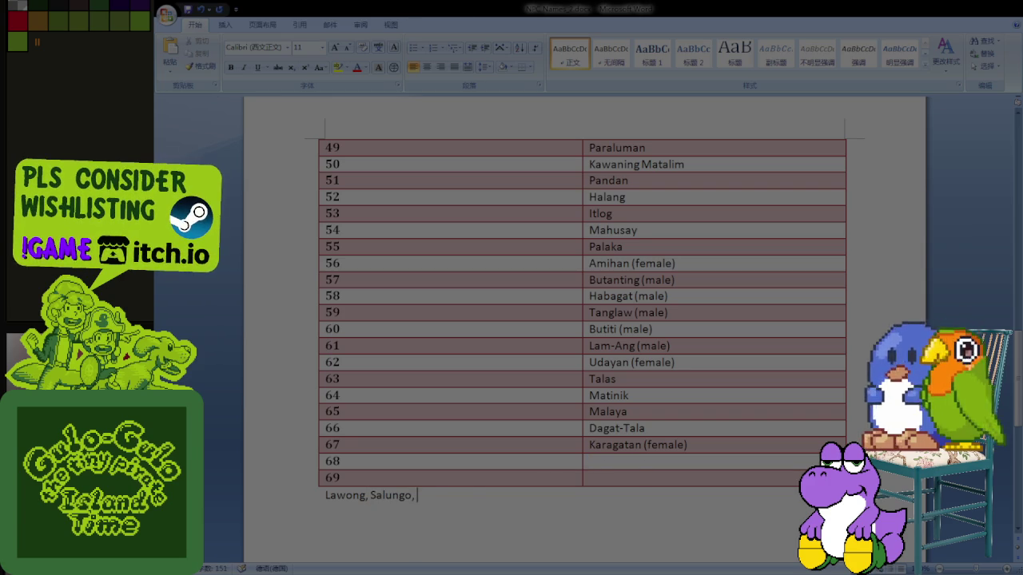
Step: Append Karagatan (female) from row 67 to the list line, deleting a stray typed word
left_click_drag(703, 449, 589, 445)
key("ctrl+x")
left_click(482, 497)
type("Im")
key("ctrl+v")
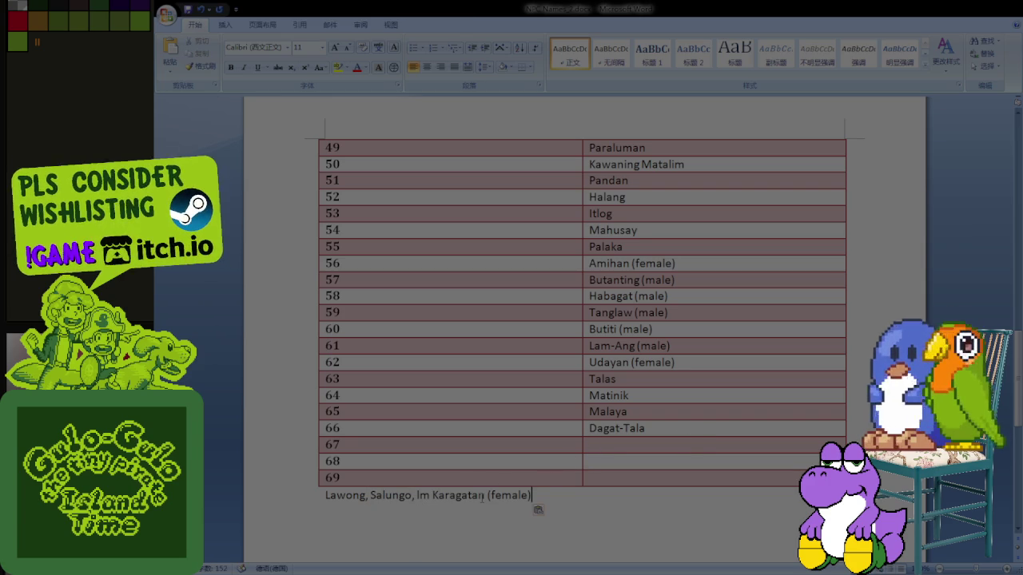
double_click(422, 495)
key("Delete")
key("End")
type(",")
Step: Append Dagat-Tala and Malaya from rows 66 and 65 to the list line
left_click_drag(589, 428, 646, 429)
key("ctrl+x")
key("ctrl+v")
type(",")
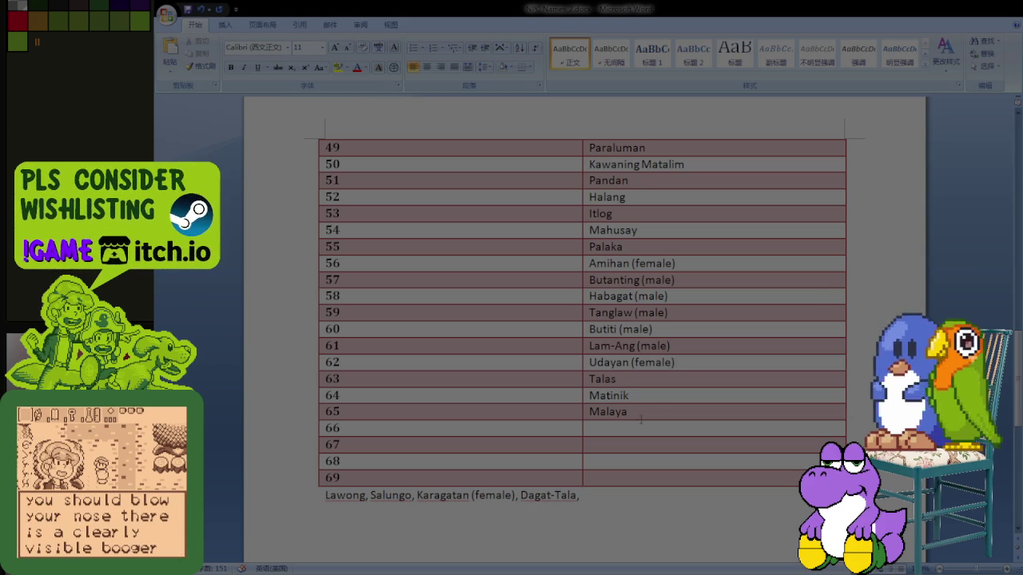
mouse_move(589, 412)
left_mouse_down()
mouse_move(627, 412)
mouse_move(589, 396)
left_mouse_up()
key("ctrl+x")
left_click(623, 496)
key("ctrl+v")
Step: Append Matinik and Talas from rows 64 and 63 to the end of the list
key("ctrl+x")
left_click(620, 496)
type(",")
key("ctrl+v")
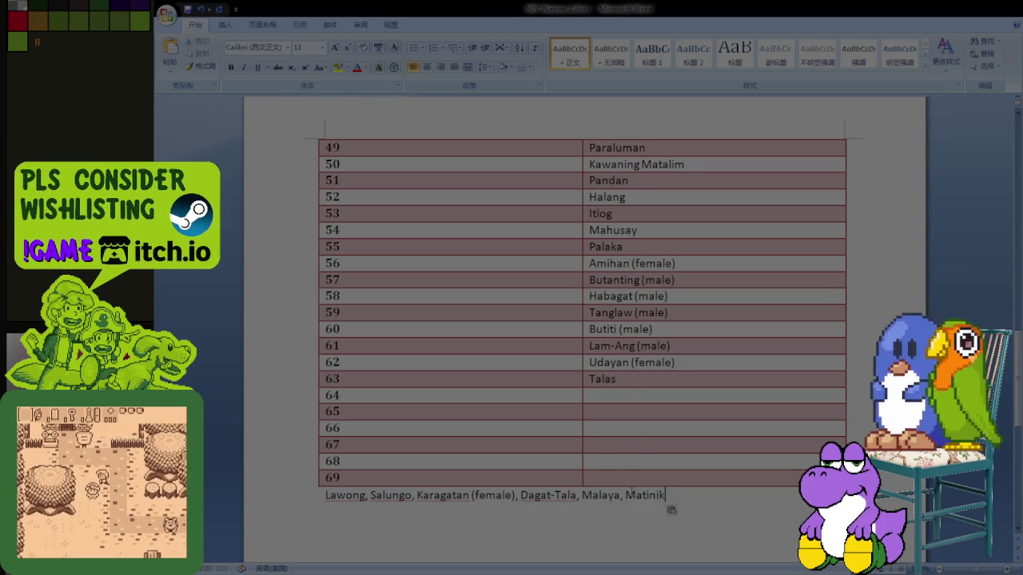
mouse_move(655, 387)
left_mouse_down()
mouse_move(579, 383)
mouse_move(601, 379)
left_mouse_up()
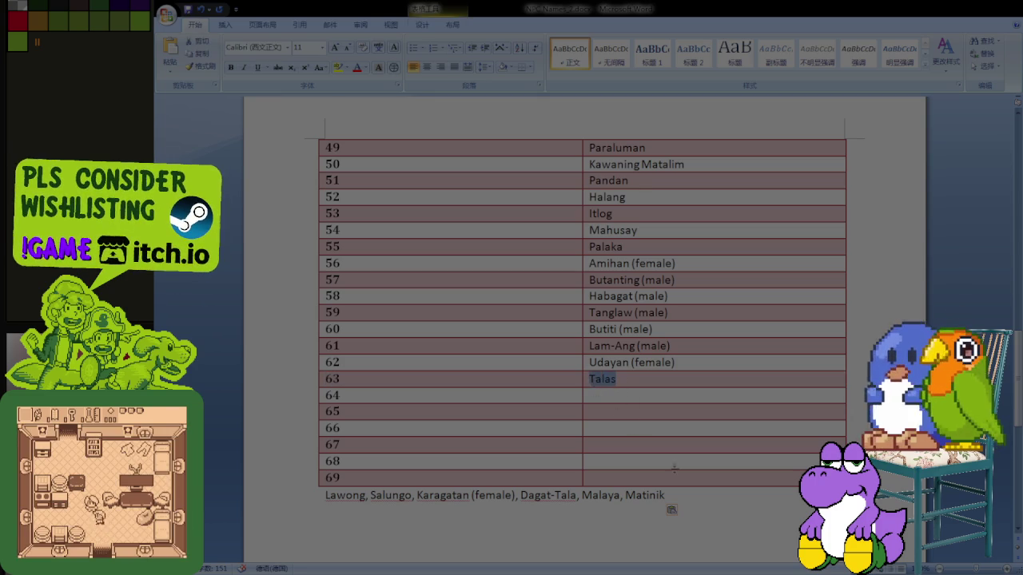
key("ctrl+x")
key("ctrl+End")
type(",")
type(" v")
key("BackSpace")
key("ctrl+v")
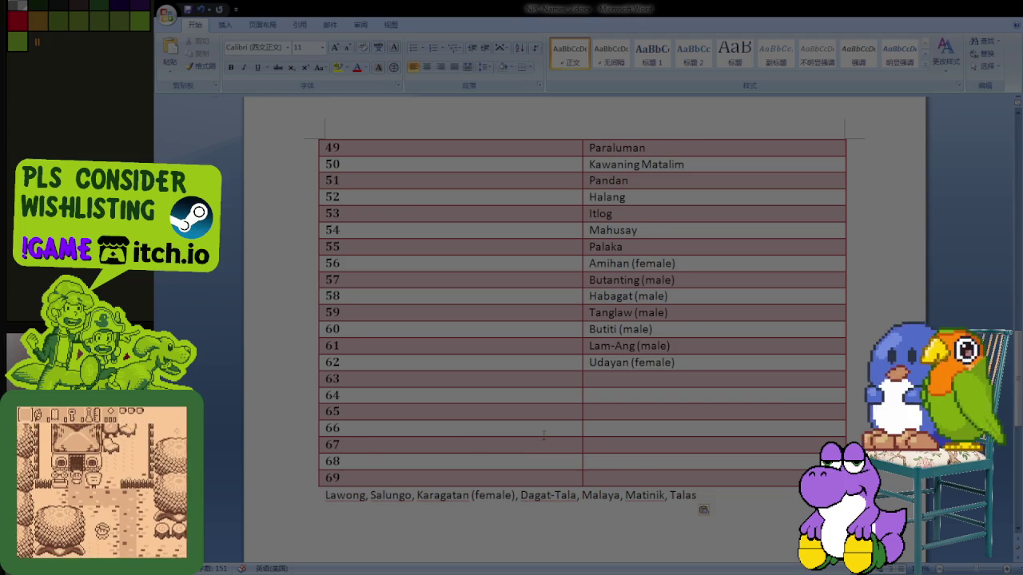
scroll(509, 448, "down", 1)
scroll(510, 447, "down", 1)
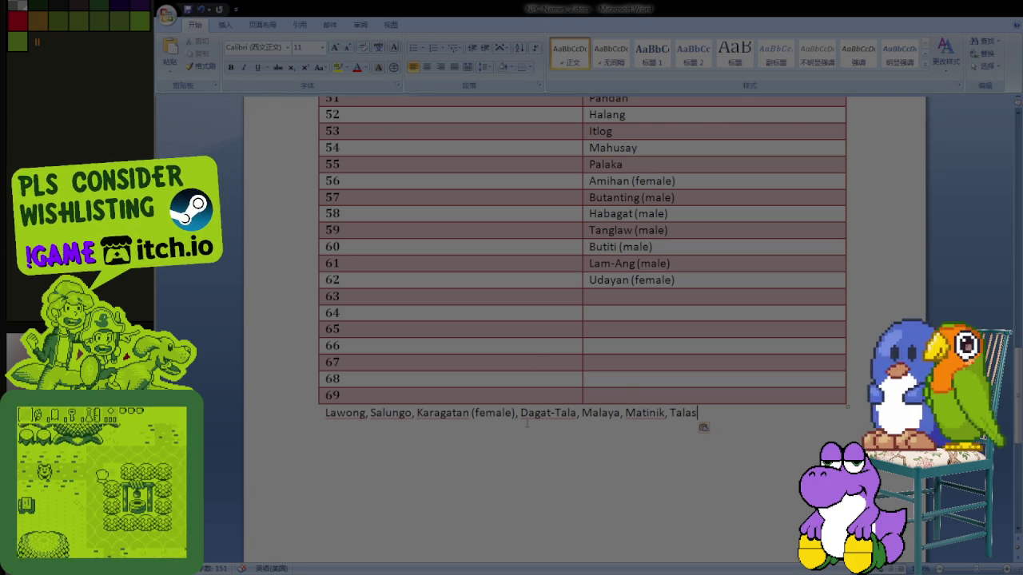
left_click(615, 398)
Step: Enter Tumanggong in row 69 and Kawaning in row 63, then save the document
type("Tumanggong")
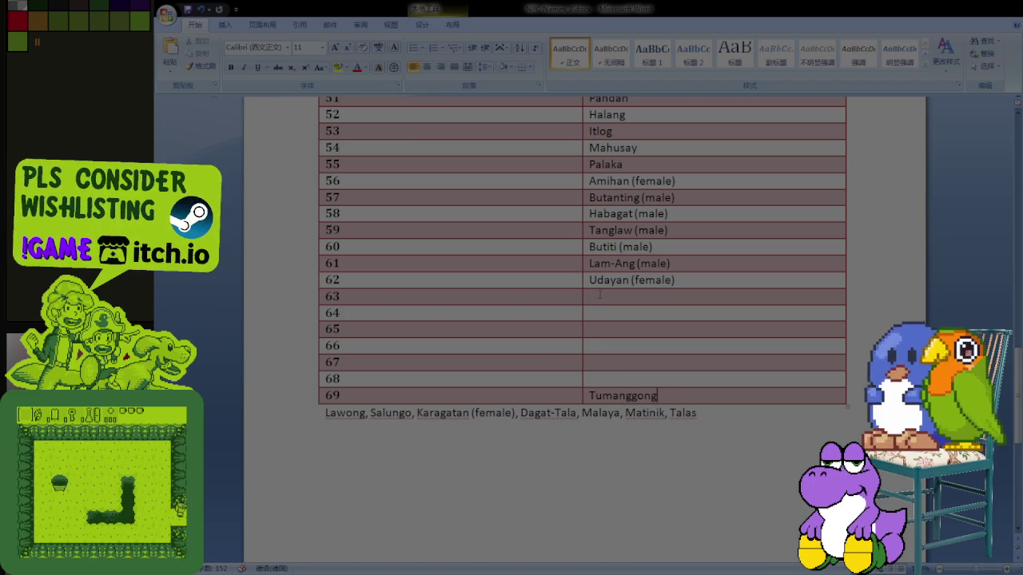
left_click_drag(584, 304, 622, 376)
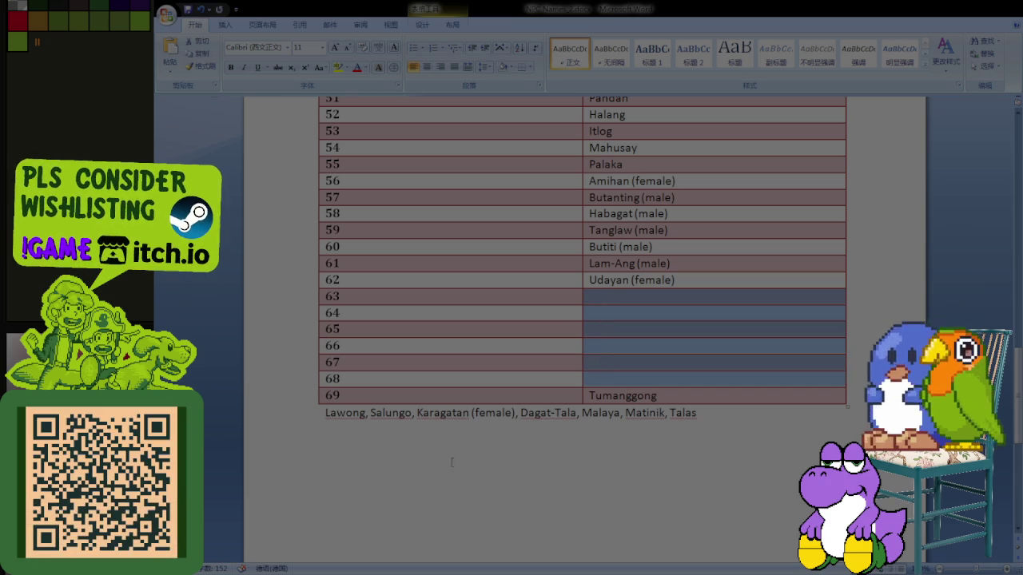
key("Left")
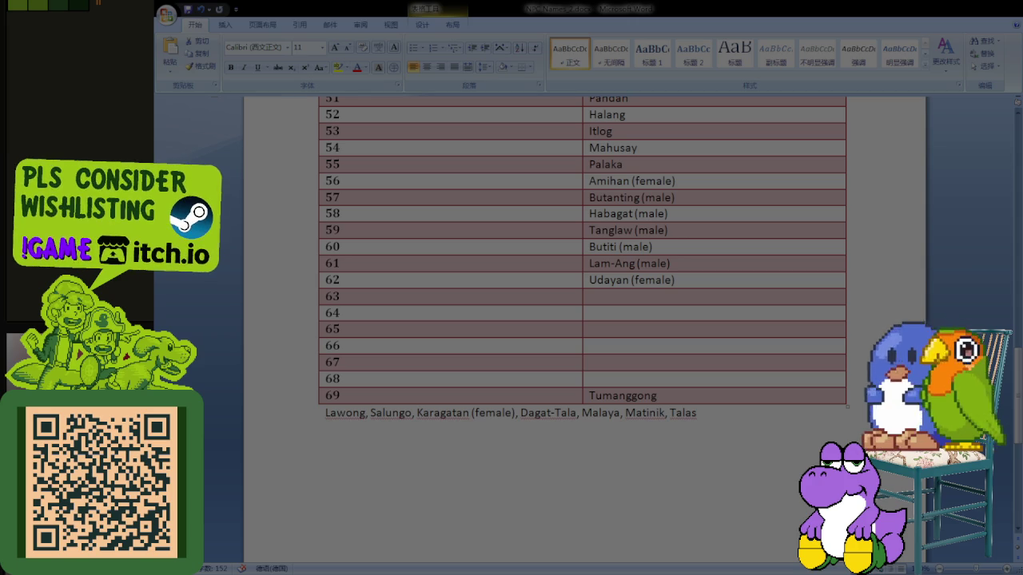
key("shift+Down")
key("shift+Down")
key("shift+Down")
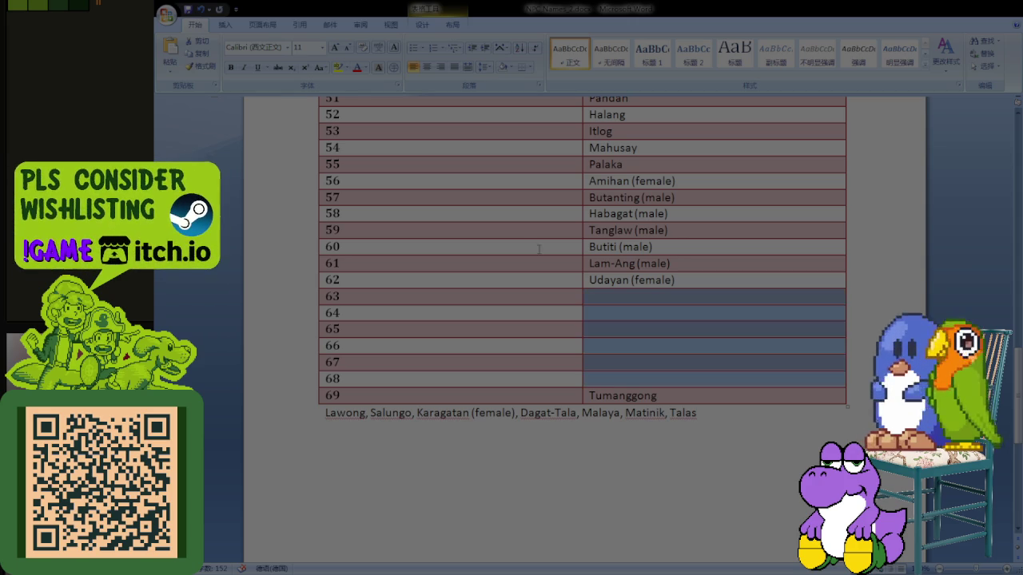
left_click(597, 297)
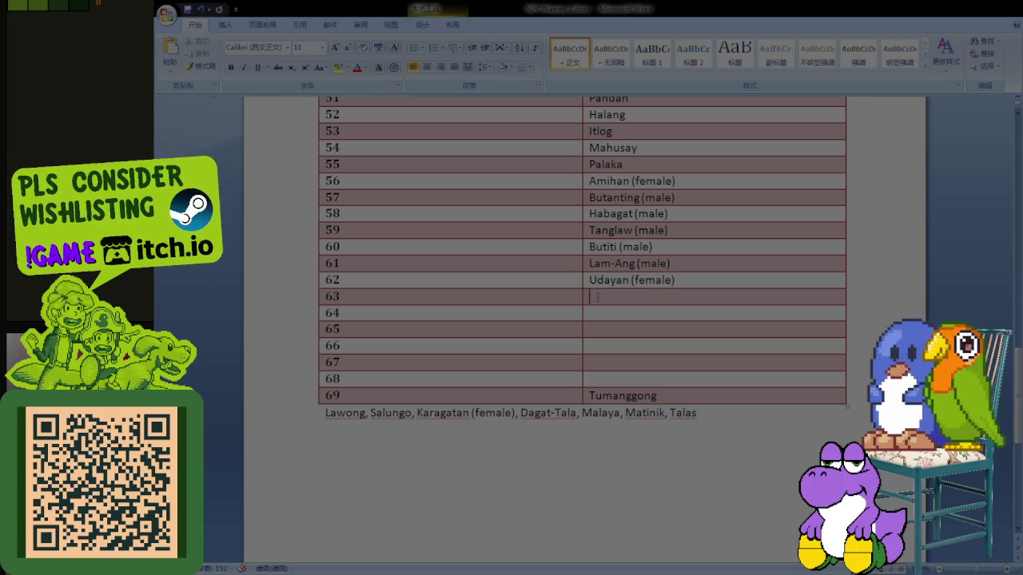
type("Kawaning")
key("ctrl+s")
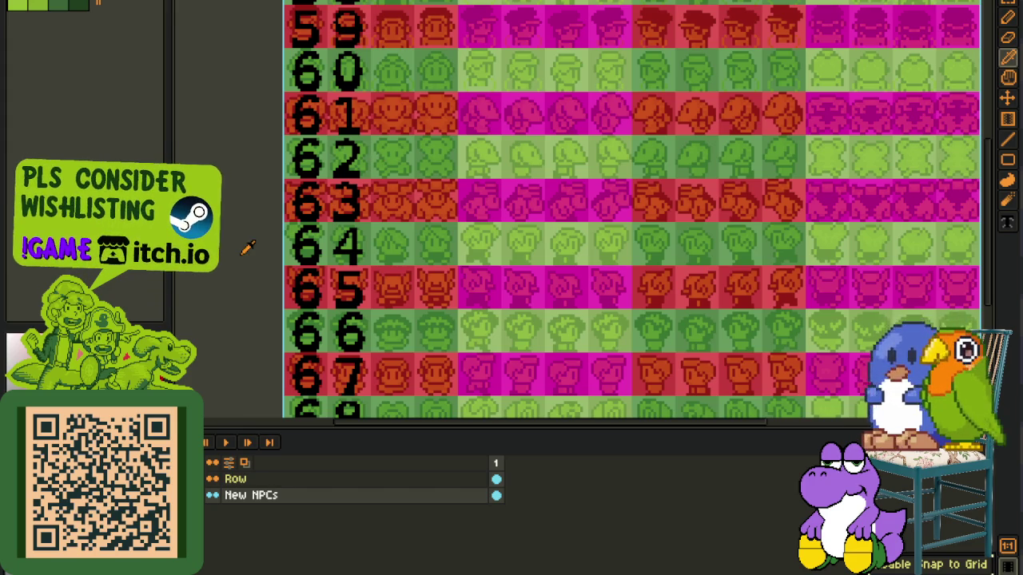
Step: Save the NPC portrait sprite and switch to the glyph tile sheet sprite
key("ctrl+s")
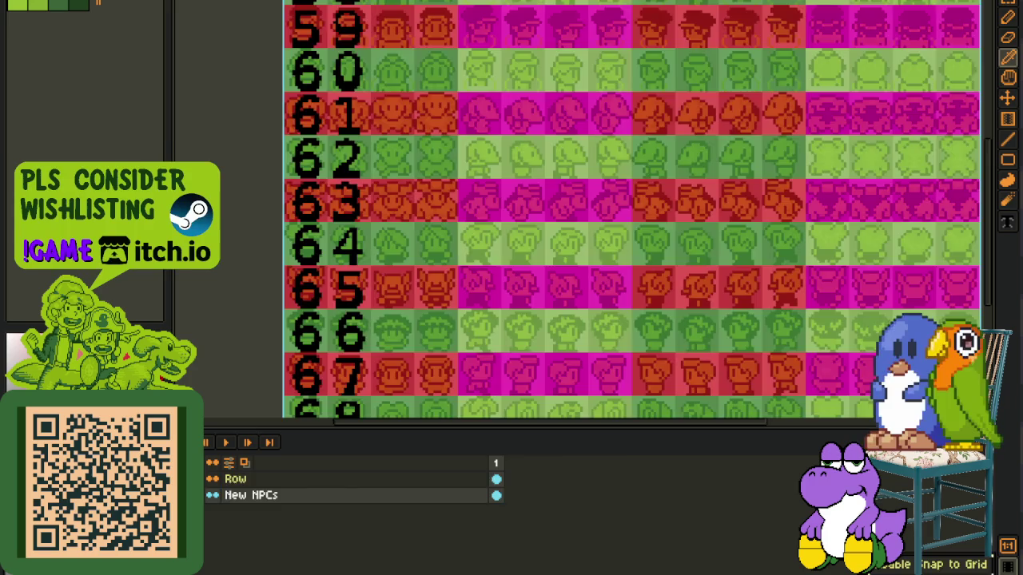
key("ctrl+w")
left_click(626, 479)
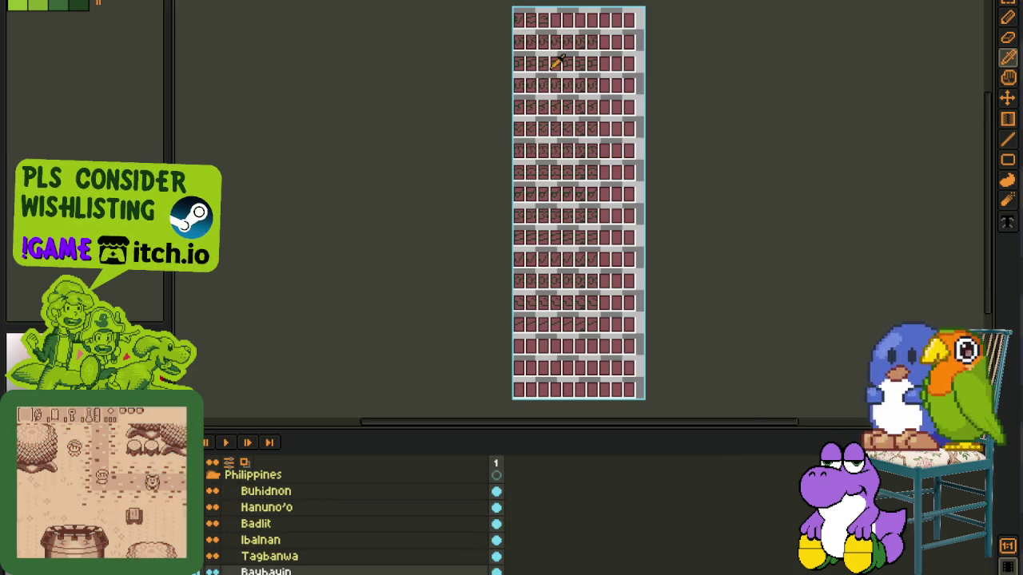
Step: Inspect the glyph tiles, trying an erase on the middle-row tiles and undoing it
scroll(555, 59, "up", 2)
left_click_drag(531, 150, 497, 265)
scroll(424, 224, "up", 1)
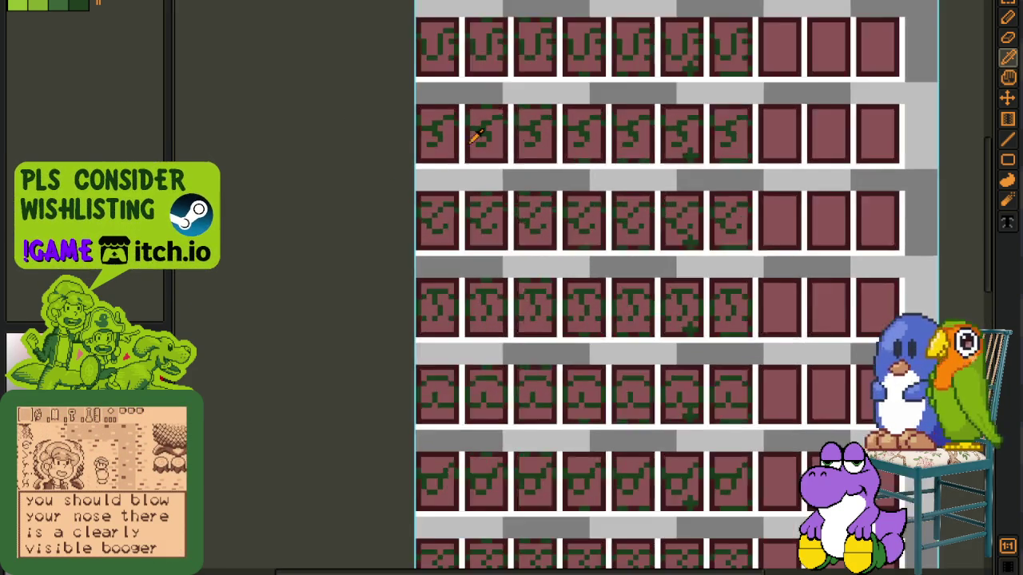
scroll(445, 213, "up", 2)
scroll(450, 205, "up", 1)
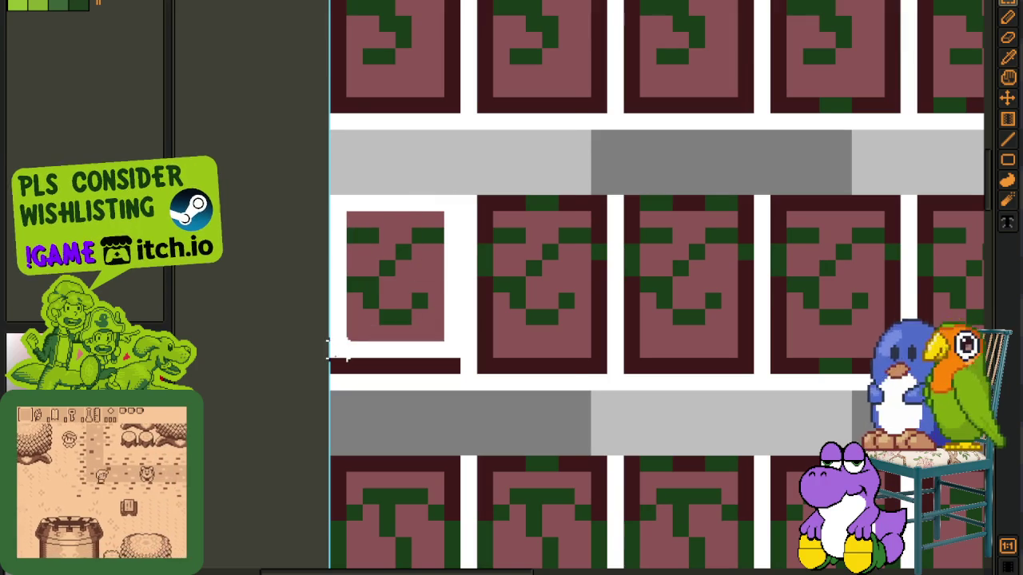
left_click_drag(451, 205, 429, 338)
key("Delete")
key("ctrl+z")
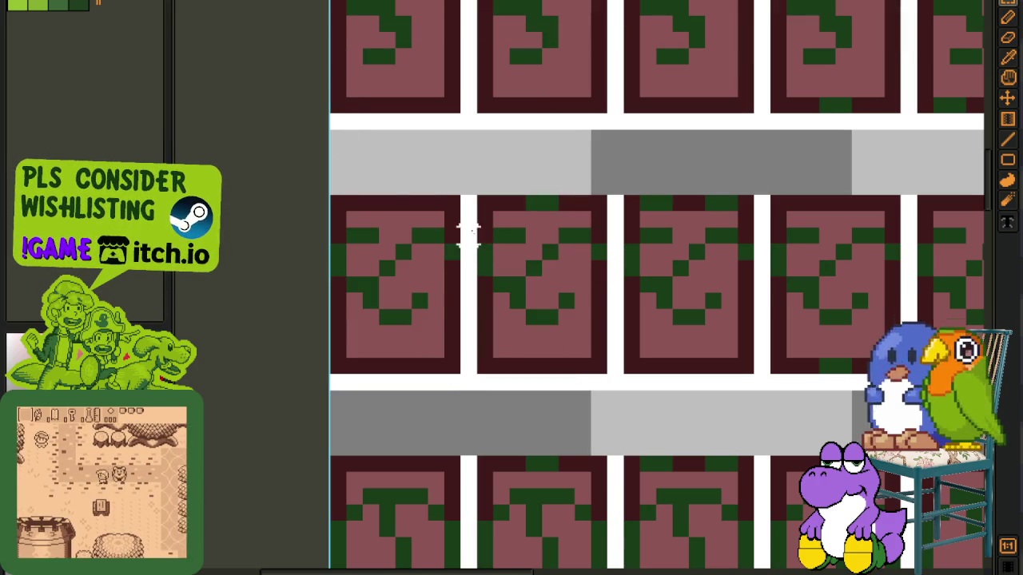
left_click_drag(450, 201, 336, 351)
key("ctrl+z")
key("ctrl+z")
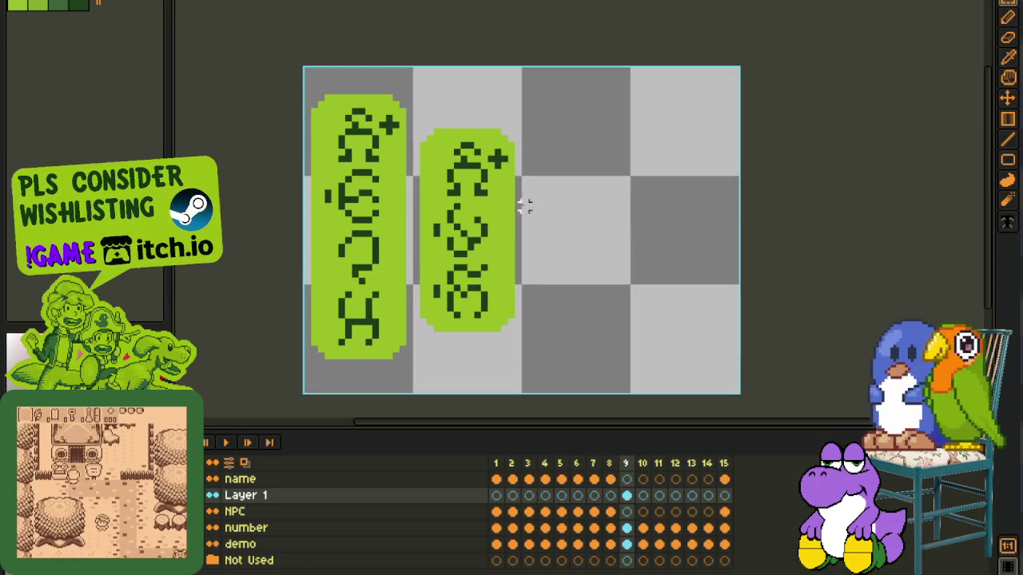
left_click_drag(551, 295, 505, 226)
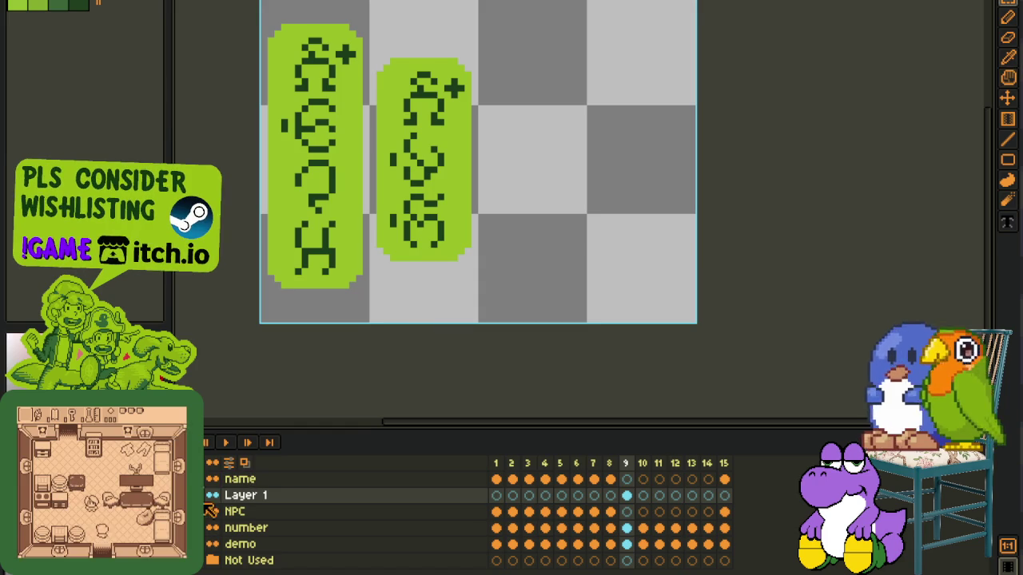
Step: Move Layer 1 above the name layer and add a new Layer 2
left_click_drag(440, 497, 436, 484)
right_click(434, 482)
mouse_move(455, 494)
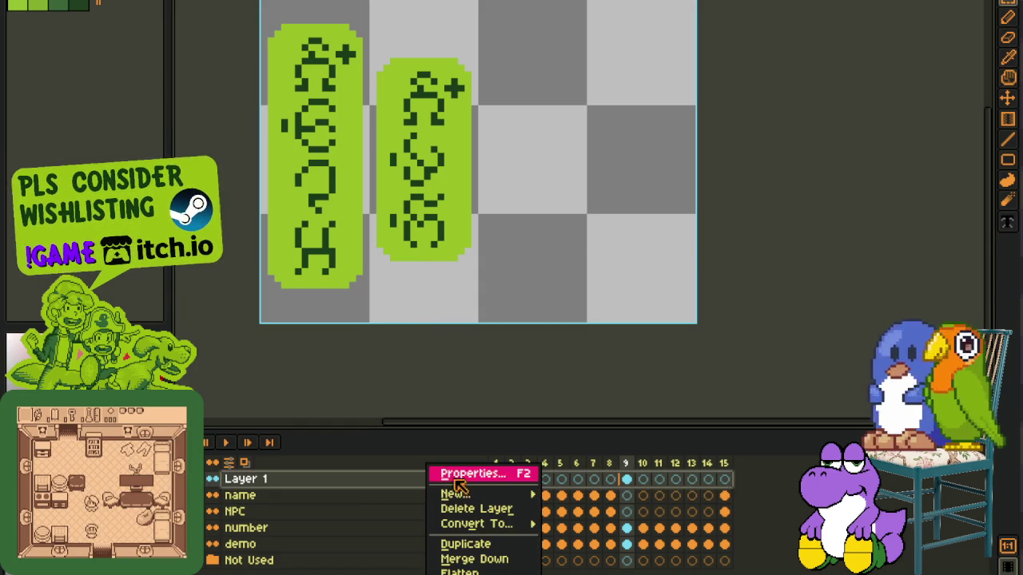
left_click(585, 494)
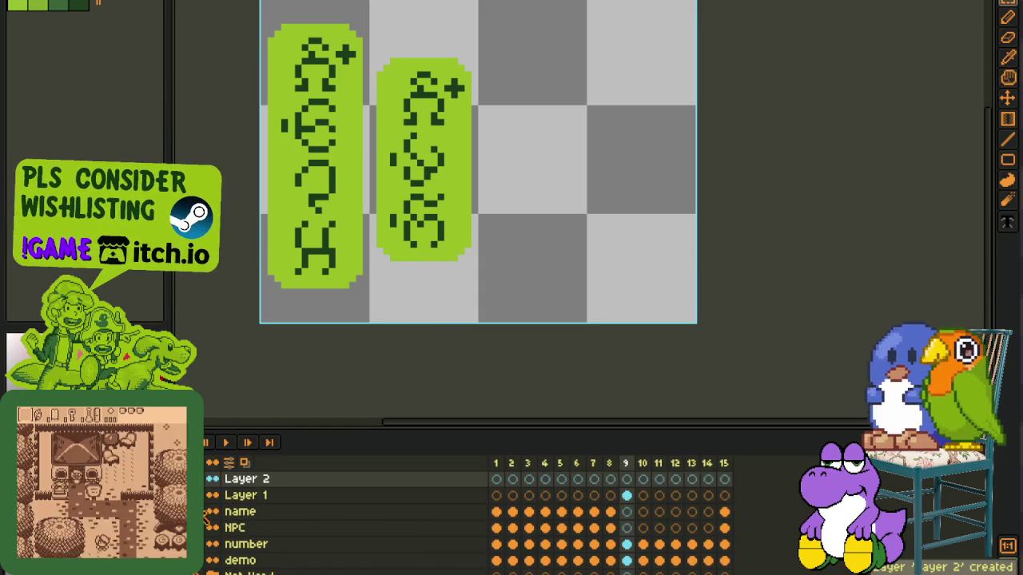
Step: Paste the first copied glyph lower on the canvas and save
scroll(263, 290, "up", 1)
scroll(263, 290, "up", 1)
key("ctrl+v")
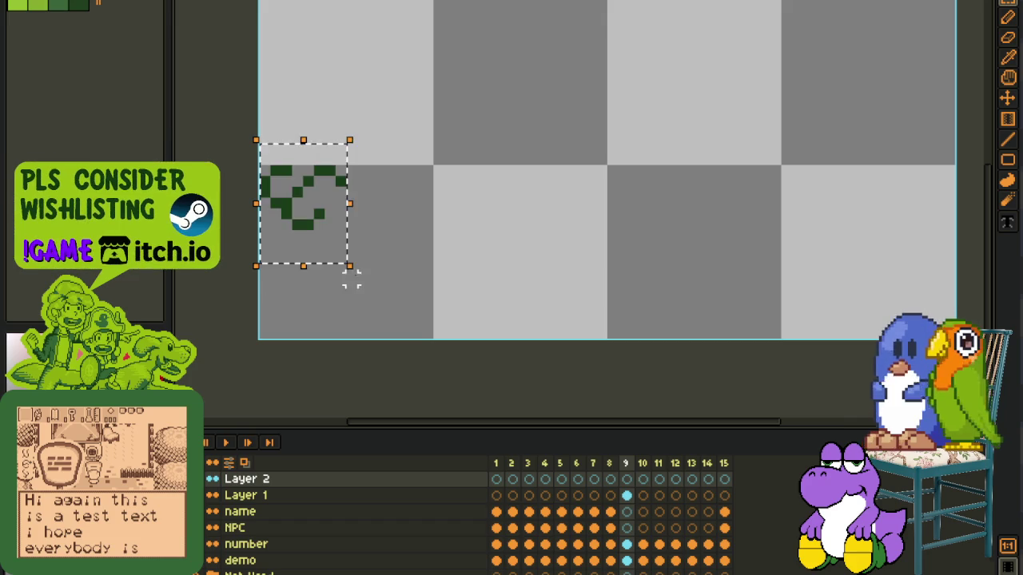
left_click_drag(320, 244, 323, 300)
key("Return")
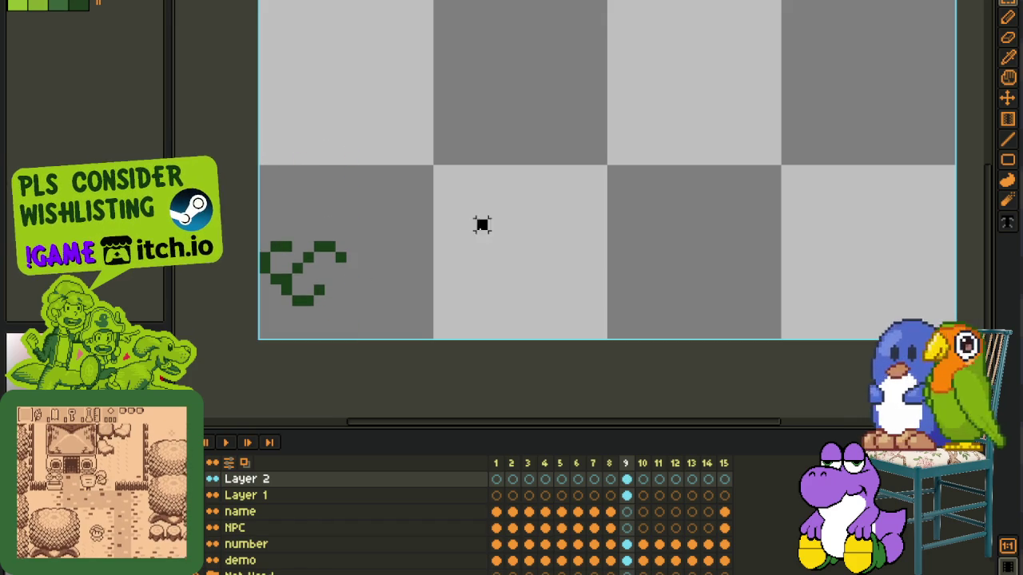
key("ctrl+s")
Step: Copy a glyph tile from the tile sheet, place it right of the first glyph, and save
scroll(498, 123, "down", 2)
key("Tab")
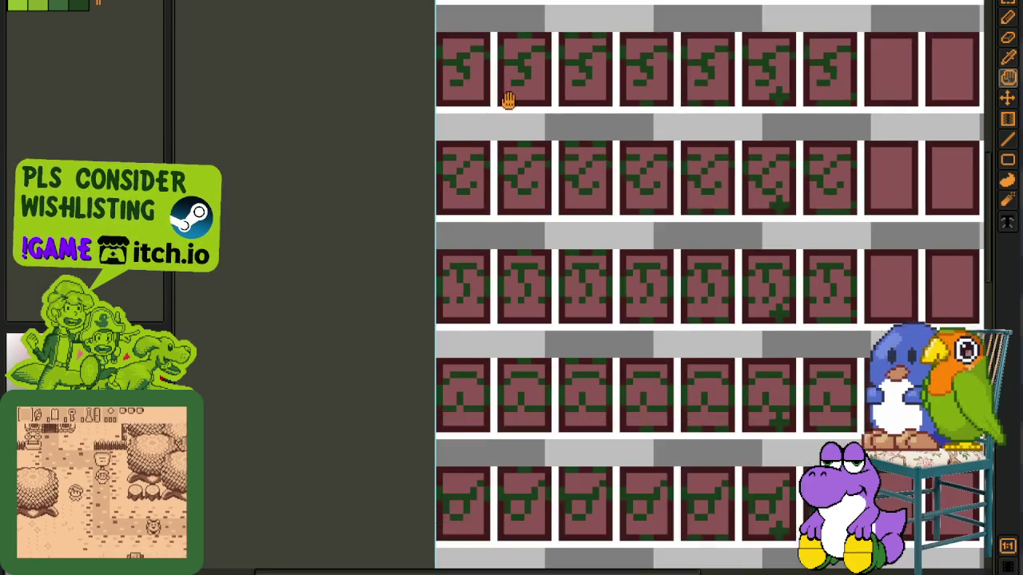
scroll(506, 103, "up", 2)
left_click_drag(467, 252, 322, 91)
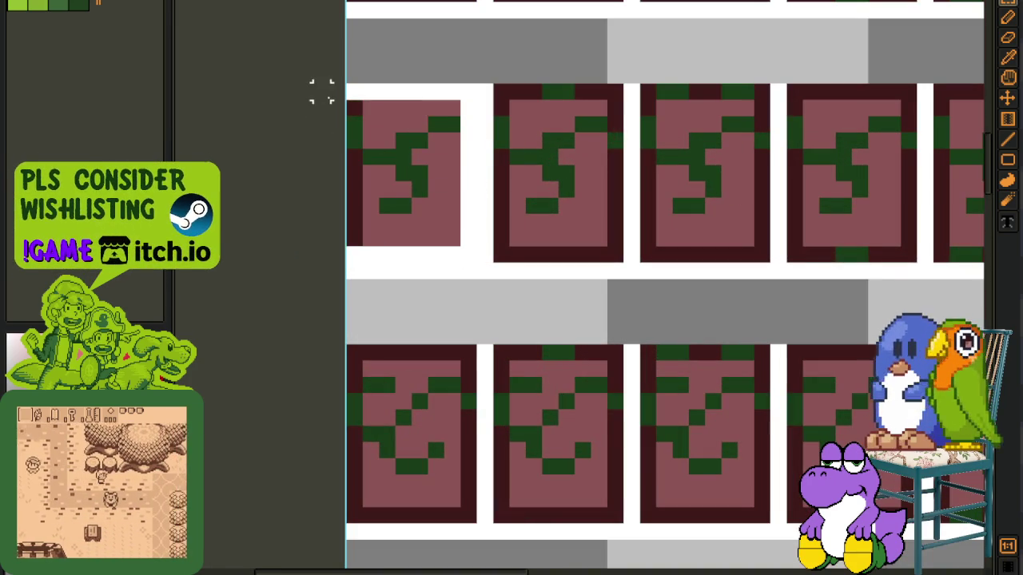
key("ctrl+Tab")
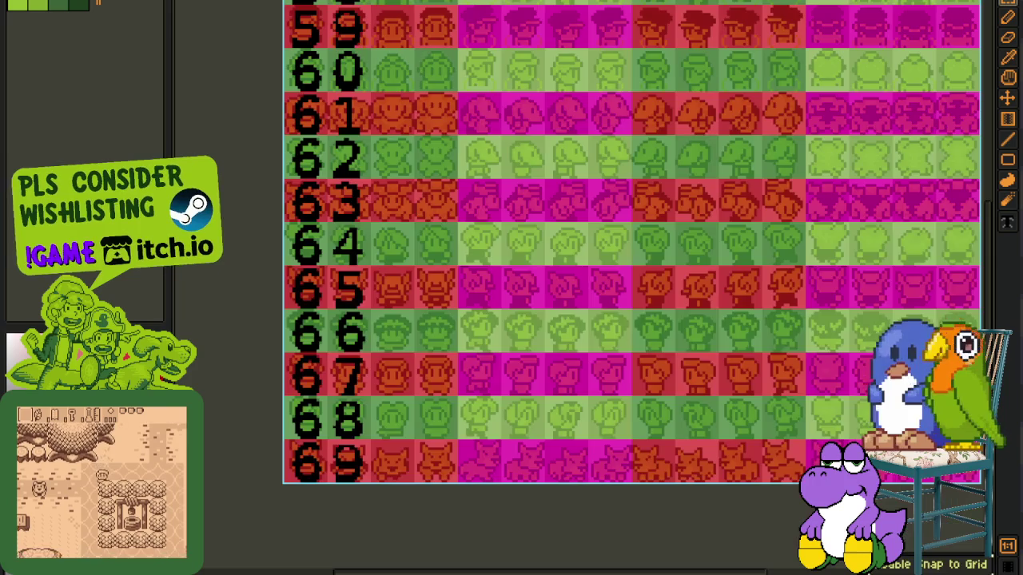
key("ctrl+Tab")
key("ctrl+Tab")
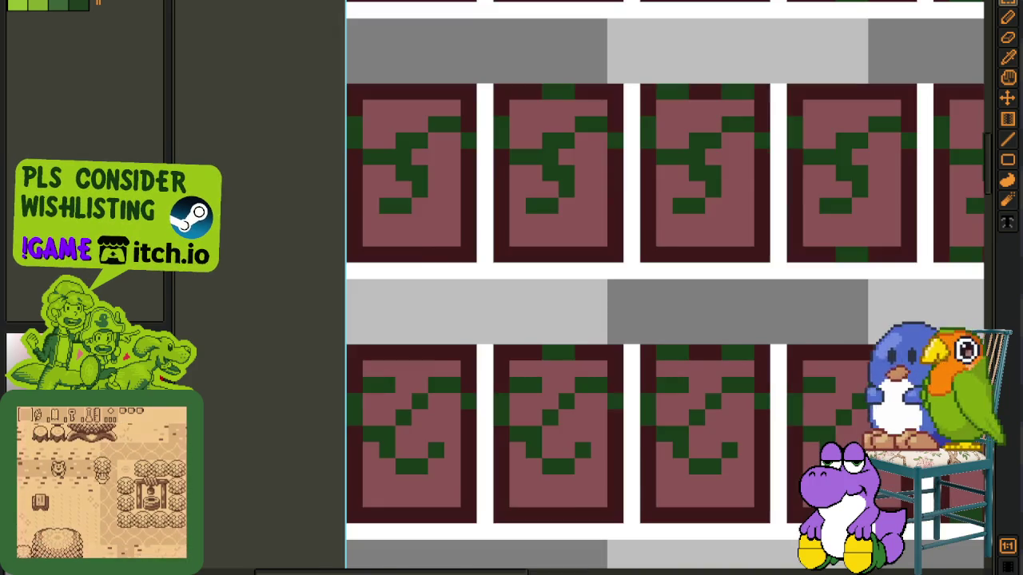
key("ctrl+Tab")
key("ctrl+Tab")
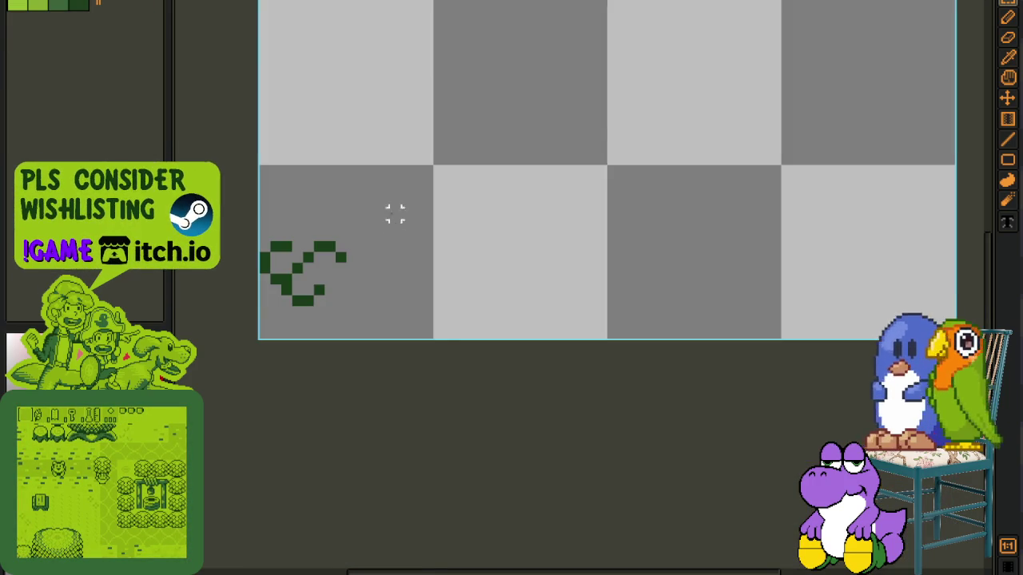
scroll(396, 213, "up", 1)
scroll(397, 229, "up", 1)
scroll(422, 219, "up", 1)
key("ctrl+v")
mouse_move(322, 260)
left_mouse_down()
mouse_move(447, 260)
mouse_move(493, 237)
left_mouse_up()
key("Return")
key("ctrl+s")
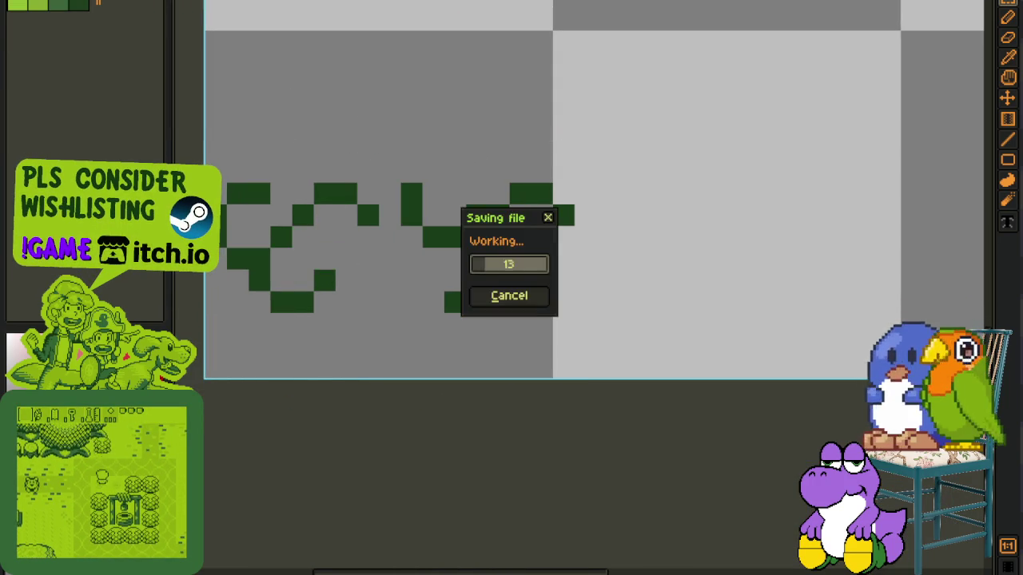
Step: Copy another glyph tile, paste it in line with the others, and save
key("ctrl+Tab")
scroll(532, 36, "down", 2)
scroll(533, 434, "down", 1)
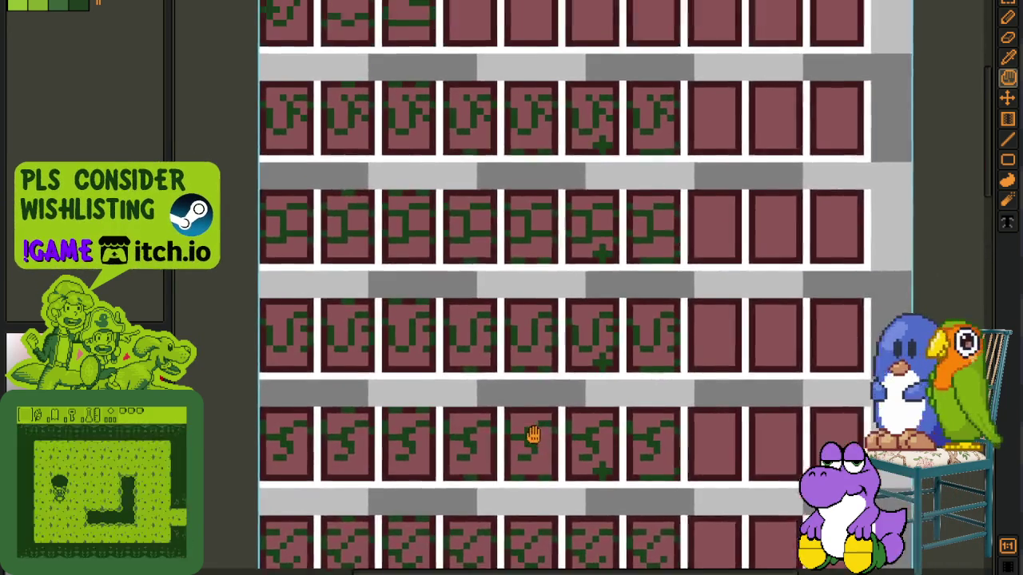
scroll(534, 434, "up", 1)
scroll(641, 453, "up", 2)
mouse_move(725, 419)
left_mouse_down()
mouse_move(480, 137)
mouse_move(480, 103)
mouse_move(562, 28)
left_mouse_up()
key("ctrl+z")
key("ctrl+d")
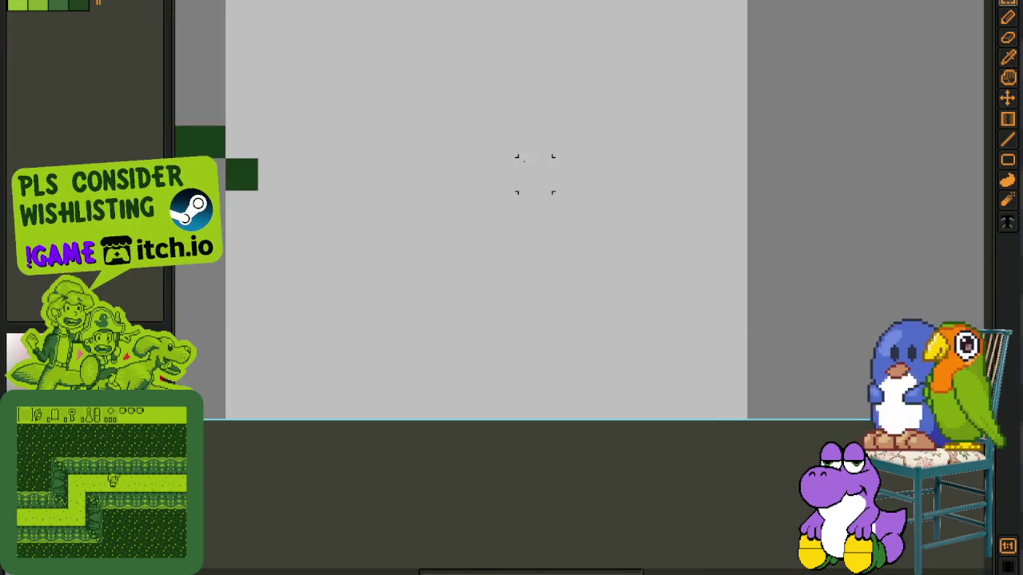
key("ctrl+v")
scroll(475, 198, "down", 1)
left_click_drag(507, 263, 452, 244)
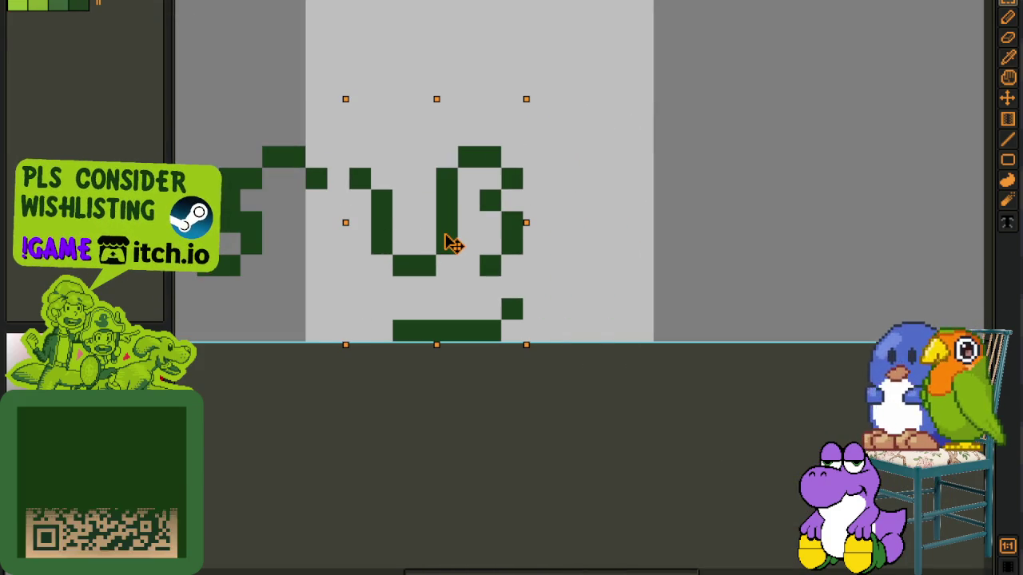
key("Return")
scroll(616, 175, "down", 3)
key("ctrl+s")
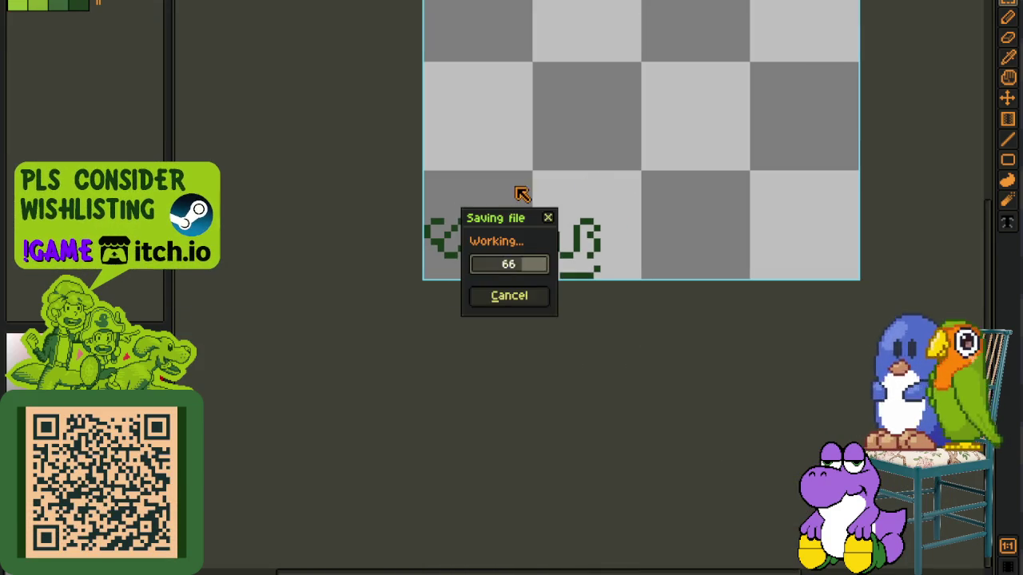
Step: Recolour the pasted glyphs from green to red and show the timeline again
scroll(454, 207, "up", 2)
left_click_drag(621, 184, 702, 248)
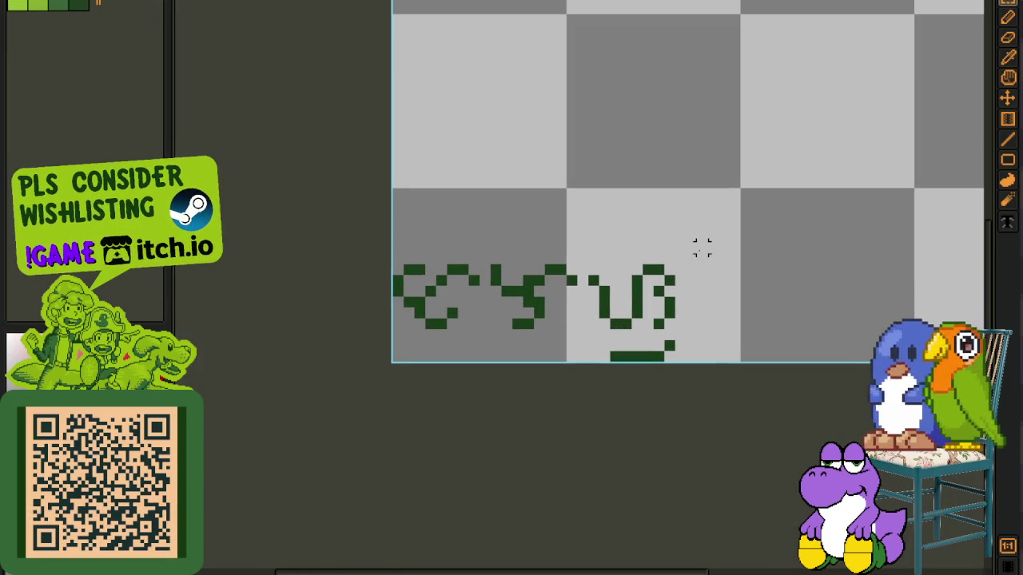
key("b")
scroll(518, 264, "up", 2)
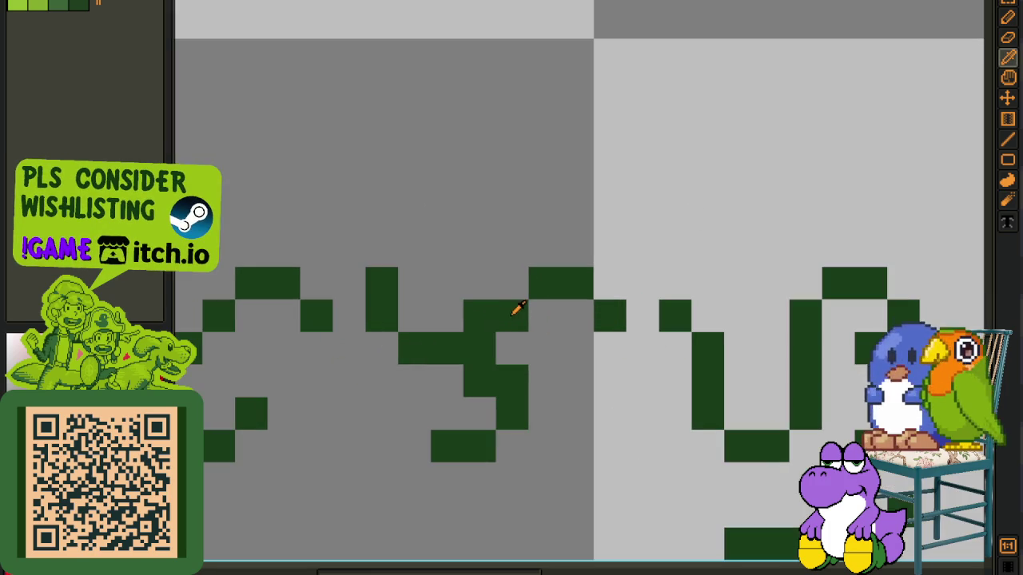
key("shift+r")
left_click(447, 443)
scroll(454, 194, "down", 3)
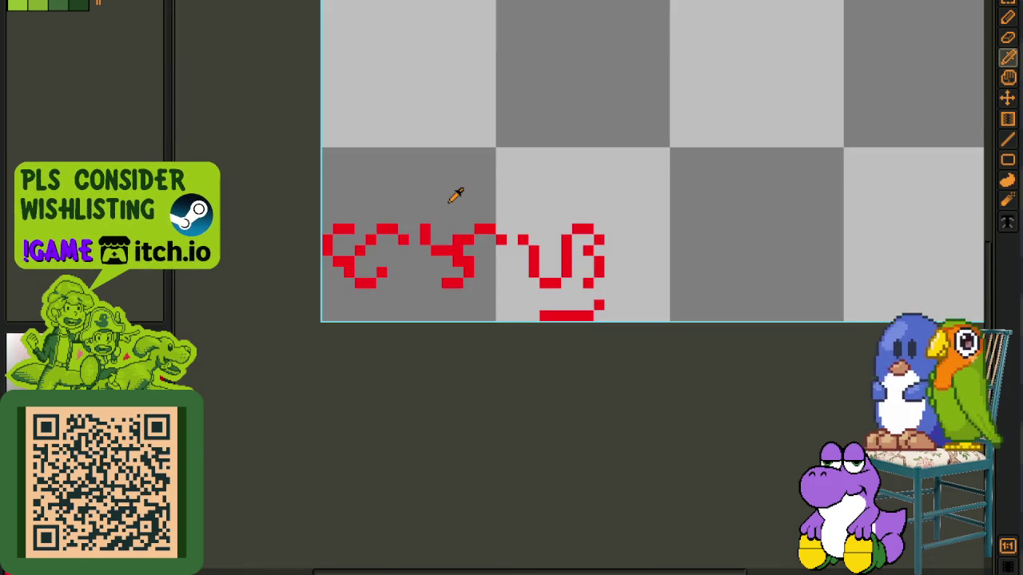
key("Tab")
scroll(523, 171, "down", 1)
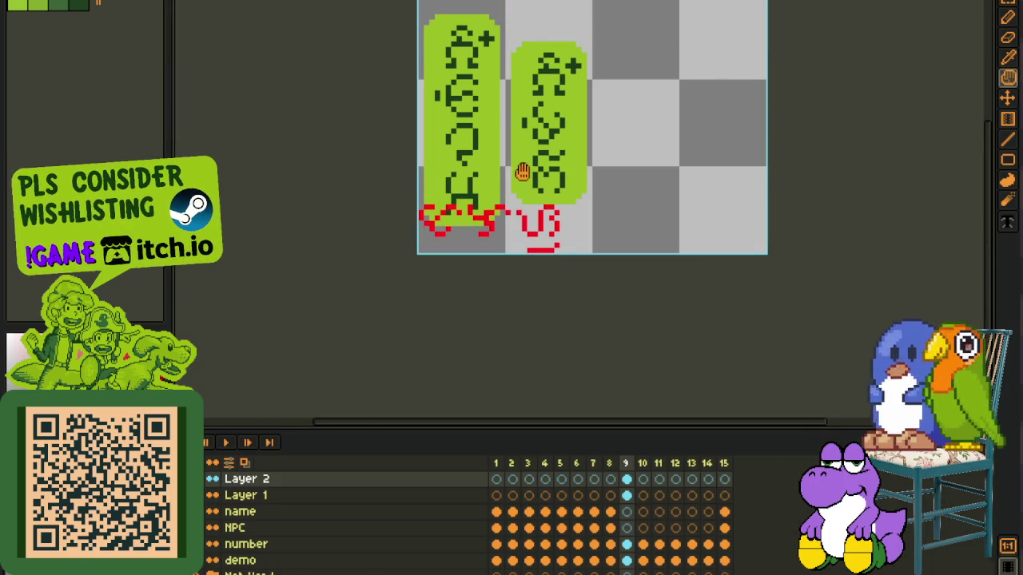
key("comma")
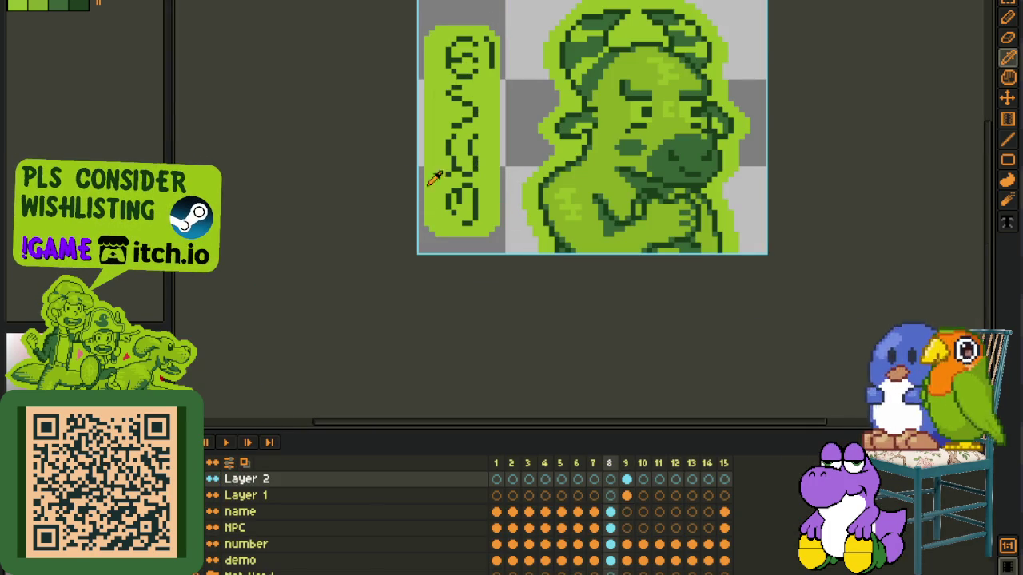
Step: On frame 9, rotate the red glyph row 90° counter-clockwise and drag it onto the second pill
left_click(628, 482)
left_click_drag(366, 152, 768, 256)
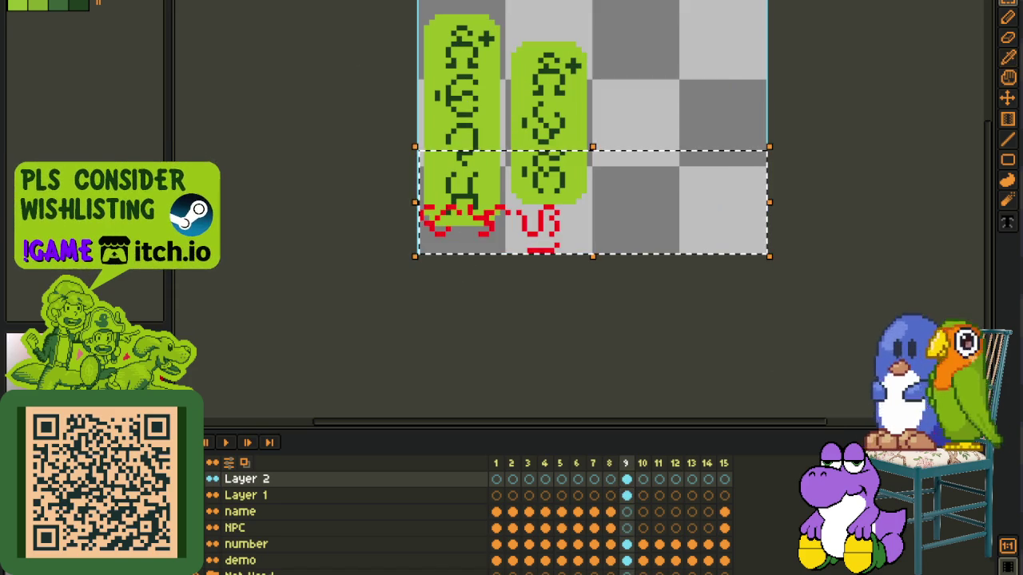
left_click(80, 2)
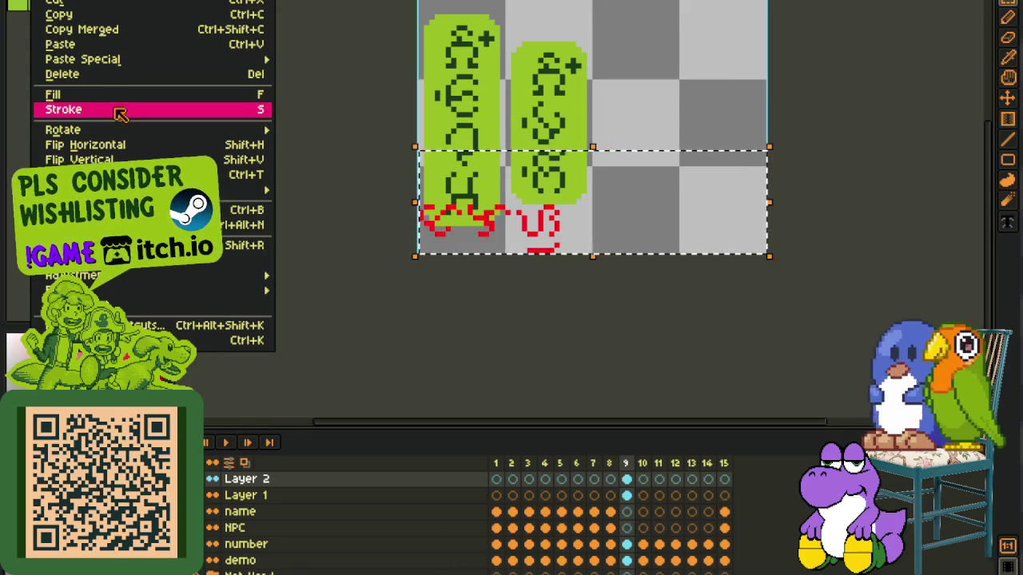
mouse_move(152, 130)
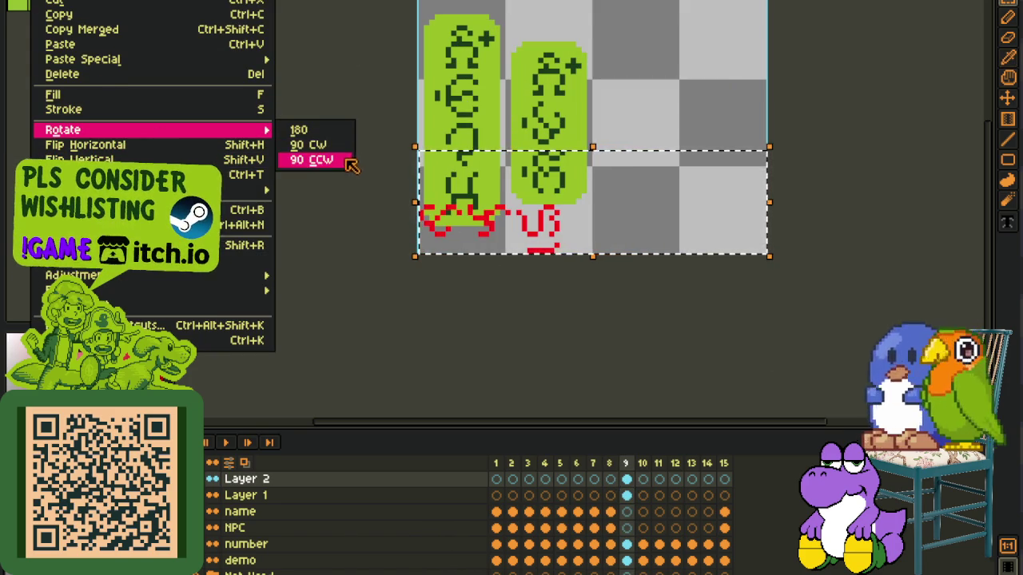
left_click(320, 160)
left_click_drag(562, 203, 534, 76)
Step: Commit the rotated glyphs over the second pill and make Layer 1 active
scroll(543, 119, "up", 1)
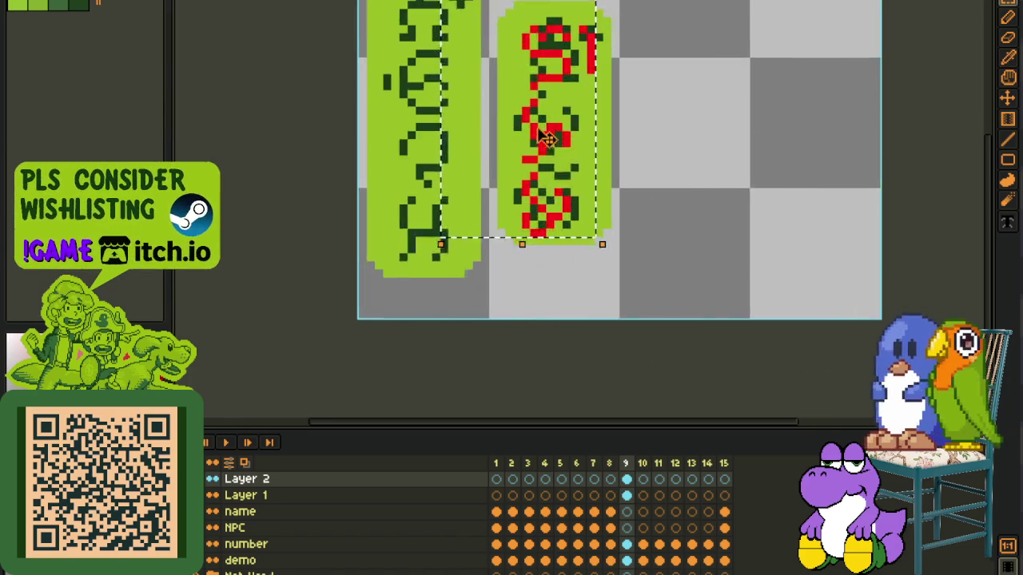
scroll(559, 178, "up", 1)
scroll(450, 285, "up", 2)
key("Tab")
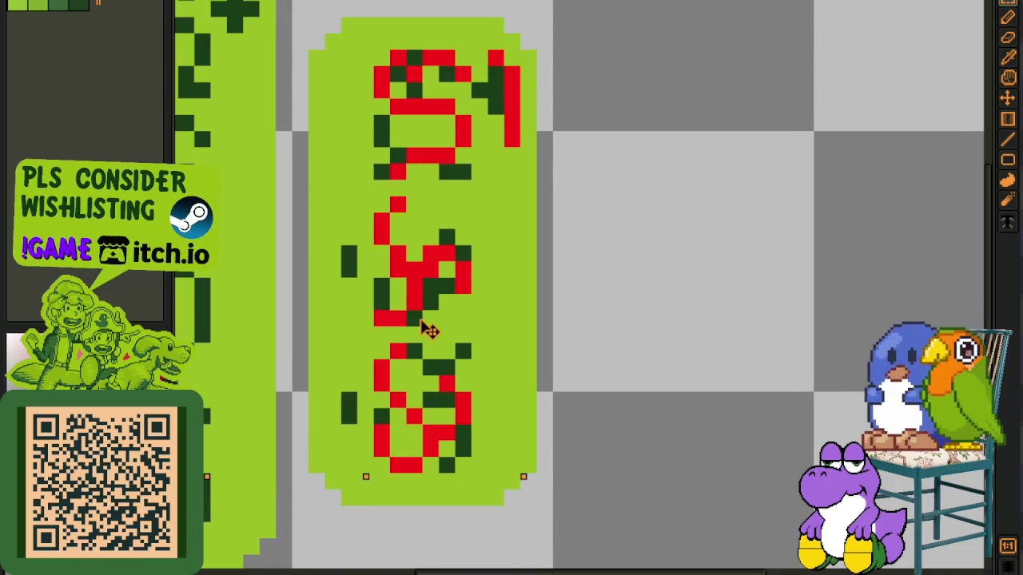
scroll(626, 237, "down", 2)
key("Tab")
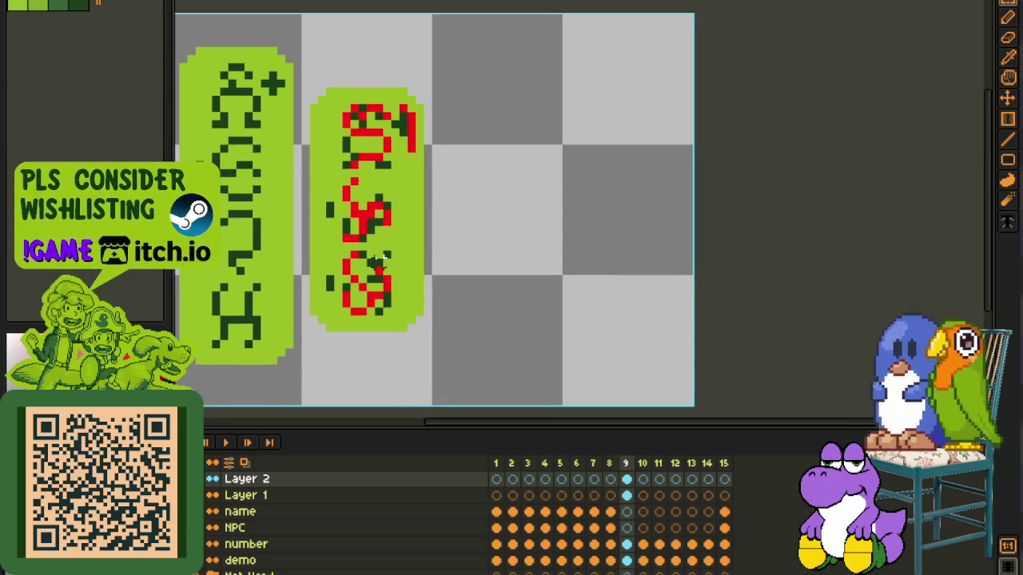
left_click(628, 497)
scroll(376, 268, "up", 2)
Step: Flood-fill six old glyph areas on the second name tag with pill green
key("g")
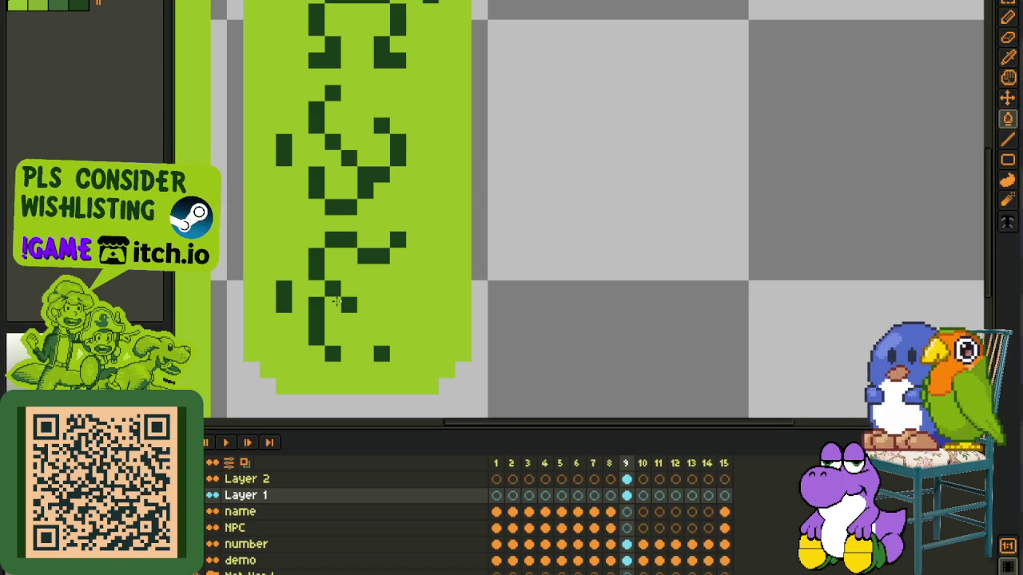
left_click(348, 304)
left_click(332, 288)
left_click(317, 320)
left_click(380, 353)
left_click(333, 353)
left_click(284, 303)
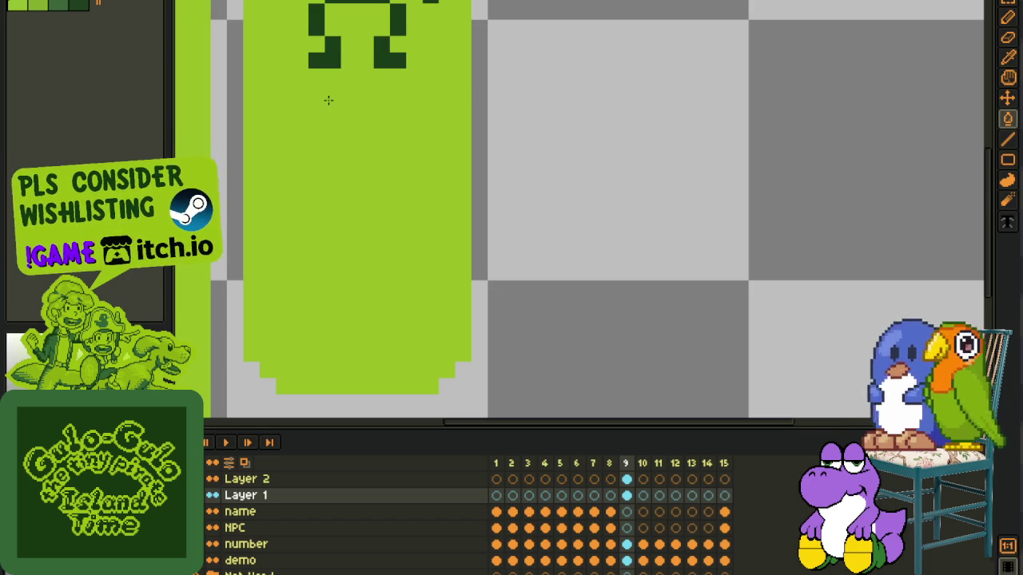
Step: Paint over the remaining old glyph strokes, plus shape and top bar in green
scroll(327, 272, "up", 5)
left_click_drag(314, 232, 338, 200)
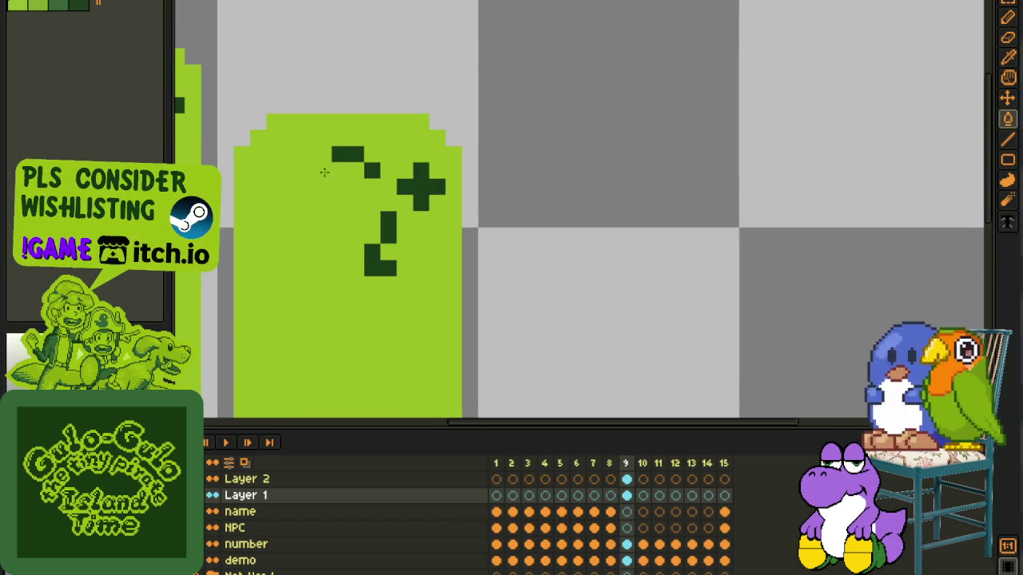
left_click_drag(371, 165, 390, 222)
left_click(380, 257)
scroll(381, 264, "down", 3)
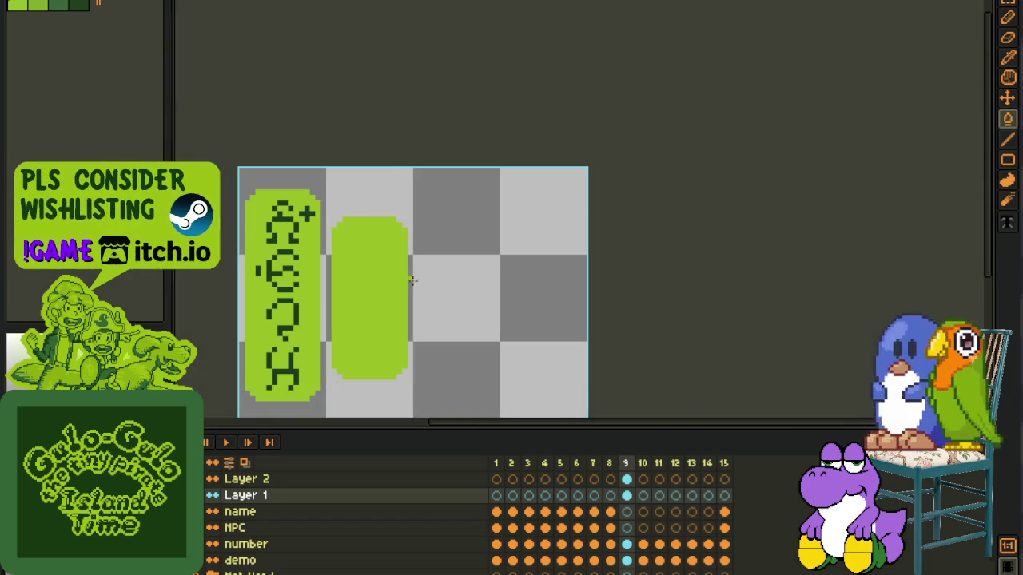
key("b")
Step: Merge the red glyph layer, Layer 2, down into Layer 1
left_click(213, 478)
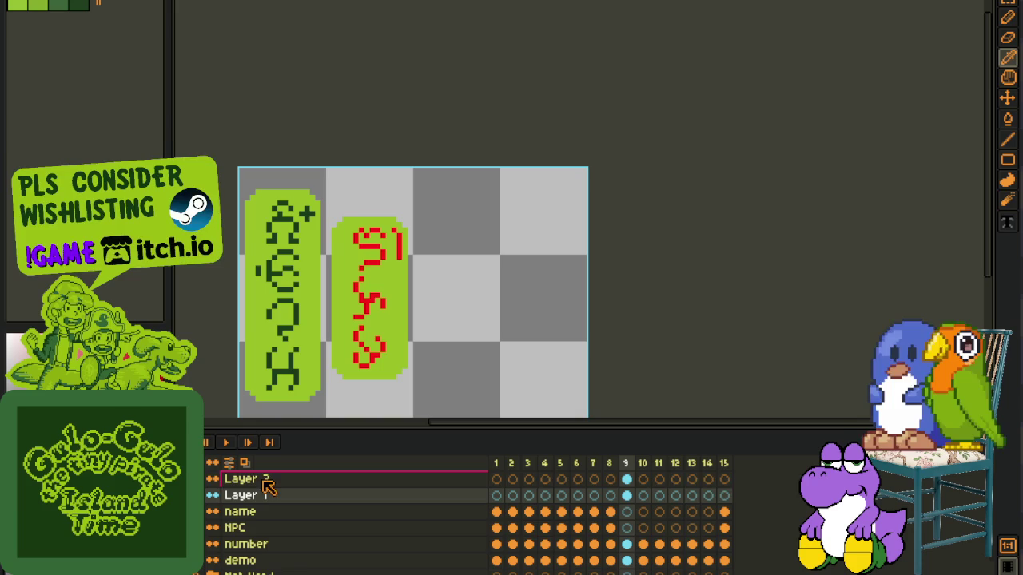
right_click(262, 480)
left_click(304, 558)
scroll(315, 310, "up", 1)
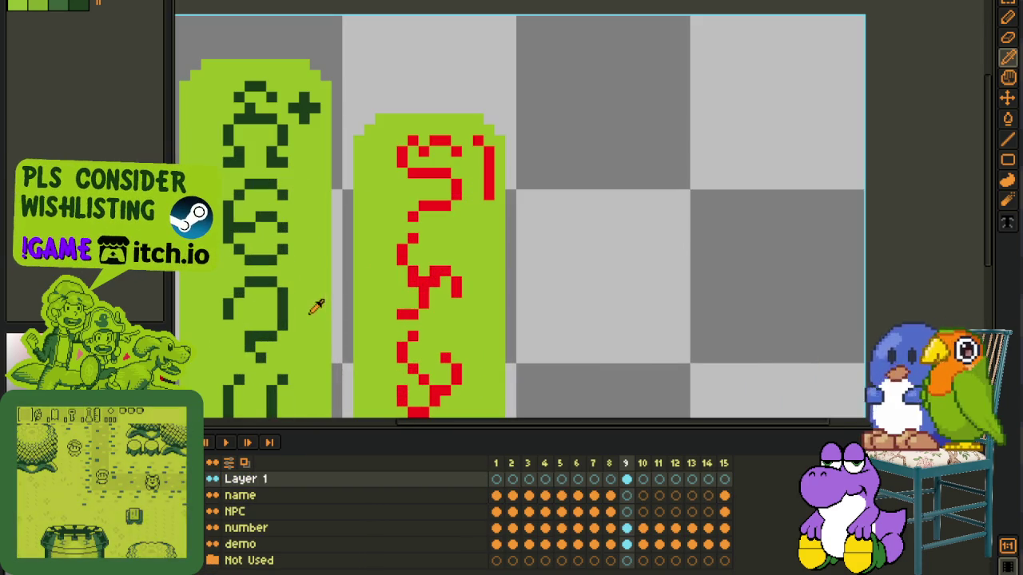
Step: Recolour the merged glyphs from red #FF0000 to dark green #0F380F and save
key("shift+r")
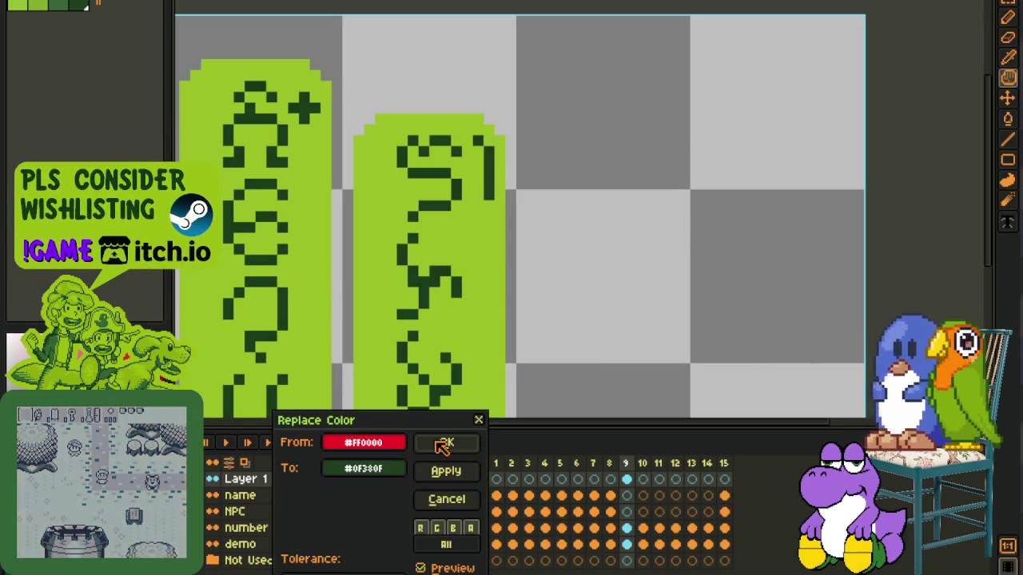
key("Return")
scroll(486, 313, "down", 1)
scroll(510, 314, "down", 1)
left_click_drag(509, 314, 510, 261)
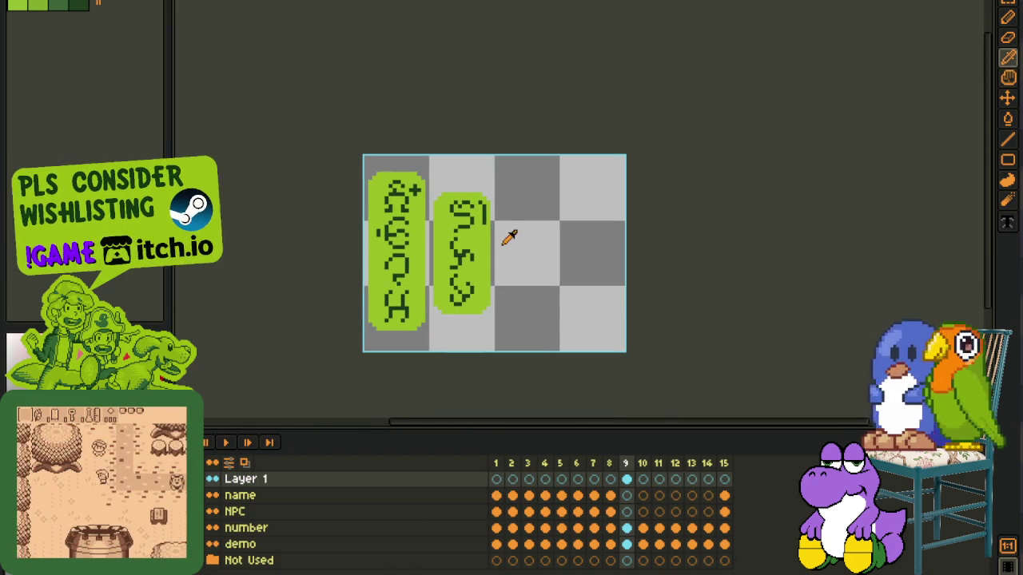
key("ctrl+s")
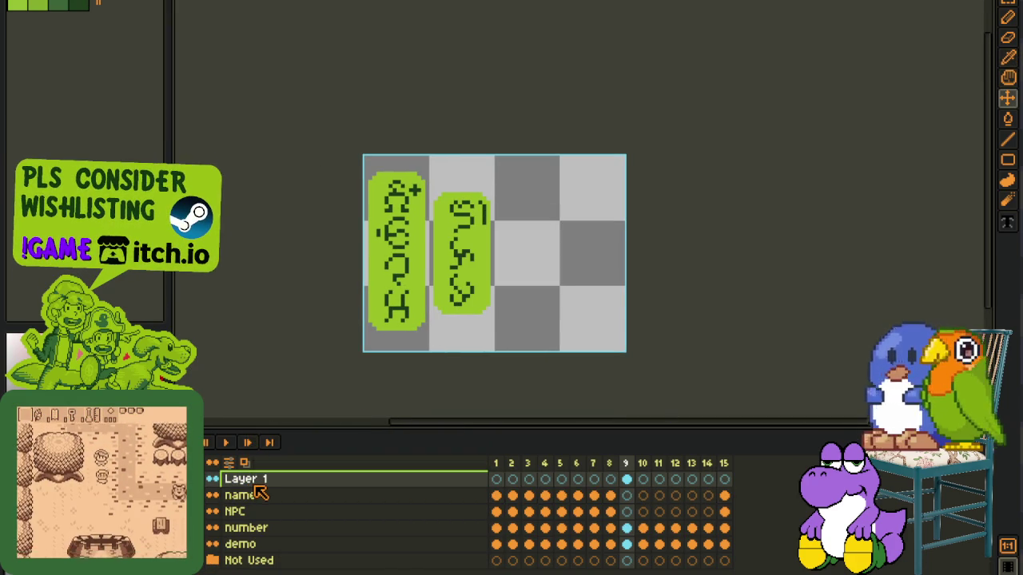
Step: Merge the glyph layer down into the name layer and save the sprite
right_click(263, 479)
left_click(362, 553)
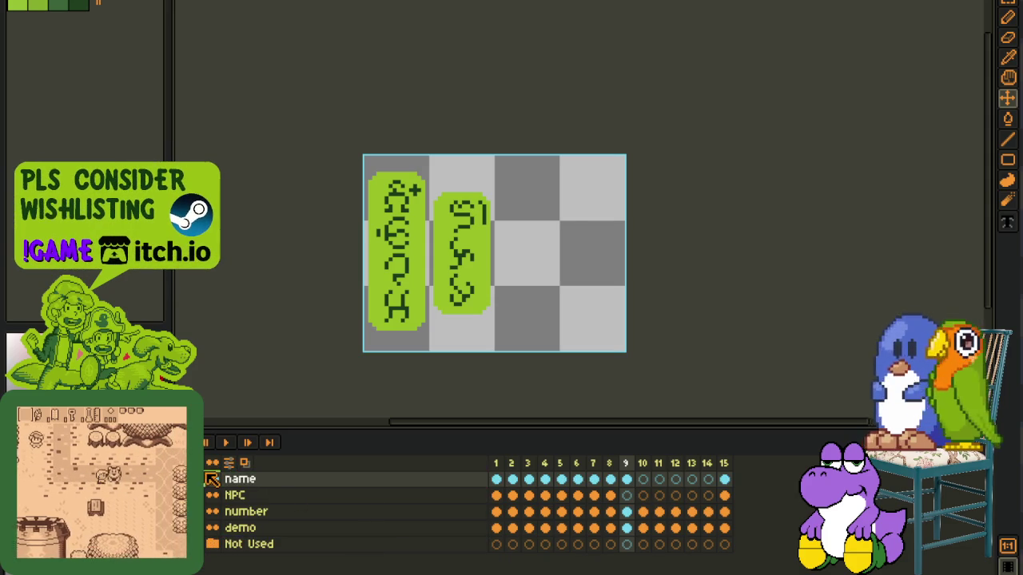
key("ctrl+s")
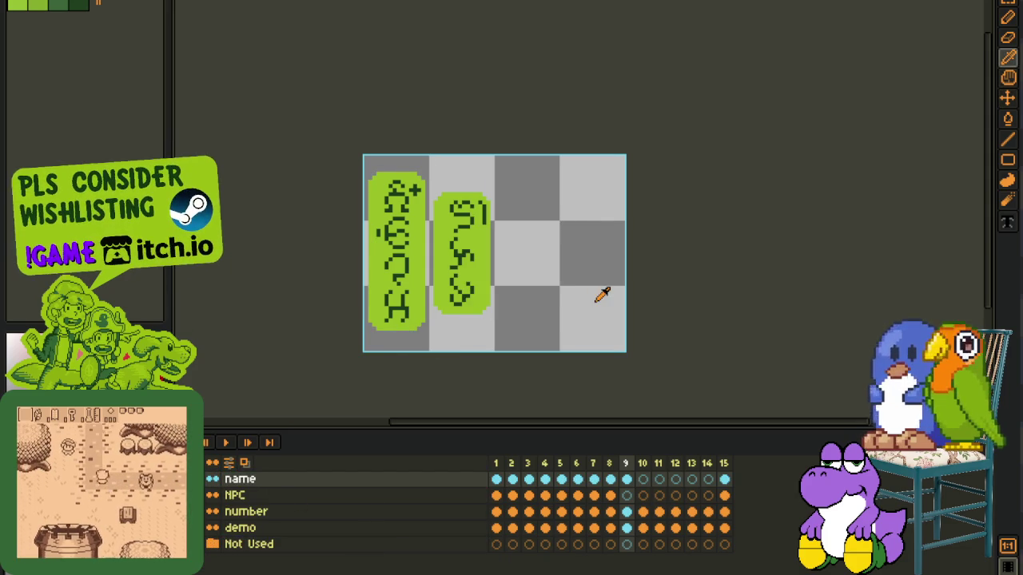
left_click_drag(567, 290, 503, 265)
Step: Add a new empty layer above the NPC layer, save, and clear the selection
right_click(268, 494)
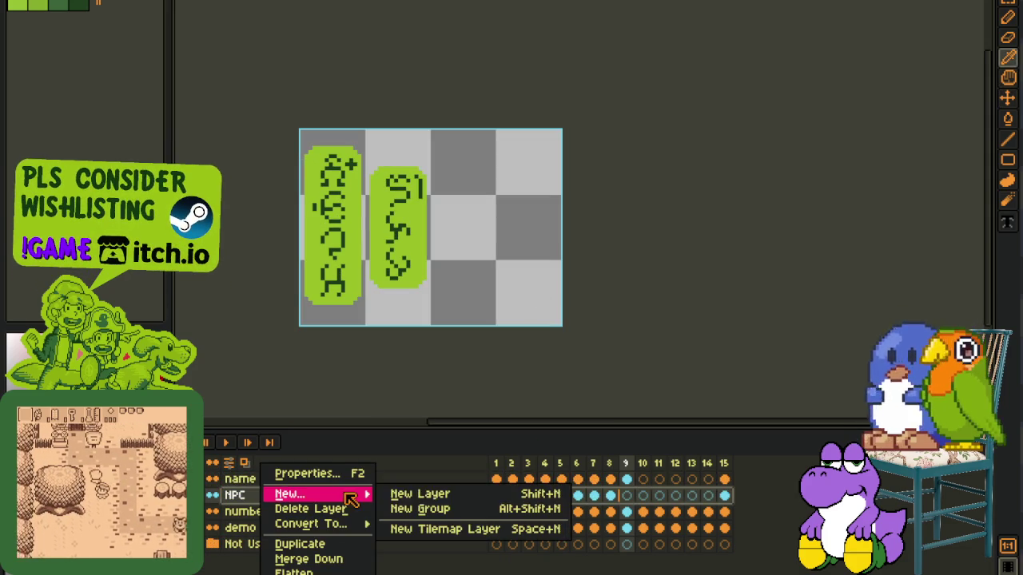
left_click(404, 492)
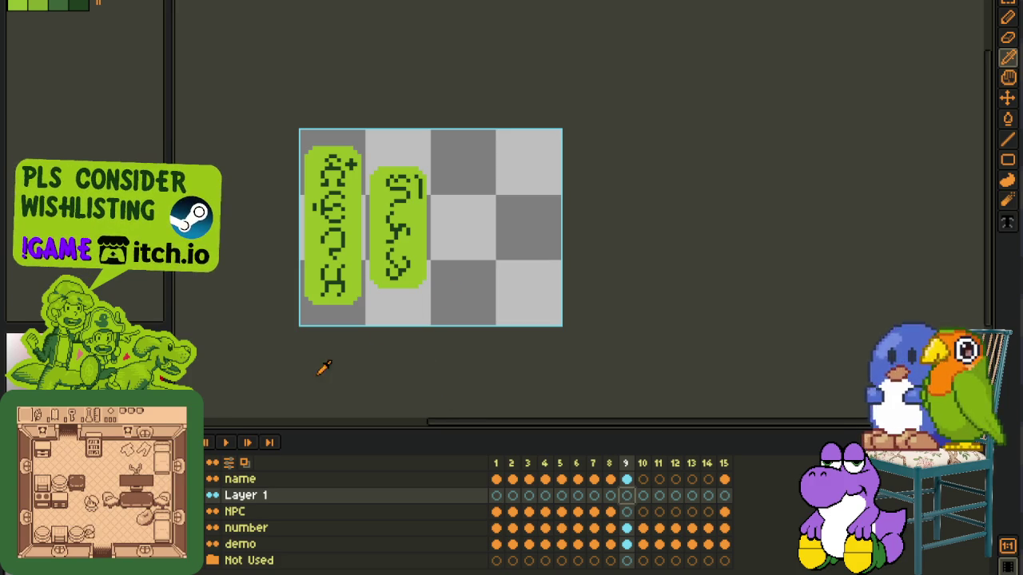
key("ctrl+a")
key("ctrl+s")
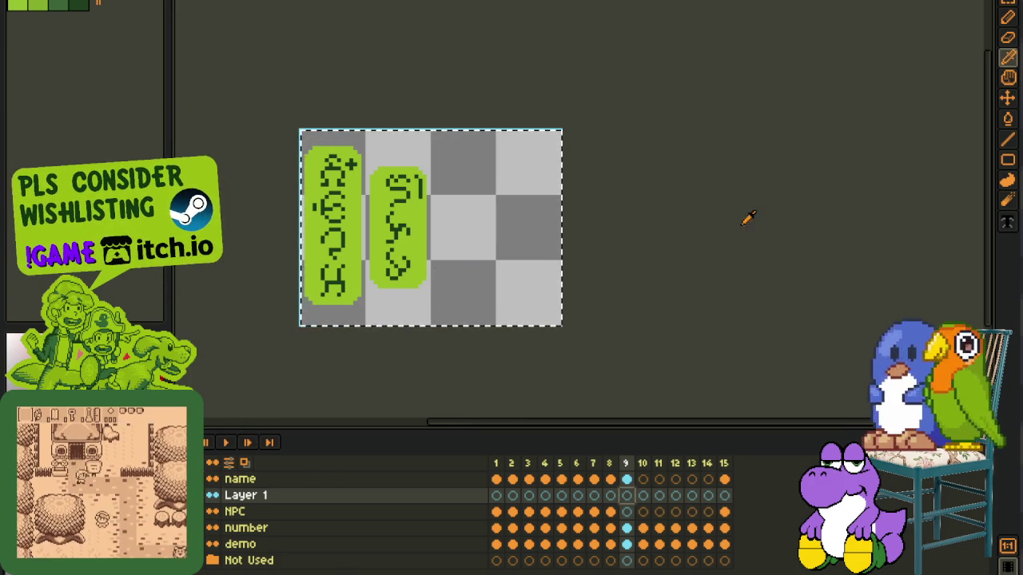
left_click(717, 233)
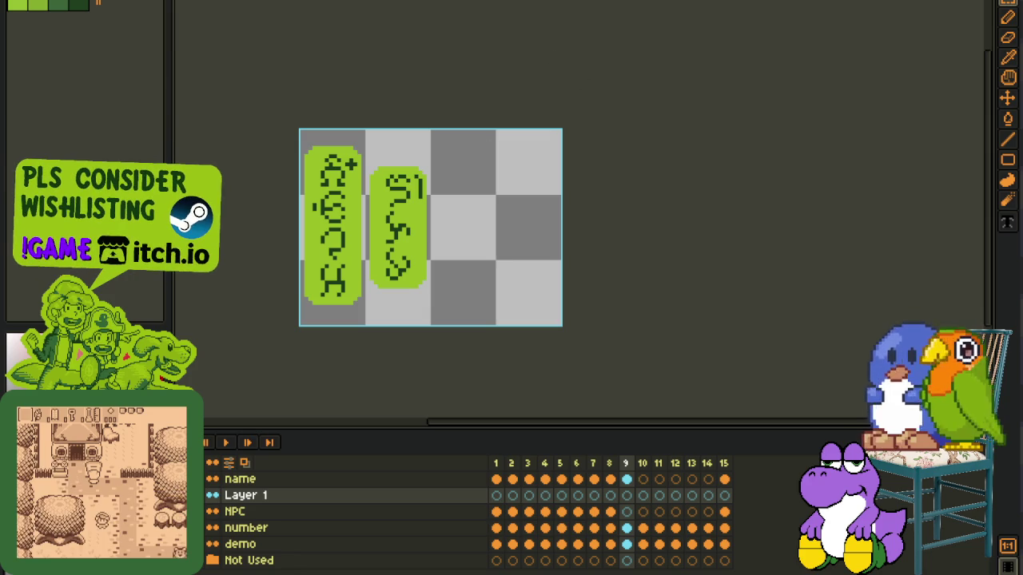
key("ctrl+Tab")
Step: Show the all-green NPC sprite sheet in a side pane with the timeline hidden
scroll(557, 18, "down", 2)
scroll(558, 18, "down", 1)
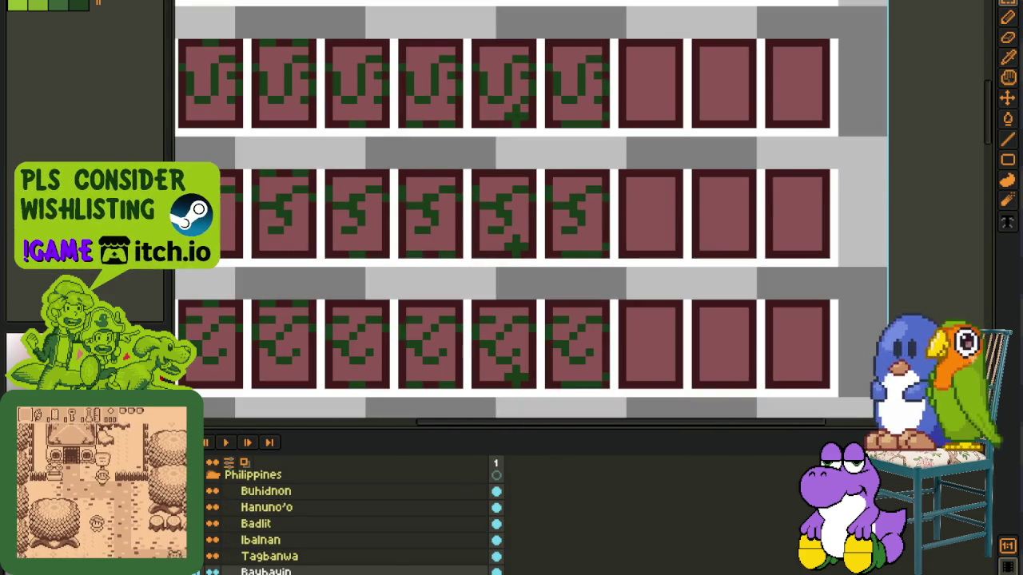
key("ctrl+Tab")
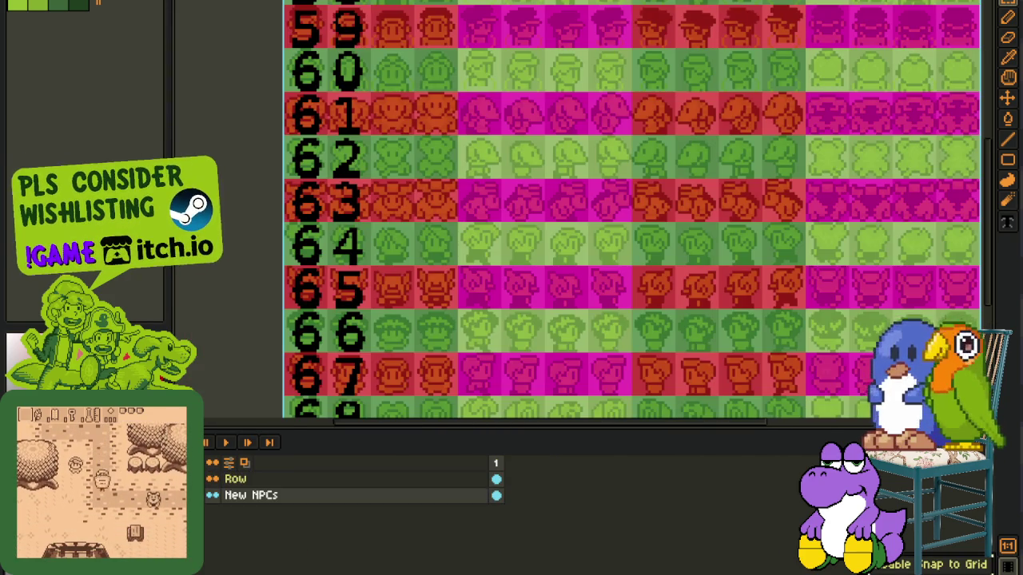
key("ctrl+Tab")
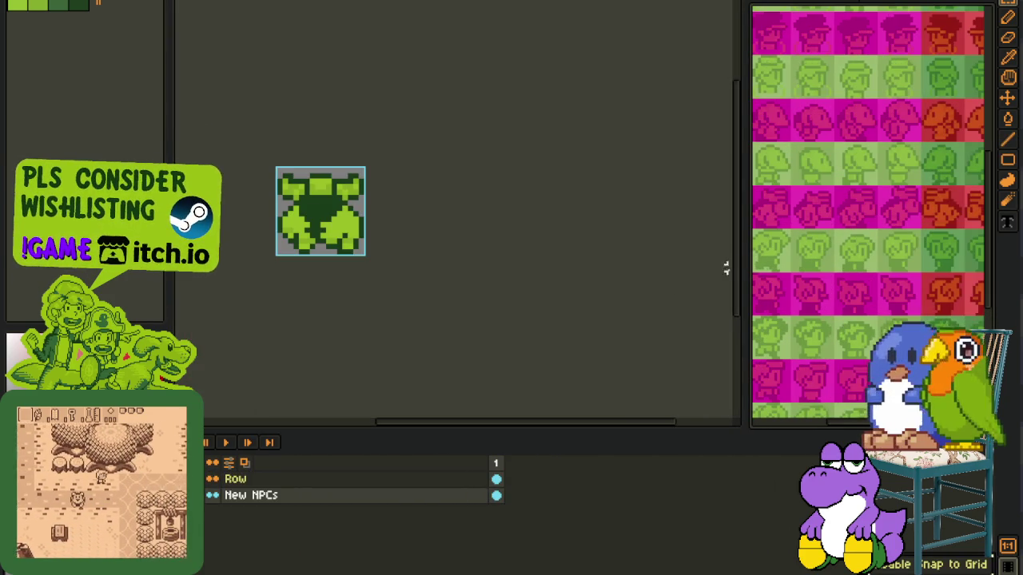
key("ctrl+Tab")
key("Tab")
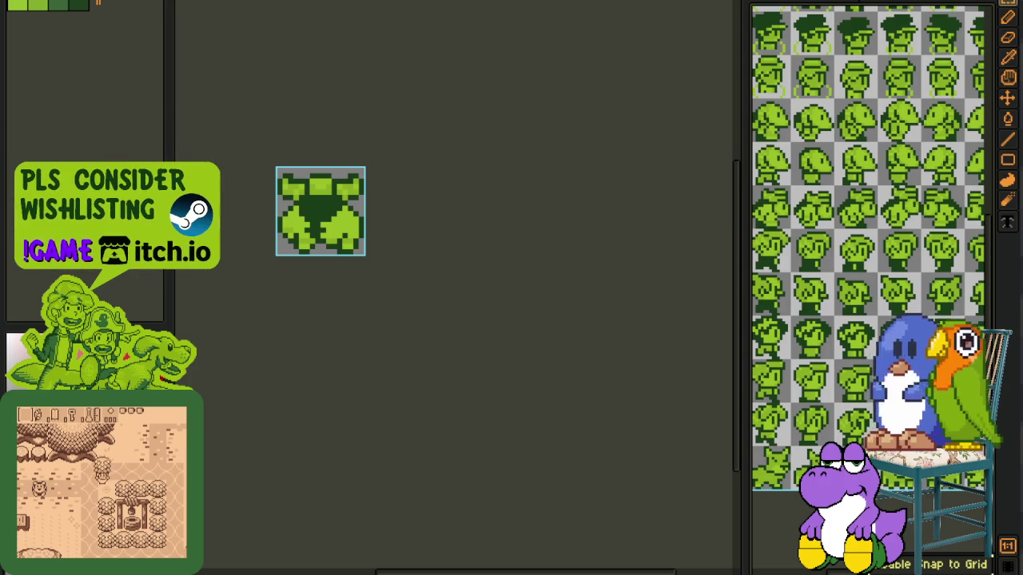
key("ctrl+Tab")
Step: Zoom the side pane in to frame one large green NPC sprite
left_click_drag(828, 188, 847, 210)
scroll(847, 210, "up", 1)
scroll(844, 192, "up", 1)
scroll(861, 273, "up", 1)
left_click_drag(861, 274, 780, 219)
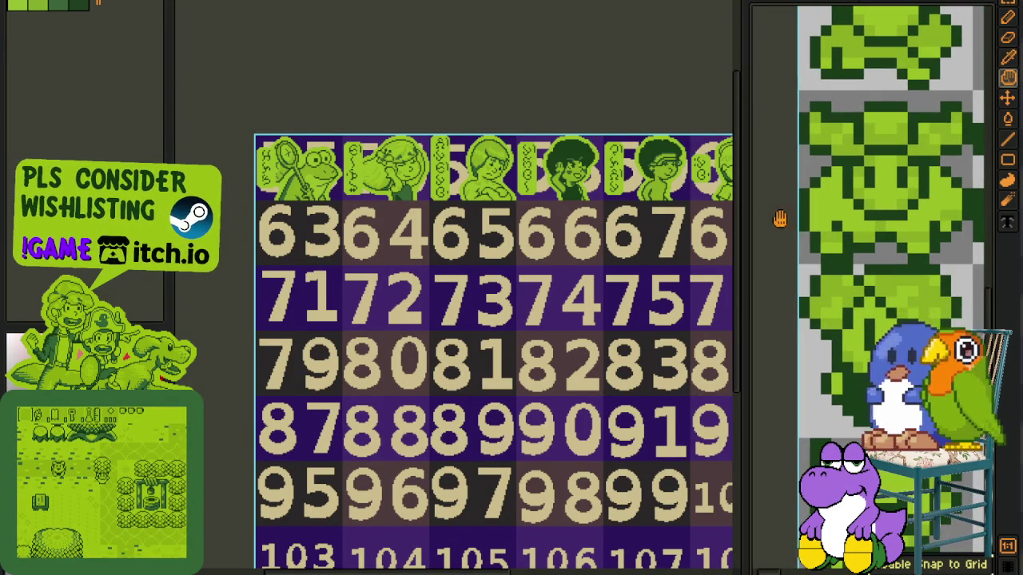
key("ctrl+Tab")
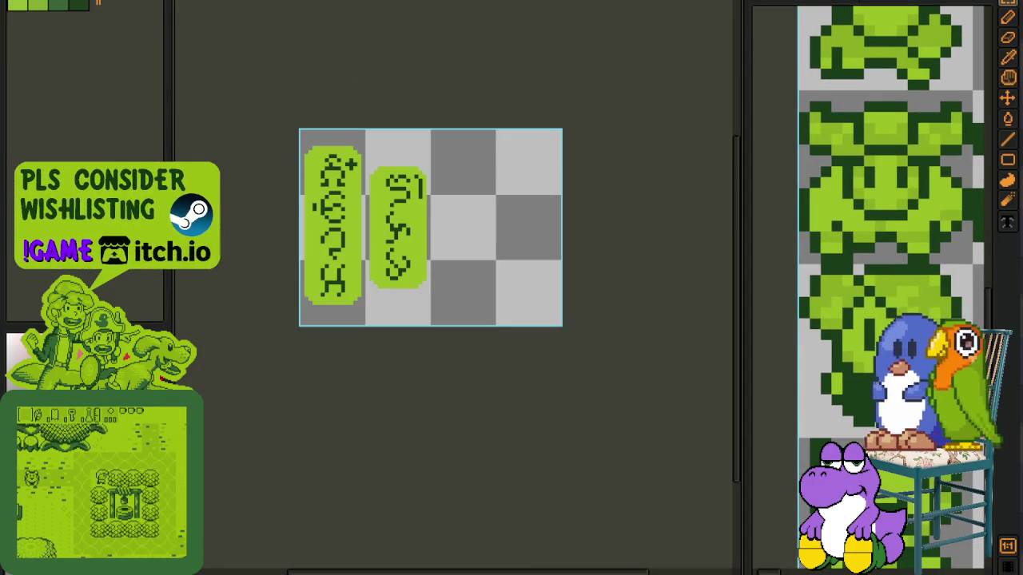
Step: Draw a large circle outline for the head
key("b")
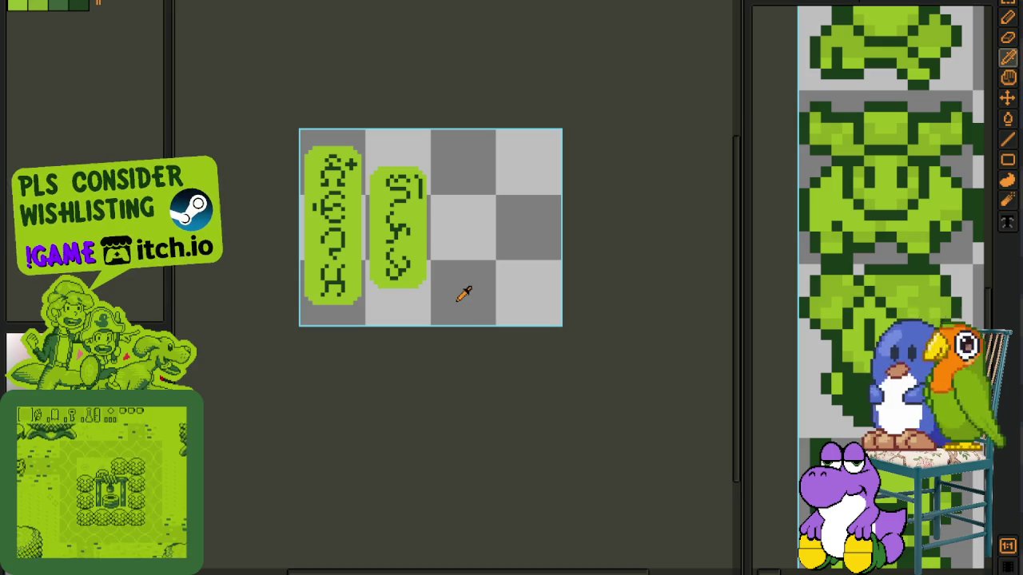
key("Tab")
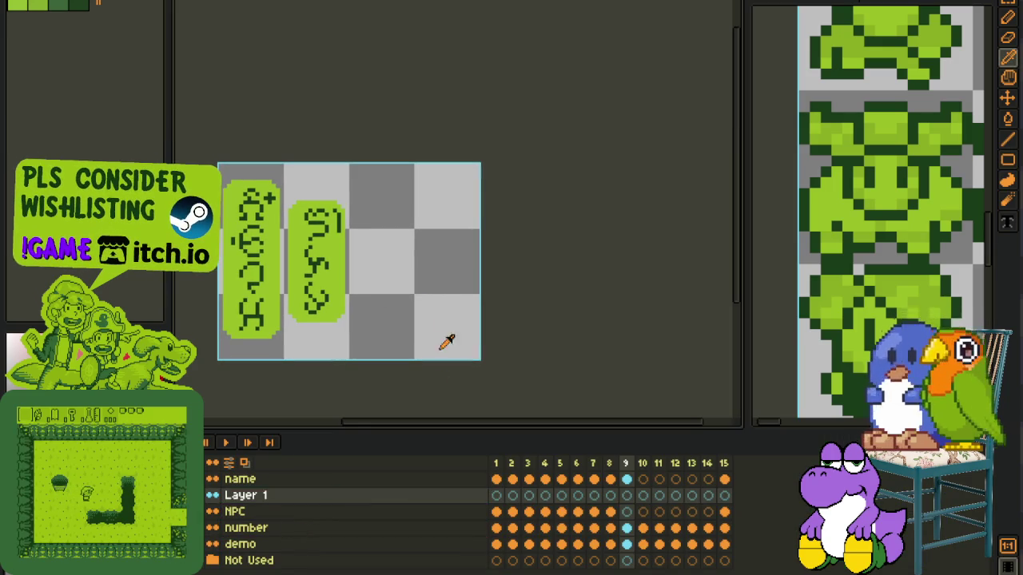
key("Tab")
scroll(398, 197, "up", 1)
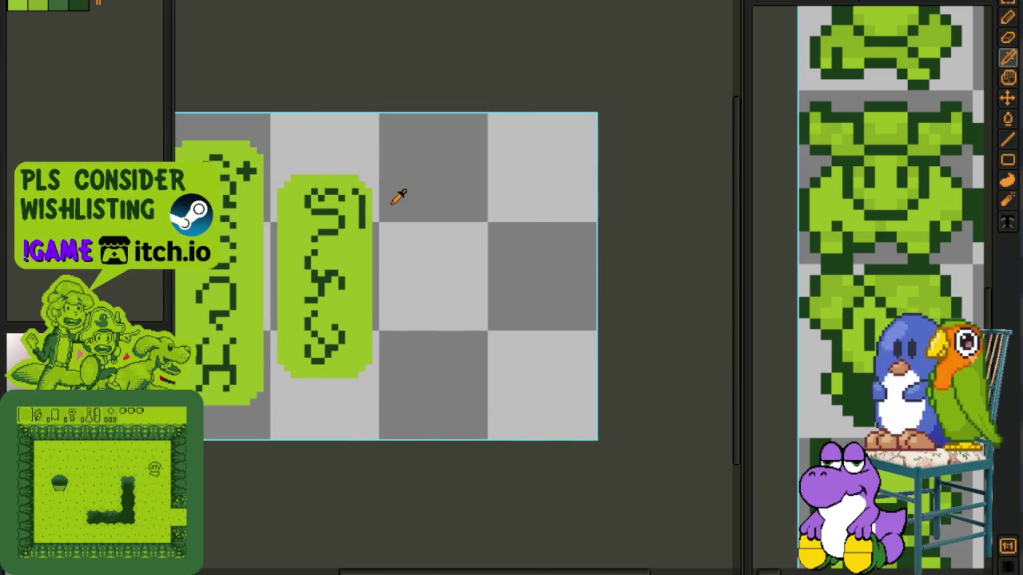
scroll(398, 196, "up", 1)
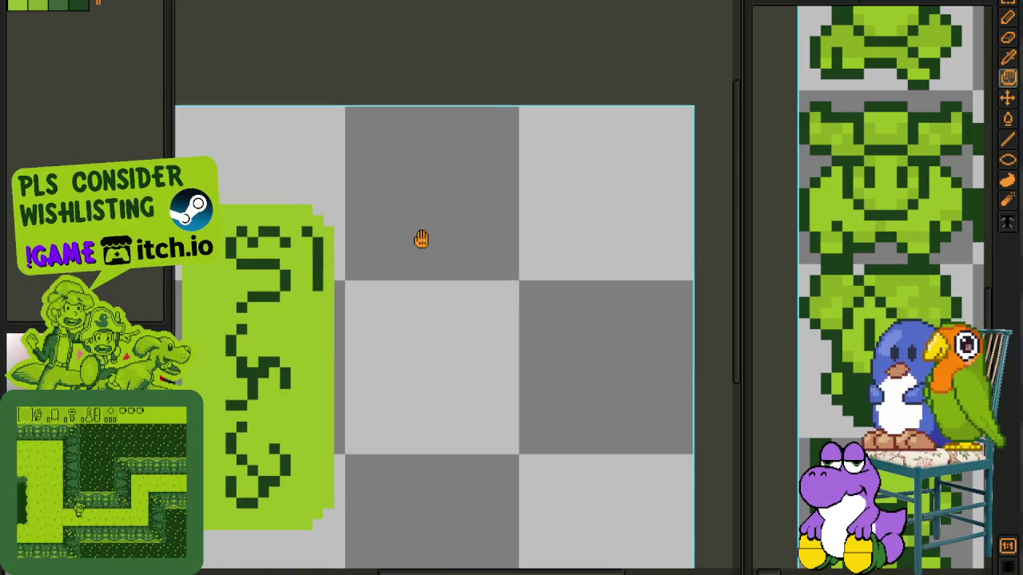
scroll(403, 171, "down", 1)
key("ctrl+s")
mouse_move(361, 145)
left_mouse_down()
mouse_move(530, 280)
mouse_move(561, 325)
mouse_move(532, 315)
mouse_move(549, 309)
left_mouse_up()
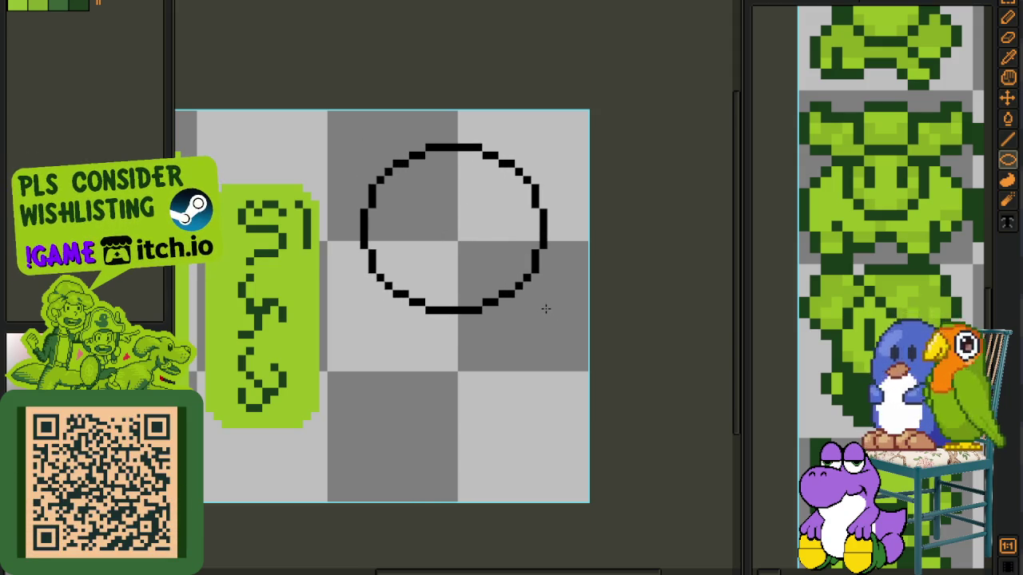
Step: Add a solid black ellipse below the circle and move it up toward it
scroll(541, 318, "up", 1)
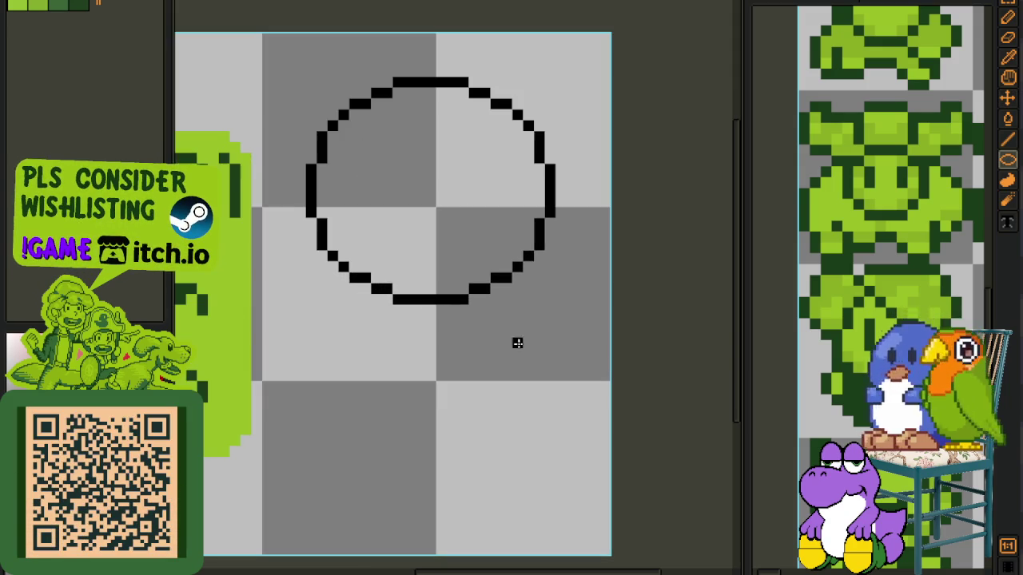
mouse_move(430, 354)
left_mouse_down()
mouse_move(571, 449)
mouse_move(567, 439)
left_mouse_up()
left_click(518, 364)
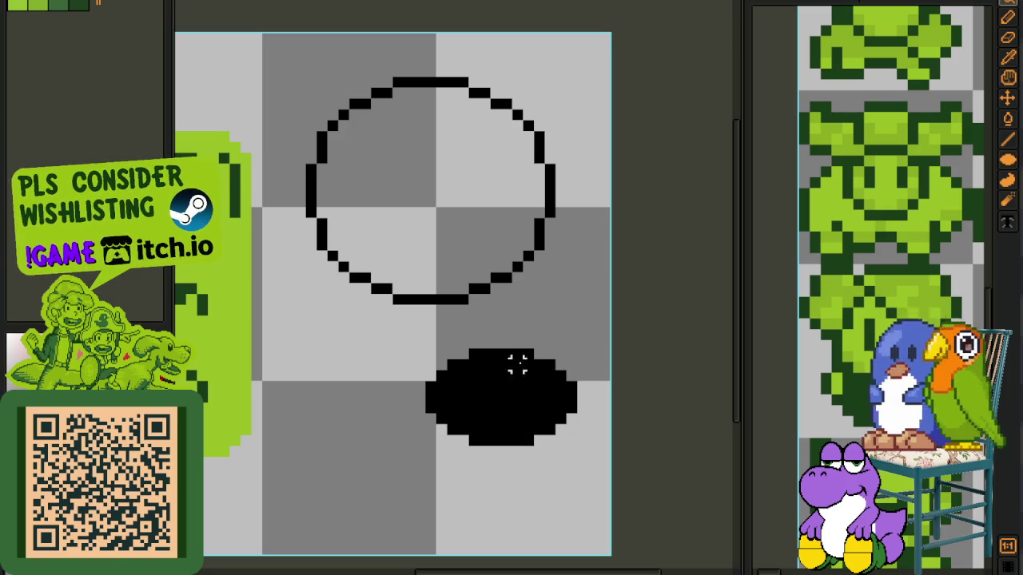
mouse_move(539, 332)
left_mouse_down()
mouse_move(617, 418)
mouse_move(552, 323)
left_mouse_up()
left_click_drag(555, 373, 561, 349)
key("ctrl+d")
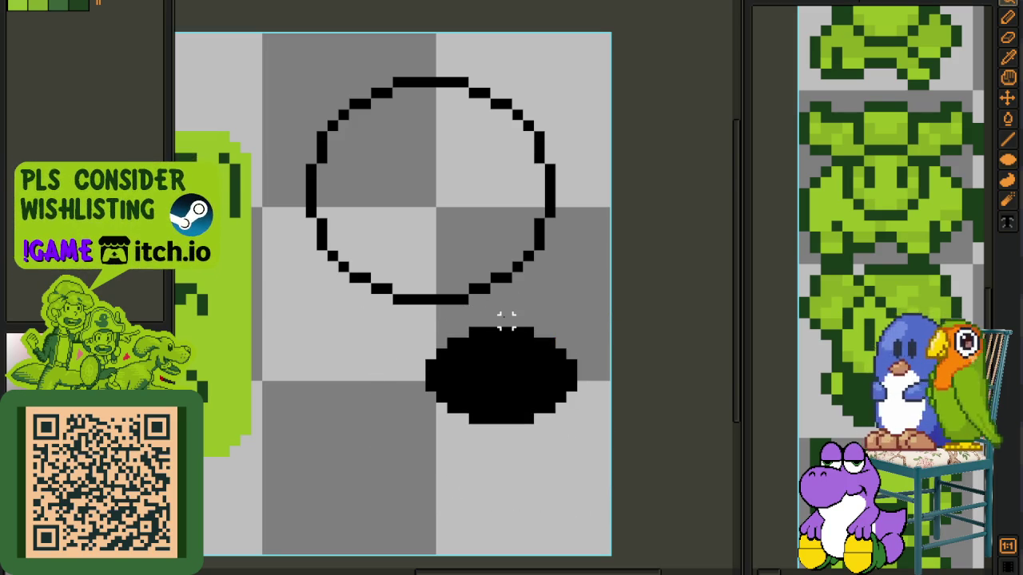
Step: Draw a diagonal black line from the blob up to the circle's lower-left edge
scroll(511, 321, "up", 2)
mouse_move(624, 401)
left_mouse_down()
mouse_move(571, 174)
mouse_move(570, 104)
left_mouse_up()
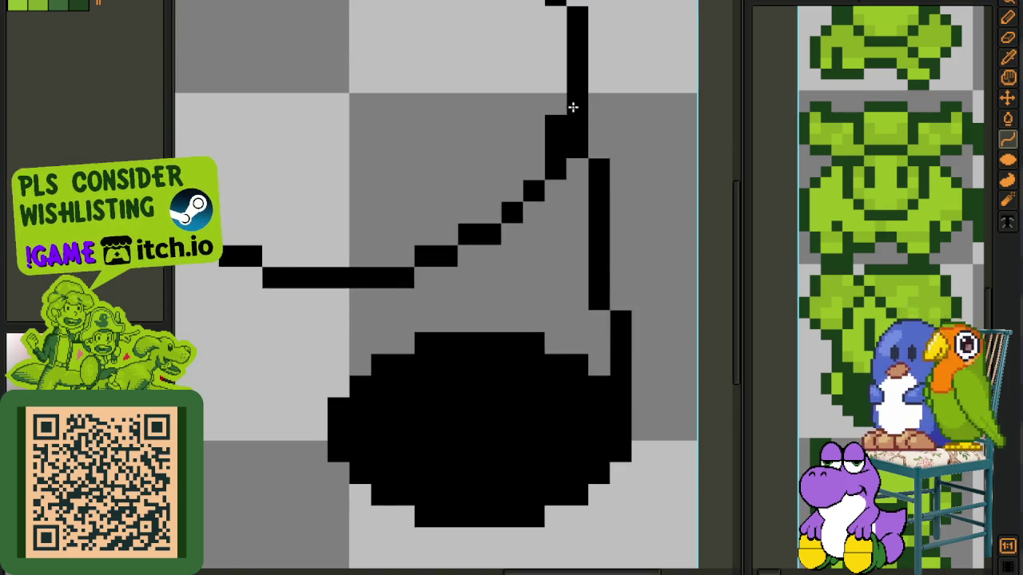
scroll(532, 144, "down", 3)
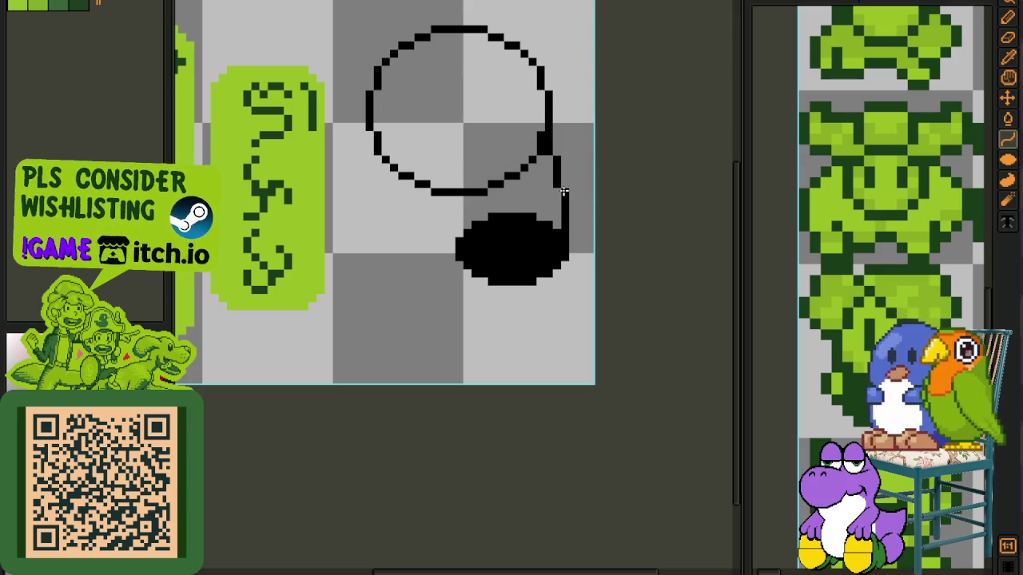
scroll(492, 167, "up", 1)
scroll(440, 233, "up", 1)
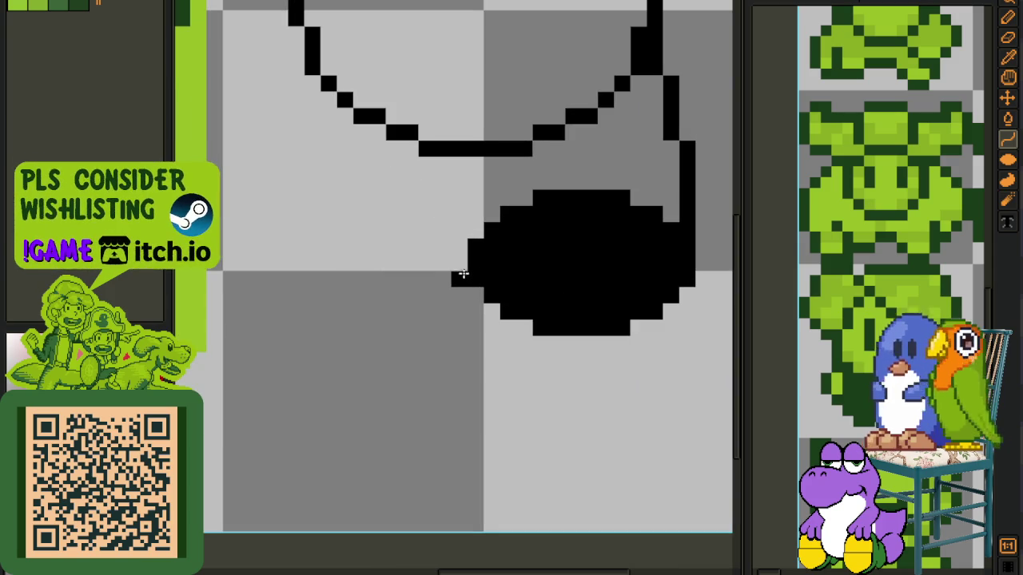
left_click_drag(479, 289, 314, 67)
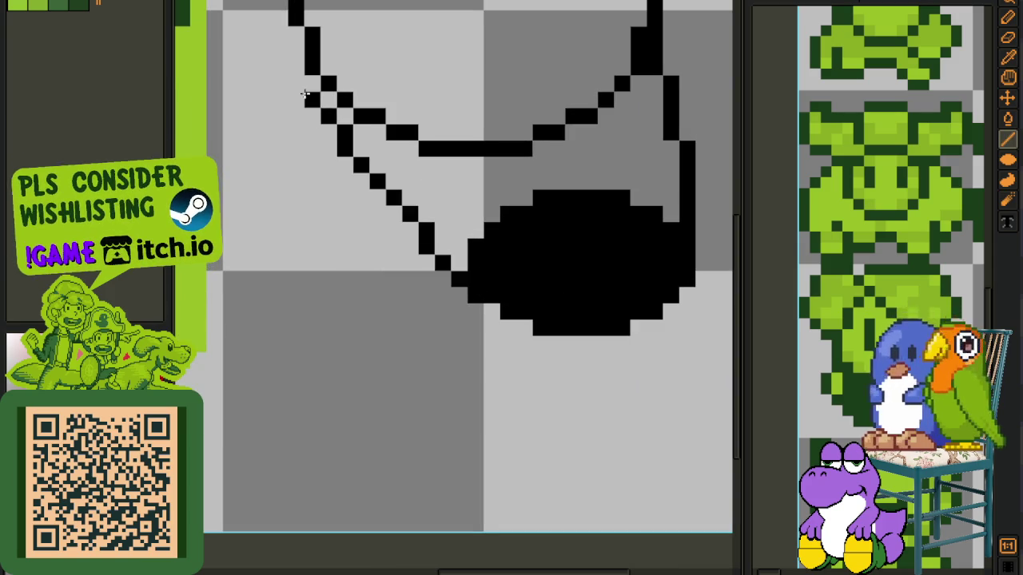
scroll(479, 155, "down", 2)
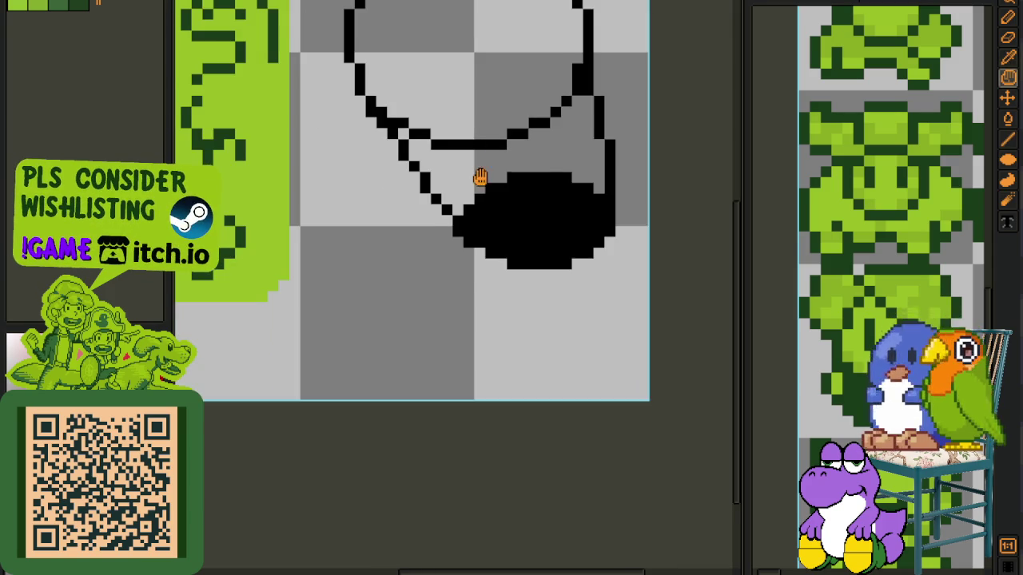
scroll(479, 264, "up", 2)
Step: Erase the blob's left edge and line end, then patch a gap in the diagonal
key("e")
mouse_move(436, 308)
left_mouse_down()
mouse_move(450, 274)
mouse_move(453, 309)
mouse_move(519, 341)
mouse_move(550, 341)
mouse_move(583, 323)
mouse_move(549, 258)
mouse_move(582, 304)
mouse_move(584, 258)
mouse_move(485, 275)
mouse_move(484, 293)
mouse_move(501, 242)
mouse_move(566, 227)
left_mouse_up()
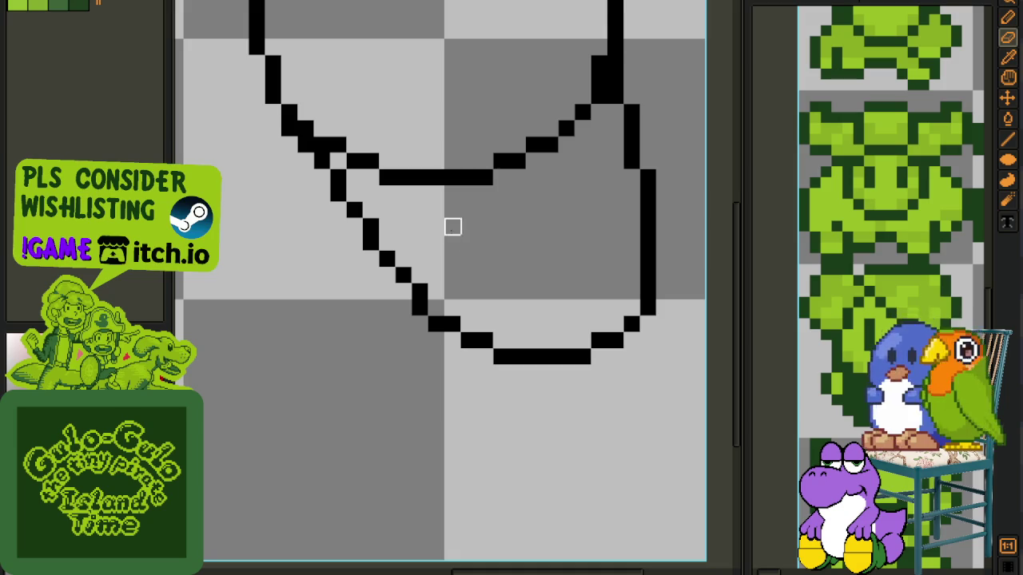
scroll(453, 242, "up", 1)
key("b")
left_click(395, 295)
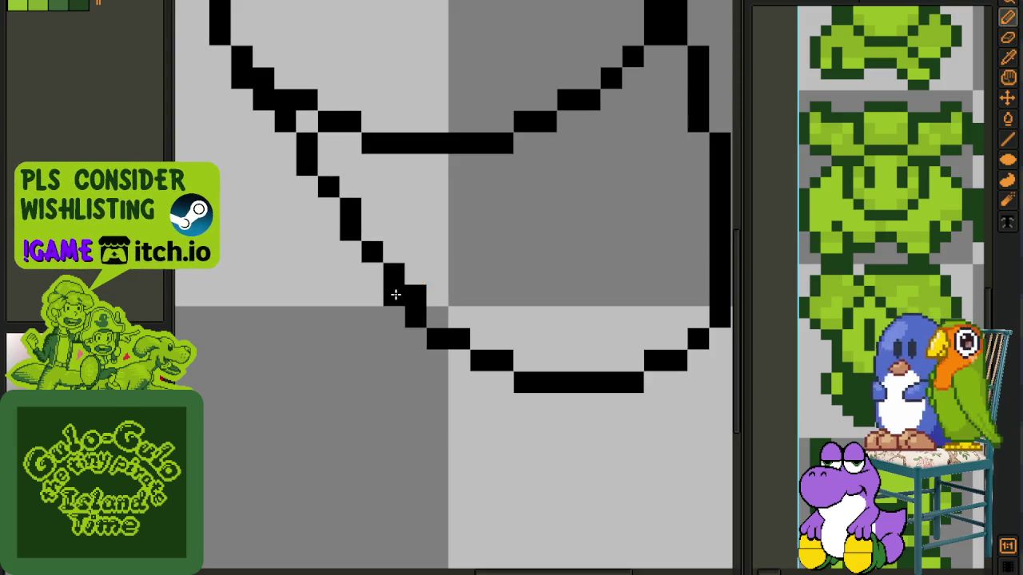
scroll(372, 272, "down", 1)
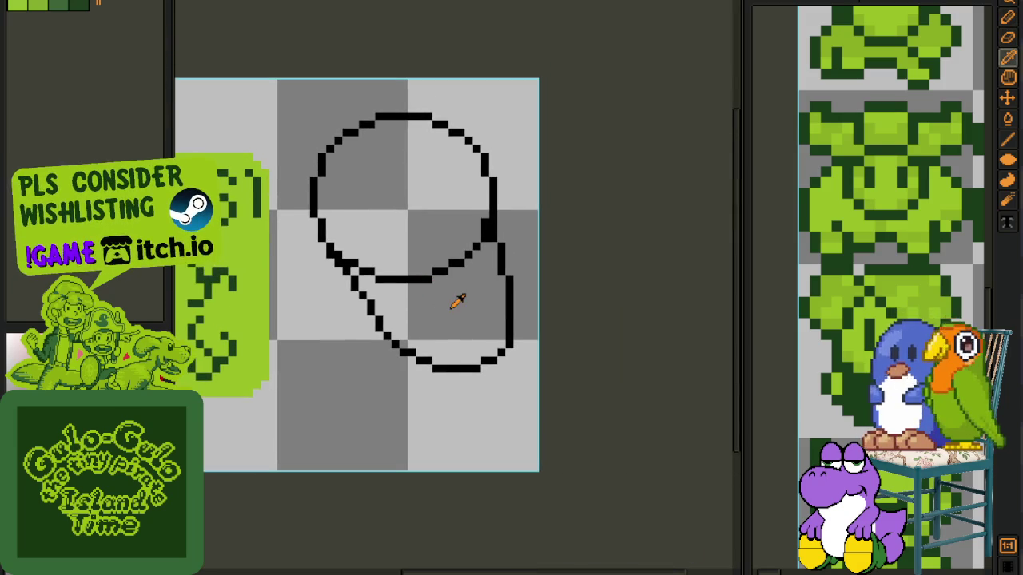
scroll(472, 256, "up", 1)
Step: Erase the black blob, inner lines and stray pixels, leaving one closed bean-shaped outline
mouse_move(488, 200)
left_mouse_down()
mouse_move(354, 326)
mouse_move(288, 328)
mouse_move(431, 350)
mouse_move(348, 352)
left_mouse_up()
key("h")
key("e")
left_click(380, 352)
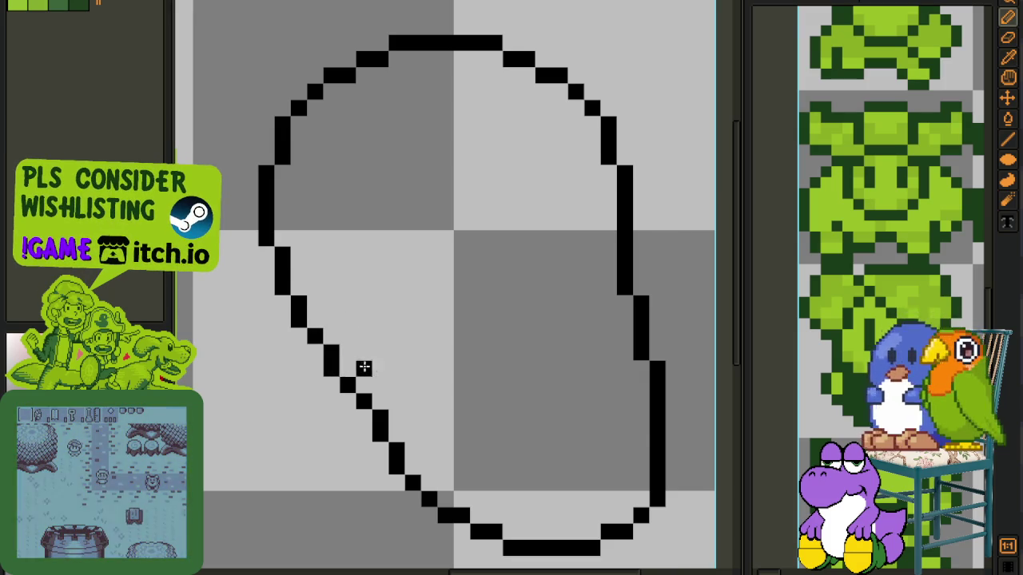
scroll(363, 365, "down", 1)
scroll(384, 379, "up", 1)
scroll(399, 372, "down", 2)
key("h")
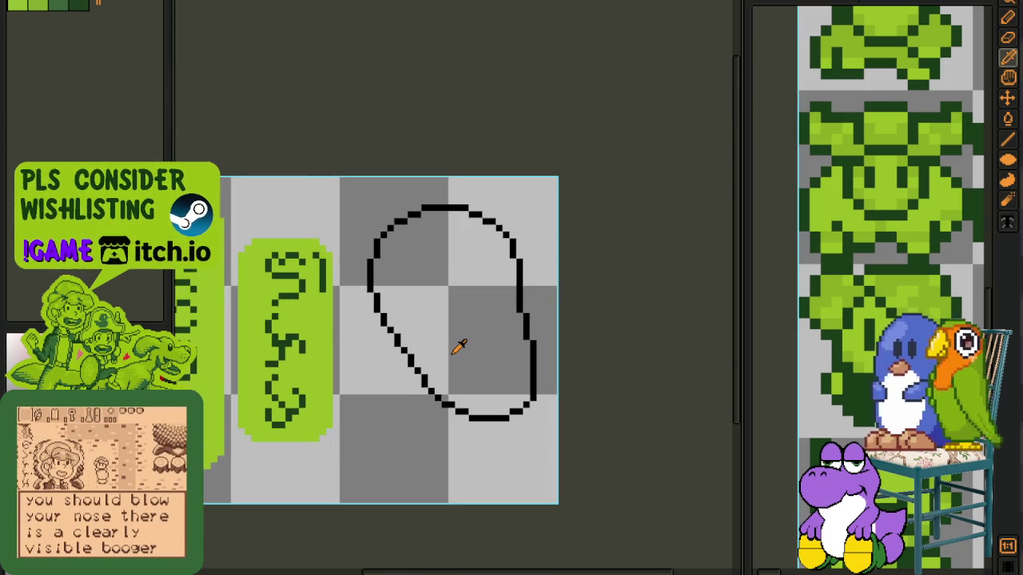
key("i")
scroll(366, 327, "up", 2)
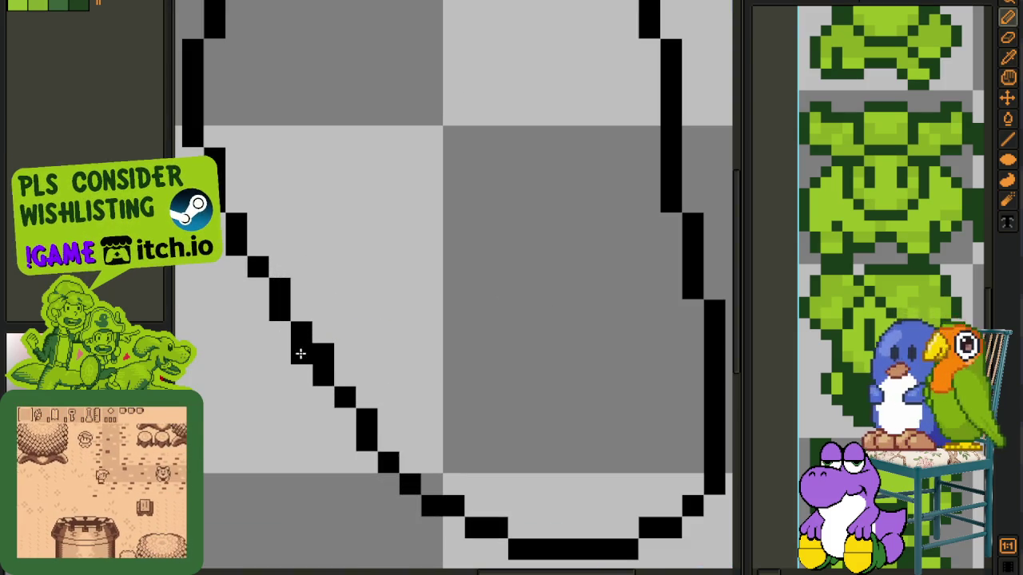
scroll(410, 330, "down", 2)
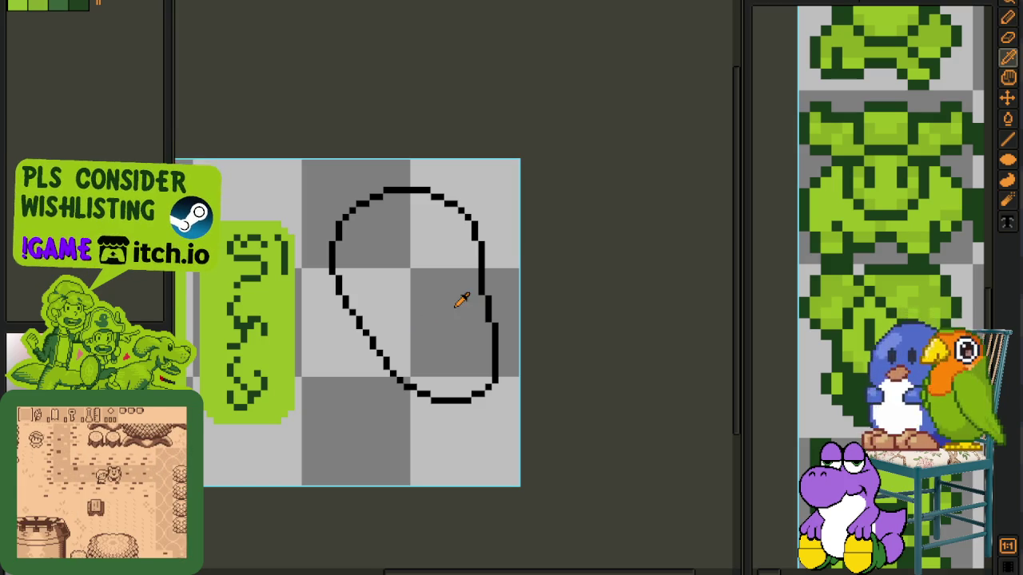
key("Tab")
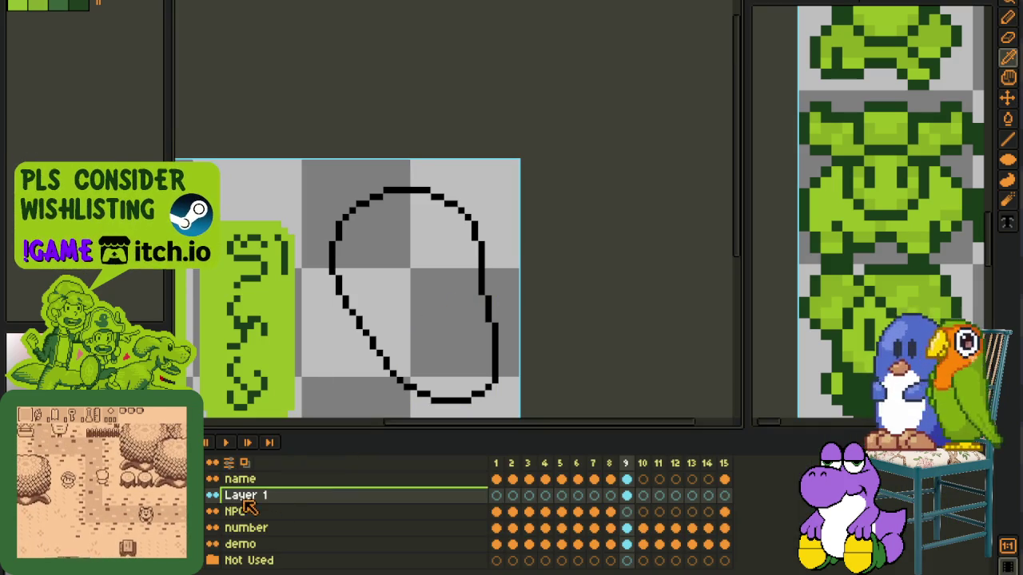
Step: Check frames 7 and 8, then shift the oval's lower half upward on the sketch frame
left_click(610, 512)
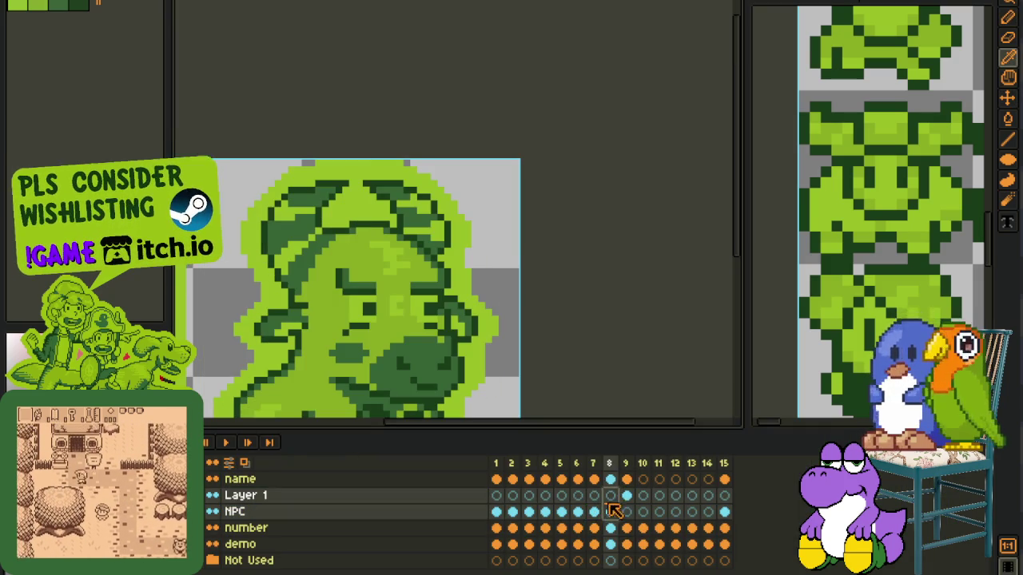
left_click(593, 512)
left_click(627, 501)
key("Tab")
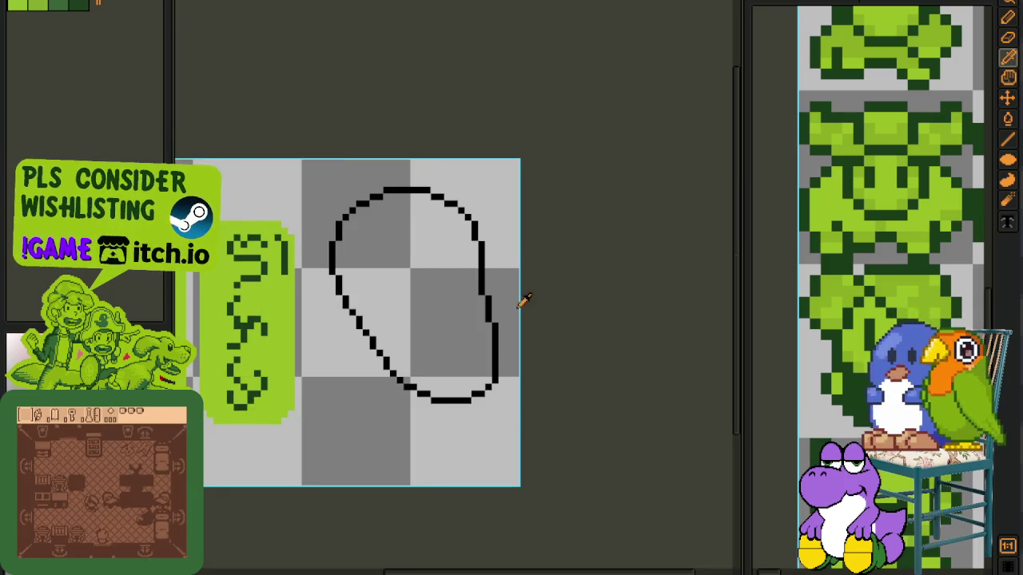
scroll(520, 295, "up", 1)
scroll(560, 317, "up", 1)
mouse_move(586, 317)
left_mouse_down()
mouse_move(548, 303)
mouse_move(591, 298)
left_mouse_up()
mouse_move(582, 403)
left_mouse_down()
mouse_move(583, 370)
mouse_move(570, 361)
mouse_move(581, 372)
left_mouse_up()
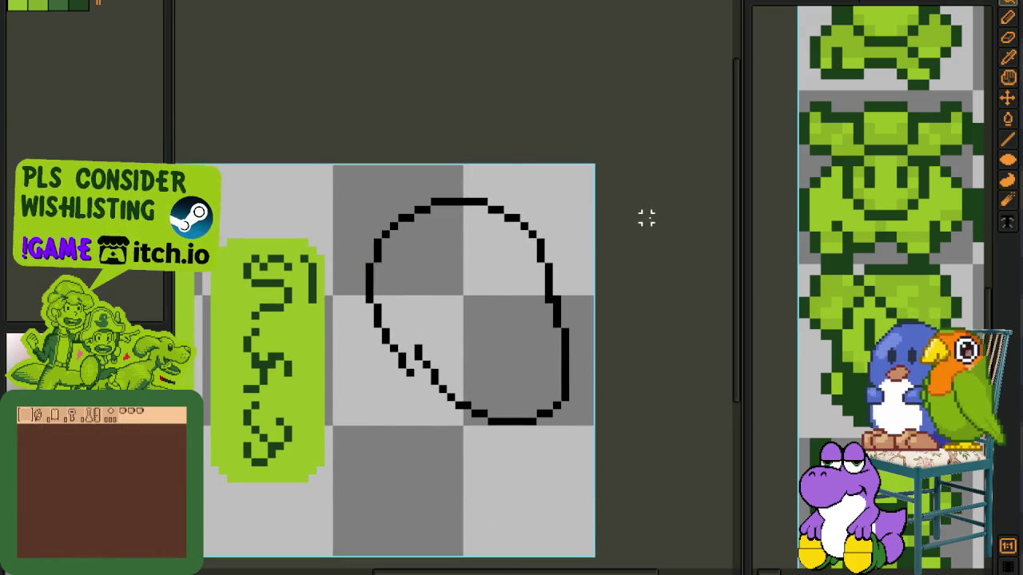
Step: Replace the jagged lower-left edge with a straight red diagonal line
scroll(440, 360, "up", 1)
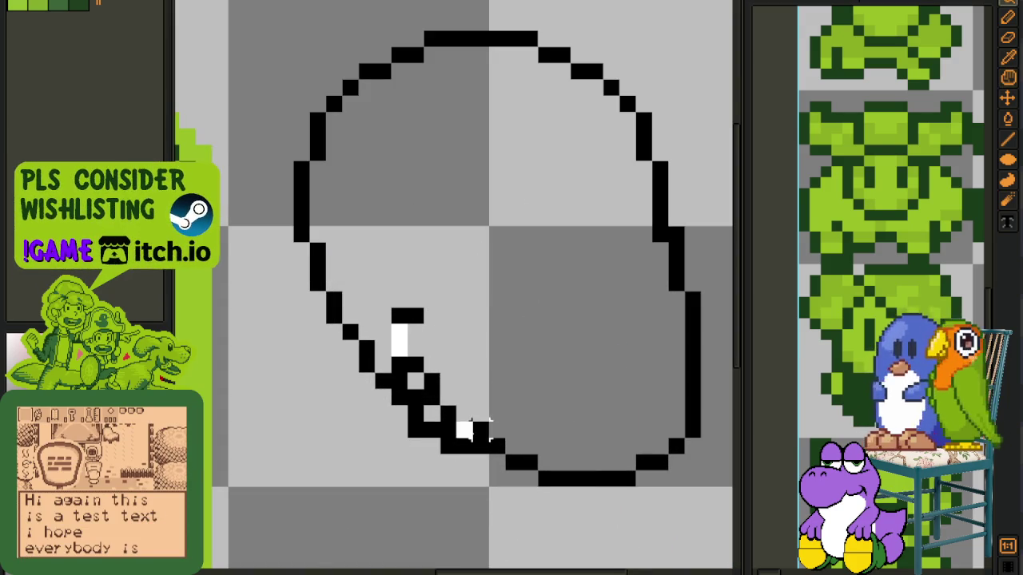
left_click_drag(416, 336, 502, 372)
key("Delete")
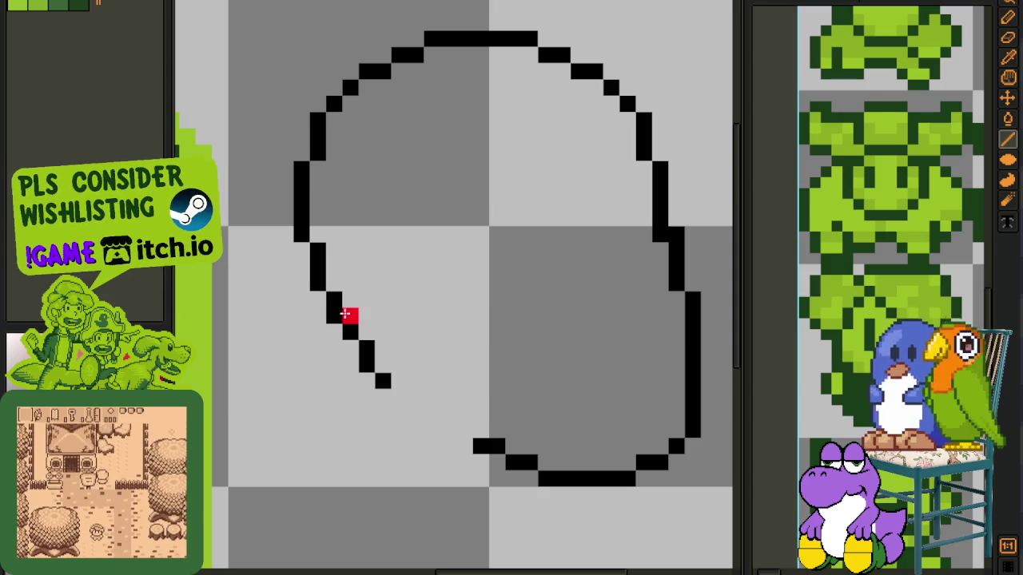
left_click_drag(334, 299, 515, 464)
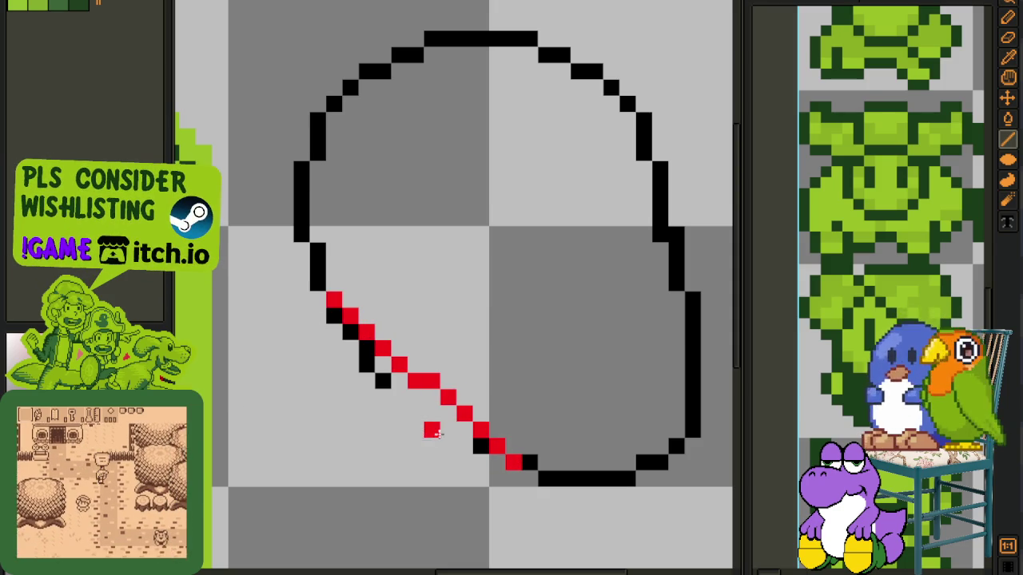
key("e")
left_click(479, 429)
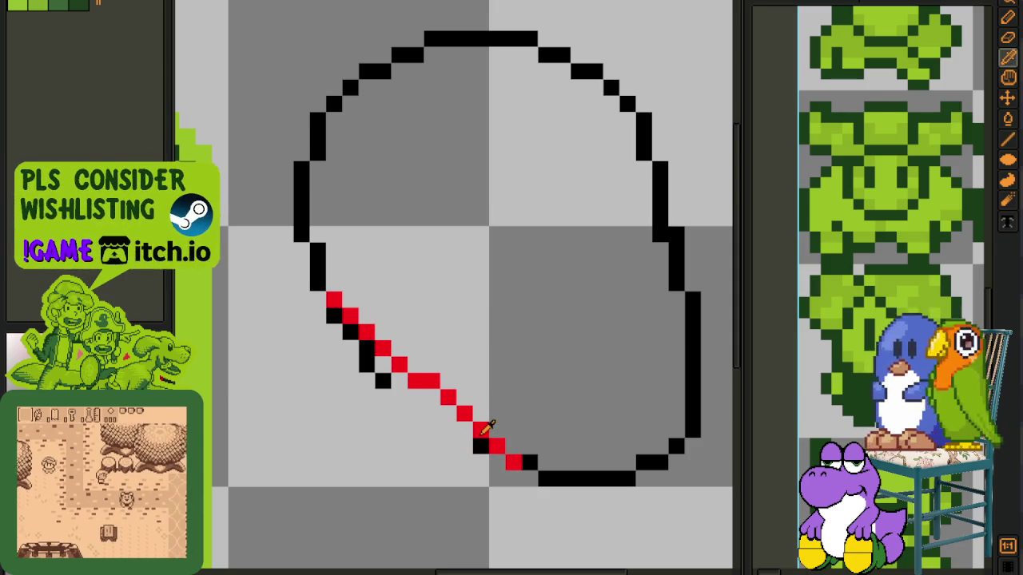
key("b")
left_click_drag(463, 429, 450, 398)
left_click(431, 395)
Step: Clean stray black pixels beside the red diagonal, extend it, and save
right_click(431, 379)
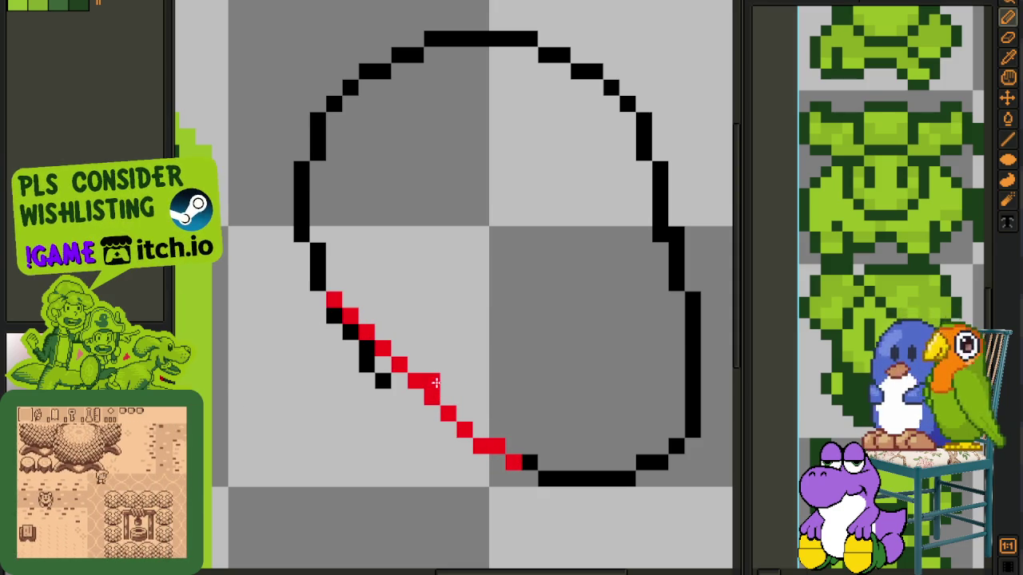
right_click(366, 346)
right_click(351, 331)
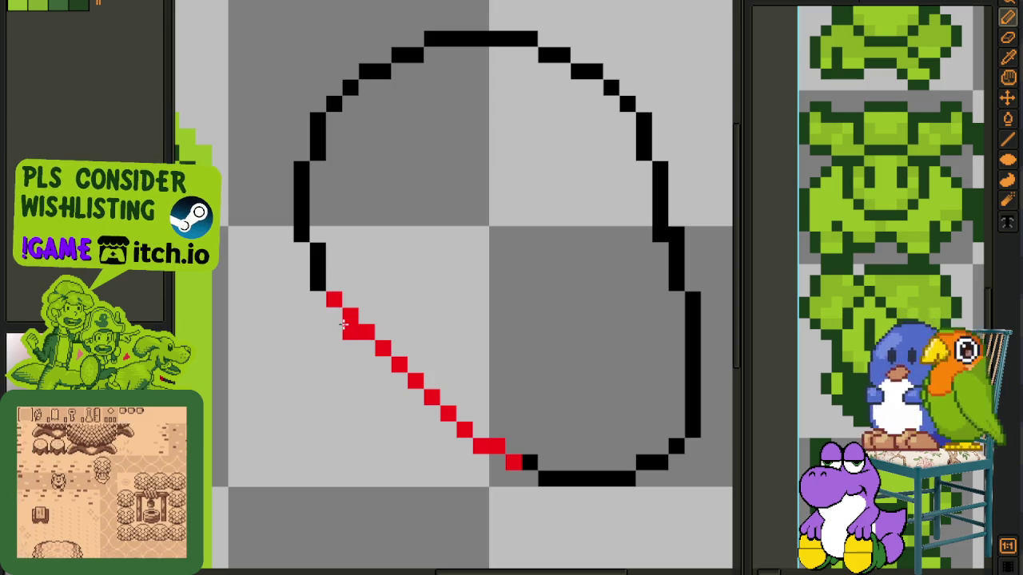
left_click(334, 315)
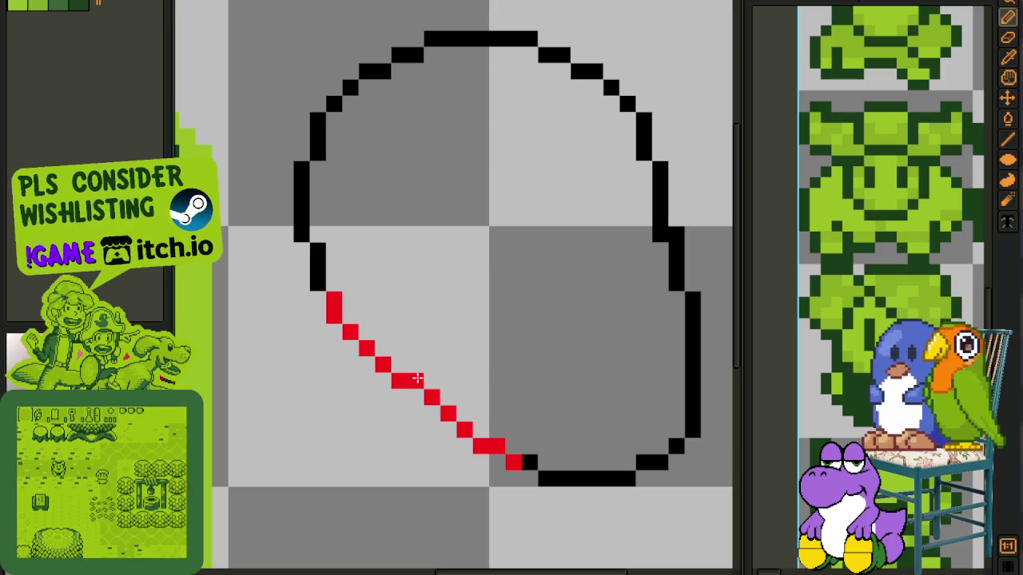
scroll(481, 366, "down", 5)
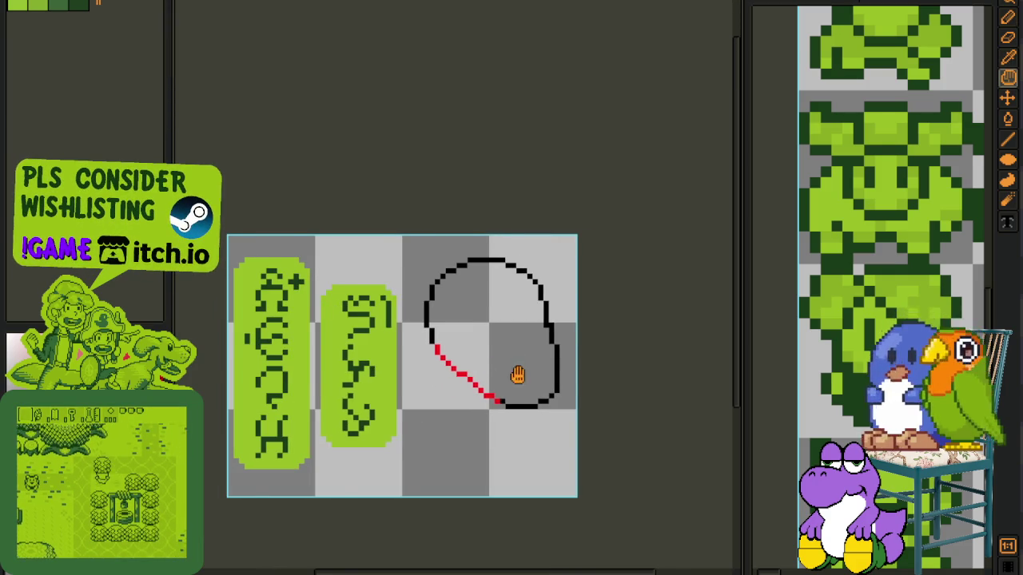
key("ctrl+s")
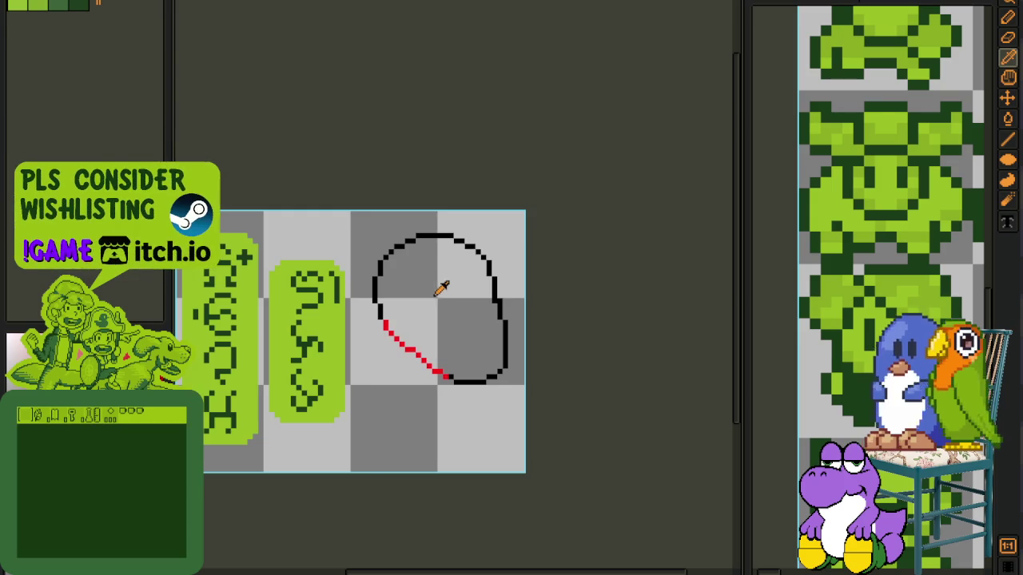
Step: Recolour the red diagonal black and bring up Layer 1's layer options
scroll(442, 290, "down", 1)
scroll(391, 272, "up", 2)
key("Tab")
key("Tab")
scroll(423, 339, "up", 1)
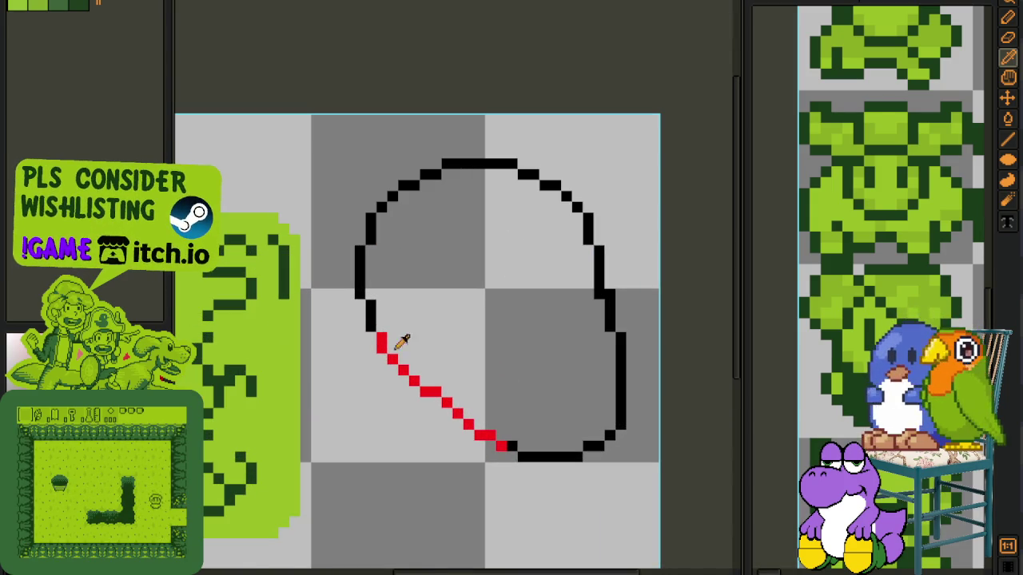
key("shift+r")
left_click(423, 444)
key("Tab")
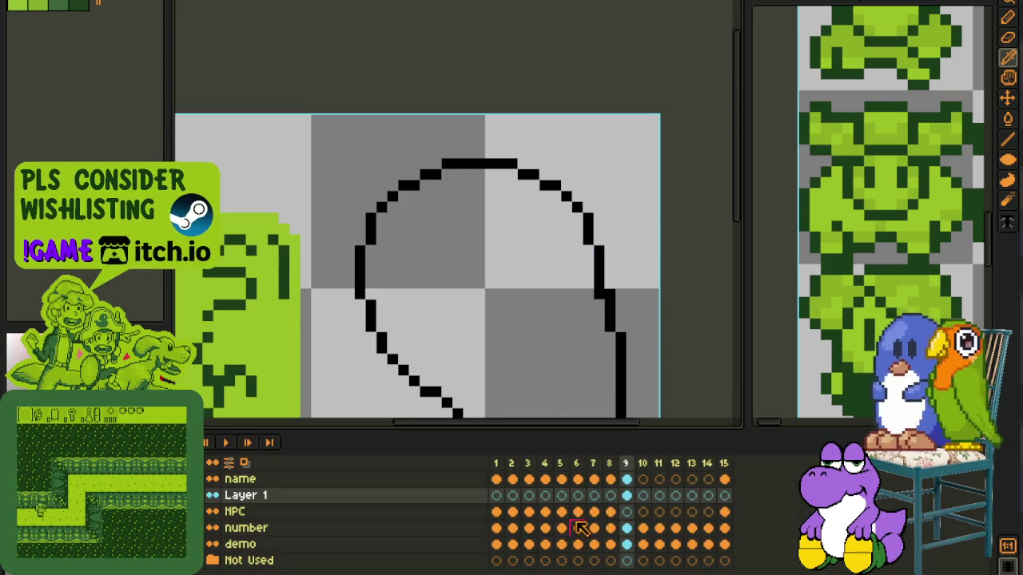
right_click(368, 500)
Step: Add Layer 2 and sketch a red stroke outward from the head's centre
left_click(521, 494)
key("Tab")
left_click_drag(478, 282, 551, 336)
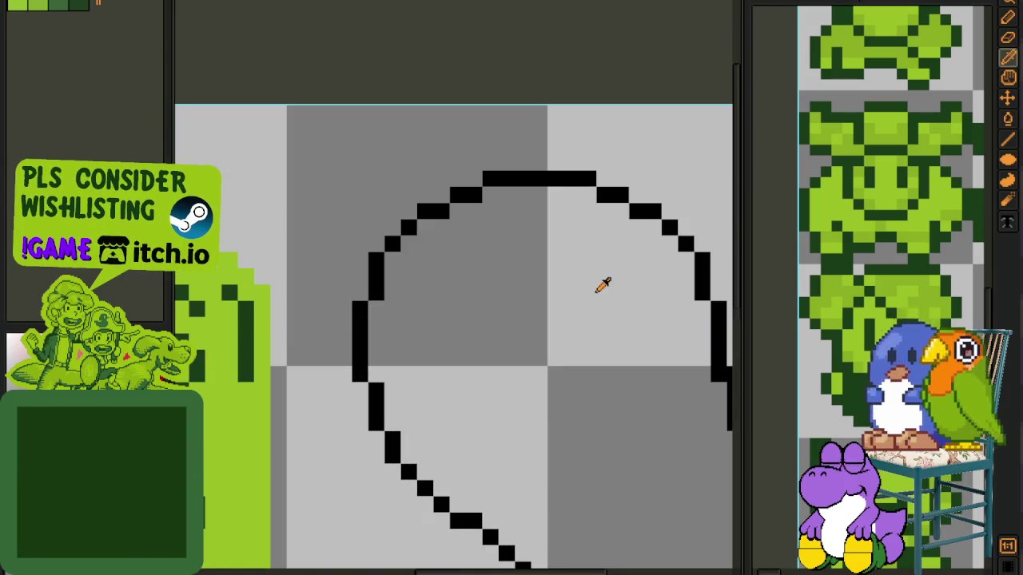
left_click_drag(569, 278, 291, 205)
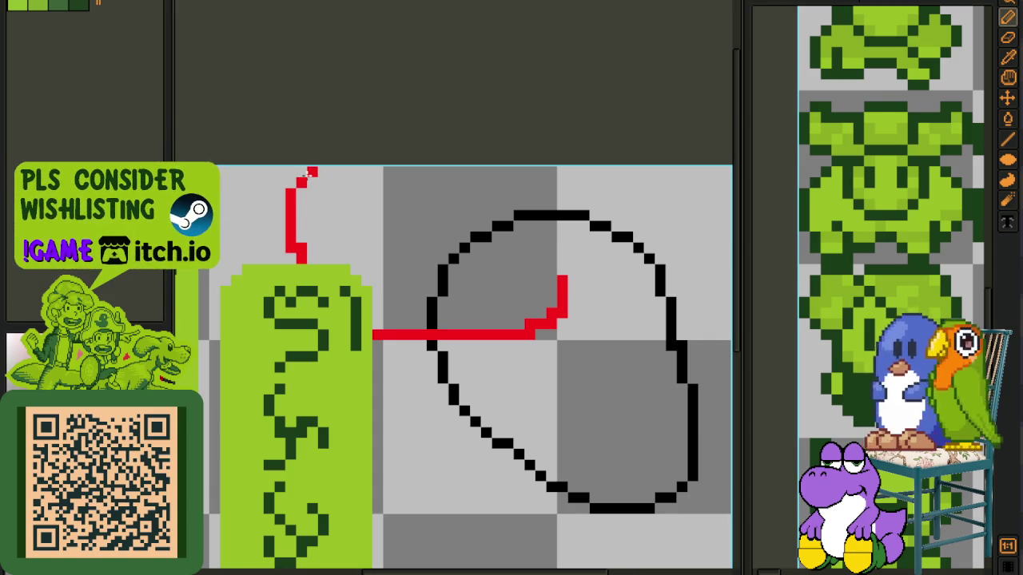
key("Tab")
key("Tab")
scroll(365, 290, "up", 1)
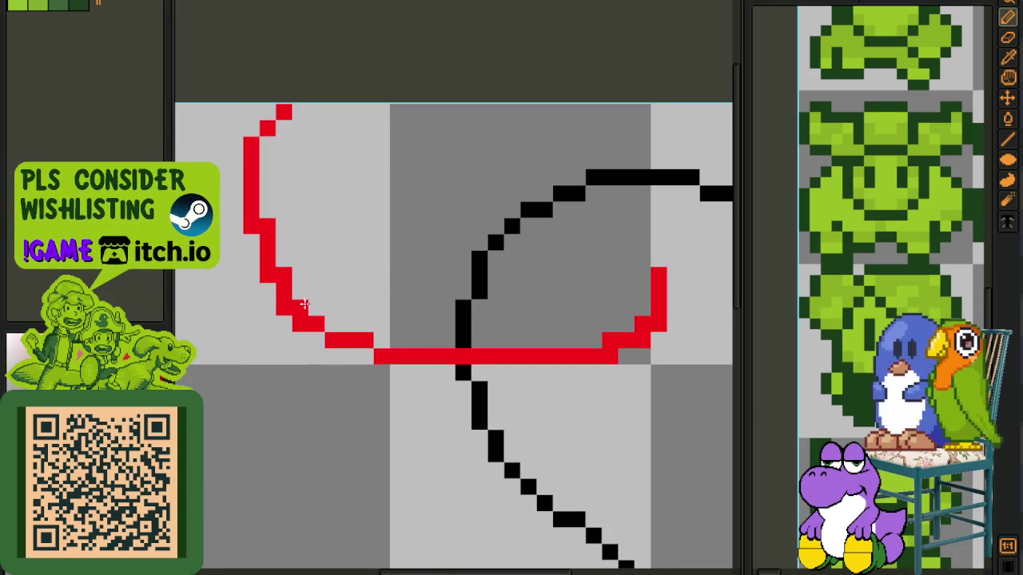
left_click_drag(324, 207, 324, 261)
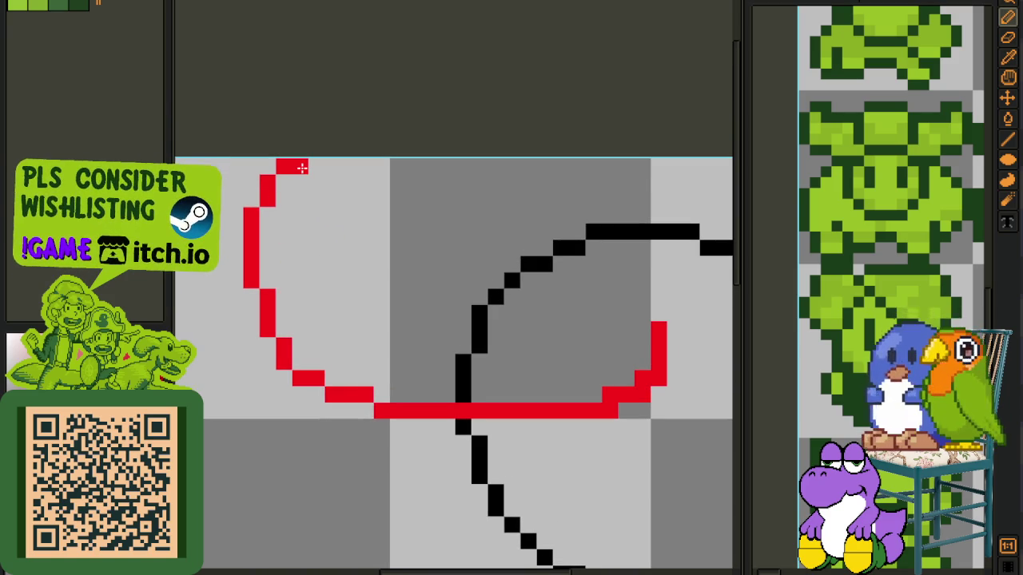
Step: Extend the red stroke along the top into a left horn and clean up stray pixels
left_click_drag(657, 296, 653, 308)
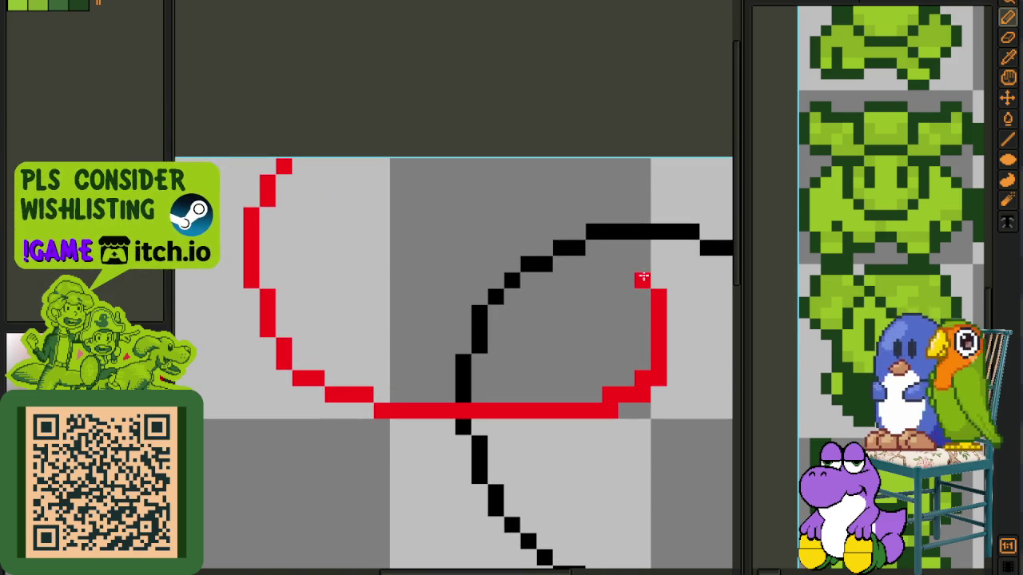
mouse_move(626, 276)
left_mouse_down()
mouse_move(371, 276)
mouse_move(379, 269)
mouse_move(347, 260)
mouse_move(317, 215)
left_mouse_up()
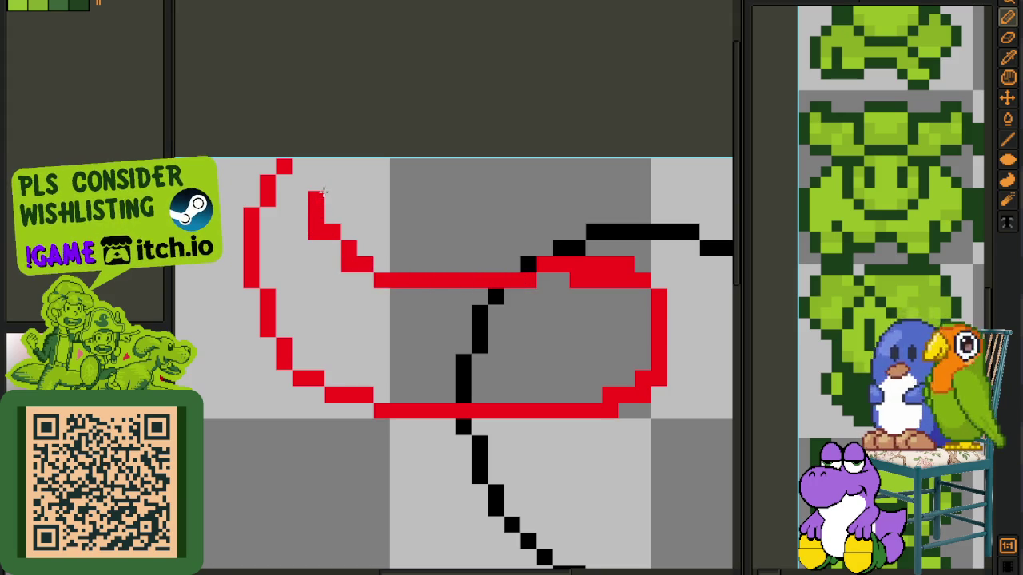
mouse_move(314, 168)
left_mouse_down()
mouse_move(330, 164)
mouse_move(292, 166)
mouse_move(271, 184)
mouse_move(268, 215)
left_mouse_up()
scroll(479, 239, "down", 1)
scroll(510, 258, "up", 1)
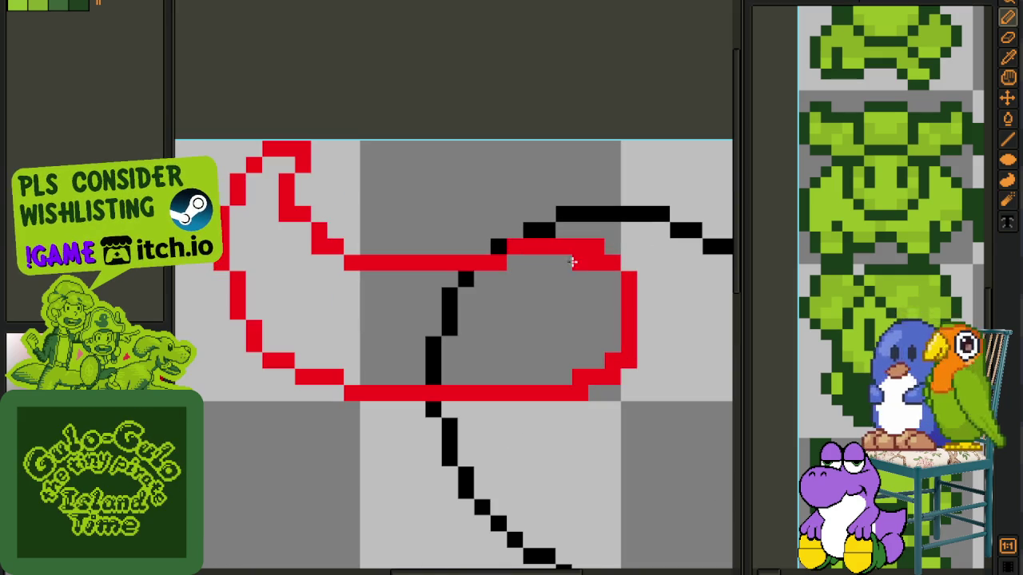
right_click(288, 216)
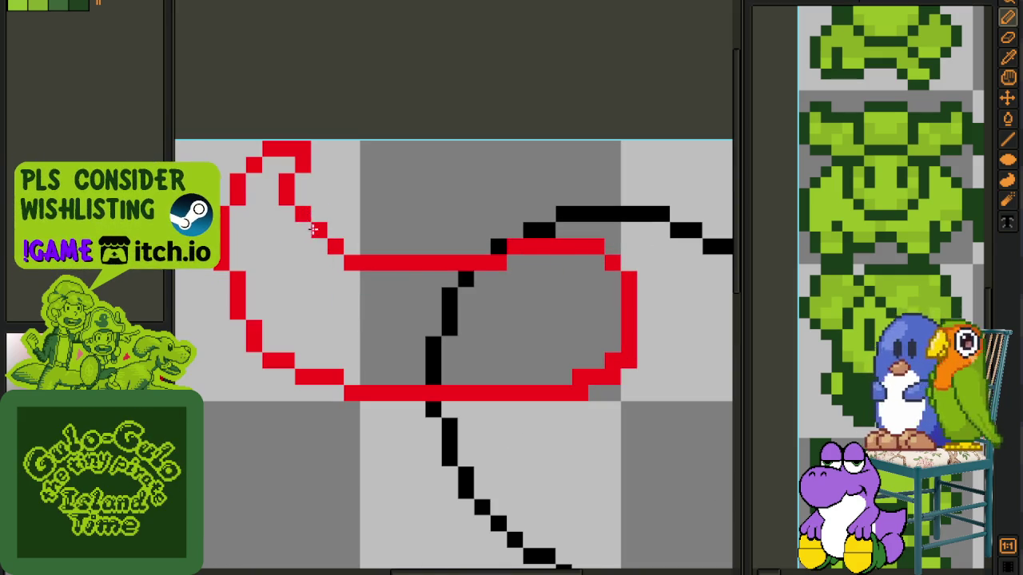
left_click_drag(313, 230, 318, 238)
scroll(331, 245, "down", 3)
Step: Shift the red horn and helmet stroke one pixel right, then return to the pencil
key("i")
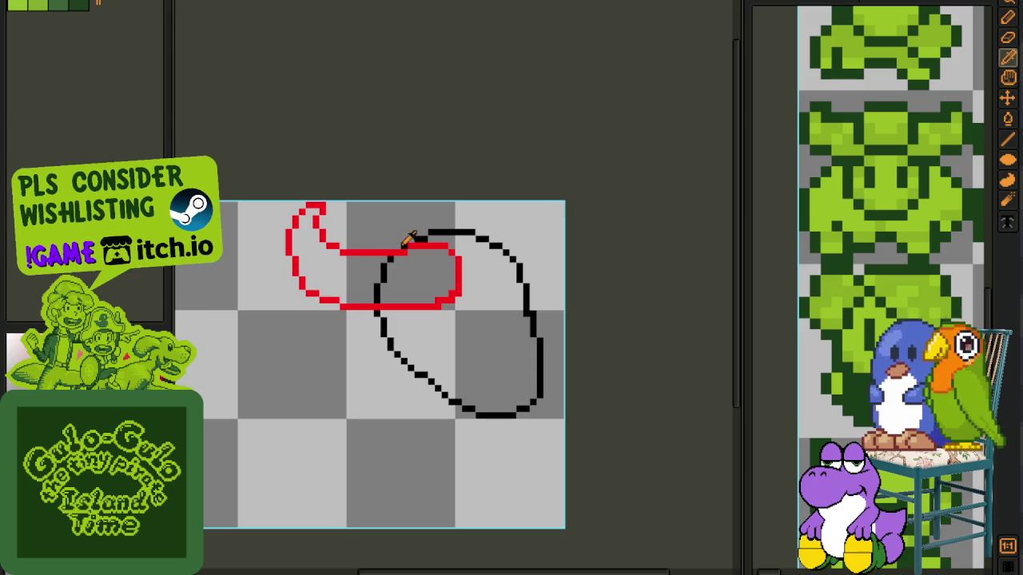
scroll(237, 188, "up", 1)
key("m")
left_click_drag(236, 199, 413, 417)
key("Right")
key("ctrl+d")
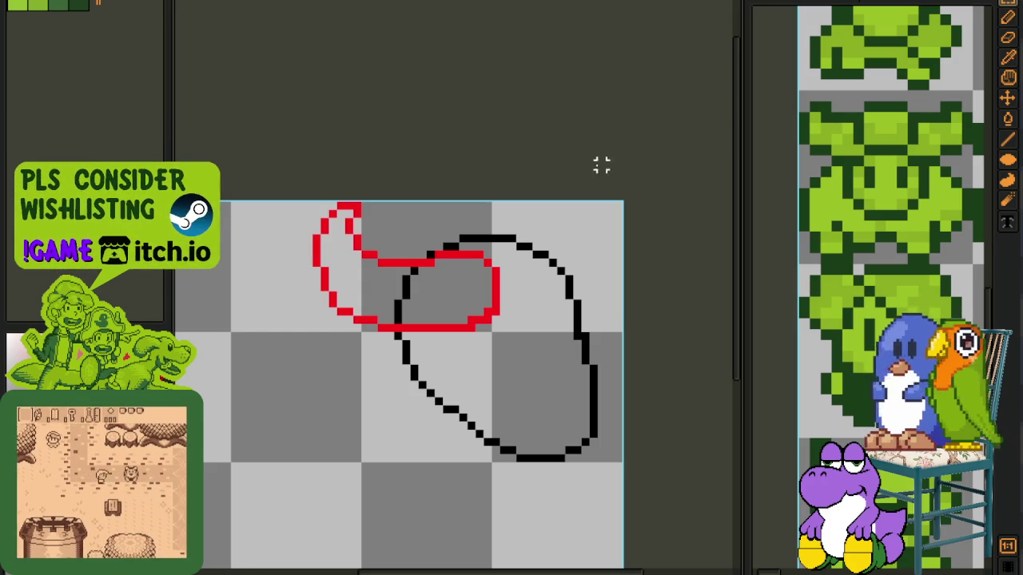
scroll(559, 224, "down", 2)
scroll(535, 254, "up", 3)
key("b")
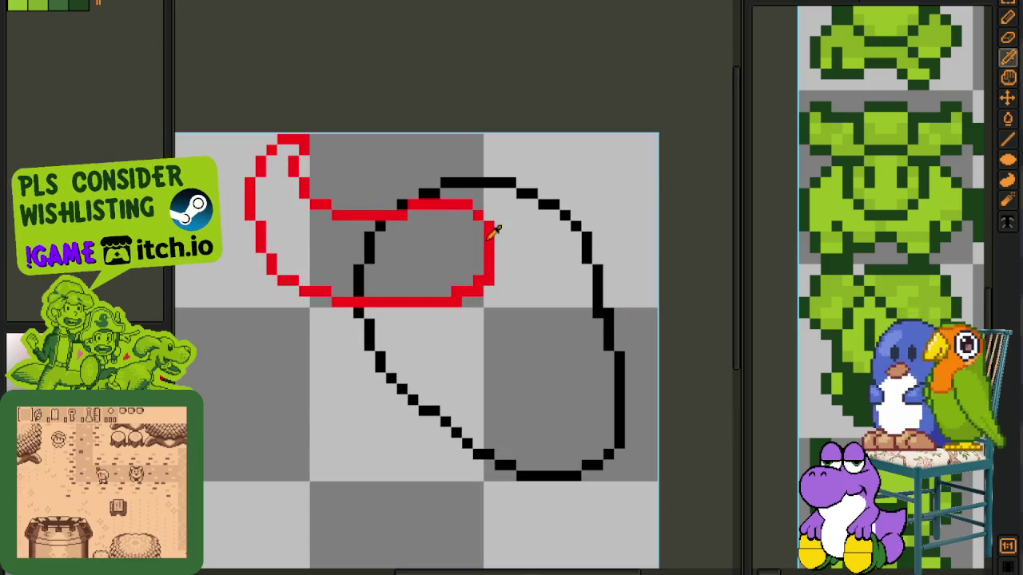
scroll(412, 206, "down", 1)
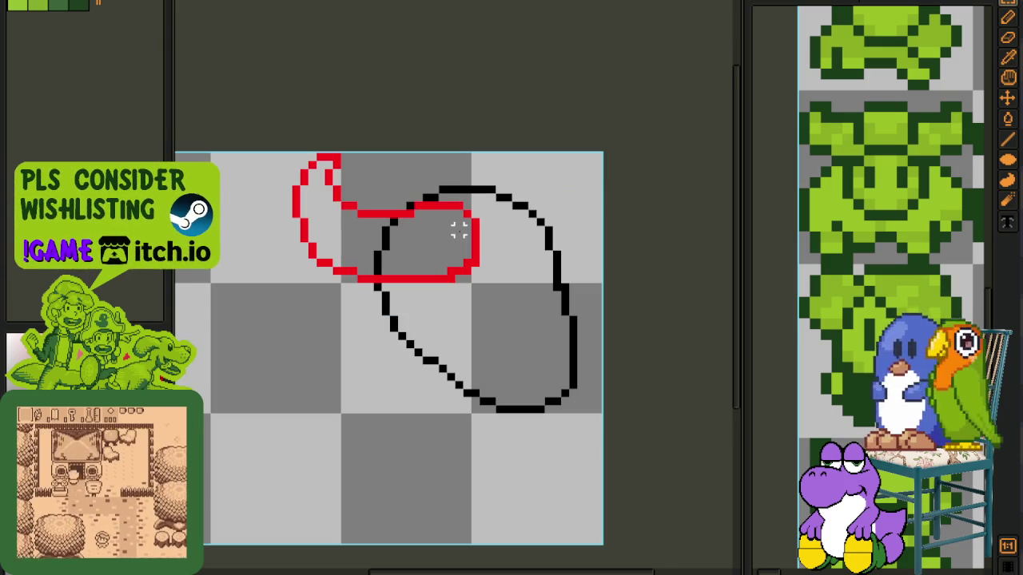
key("Tab")
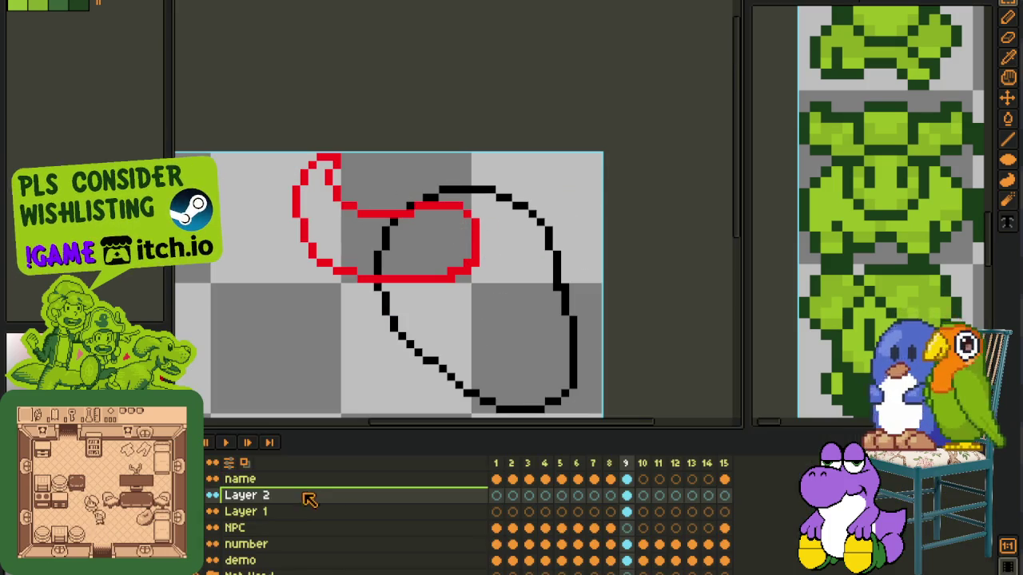
Step: Move Layer 1's right black outline down one pixel, save, and return to Layer 2
left_click(627, 513)
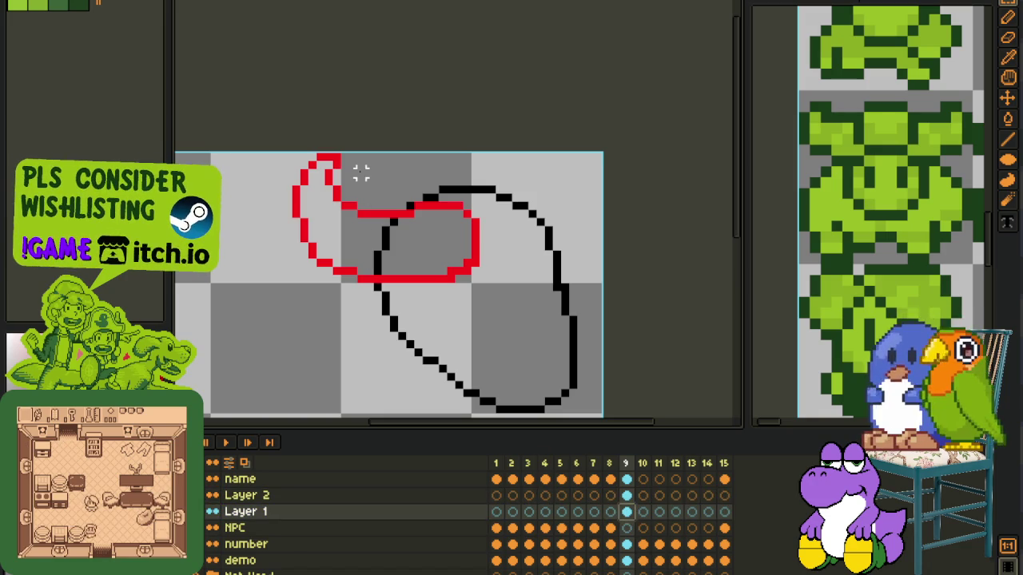
left_click_drag(340, 160, 607, 420)
key("Down")
key("Down")
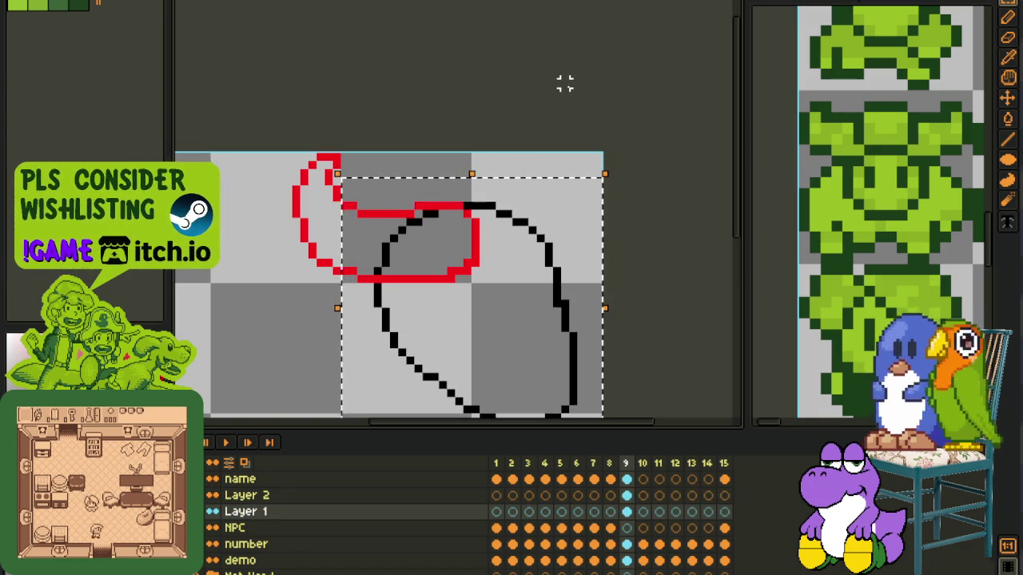
key("ctrl+d")
key("ctrl+s")
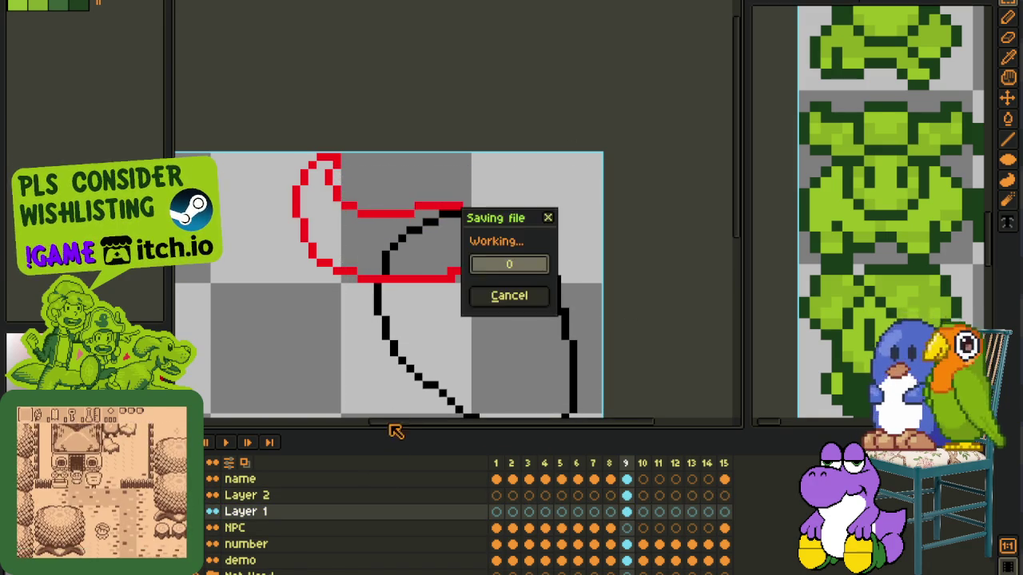
key("i")
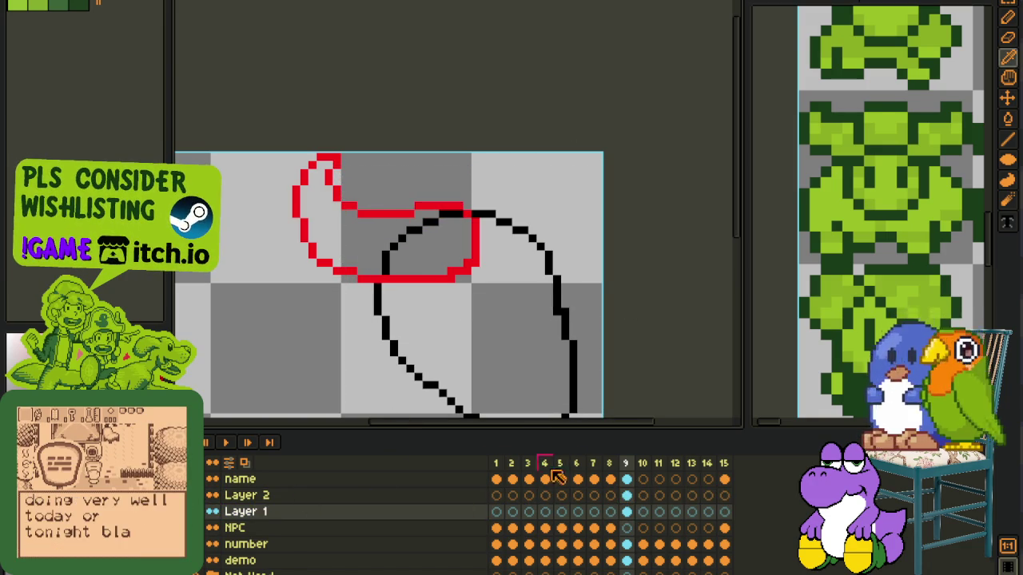
left_click(627, 496)
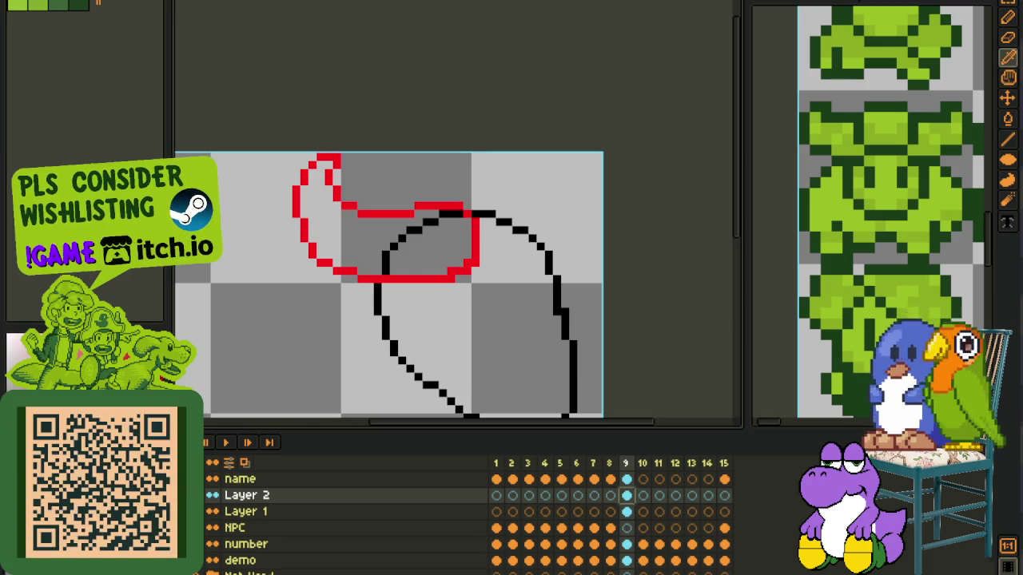
Step: Realign the top helmet band by nudging it right, then back one pixel left
scroll(548, 270, "up", 1)
scroll(397, 165, "up", 1)
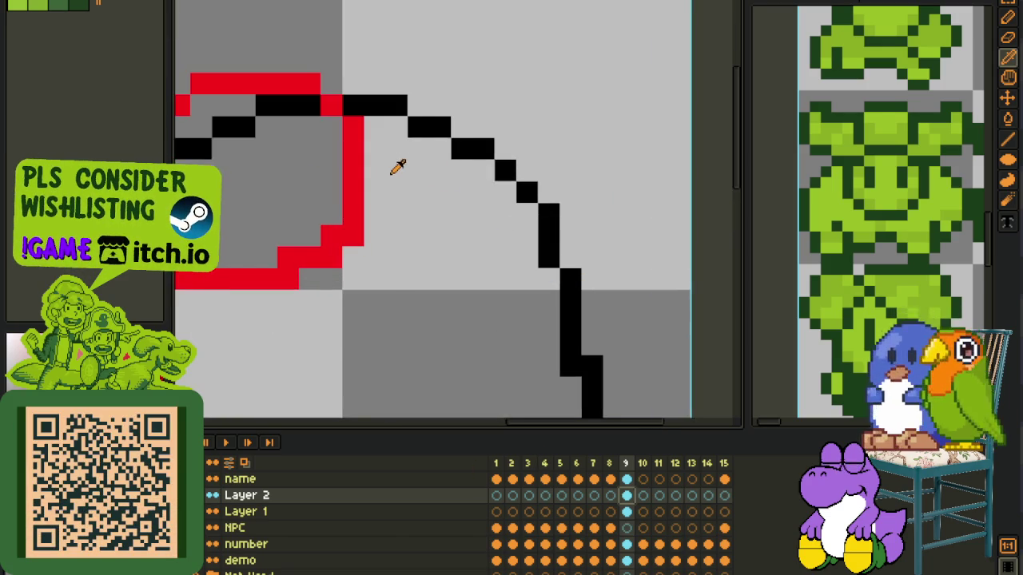
scroll(383, 160, "down", 1)
key("Tab")
key("space")
scroll(356, 184, "up", 1)
key("m")
mouse_move(373, 153)
left_mouse_down()
mouse_move(445, 308)
mouse_move(503, 350)
left_mouse_up()
key("Right")
key("Right")
left_click(640, 292)
left_click_drag(404, 167, 525, 237)
key("Left")
left_click(568, 206)
Step: Fix stray and missing red pixels on the helmet's top and bottom edges, and save
right_click(349, 195)
left_click(348, 179)
left_click_drag(397, 325, 379, 326)
right_click(451, 306)
left_click_drag(549, 255, 509, 302)
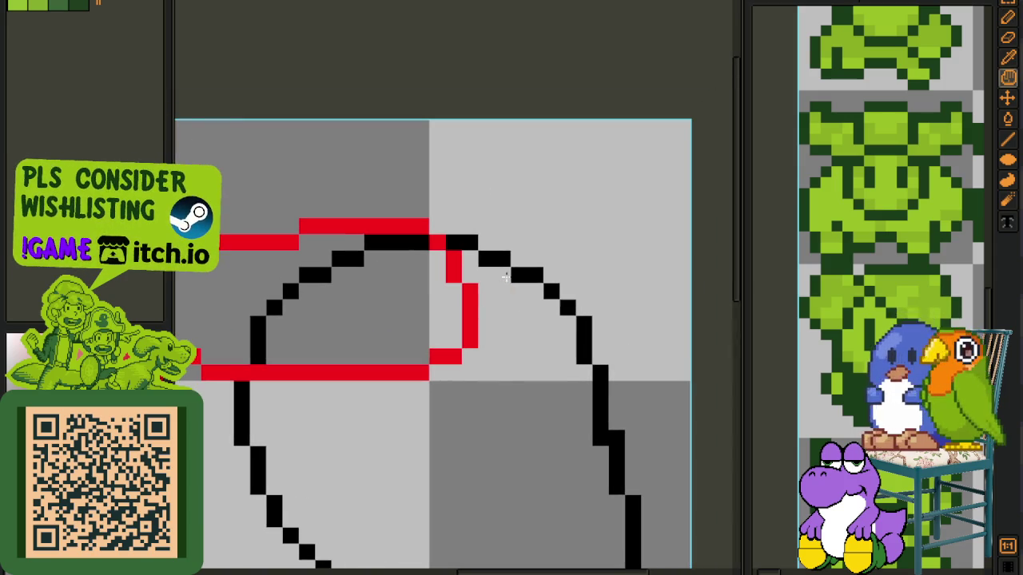
key("ctrl+s")
Step: Draw the base of the red right horn over the black head outline
scroll(486, 210, "down", 2)
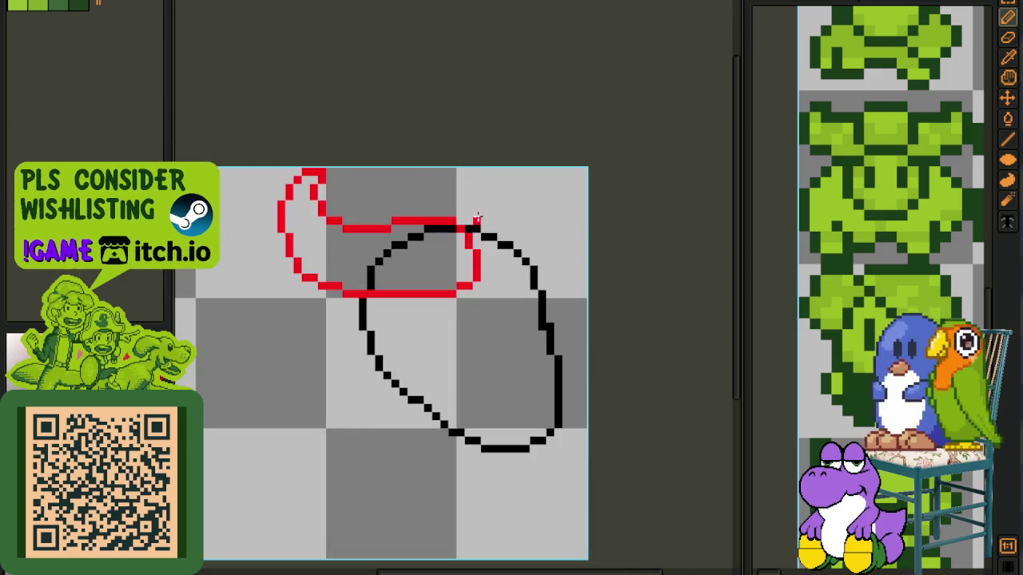
scroll(449, 205, "up", 1)
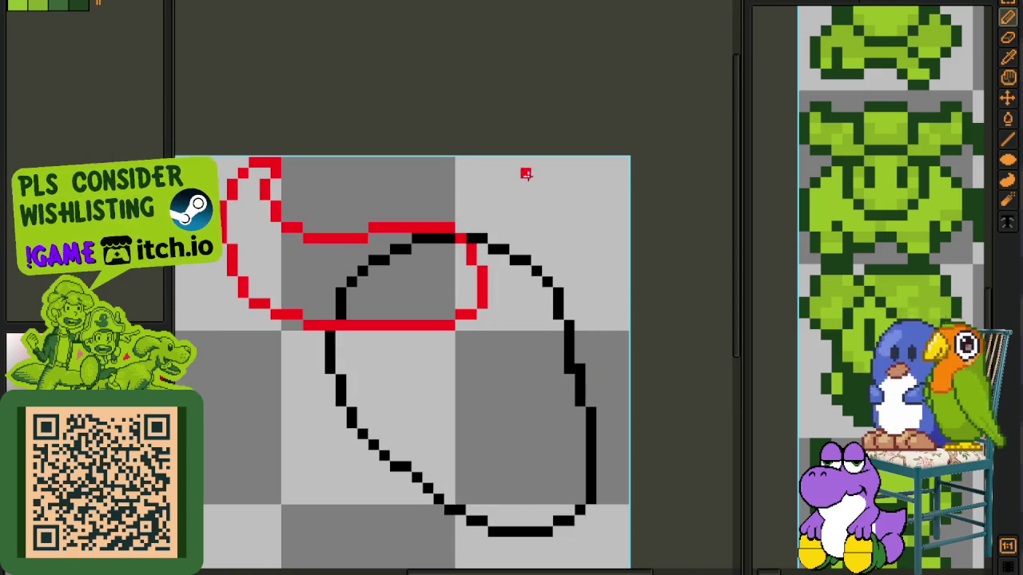
scroll(490, 280, "up", 1)
left_click_drag(500, 303, 519, 323)
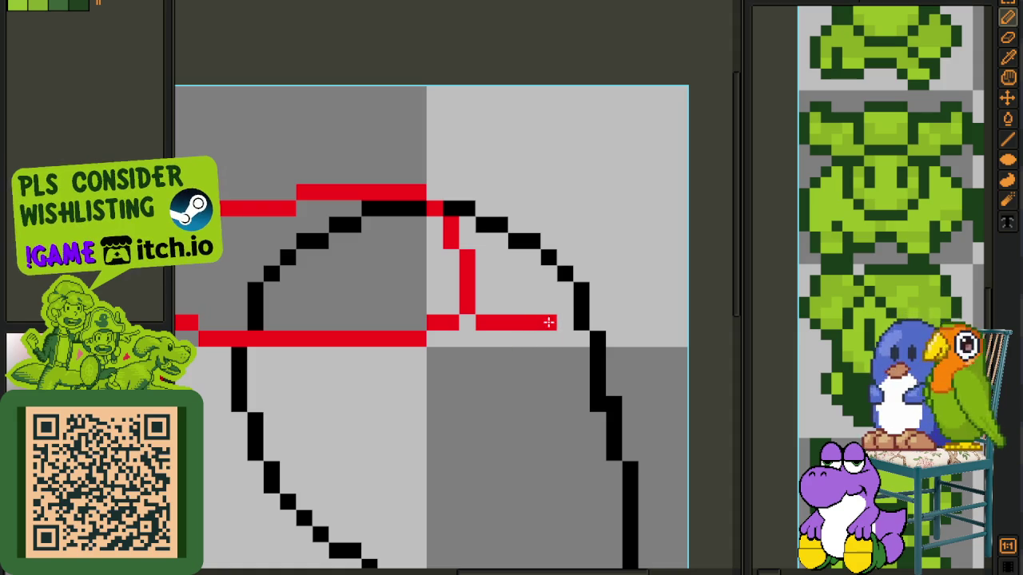
mouse_move(581, 306)
left_mouse_down()
mouse_move(574, 312)
mouse_move(612, 275)
mouse_move(612, 240)
left_mouse_up()
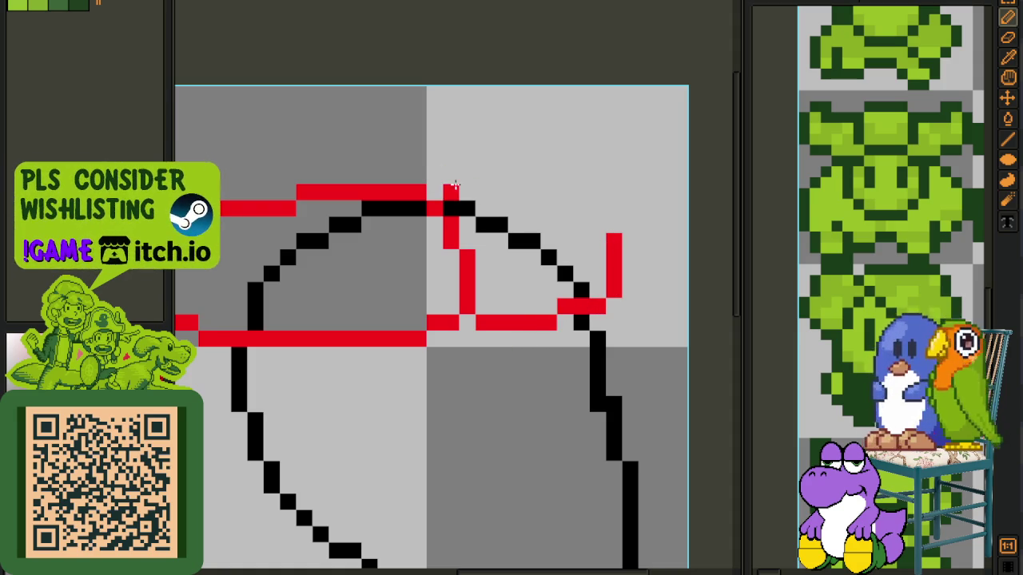
left_click_drag(451, 192, 470, 190)
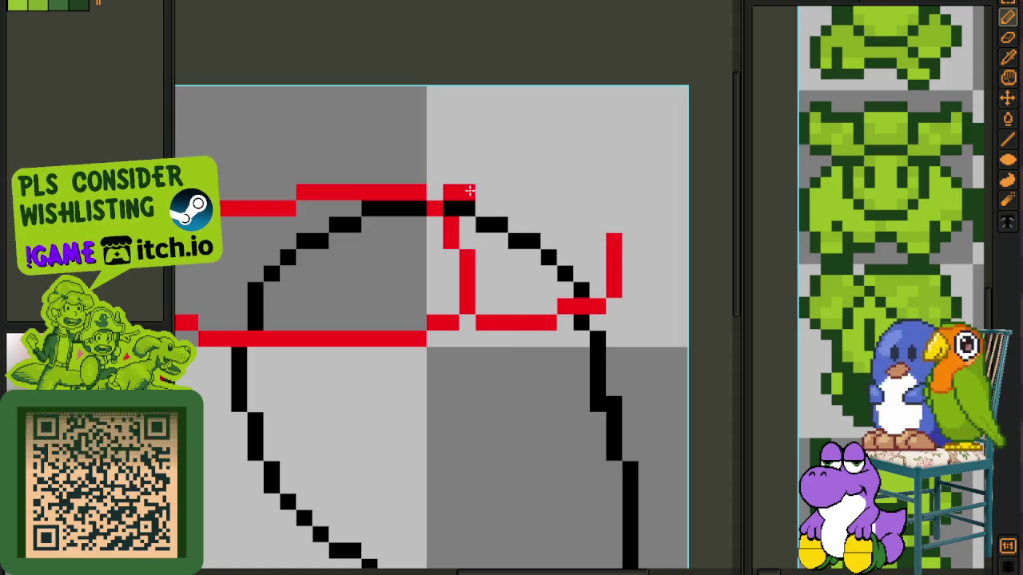
Step: Draw the right horn's tip and outer curve, then save the sprite
scroll(512, 128, "down", 2)
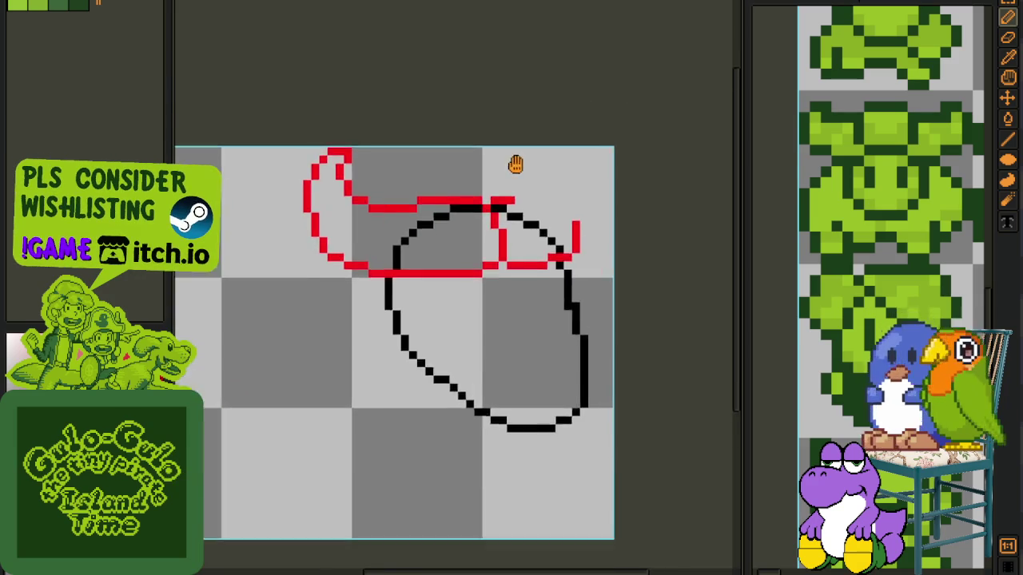
scroll(515, 164, "up", 2)
left_click_drag(532, 166, 520, 217)
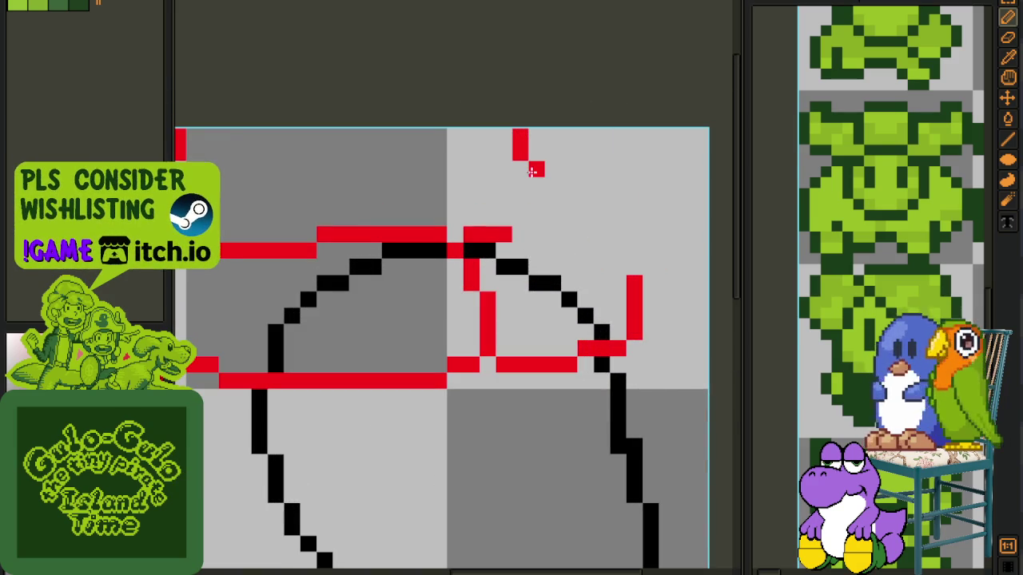
mouse_move(552, 137)
left_mouse_down()
mouse_move(586, 167)
mouse_move(551, 138)
mouse_move(570, 156)
left_mouse_up()
scroll(569, 156, "down", 1)
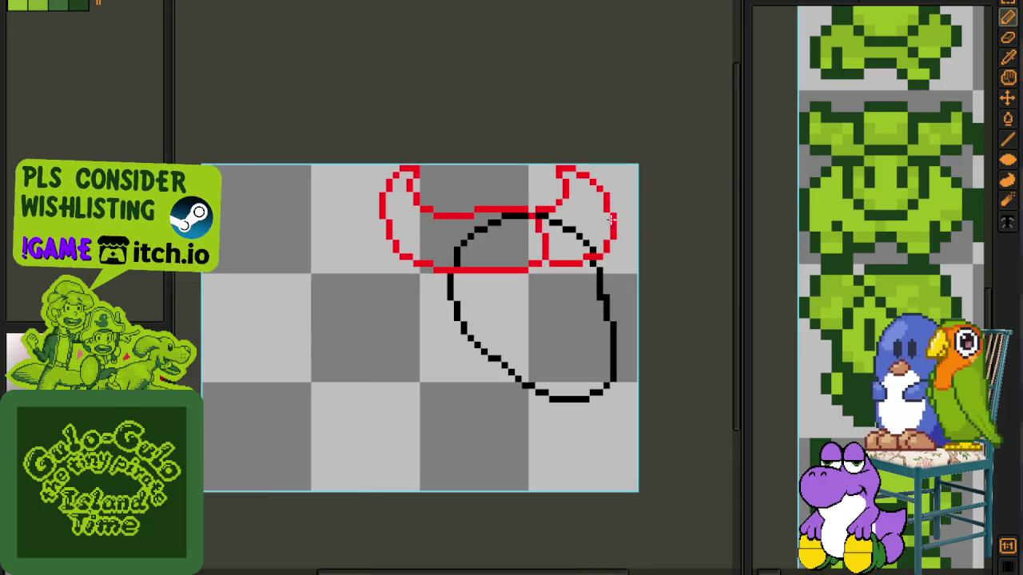
scroll(613, 230, "down", 1)
scroll(555, 267, "up", 1)
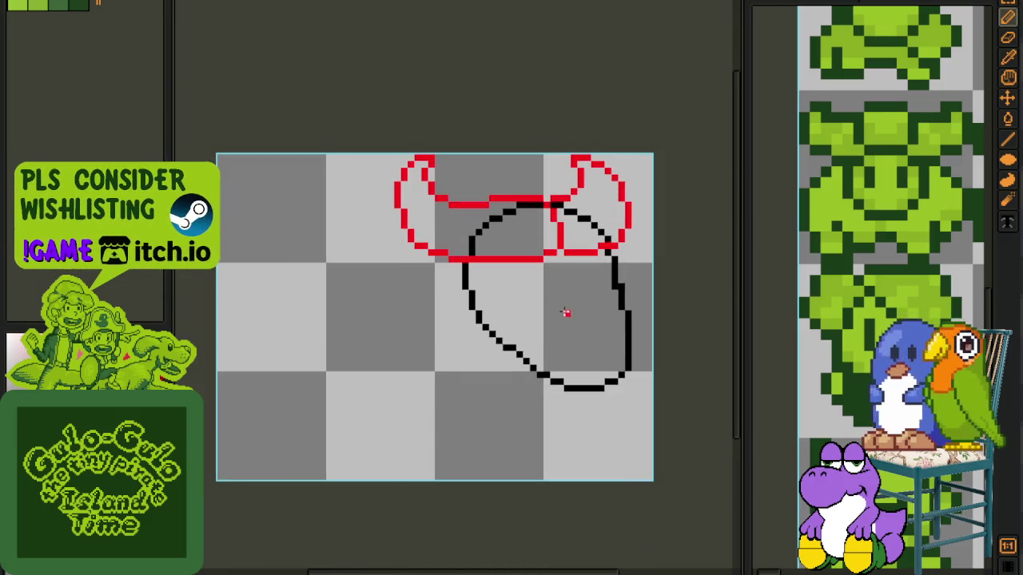
left_click_drag(567, 312, 503, 227)
scroll(502, 227, "up", 1)
scroll(487, 205, "up", 1)
scroll(487, 205, "up", 2)
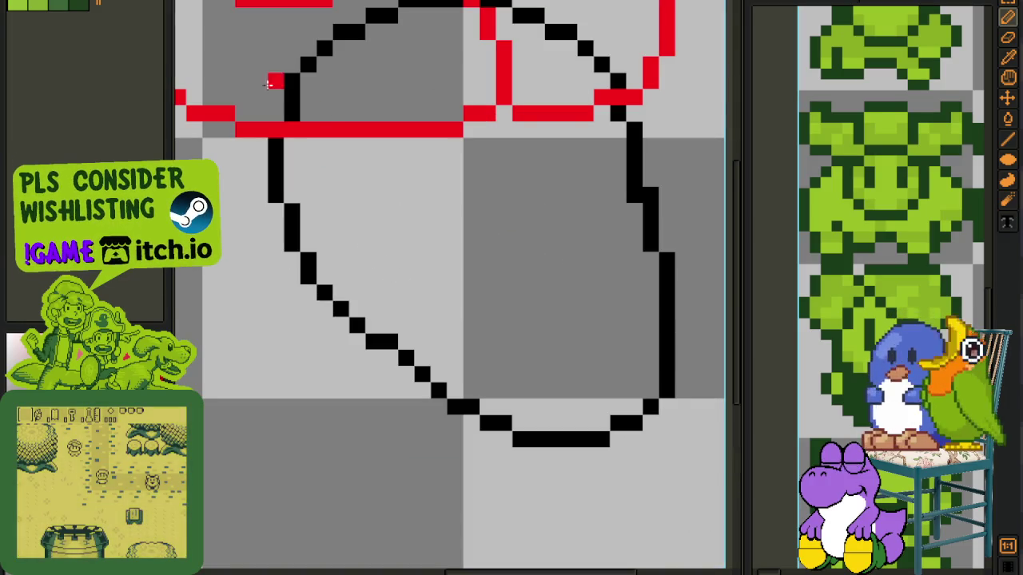
key("ctrl+s")
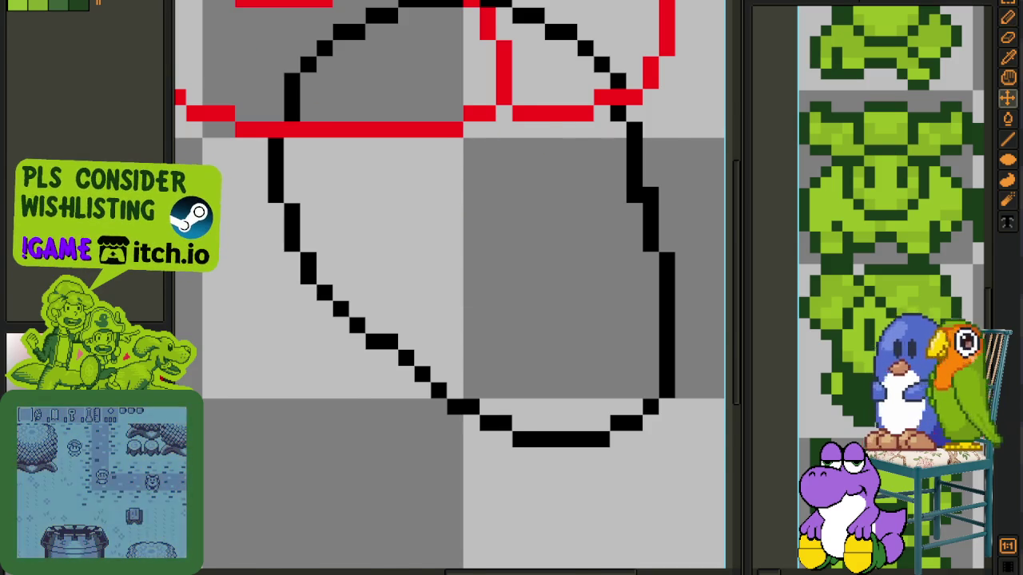
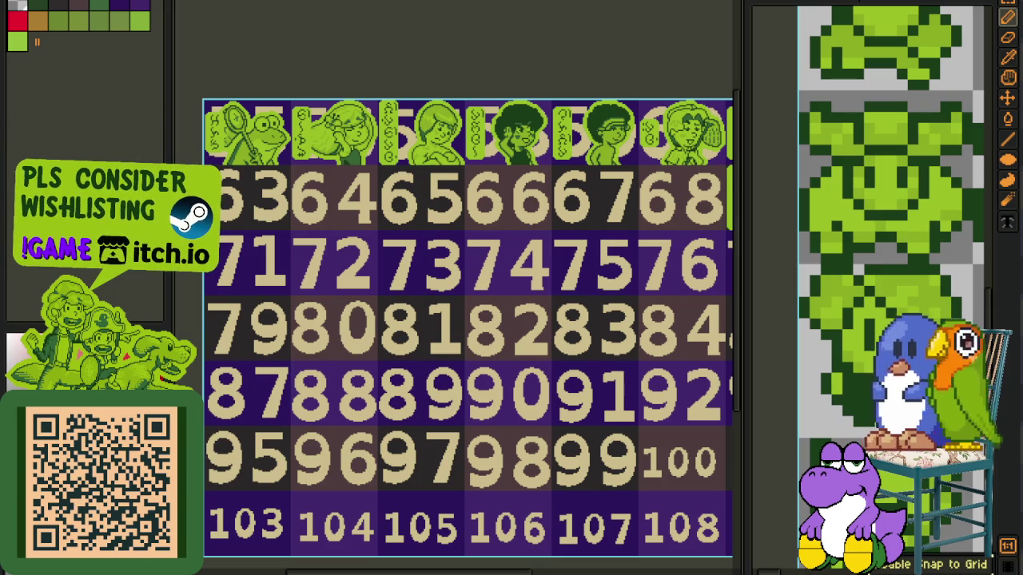
Step: Switch from the numbered tile sheet to the bull-head sketch sprite and centre it in view
scroll(529, 248, "down", 1)
scroll(479, 200, "up", 3)
scroll(445, 156, "up", 1)
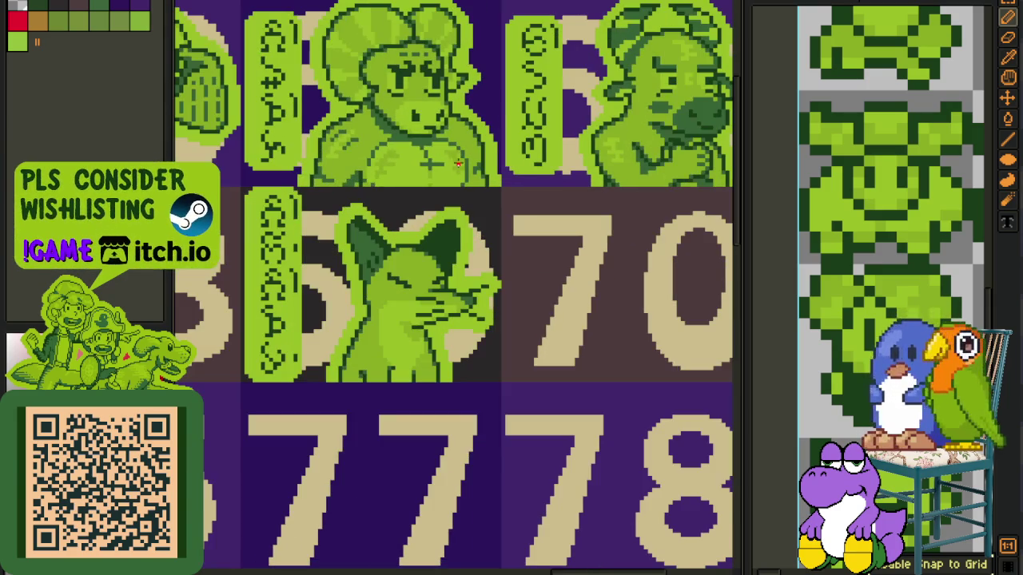
key("ctrl+Tab")
scroll(372, 199, "down", 2)
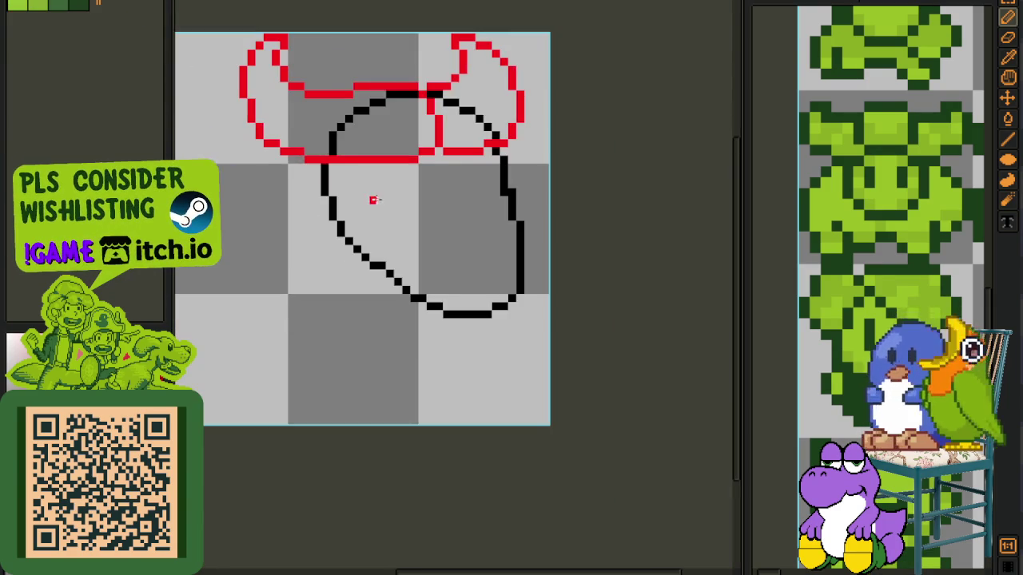
left_click_drag(372, 224, 424, 313)
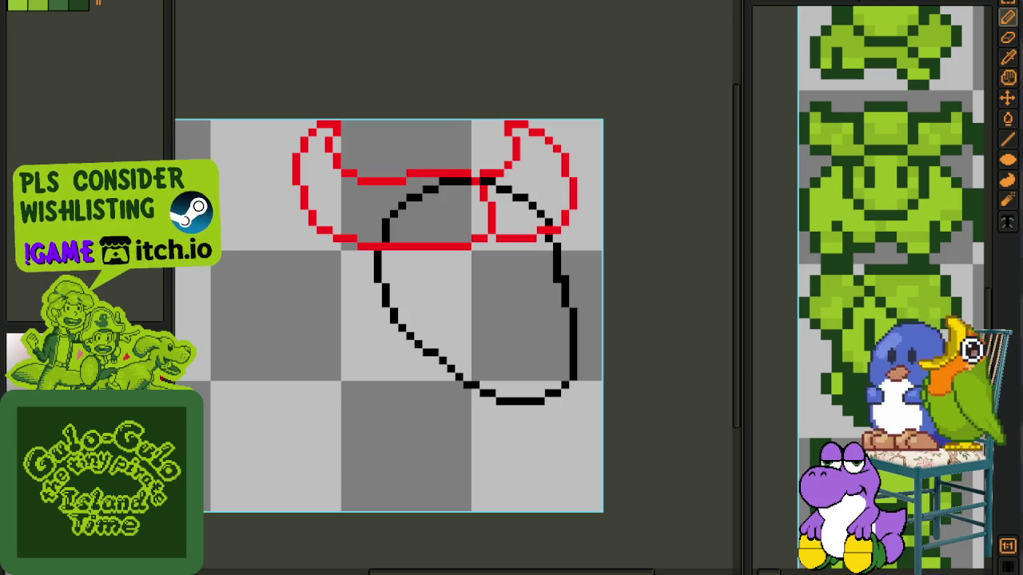
key("alt+f")
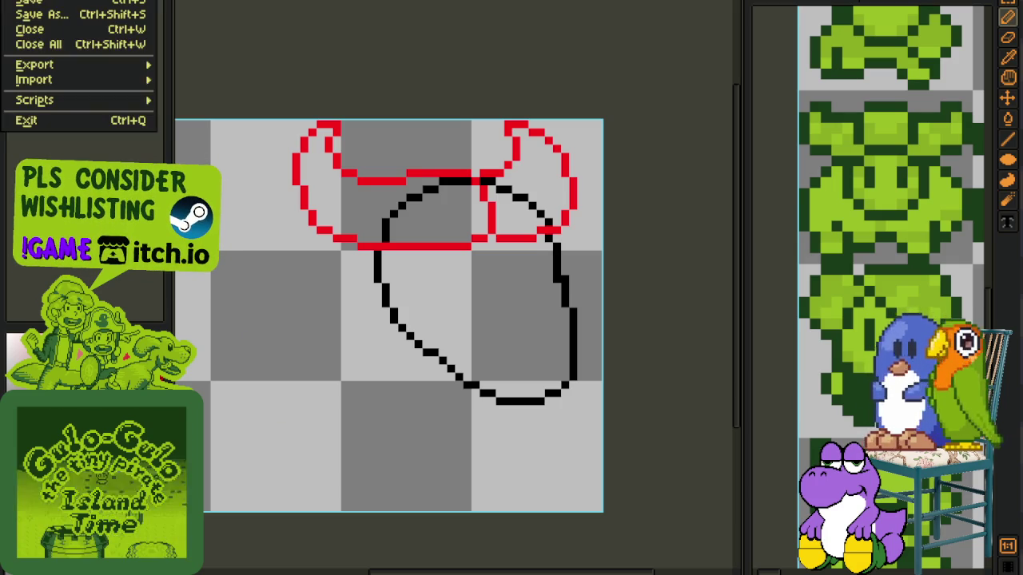
Step: Create a new blank sprite and paste the cartoon bull-men reference image into it
key("ctrl+n")
left_click(464, 388)
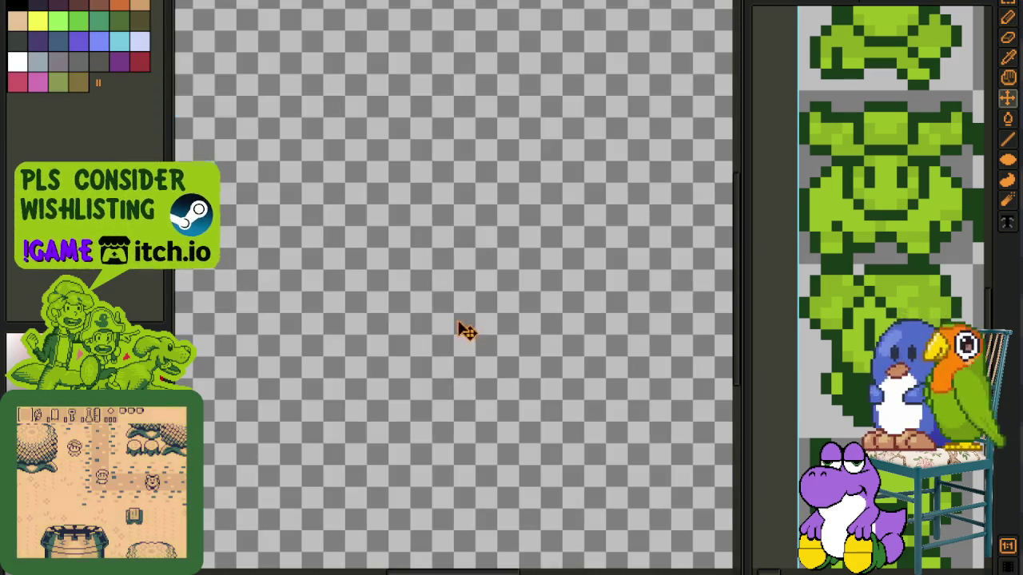
key("ctrl+v")
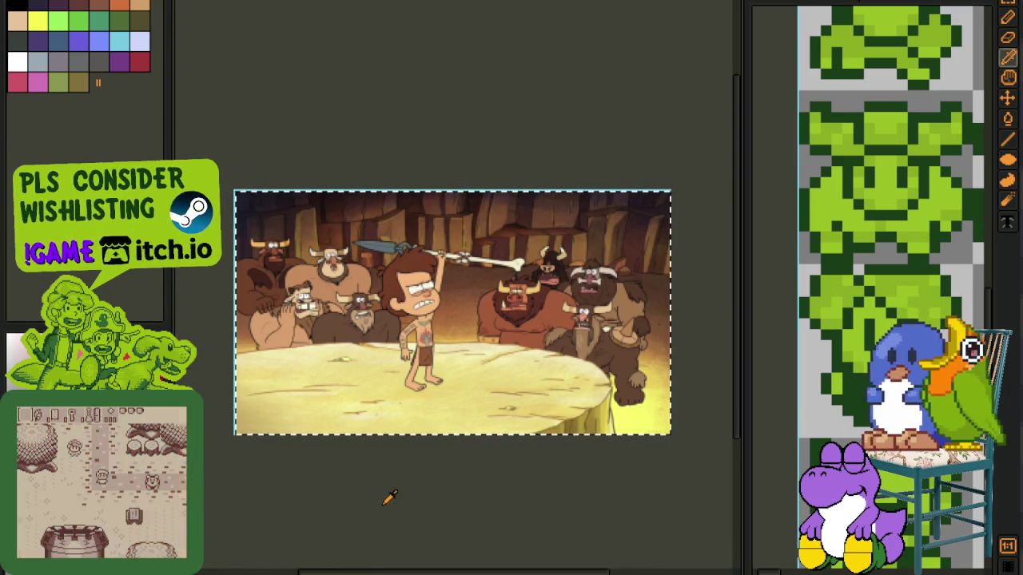
scroll(365, 480, "up", 1)
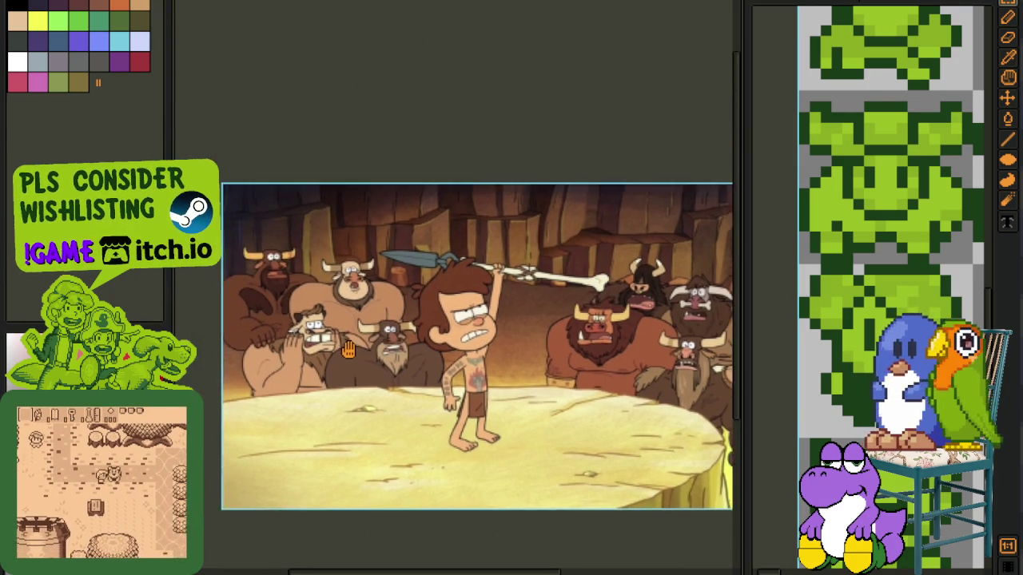
left_click_drag(314, 270, 378, 312)
Step: Zoom and pan across the reference image to study the bull characters, then close it
scroll(378, 312, "up", 1)
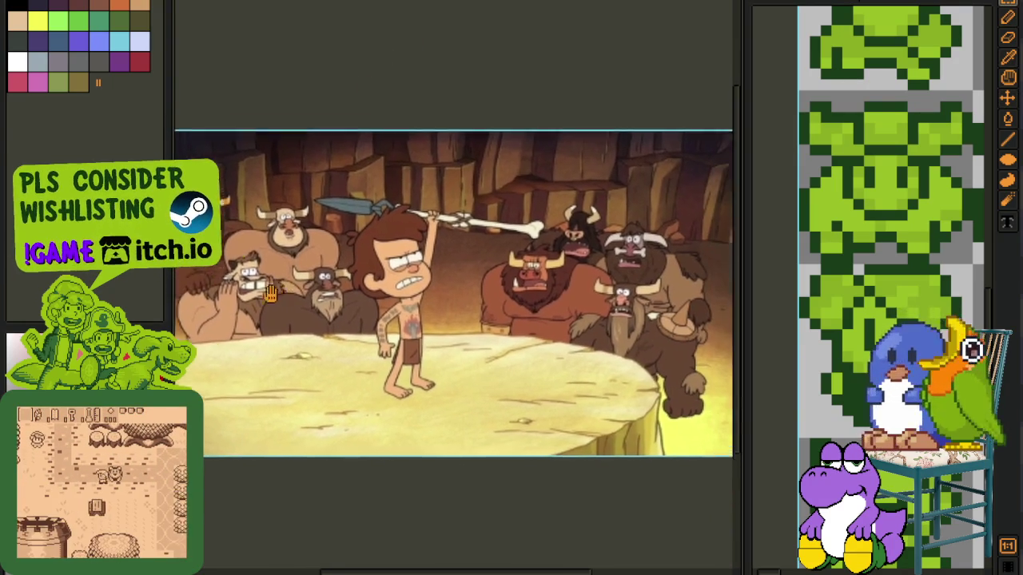
scroll(552, 342, "up", 1)
scroll(551, 342, "up", 2)
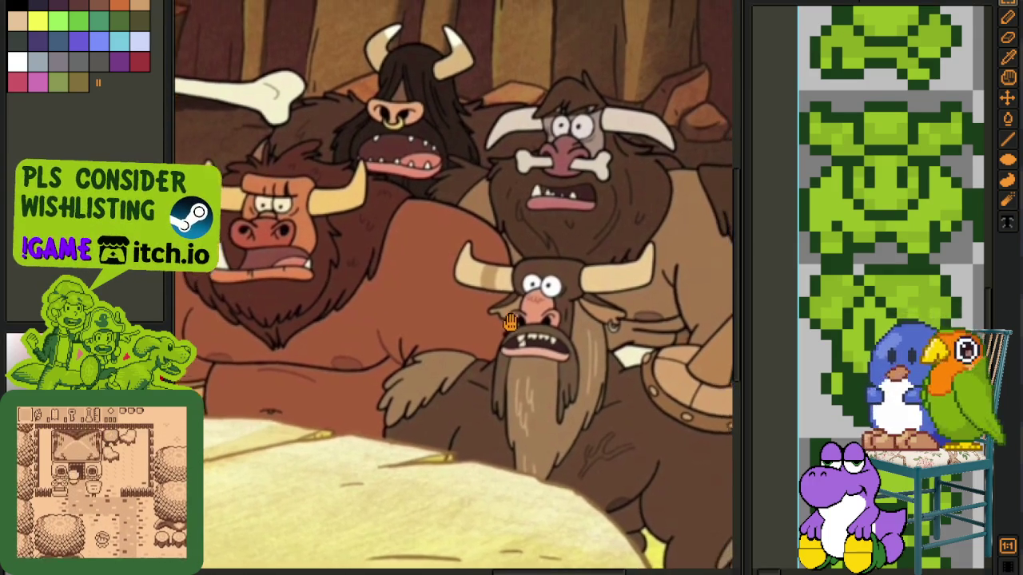
left_click_drag(486, 307, 483, 340)
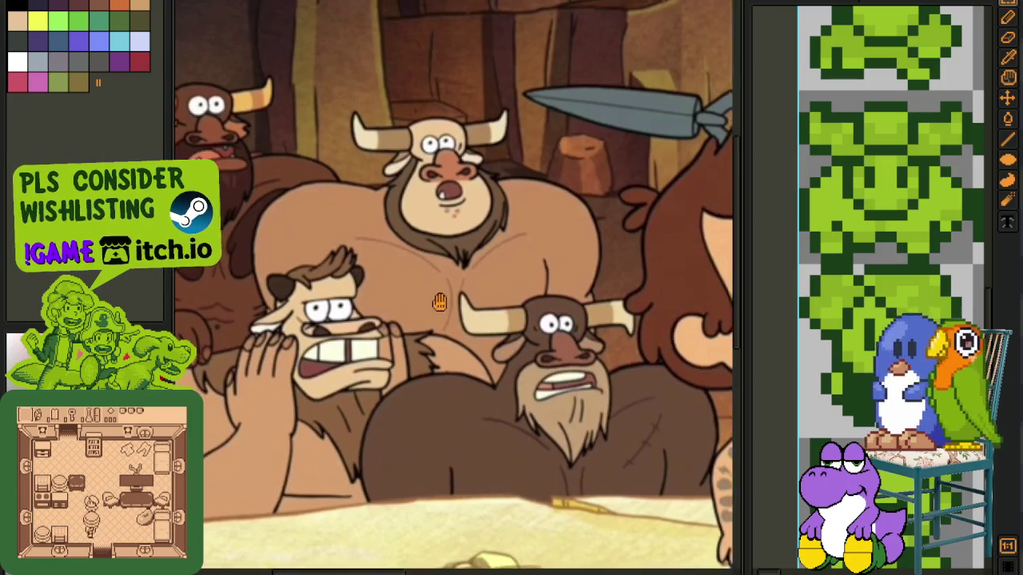
left_click_drag(439, 302, 544, 326)
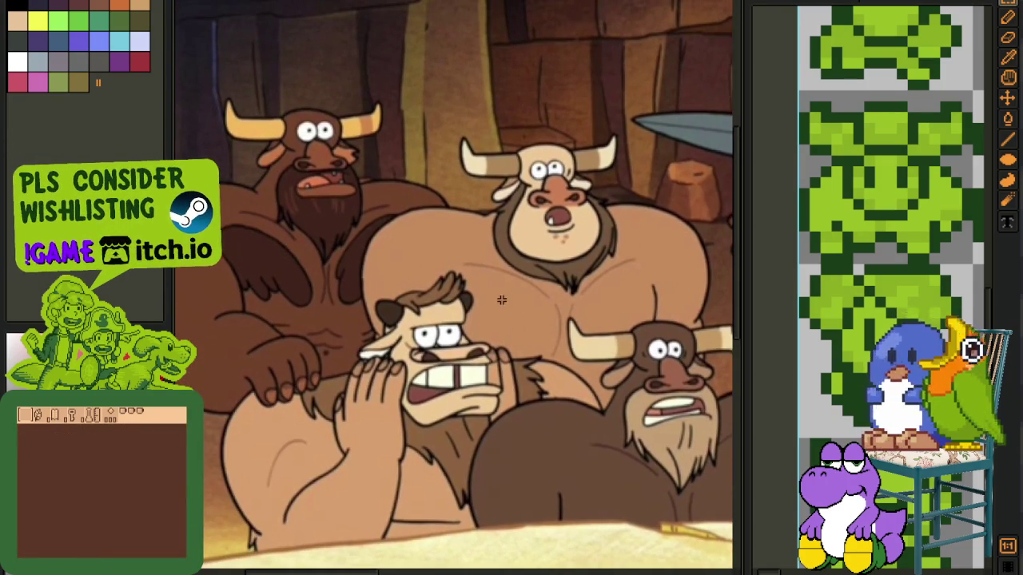
left_click_drag(474, 321, 512, 369)
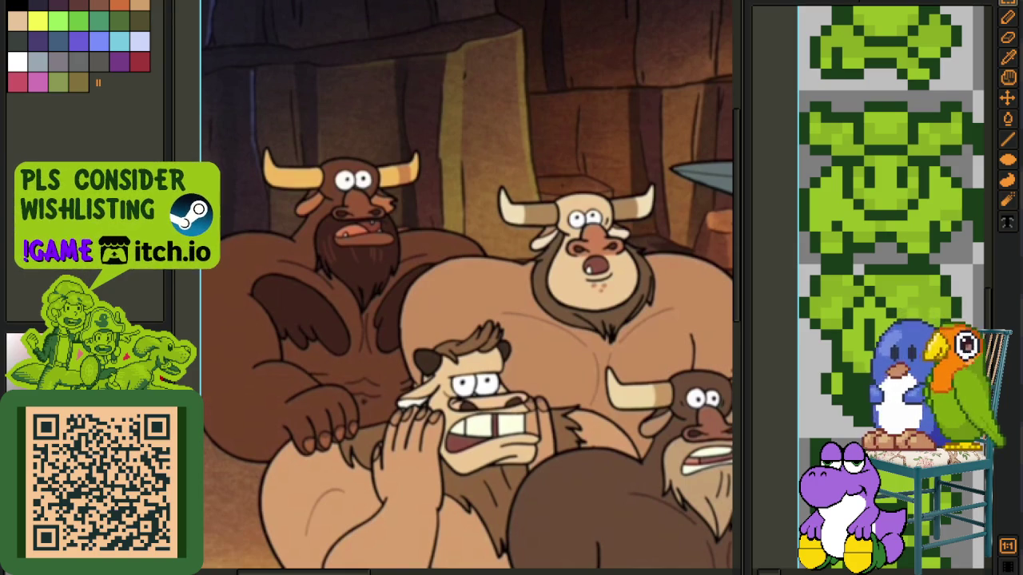
key("ctrl+w")
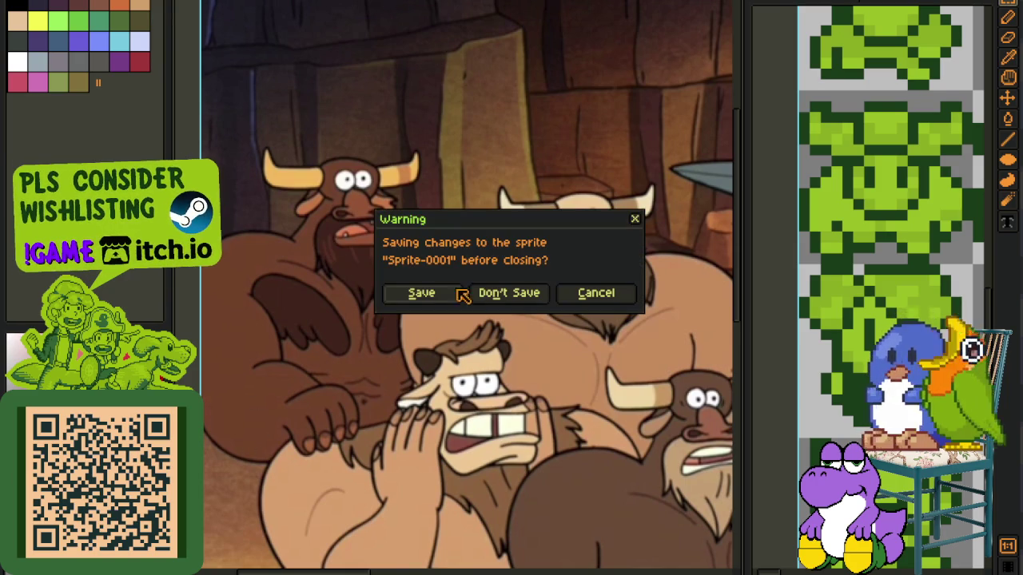
Step: Discard the reference sprite unsaved and zoom in on the bull sketch's face
left_click(514, 303)
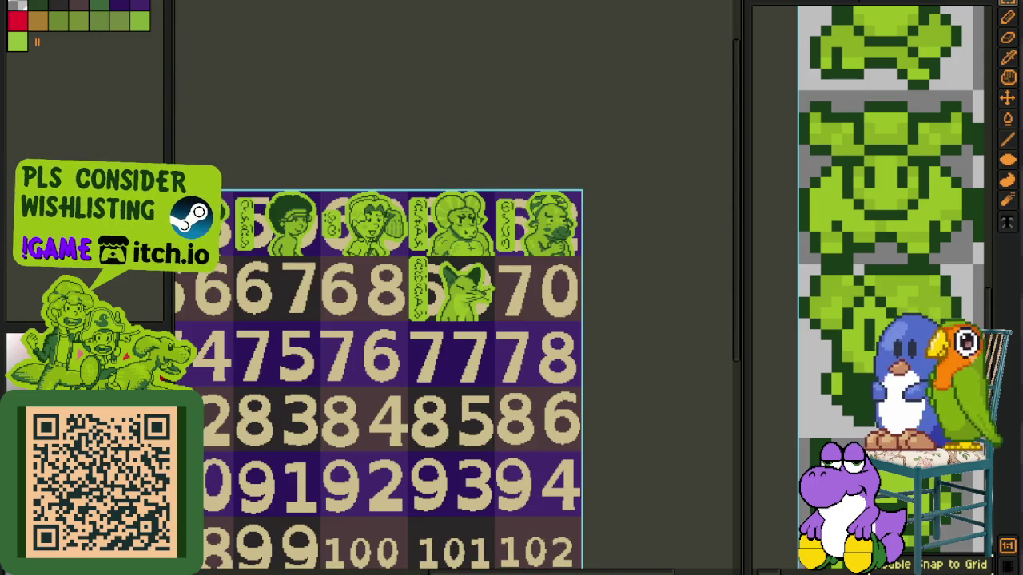
key("ctrl+w")
scroll(481, 295, "up", 1)
scroll(482, 302, "up", 2)
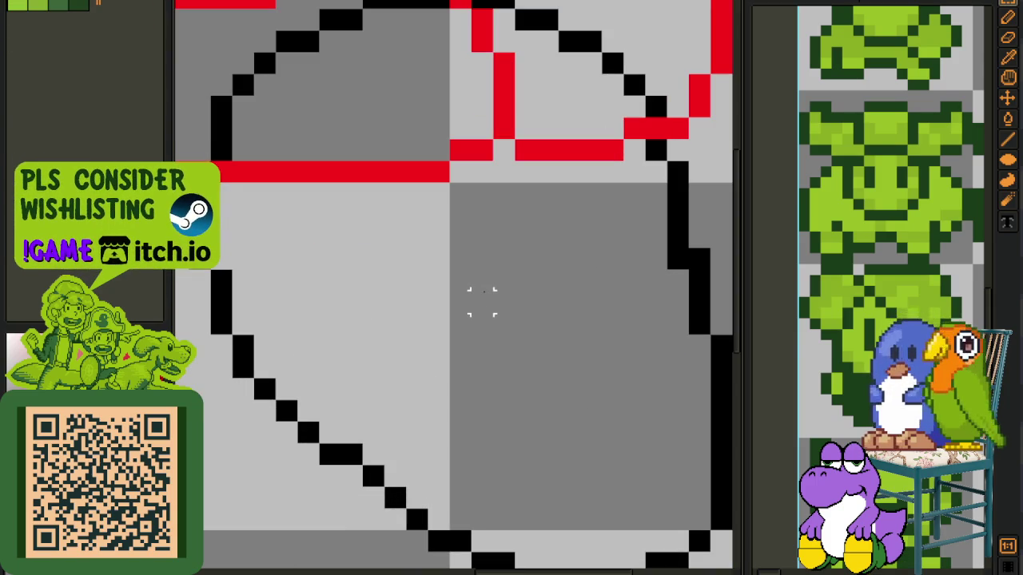
left_click_drag(466, 299, 413, 289)
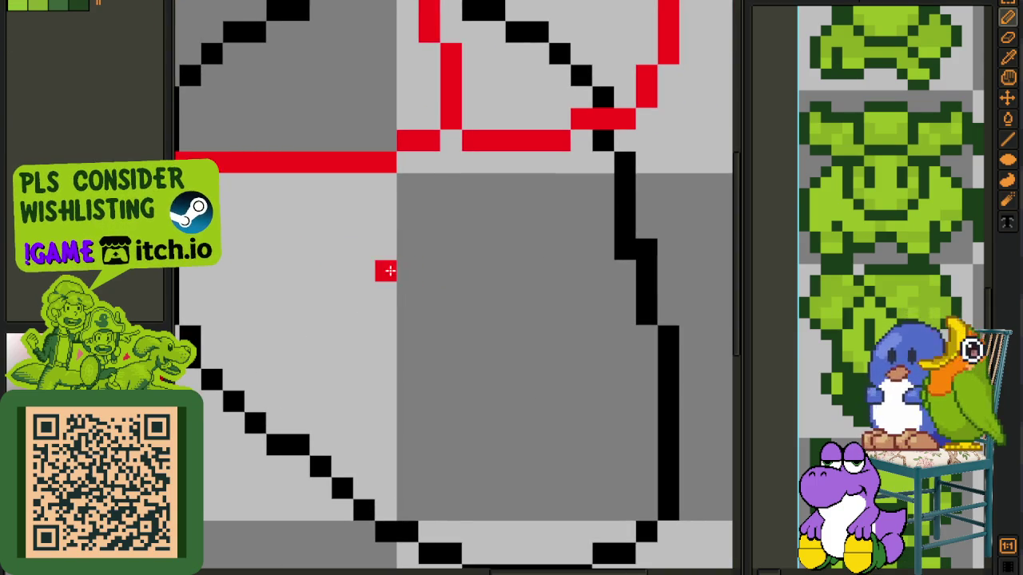
Step: Draw the left eye as a red arch with the pencil
mouse_move(406, 269)
left_mouse_down()
mouse_move(409, 313)
mouse_move(388, 293)
mouse_move(409, 275)
mouse_move(396, 315)
mouse_move(379, 292)
left_mouse_up()
left_click(430, 293)
left_click(429, 271)
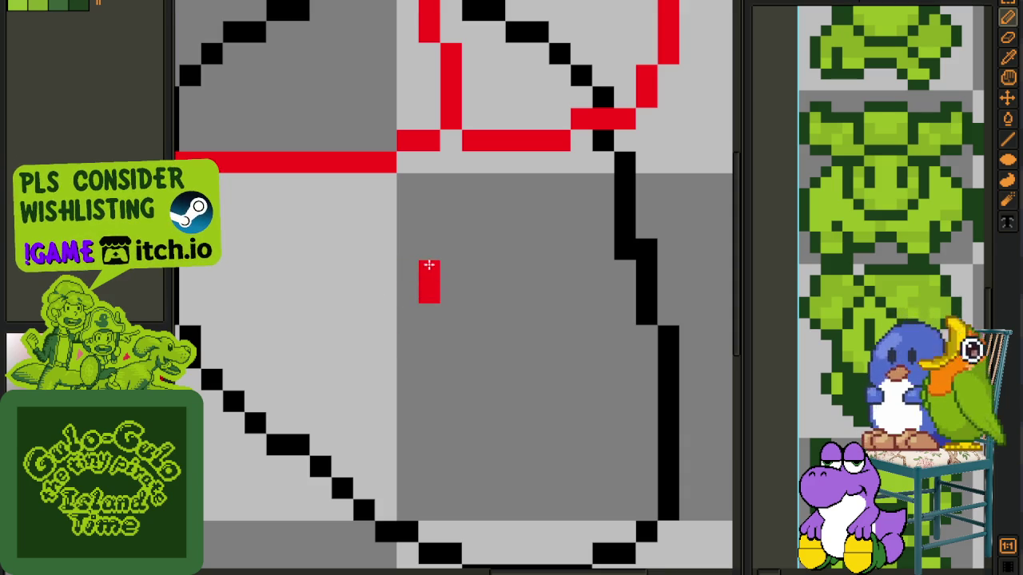
left_click(408, 249)
left_click_drag(365, 271, 364, 315)
left_click(408, 294)
right_click(408, 293)
Step: Draw the matching red right eye arch, erasing the stray pixel past the outline
left_click(559, 292)
left_click(560, 272)
left_click(581, 250)
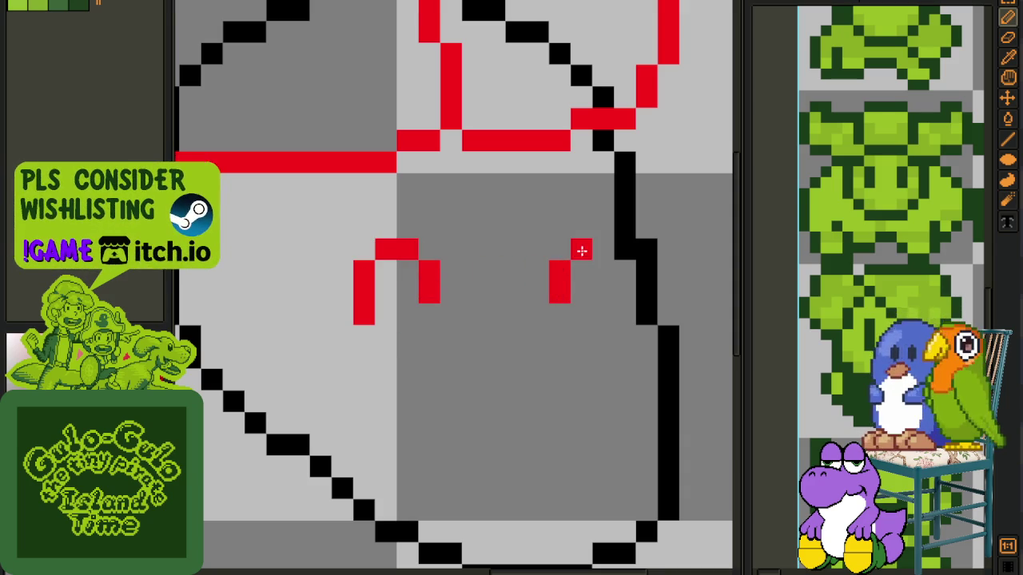
left_click_drag(624, 272, 624, 314)
left_click(668, 249)
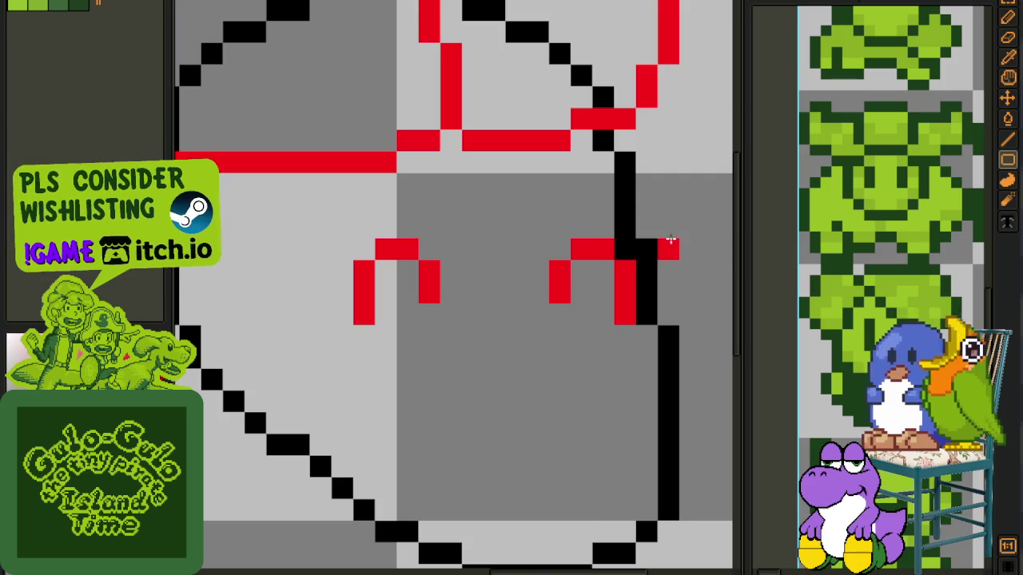
right_click(668, 249)
Step: Select the right eye and shift it one pixel left
scroll(663, 256, "down", 2)
scroll(655, 265, "up", 1)
scroll(647, 268, "up", 2)
scroll(615, 280, "down", 3)
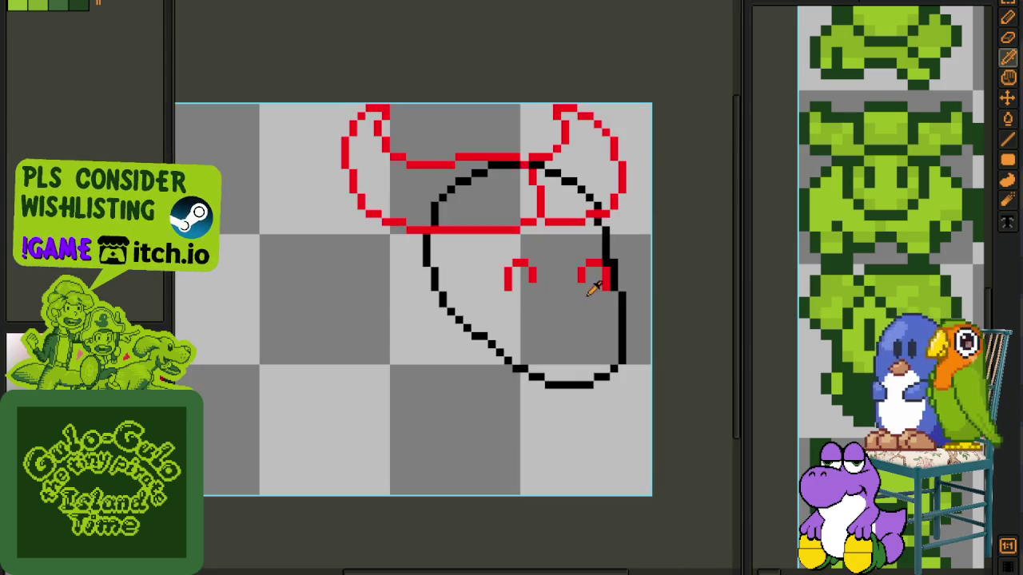
scroll(579, 276, "up", 1)
left_click_drag(560, 228, 694, 347)
left_click_drag(632, 309, 618, 312)
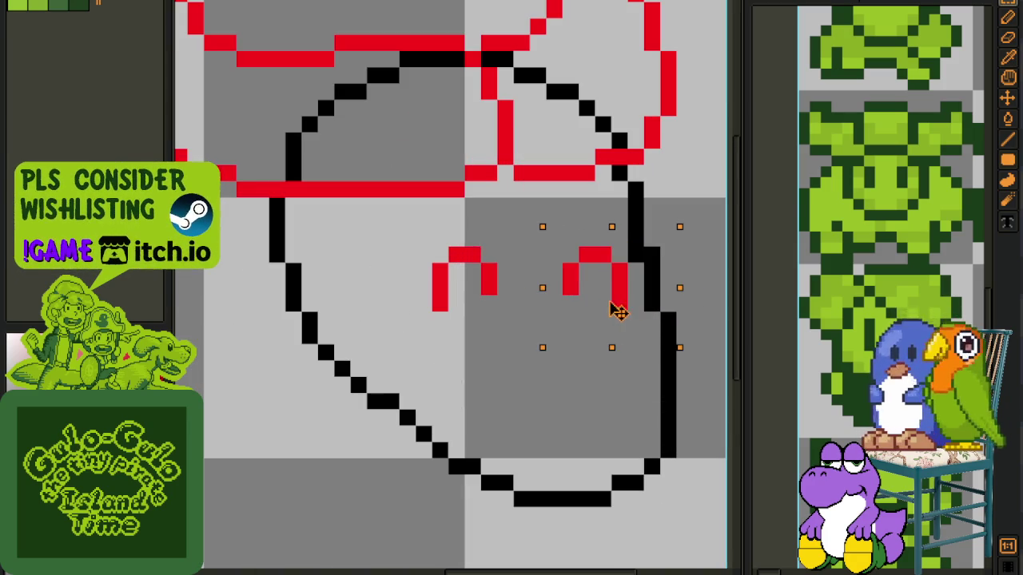
Step: Draw two red nostril blocks below the eyes
scroll(623, 287, "down", 3)
left_click_drag(625, 274, 490, 271)
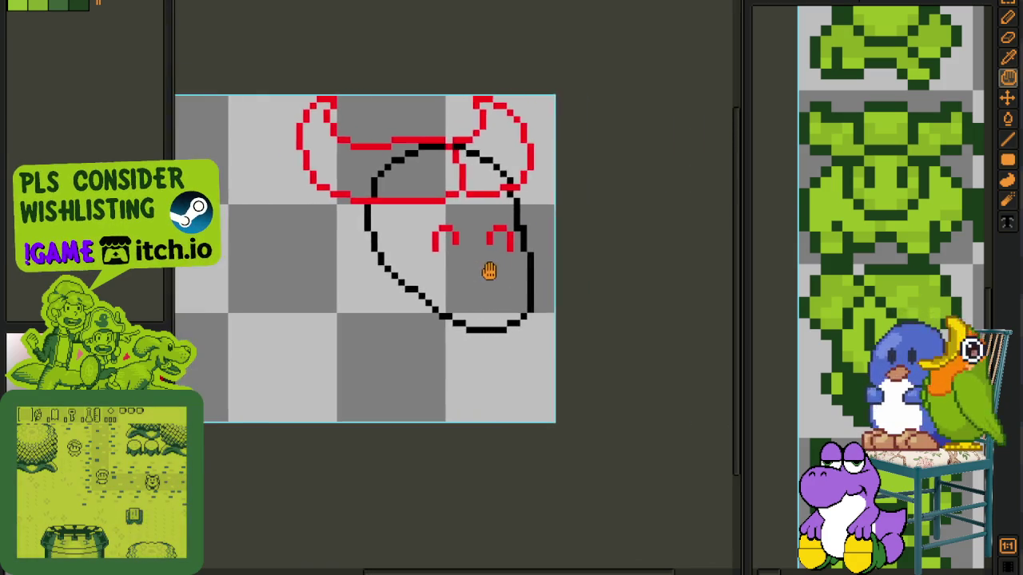
scroll(489, 272, "up", 1)
scroll(442, 266, "up", 2)
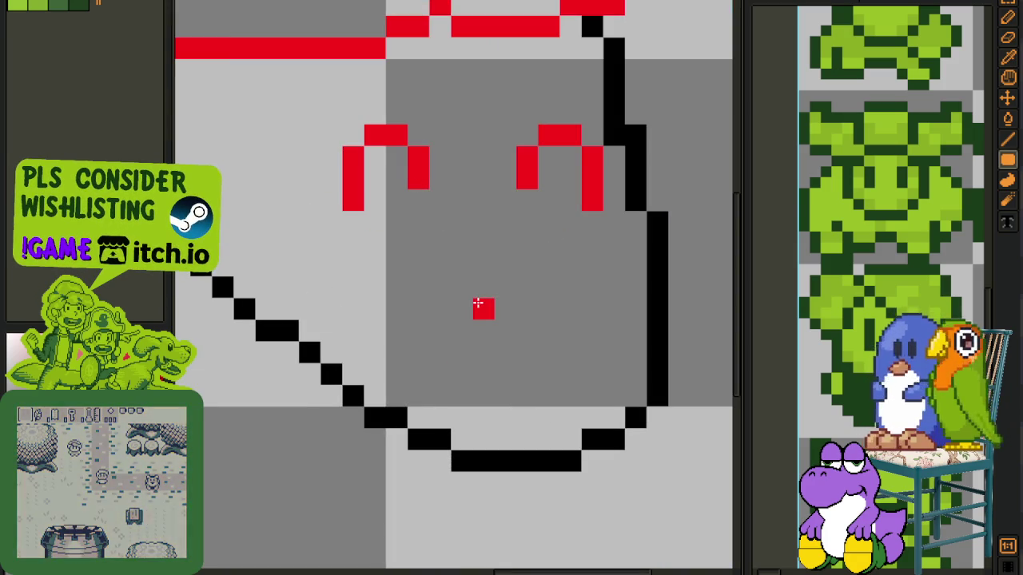
mouse_move(482, 309)
left_mouse_down()
mouse_move(484, 351)
mouse_move(462, 309)
left_mouse_up()
left_click(461, 331)
left_click(571, 330)
left_click(568, 348)
left_click_drag(593, 311, 593, 333)
Step: Round the nostrils by moving their top outer corner pixels to the bottom
scroll(594, 334, "down", 2)
scroll(512, 363, "up", 2)
left_click(512, 363)
right_click(513, 321)
left_click(642, 364)
right_click(642, 321)
scroll(602, 334, "down", 2)
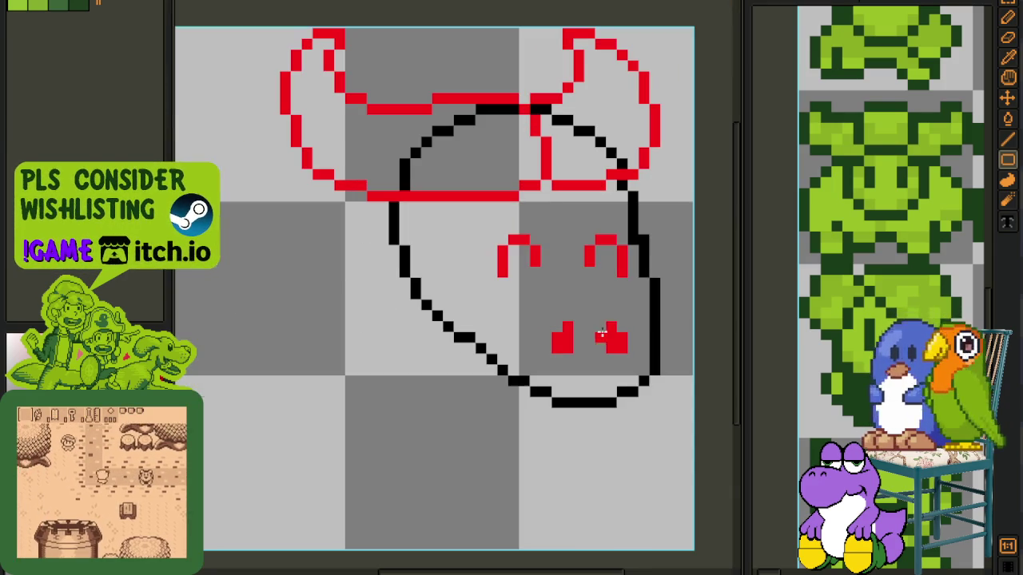
key("alt")
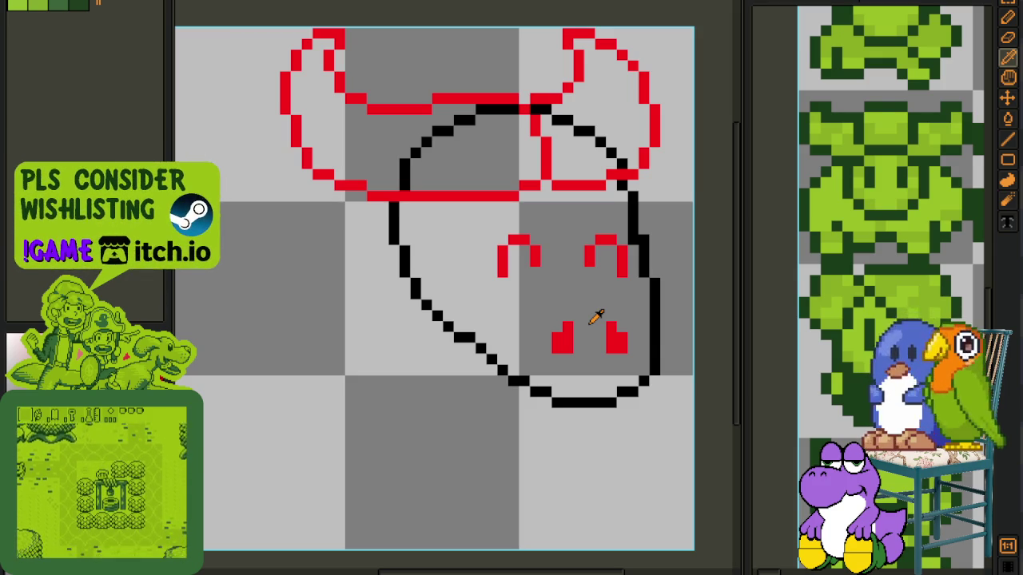
scroll(605, 305, "down", 2)
scroll(605, 305, "up", 1)
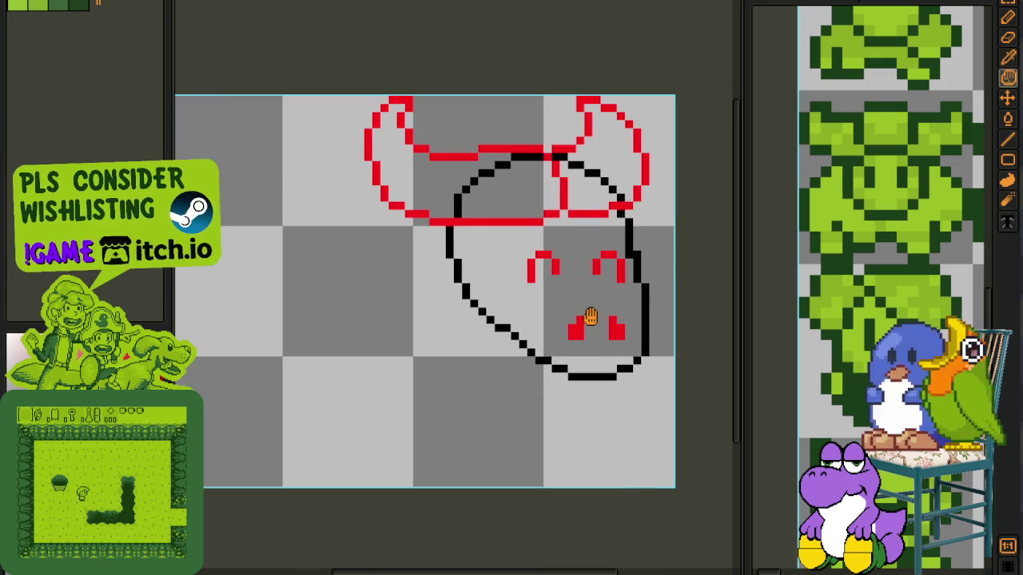
scroll(479, 274, "up", 1)
scroll(479, 274, "up", 1)
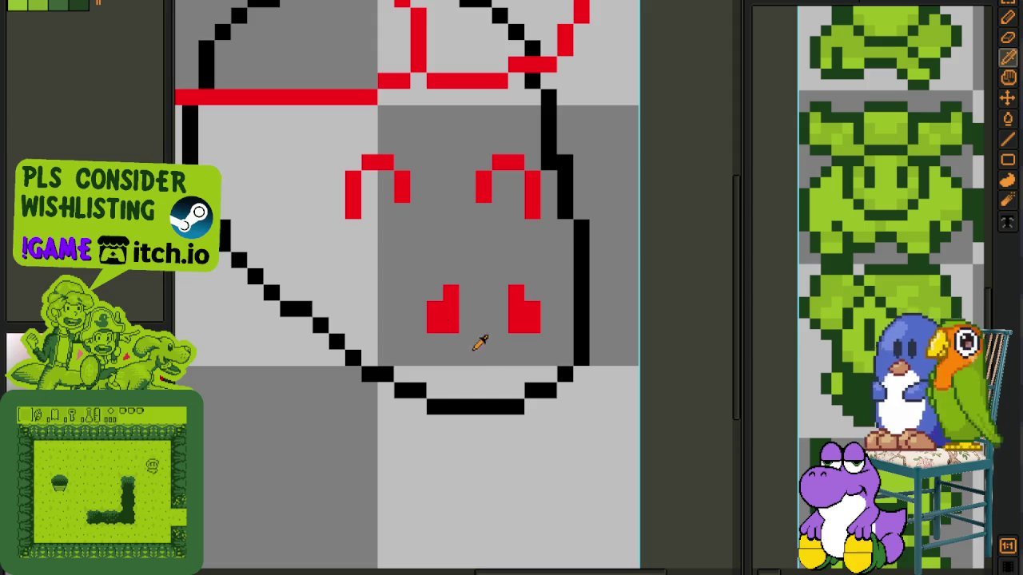
left_click_drag(501, 370, 470, 361)
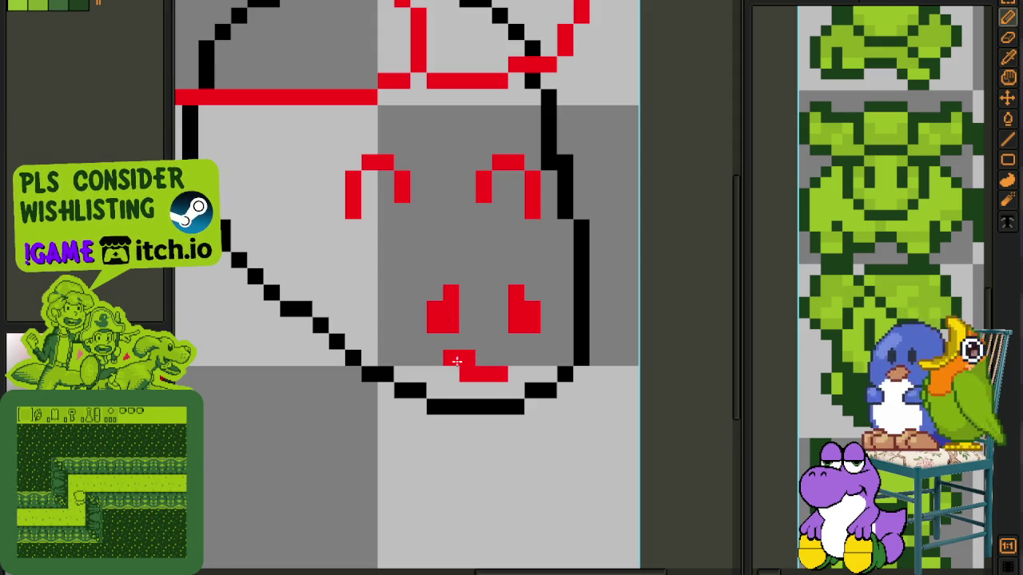
scroll(469, 361, "down", 2)
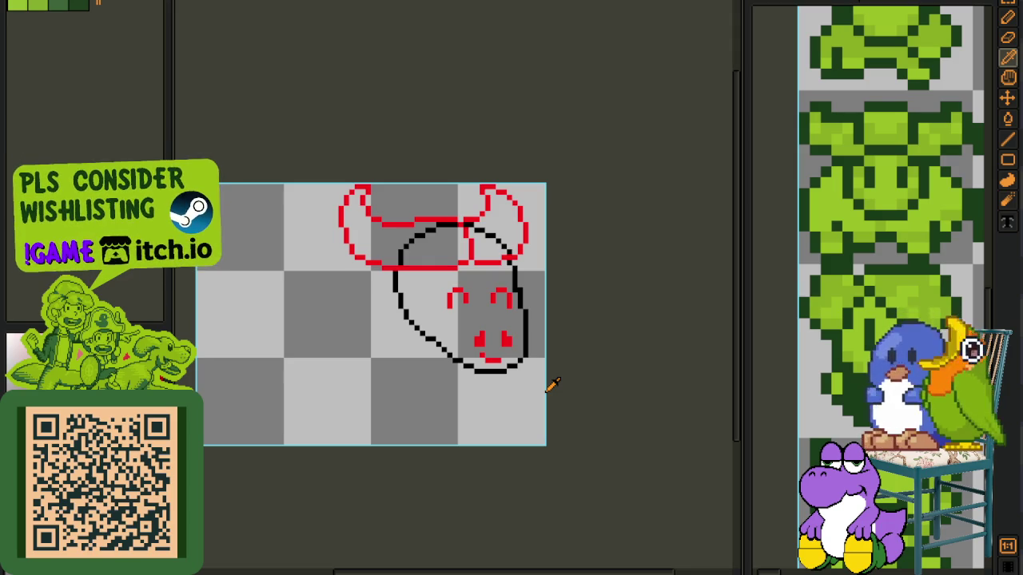
Step: Move each red nostril one pixel to the right
scroll(507, 343, "up", 2)
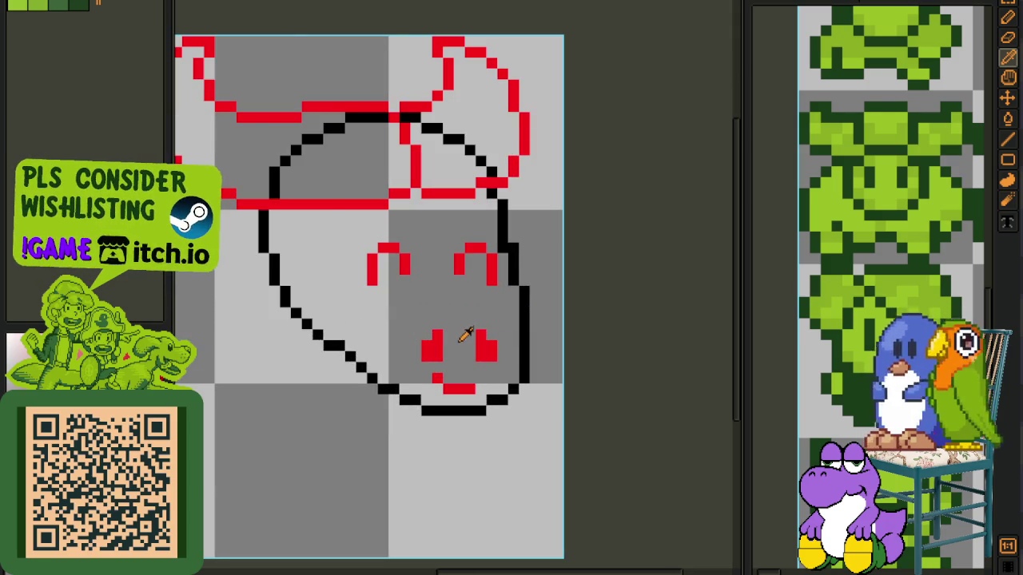
scroll(466, 334, "up", 1)
scroll(472, 332, "up", 2)
mouse_move(463, 320)
left_mouse_down()
mouse_move(529, 385)
mouse_move(520, 384)
mouse_move(534, 363)
left_mouse_up()
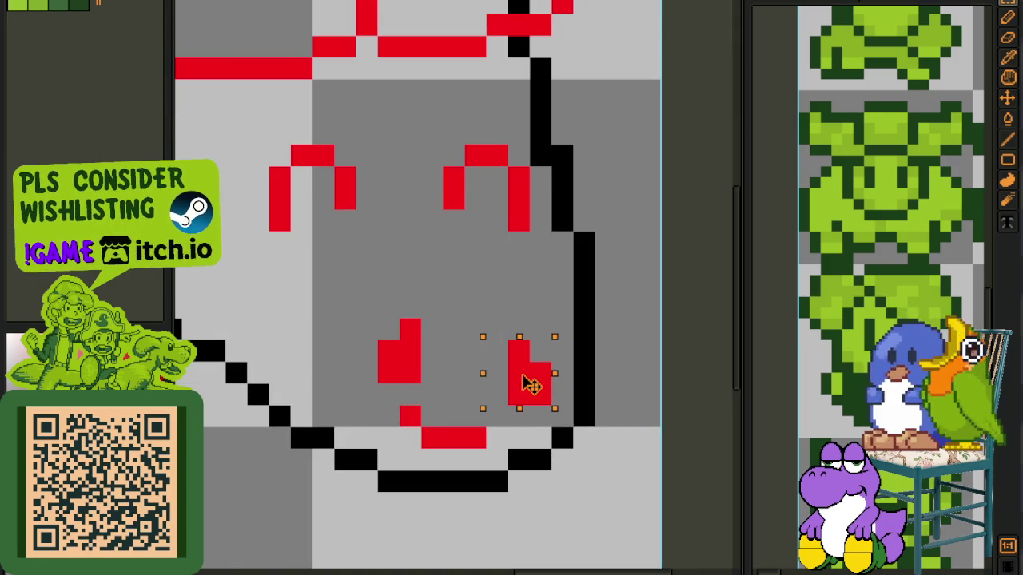
left_click(429, 304)
mouse_move(351, 313)
left_mouse_down()
mouse_move(446, 387)
mouse_move(441, 376)
left_mouse_up()
key("Escape")
Step: Recentre the view on the whole sketch and save the bull sketch
scroll(480, 372, "down", 3)
scroll(539, 366, "down", 3)
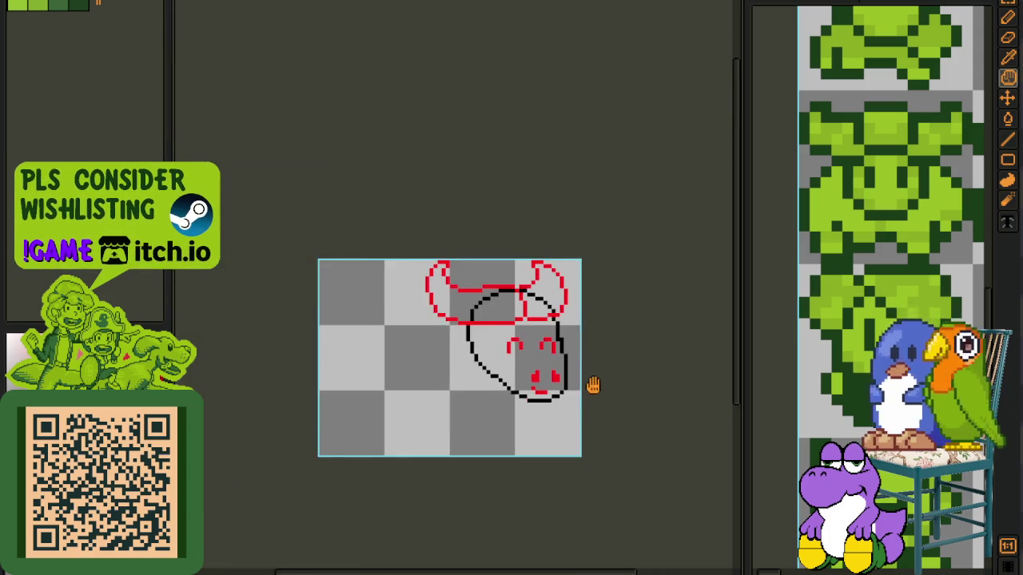
left_click_drag(589, 383, 494, 373)
scroll(439, 400, "up", 1)
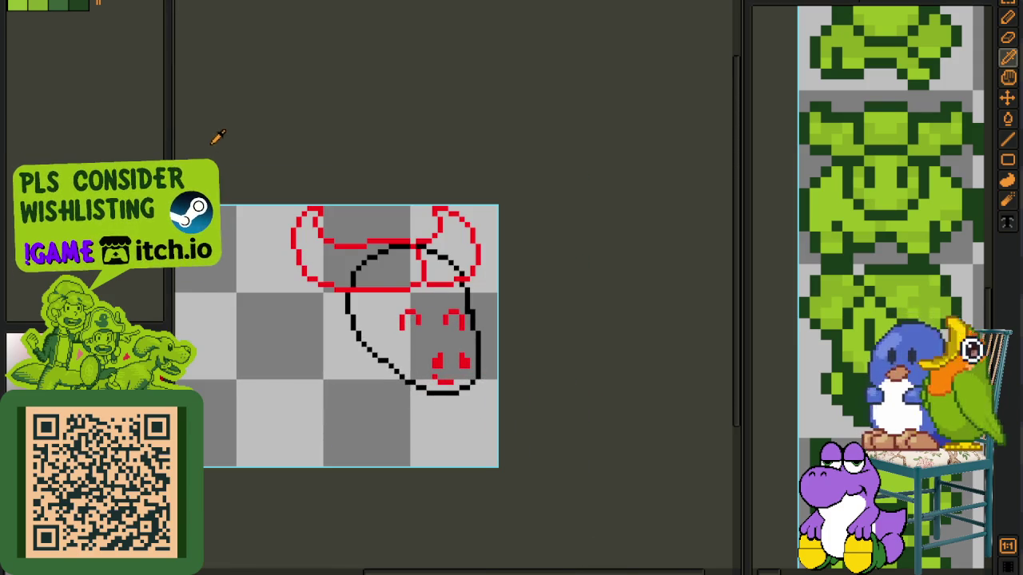
key("ctrl+s")
Step: Sample the light green from the sprite sheet's bull sticker as the drawing colour
left_click(202, 7)
left_click_drag(374, 243, 392, 273)
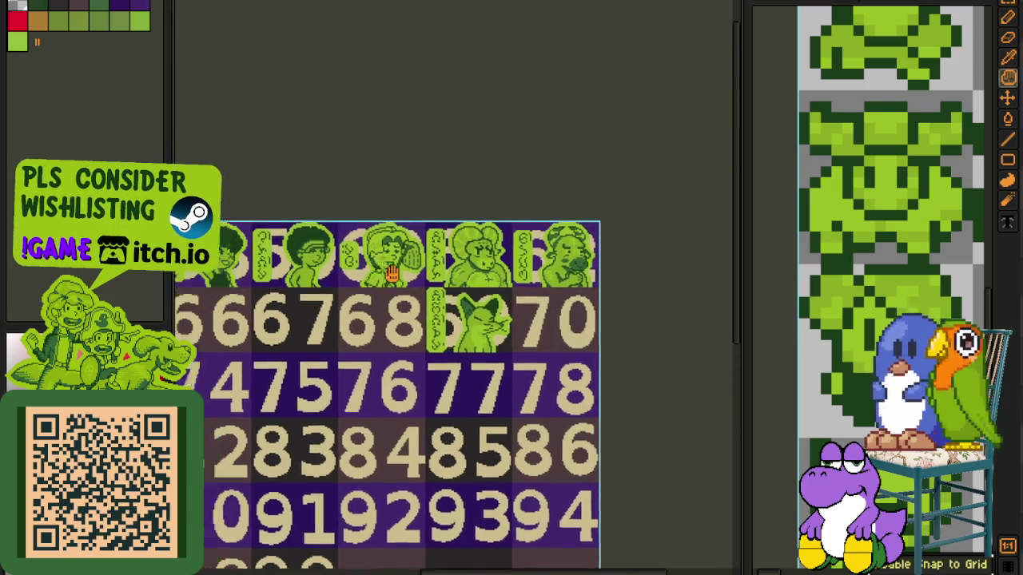
scroll(392, 273, "down", 1)
scroll(389, 171, "up", 3)
scroll(392, 209, "up", 1)
key("i")
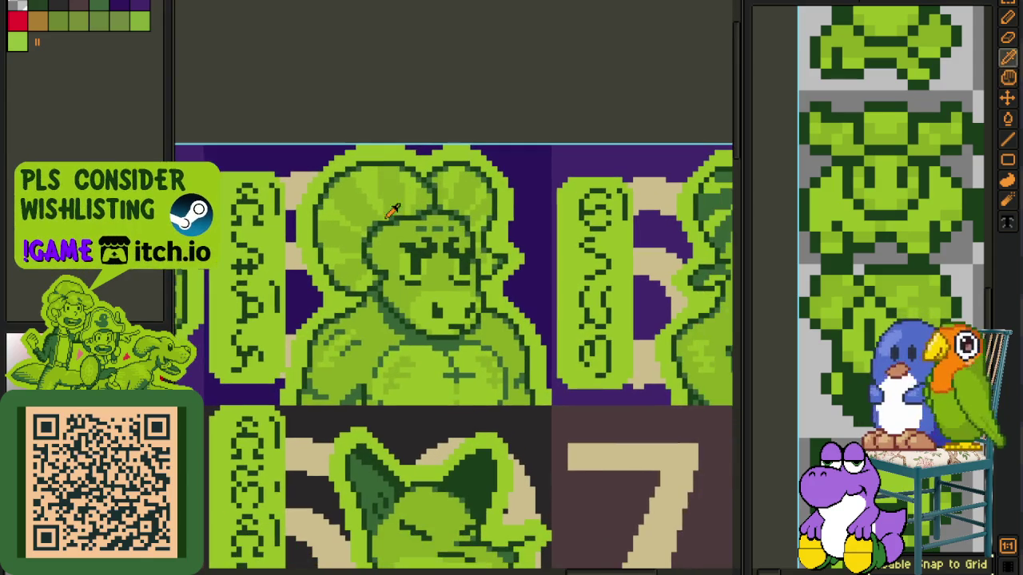
key("ctrl+Tab")
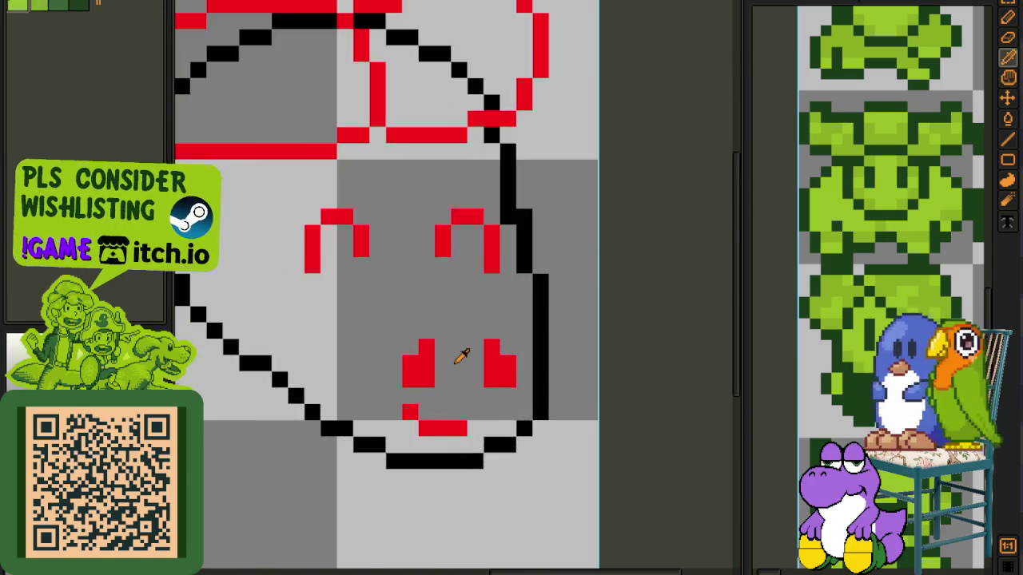
Step: Paint the snout's right side and top in light green
scroll(461, 359, "up", 3)
scroll(514, 411, "up", 2)
mouse_move(553, 403)
left_mouse_down()
mouse_move(547, 304)
mouse_move(515, 257)
mouse_move(378, 243)
mouse_move(456, 258)
left_mouse_up()
Step: Complete the light-green snout outline with its left side and rounded corners
scroll(378, 243, "down", 3)
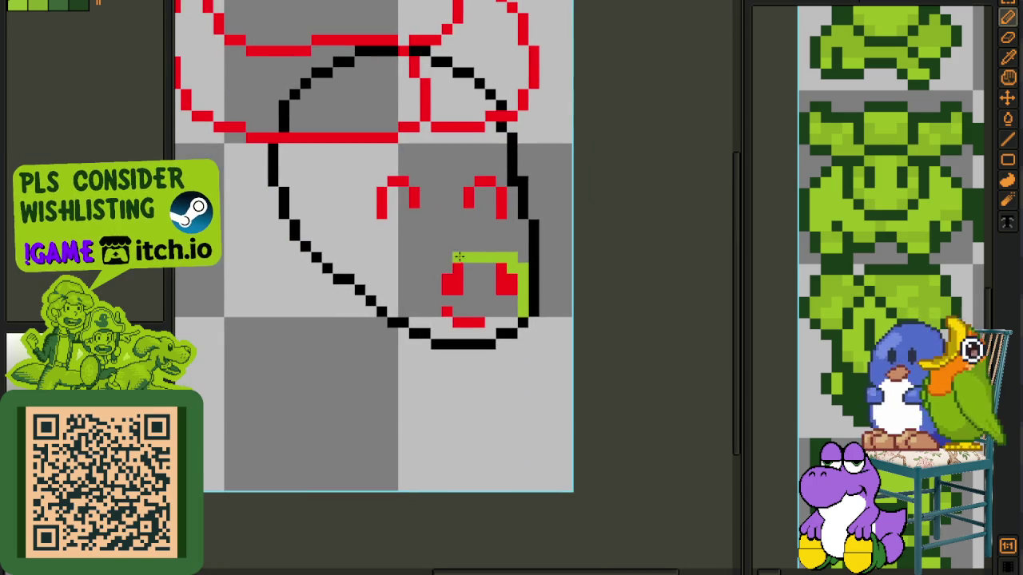
scroll(439, 249, "up", 1)
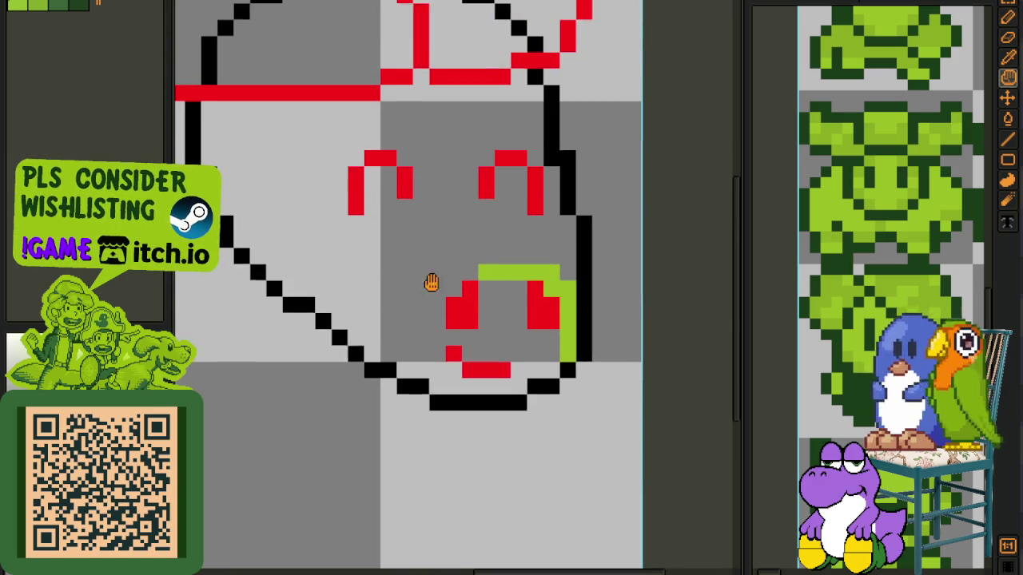
scroll(429, 279, "up", 2)
left_click_drag(354, 372, 354, 334)
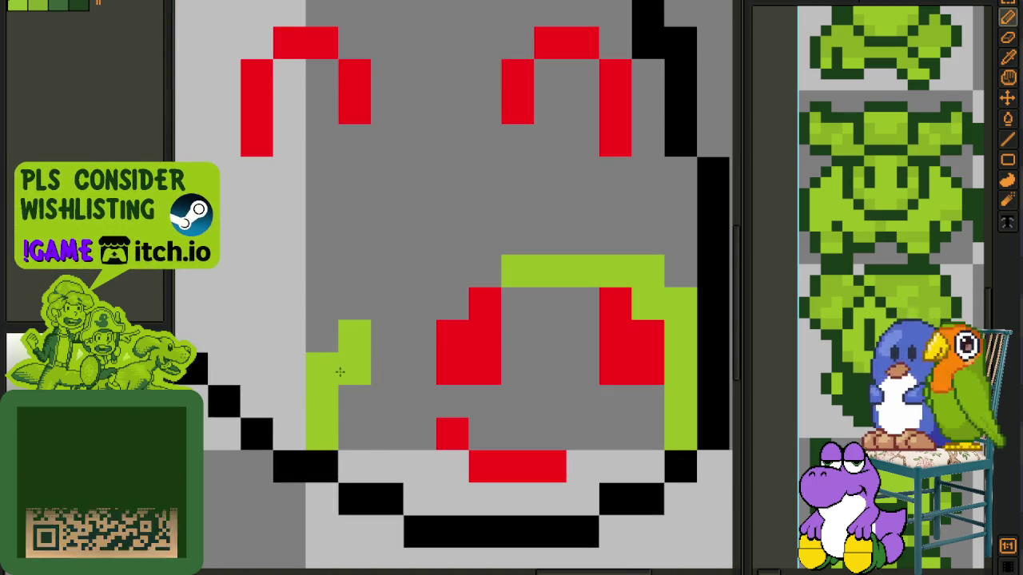
left_click_drag(354, 402, 354, 434)
left_click(388, 467)
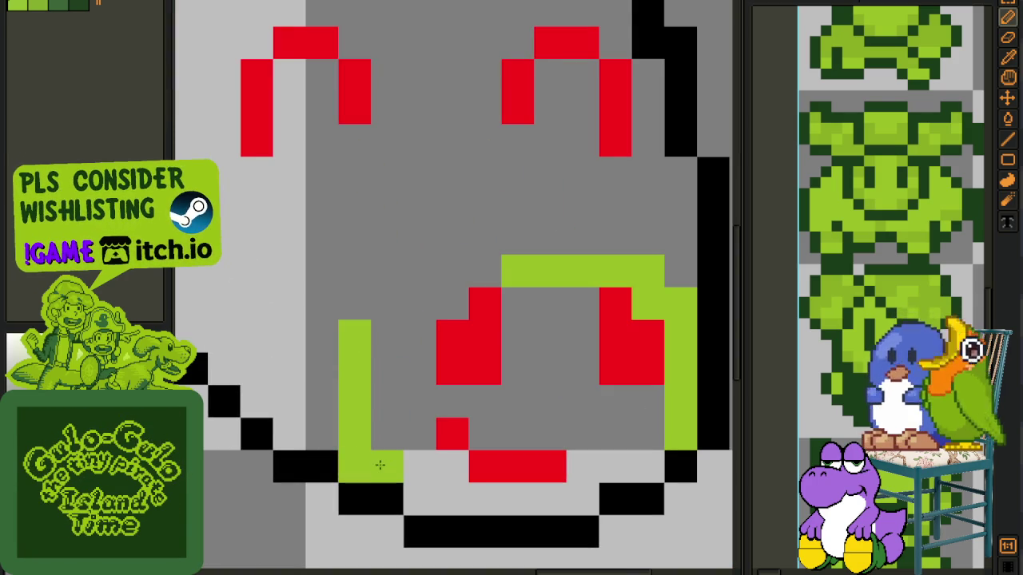
left_click(383, 308)
left_click_drag(383, 308, 453, 272)
left_click(485, 271)
Step: Flood-fill the snout with light green and save the sprite
key("g")
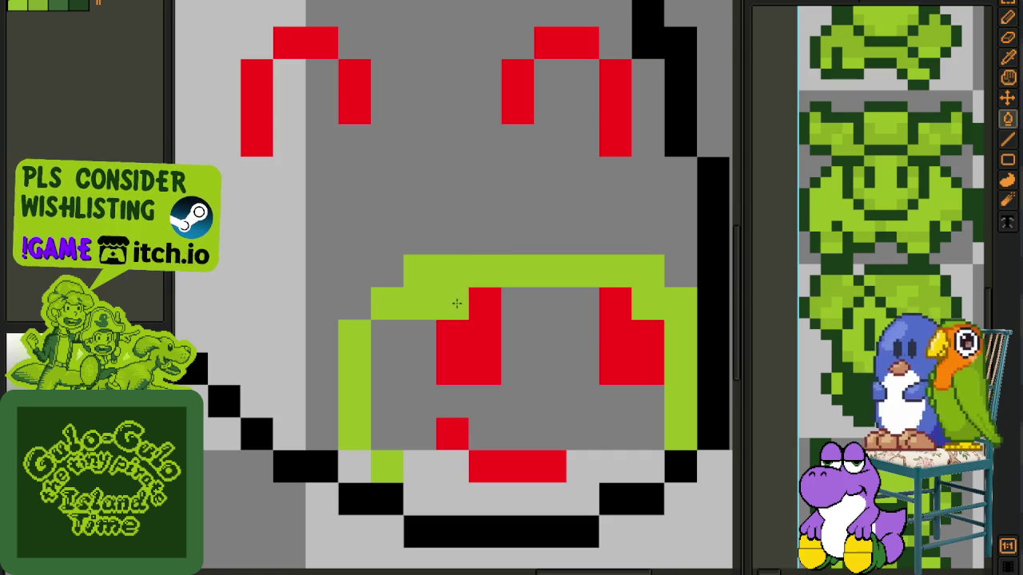
left_click(559, 354)
scroll(559, 354, "down", 2)
left_click_drag(479, 342, 413, 327)
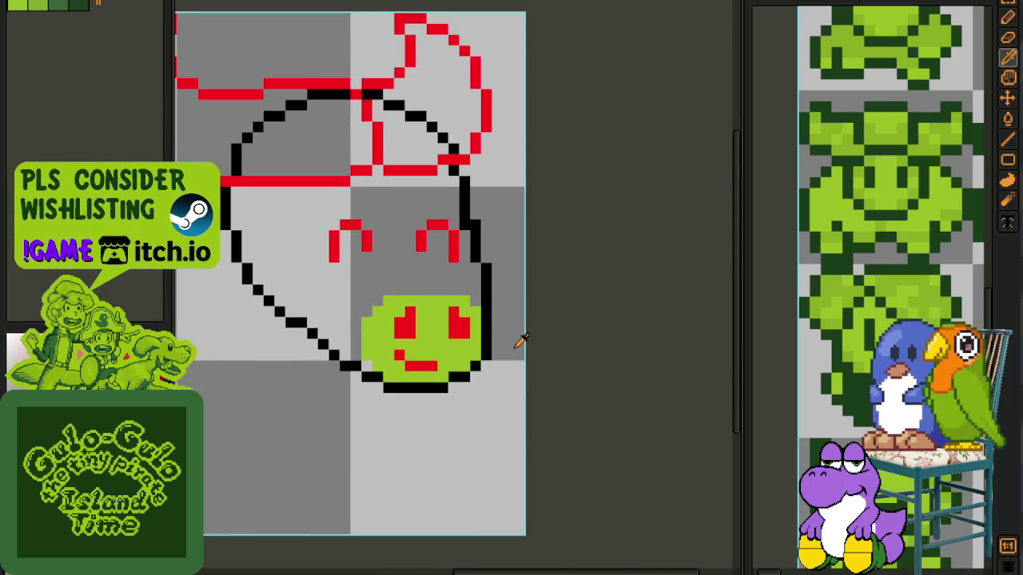
key("ctrl+s")
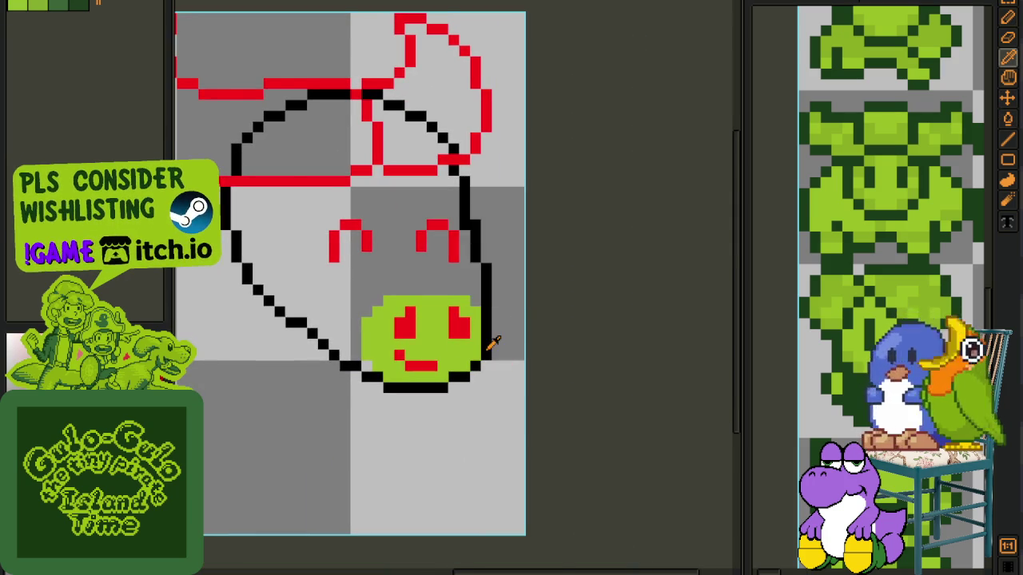
scroll(500, 345, "up", 3)
scroll(489, 366, "down", 3)
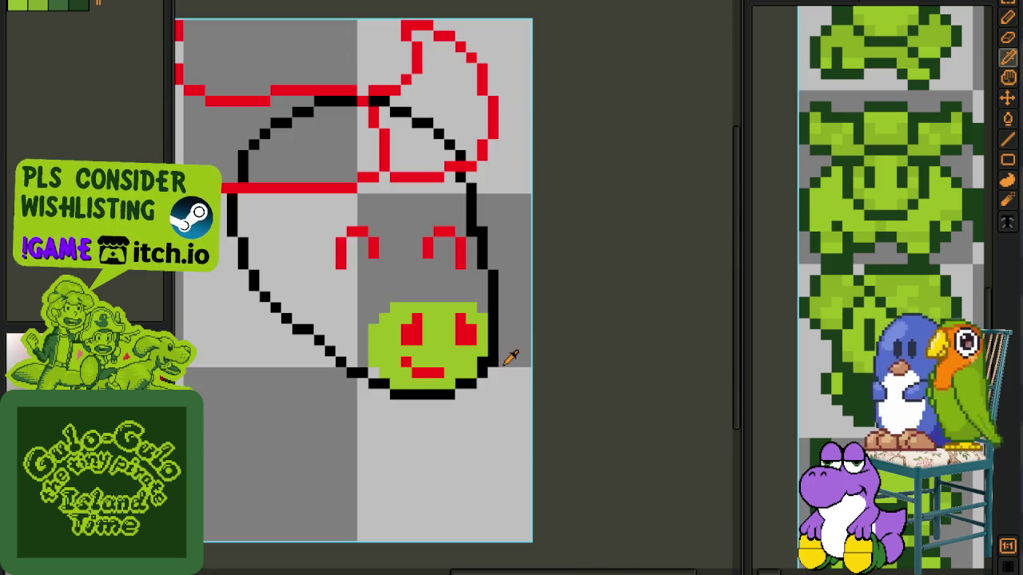
scroll(507, 360, "up", 3)
key("Tab")
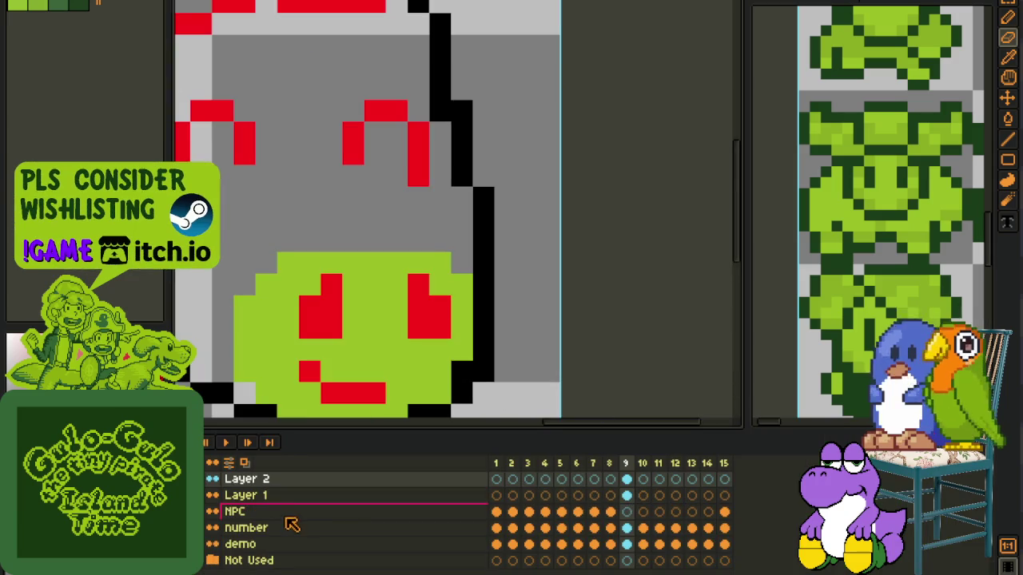
Step: Merge the snout's Layer 2 into Layer 1, save, and hide the timeline
scroll(320, 501, "up", 1)
left_click(217, 497)
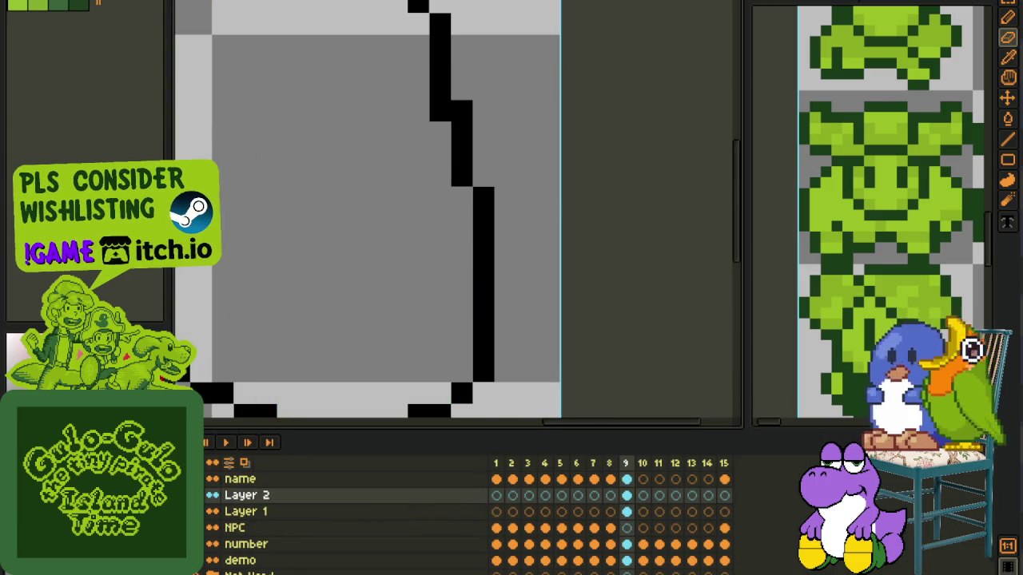
right_click(228, 502)
left_click(271, 557)
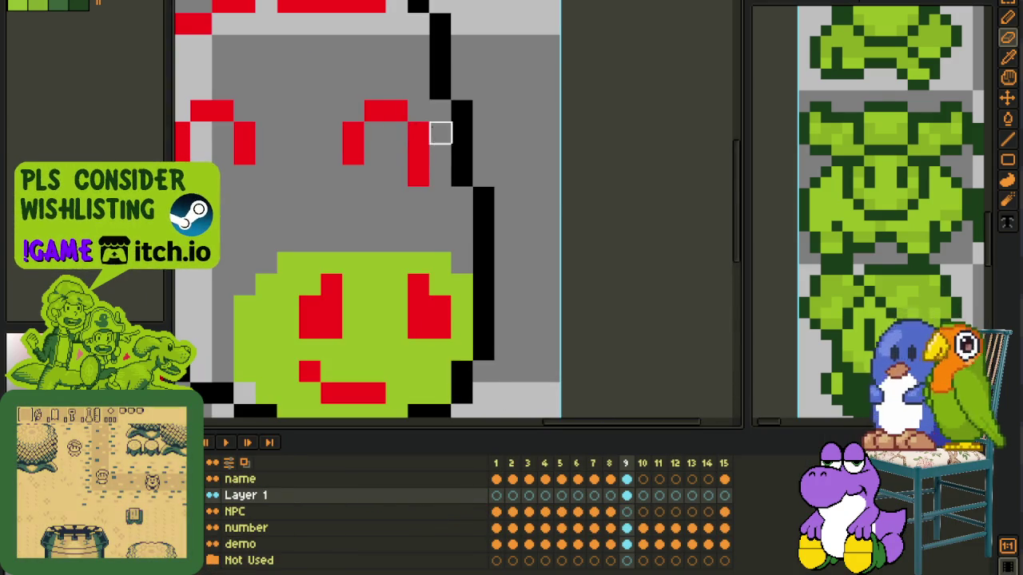
scroll(390, 244, "down", 3)
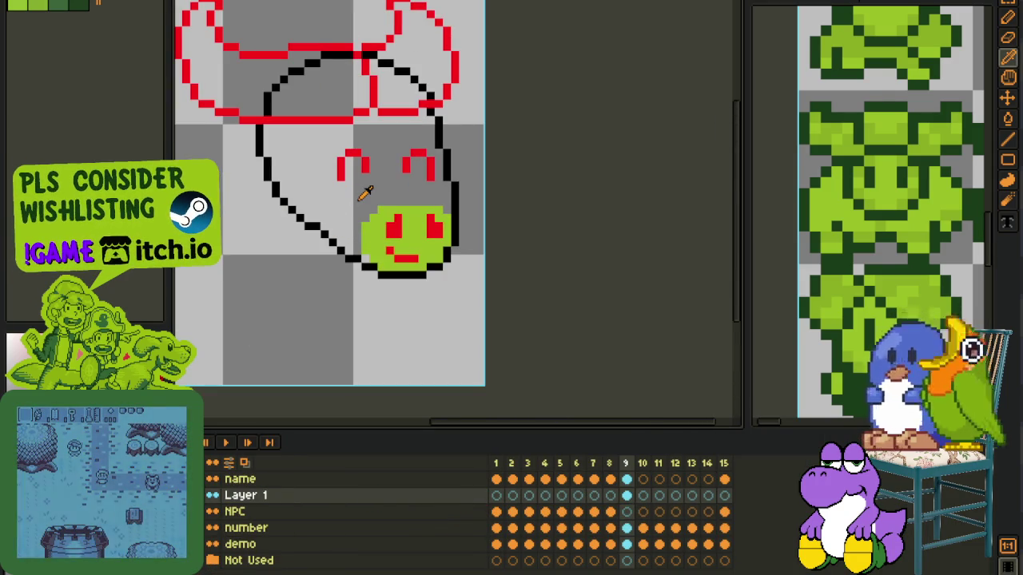
key("ctrl+s")
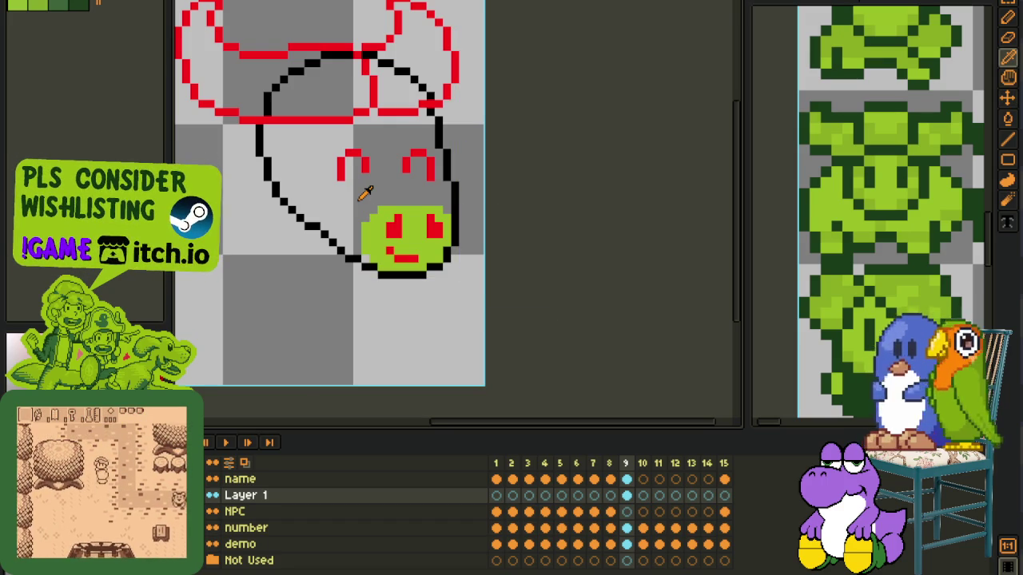
key("Tab")
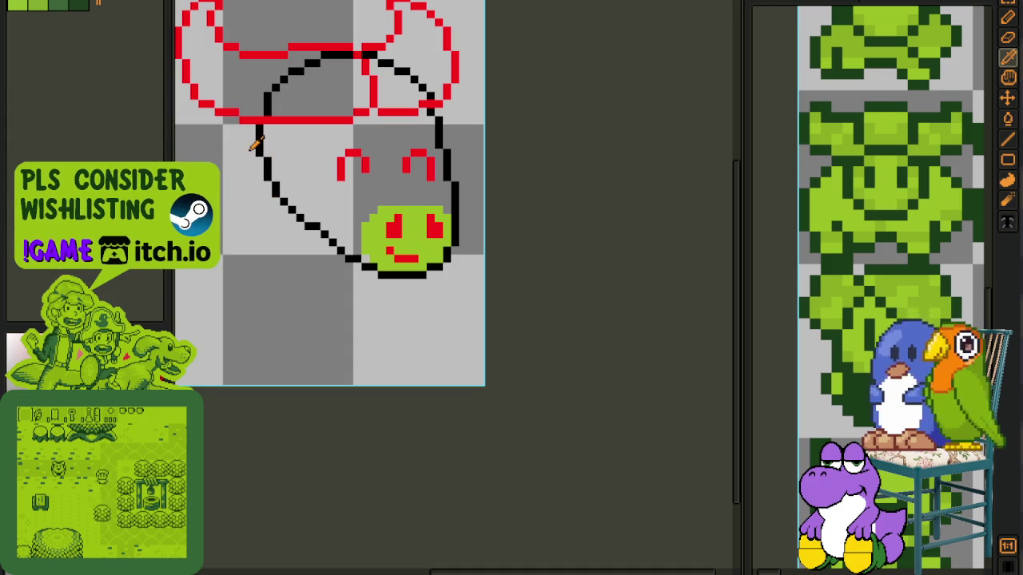
scroll(263, 144, "up", 3)
Step: Undo an accidental black bucket fill above the face
key("g")
left_click(472, 260)
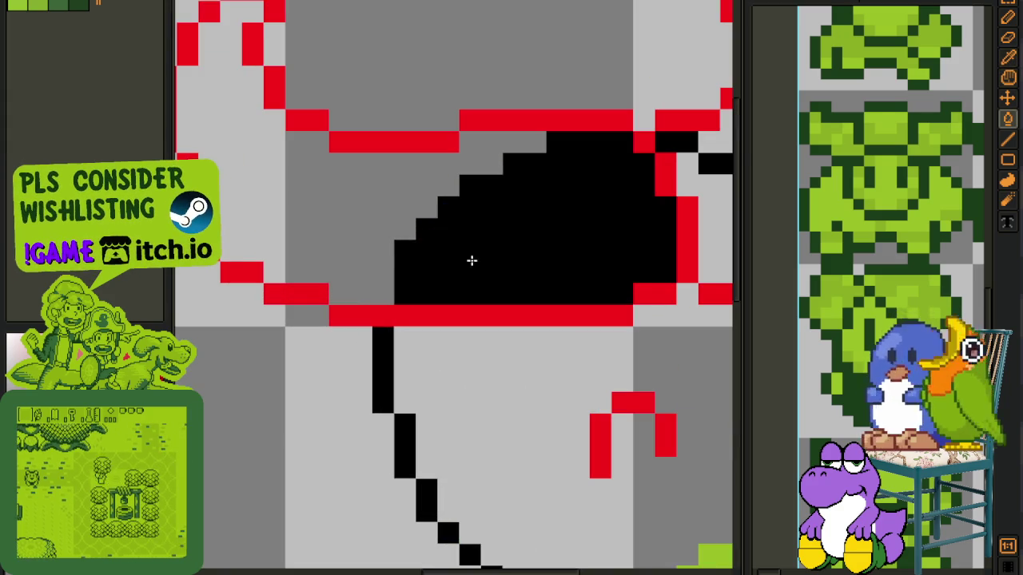
scroll(471, 261, "right", 1)
scroll(452, 244, "right", 4)
key("ctrl+z")
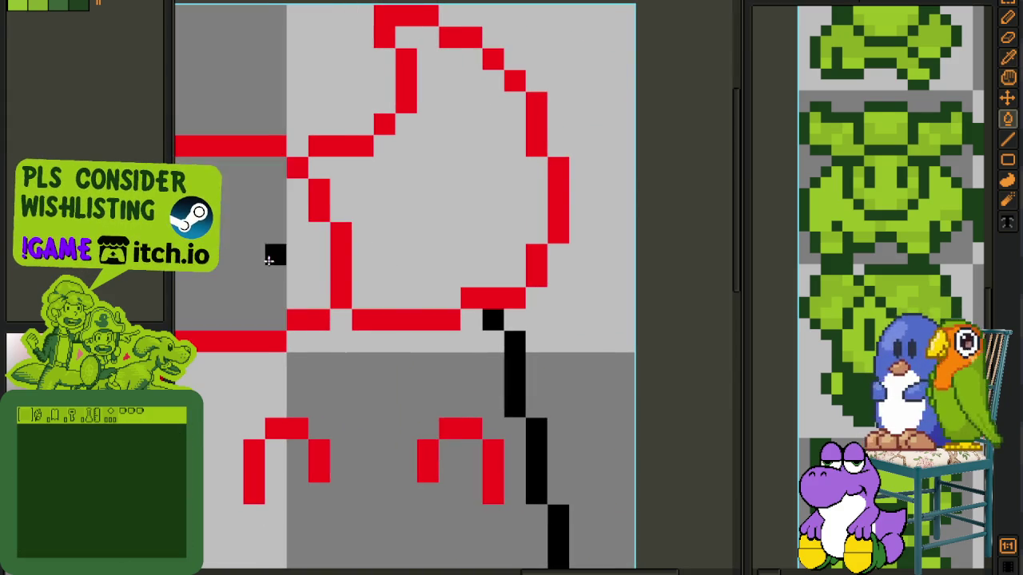
scroll(269, 259, "down", 3)
scroll(455, 286, "up", 2)
Step: Sample light green, bucket-fill the face inside the black outline, and save
key("i")
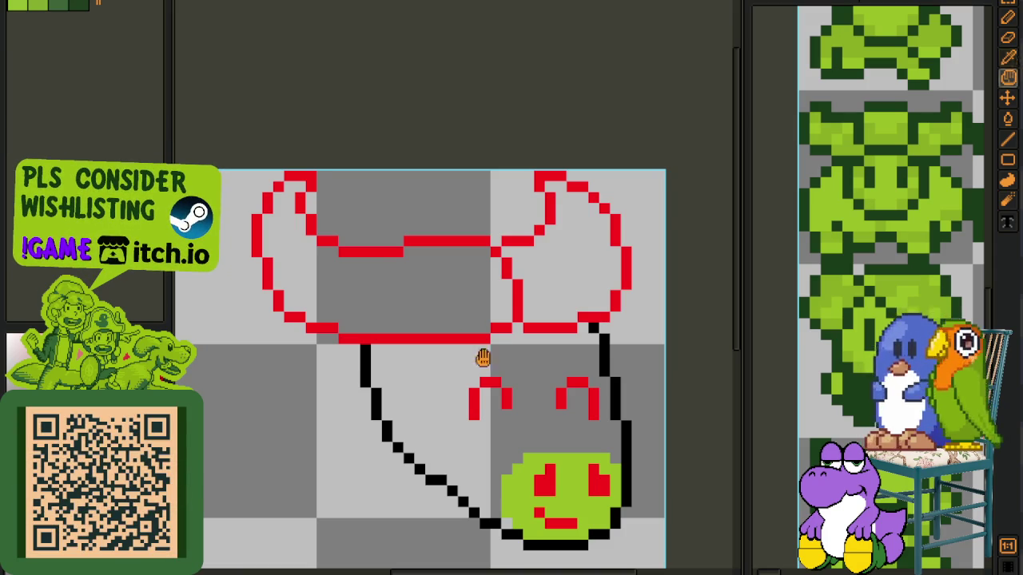
left_click_drag(482, 358, 454, 292)
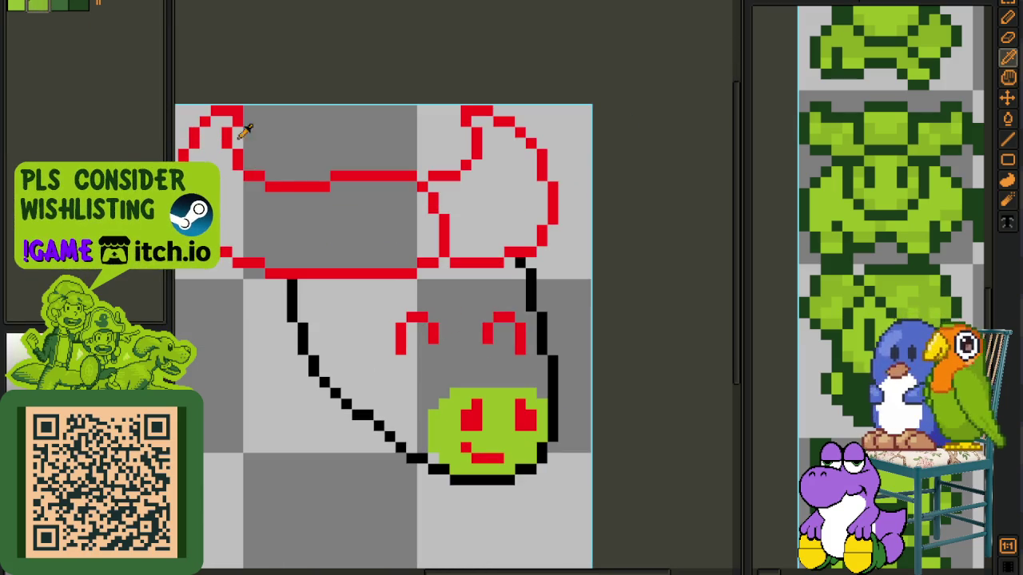
key("g")
left_click(437, 376)
scroll(422, 446, "up", 2)
scroll(422, 446, "down", 3)
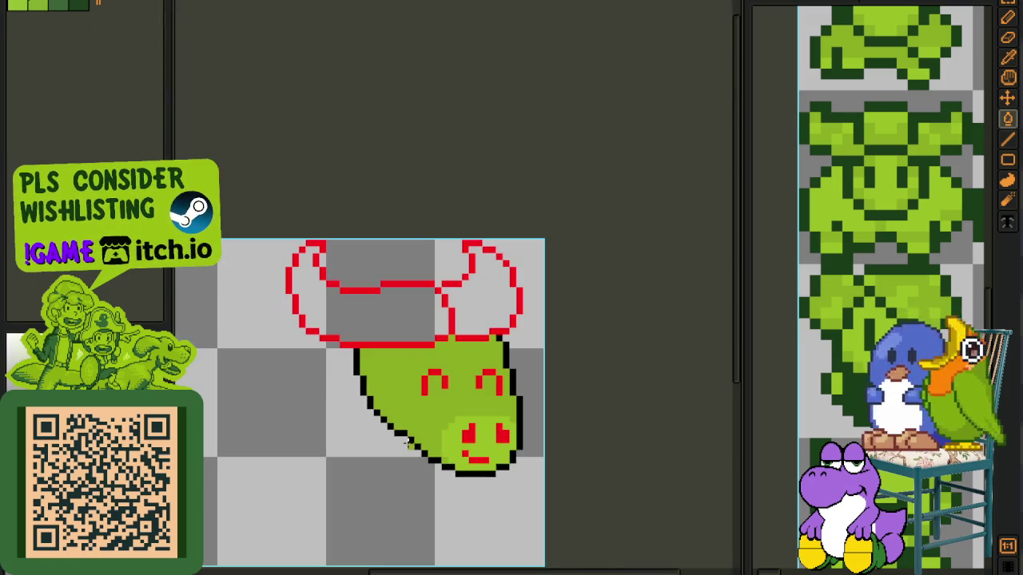
mouse_move(423, 391)
left_mouse_down()
mouse_move(532, 381)
mouse_move(415, 317)
left_mouse_up()
scroll(454, 360, "up", 1)
key("ctrl+s")
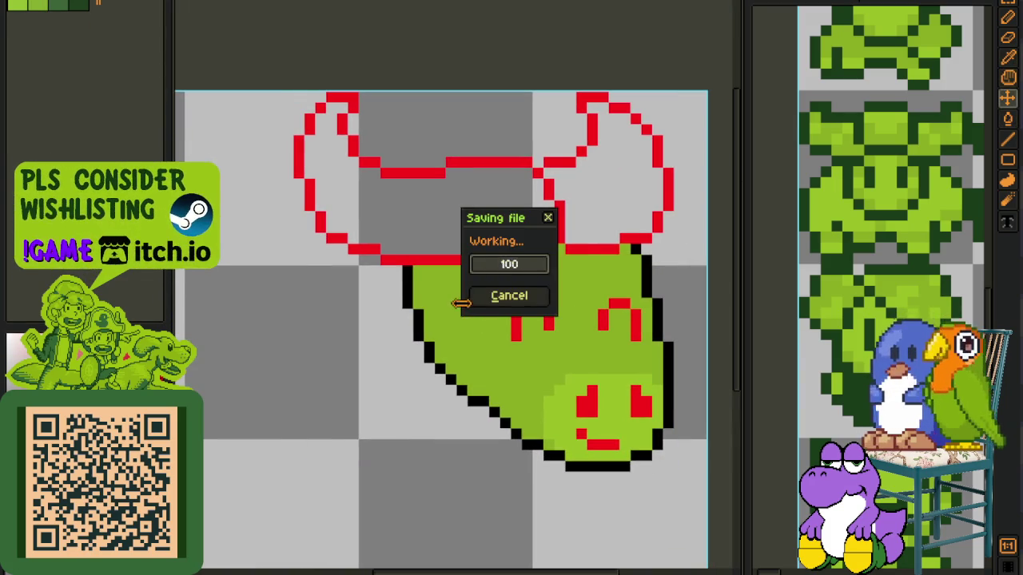
Step: Add a new layer above Layer 1
scroll(448, 302, "up", 1)
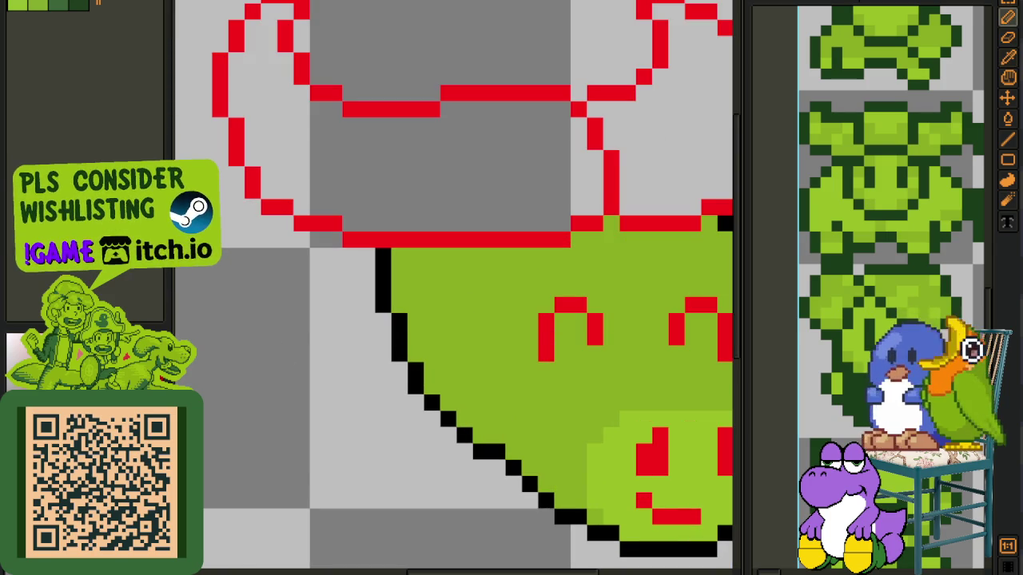
key("Tab")
right_click(232, 494)
mouse_move(272, 494)
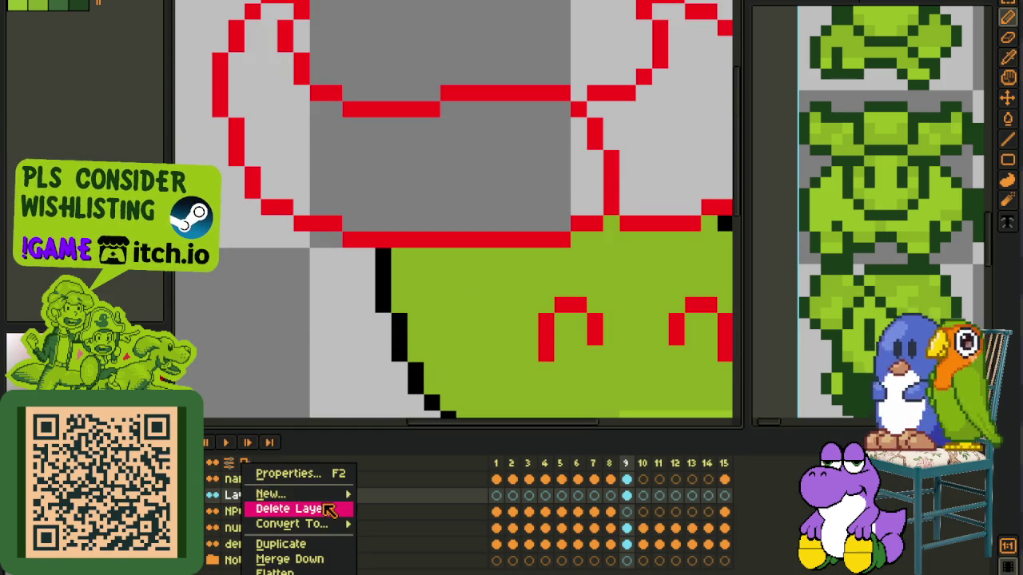
left_click(392, 495)
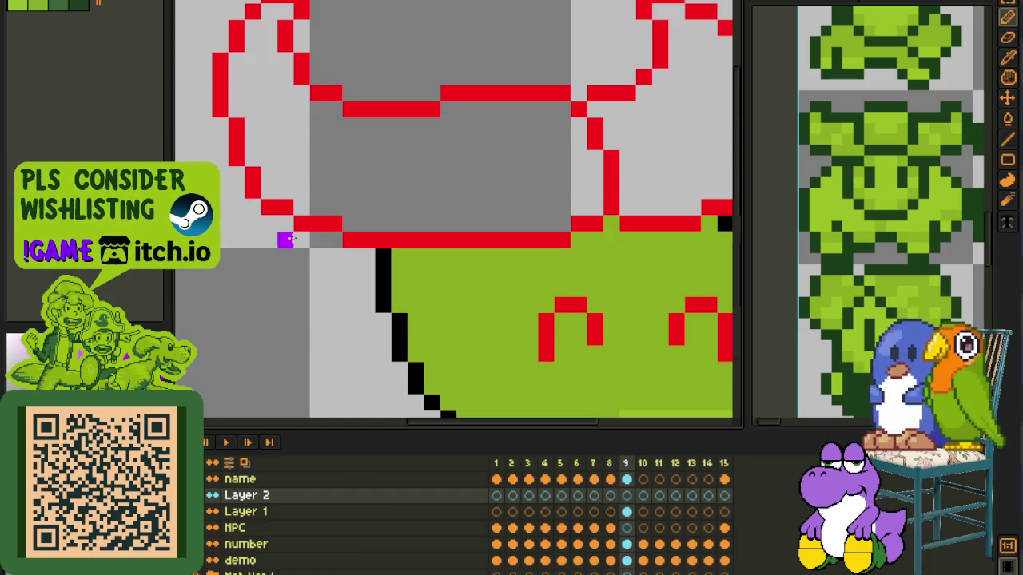
key("Tab")
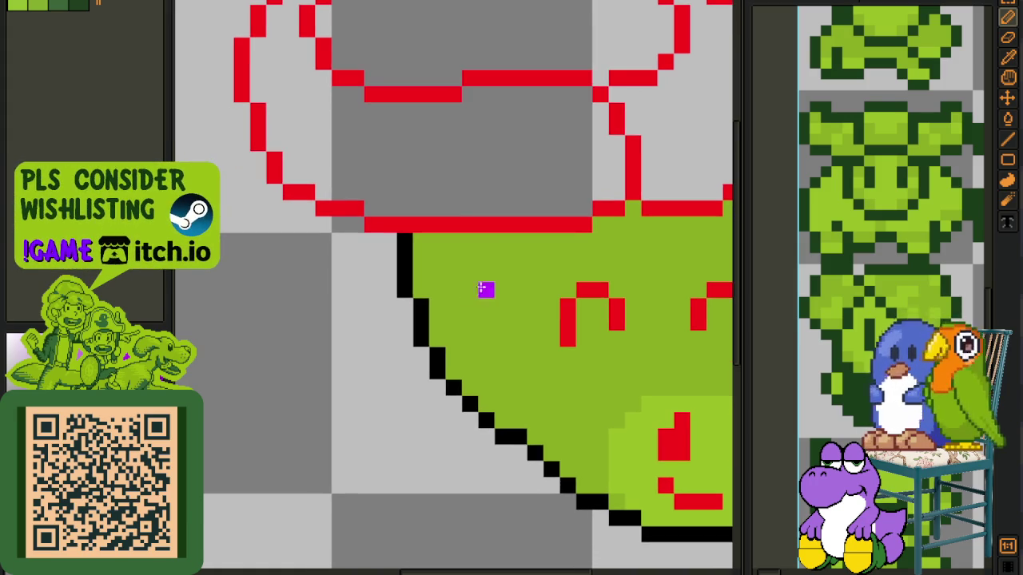
Step: Outline the left ear in purple along the edge of the face
mouse_move(503, 273)
left_mouse_down()
mouse_move(476, 273)
mouse_move(374, 339)
mouse_move(356, 358)
mouse_move(372, 361)
left_mouse_up()
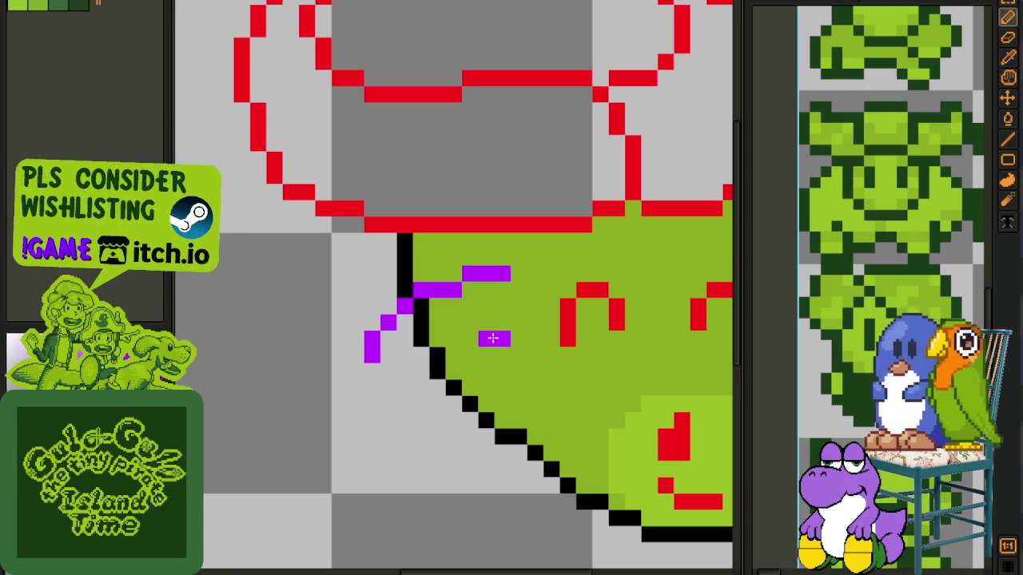
left_click_drag(497, 334, 376, 391)
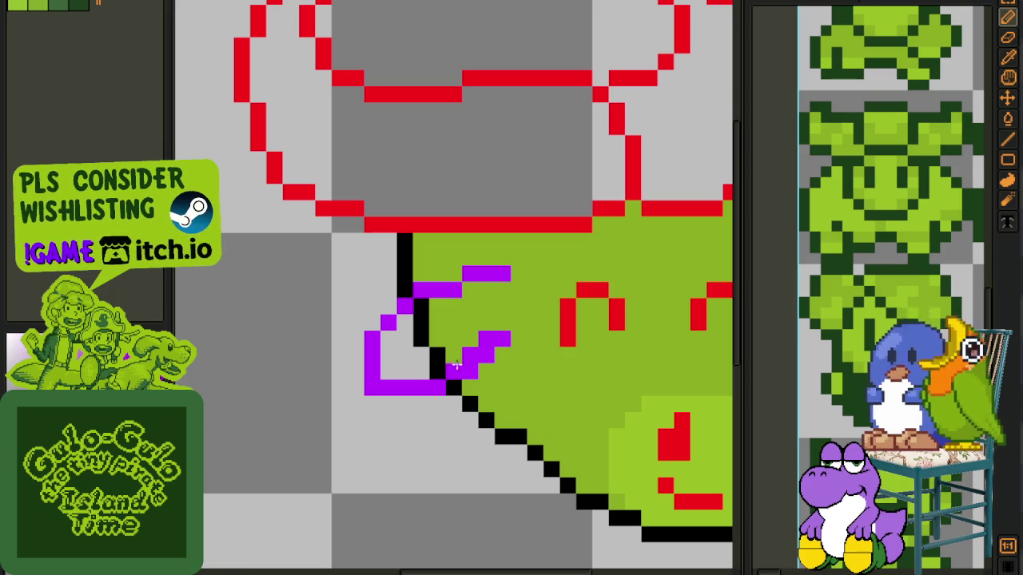
left_click(512, 339)
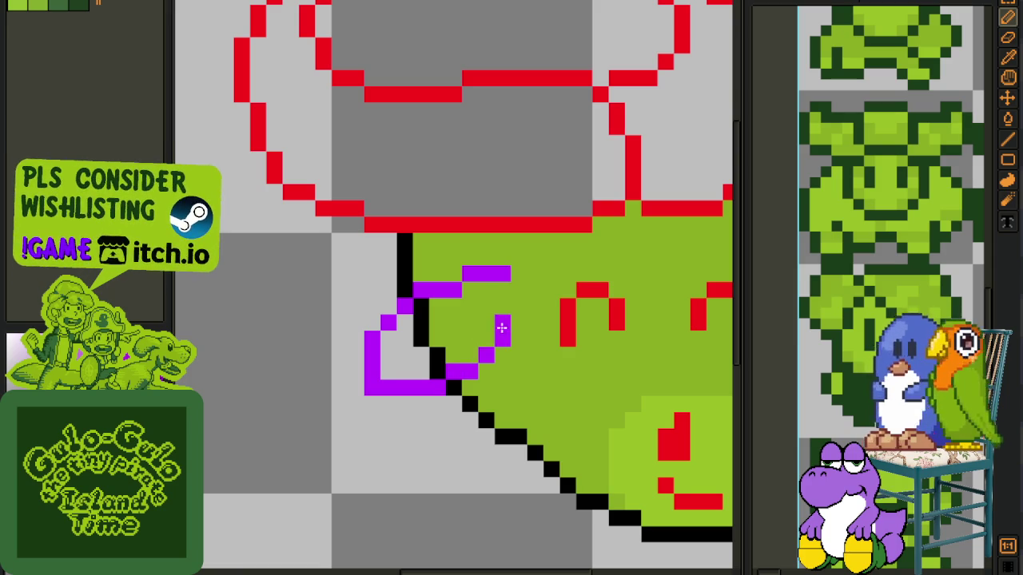
left_click(492, 342)
left_click_drag(380, 384, 388, 373)
scroll(388, 372, "down", 3)
scroll(419, 368, "up", 3)
left_click(419, 368)
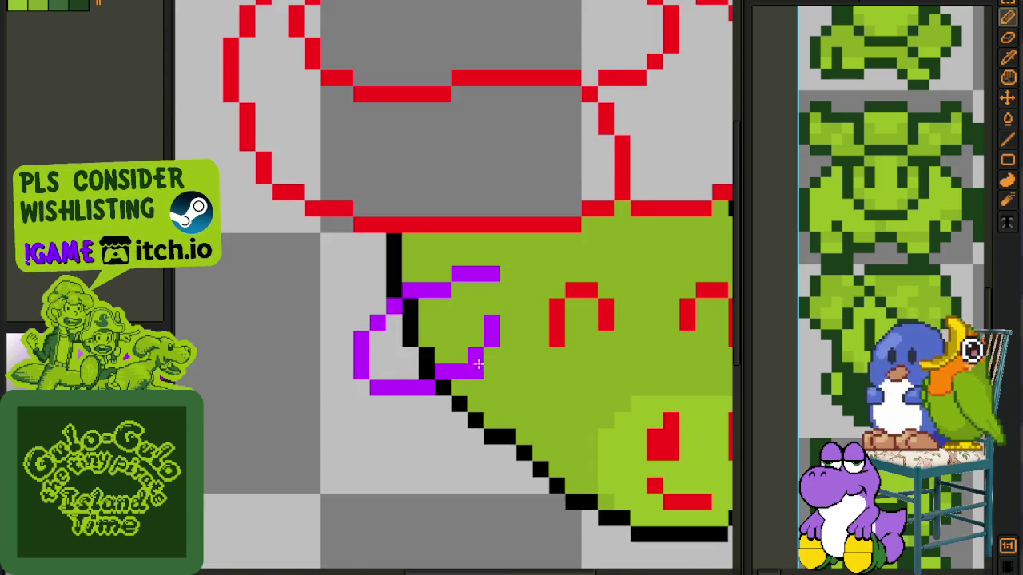
scroll(478, 365, "right", 5)
Step: Draw the right ear's diagonal purple outline
left_click(466, 293)
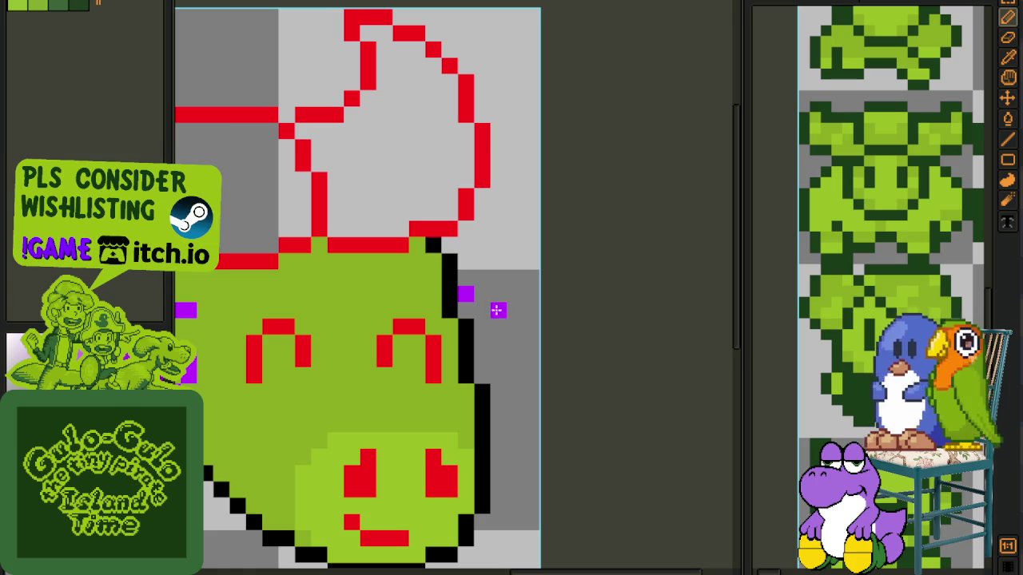
left_click(498, 327)
left_click(514, 342)
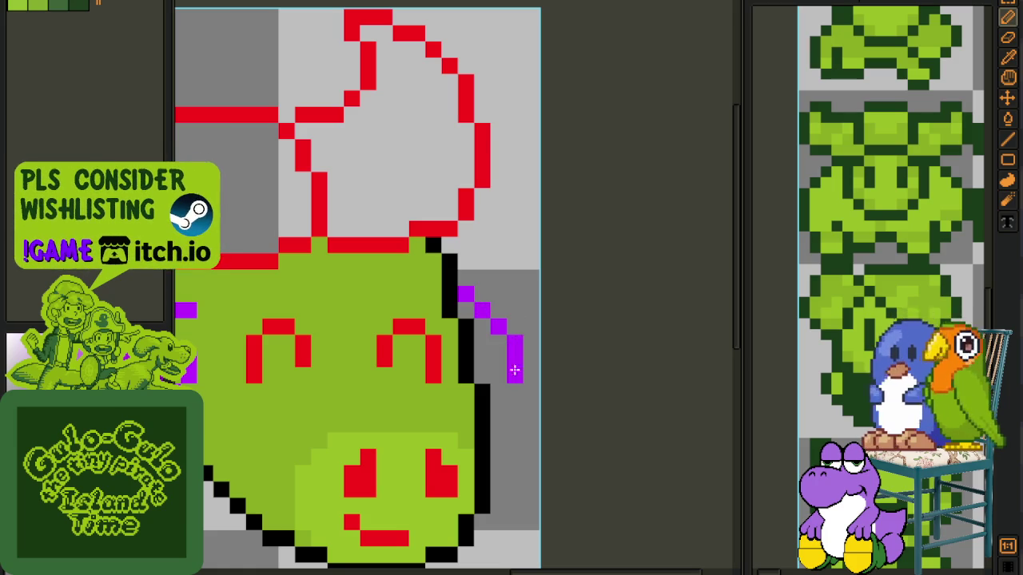
scroll(535, 392, "down", 3)
key("h")
left_click_drag(528, 402, 552, 377)
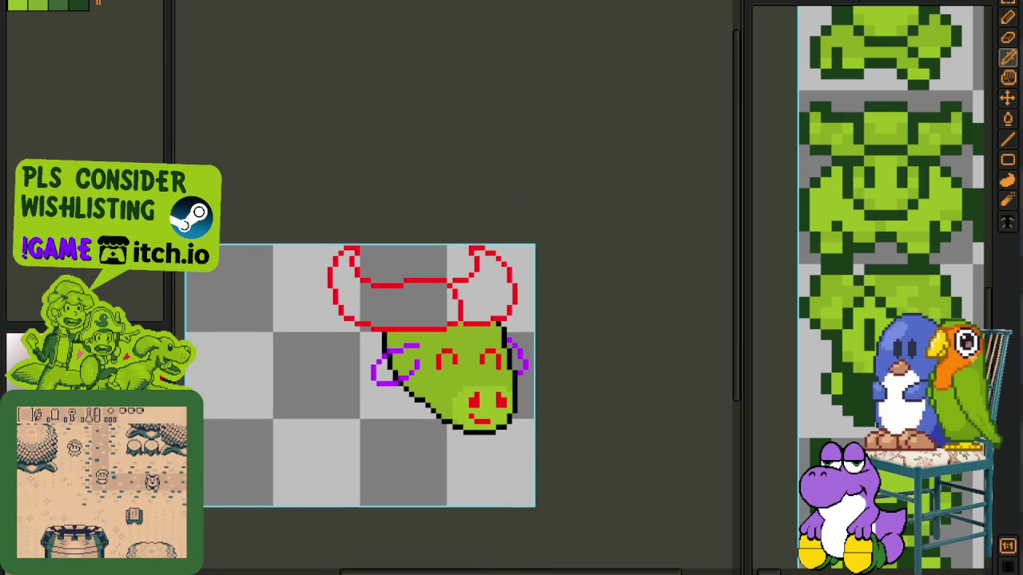
scroll(413, 369, "up", 1)
scroll(414, 369, "up", 1)
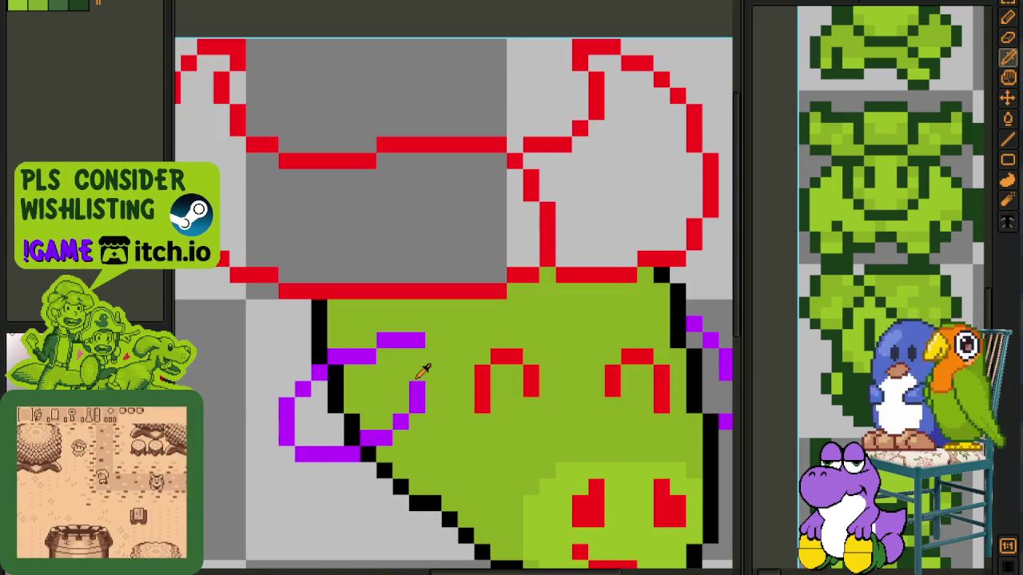
Step: Fill the ear interiors white and save the sprite
key("g")
left_click(341, 394)
left_click_drag(341, 394, 320, 416)
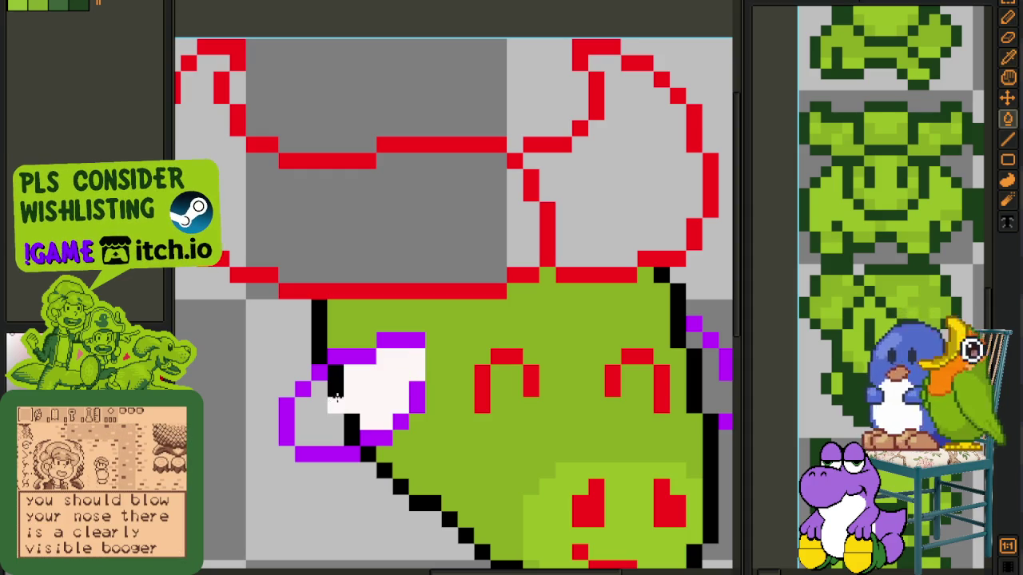
key("h")
left_click_drag(514, 361, 232, 307)
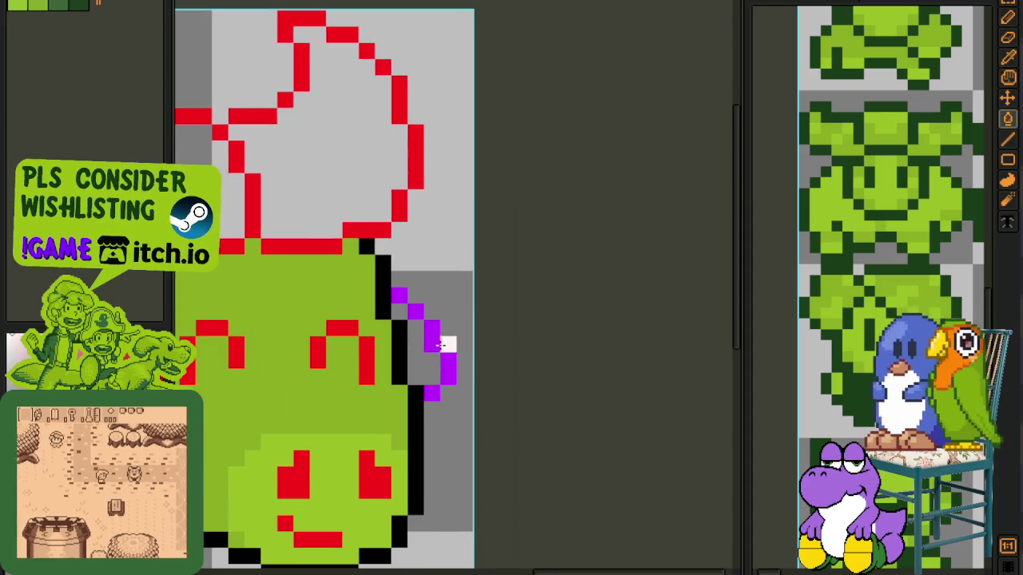
scroll(452, 315, "down", 2)
key("b")
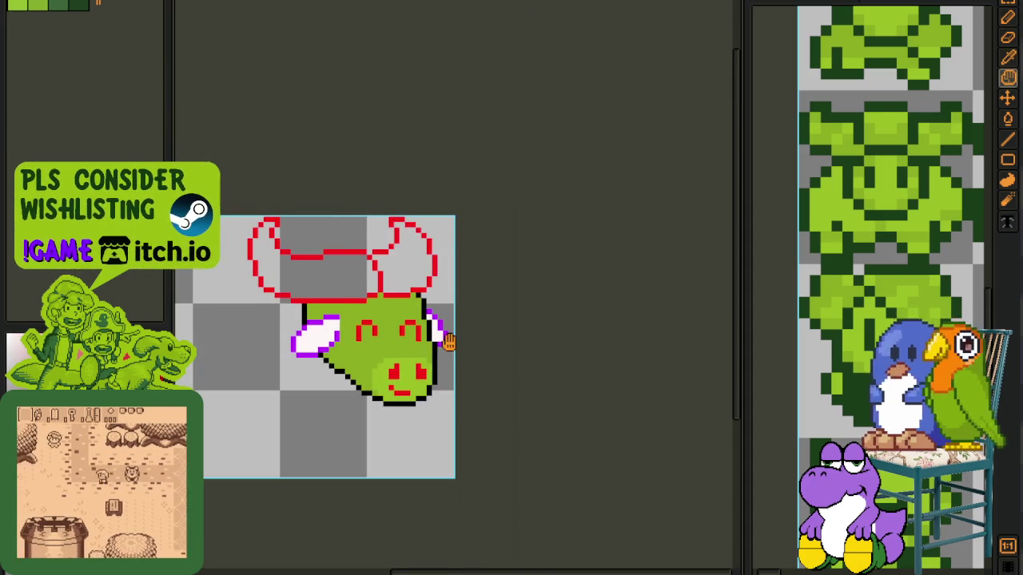
left_click_drag(448, 343, 518, 311)
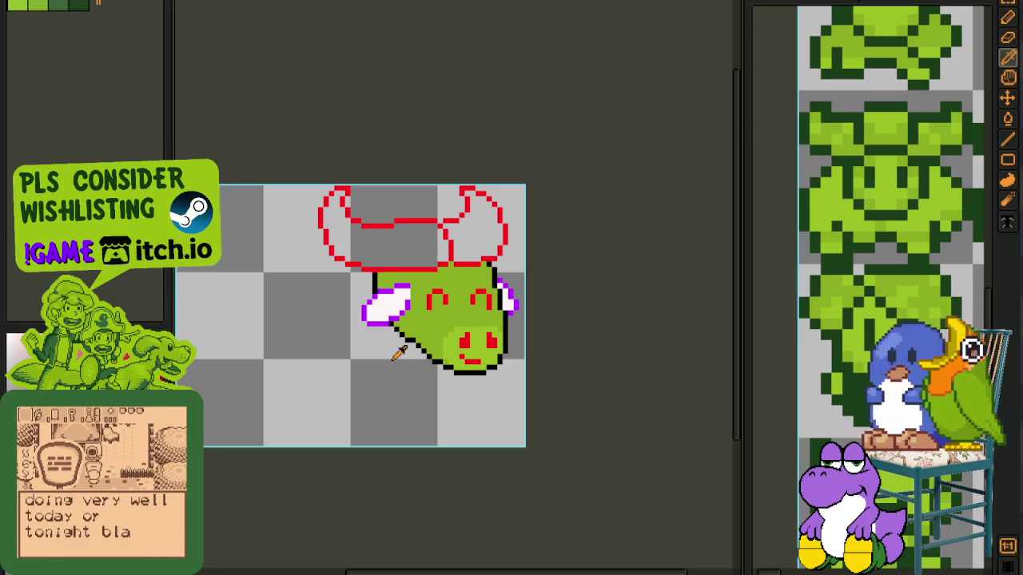
scroll(368, 272, "up", 1)
left_click_drag(320, 282, 358, 232)
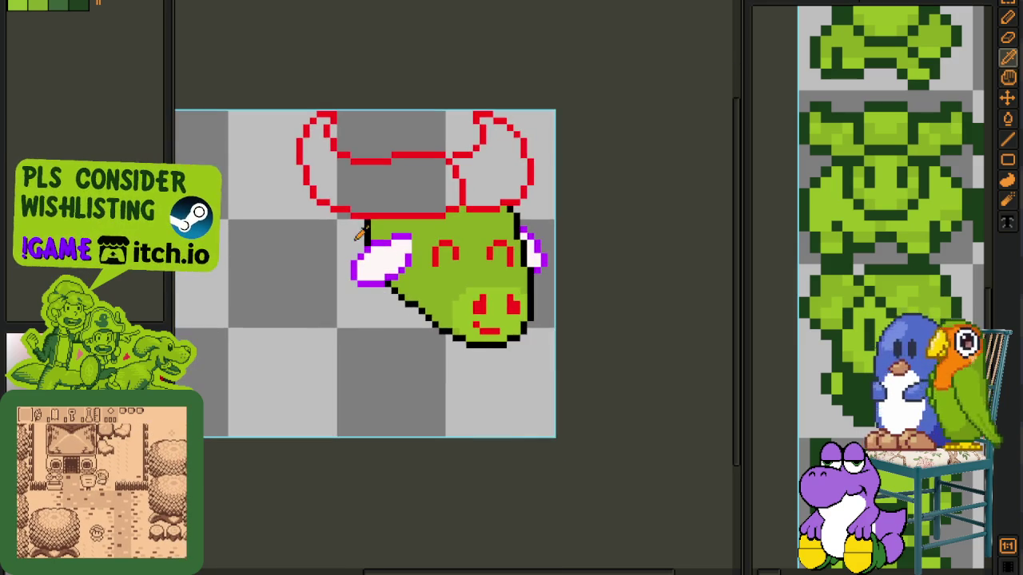
key("ctrl+s")
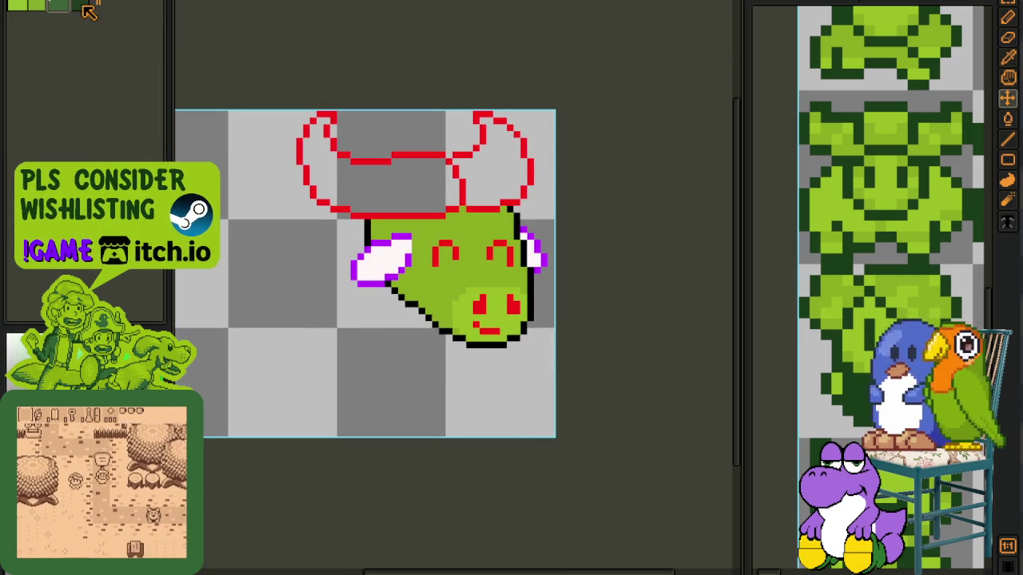
Step: Shade the left and right ear interiors dark green
scroll(370, 300, "up", 2)
scroll(370, 300, "down", 1)
scroll(338, 304, "up", 3)
mouse_move(304, 343)
left_mouse_down()
mouse_move(336, 343)
mouse_move(343, 303)
mouse_move(397, 276)
mouse_move(444, 224)
mouse_move(487, 207)
left_mouse_up()
left_click(467, 247)
left_click(479, 189)
scroll(479, 189, "down", 2)
scroll(535, 266, "up", 1)
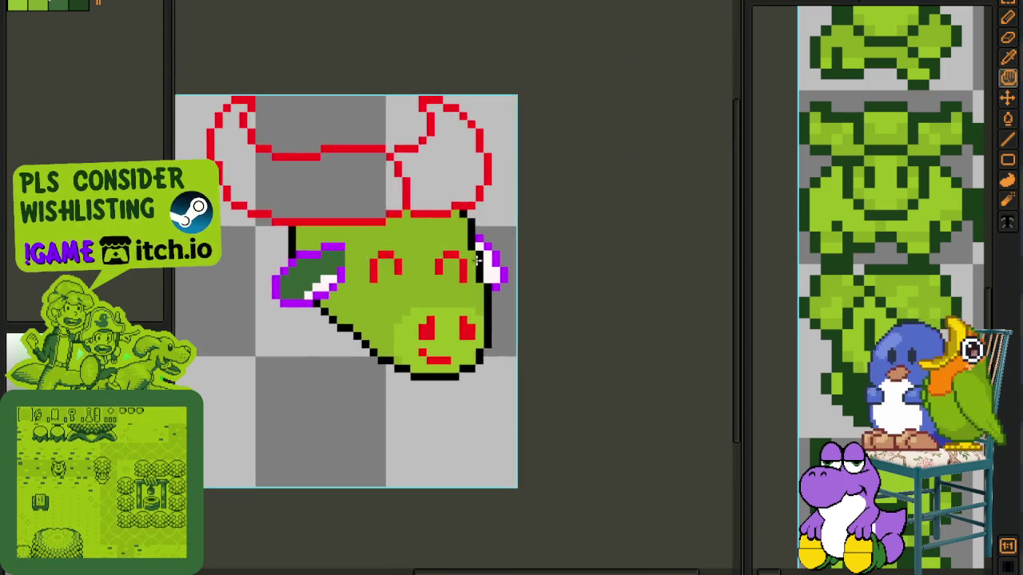
scroll(536, 266, "up", 1)
left_click(488, 272)
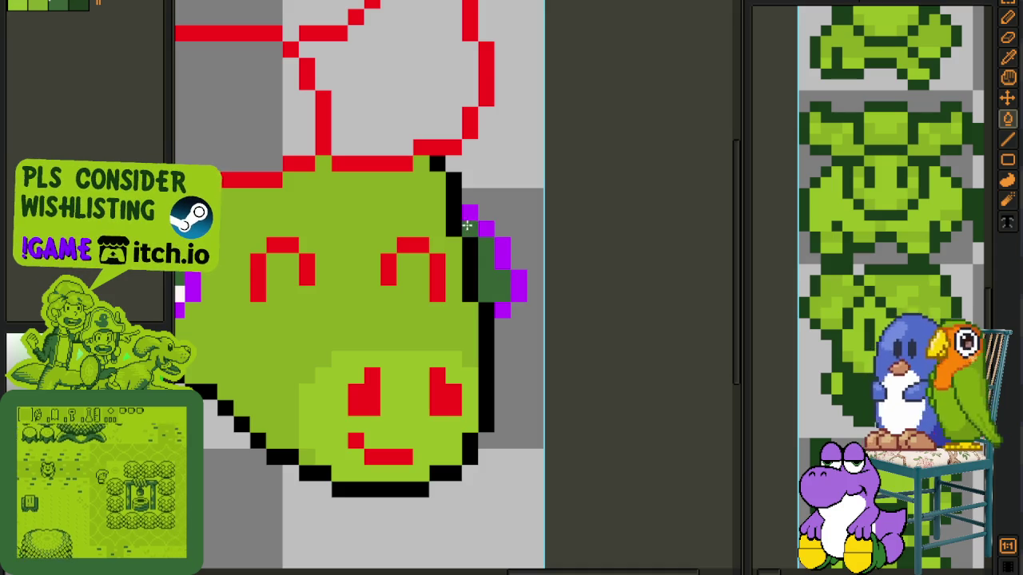
Step: Paint a diagonal strip of white highlight pixels inside the left ear
scroll(468, 221, "down", 3)
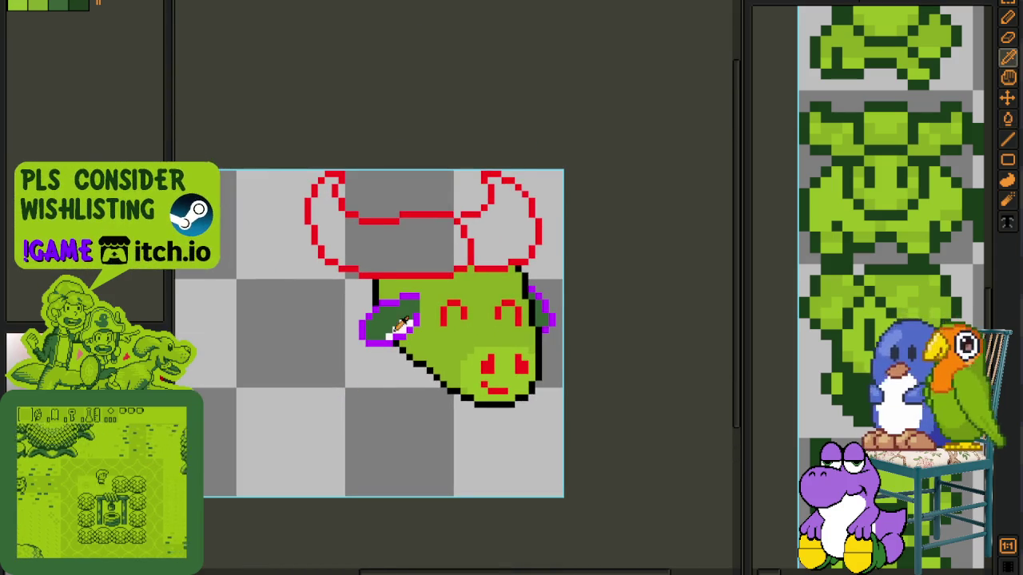
scroll(409, 316, "up", 3)
left_click(439, 295)
left_click(395, 316)
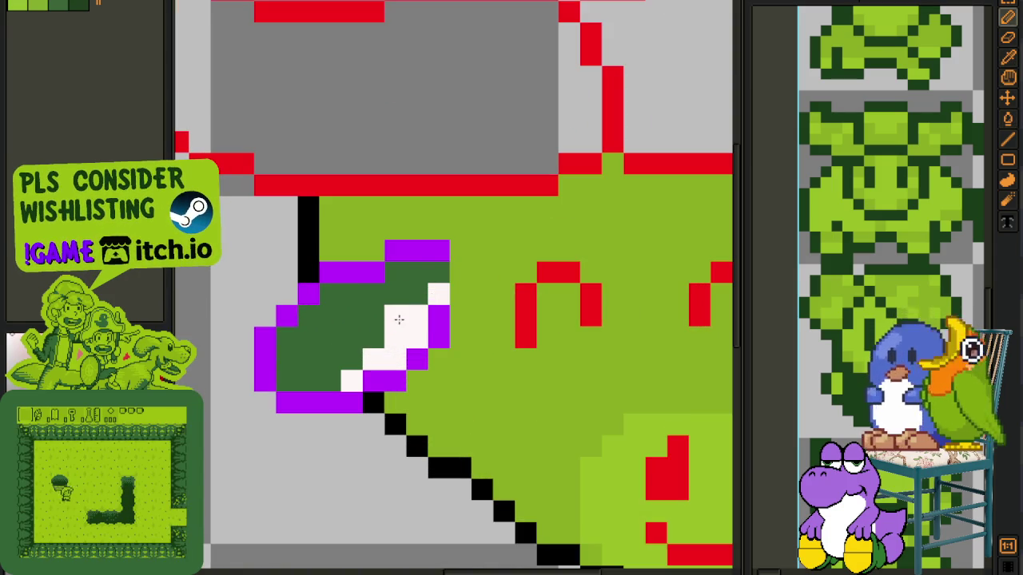
left_click(374, 337)
left_click(331, 380)
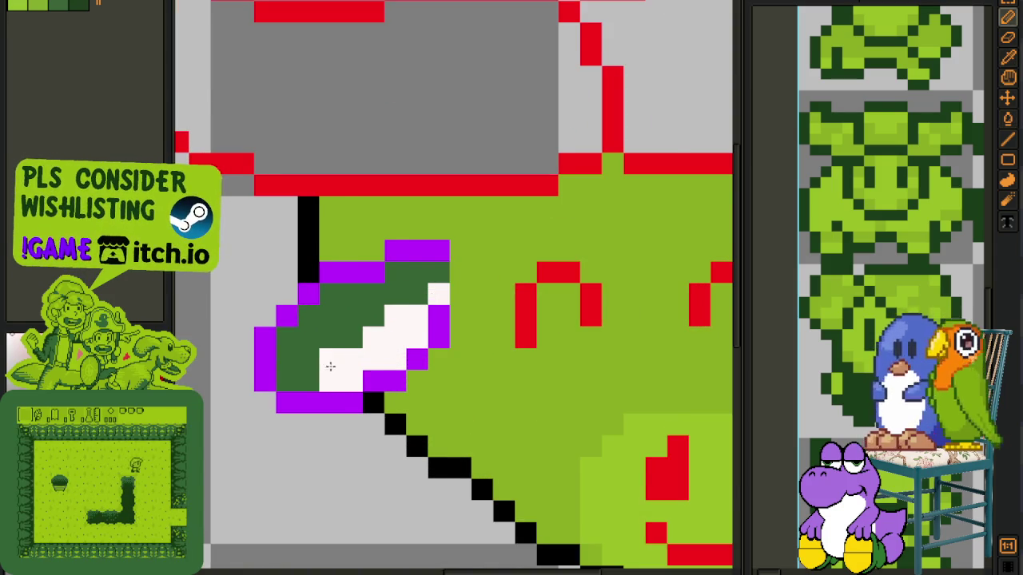
scroll(330, 362, "down", 1)
scroll(356, 344, "down", 2)
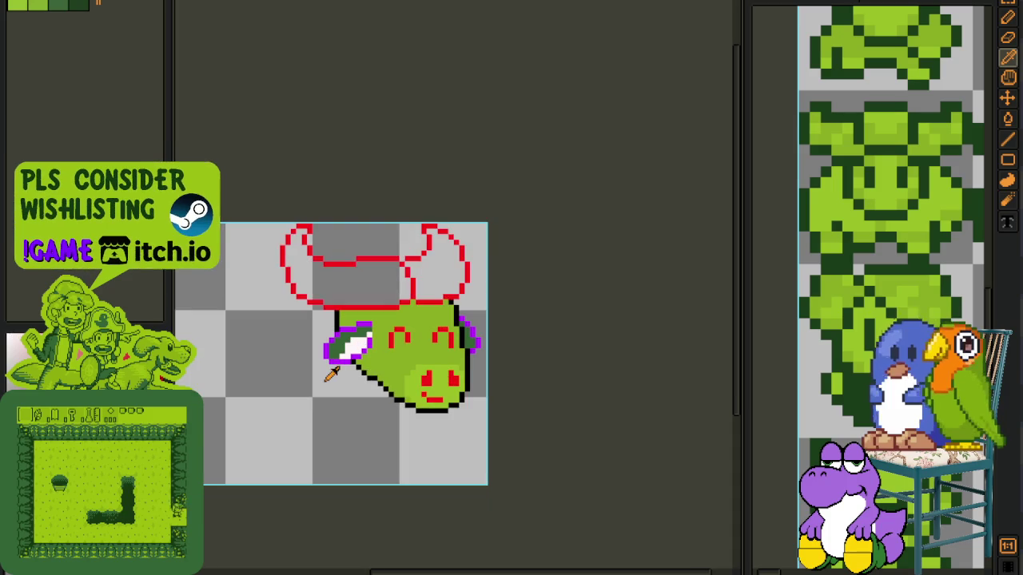
scroll(362, 358, "up", 1)
Step: Fill part of the ear's white strip light green and save
key("f")
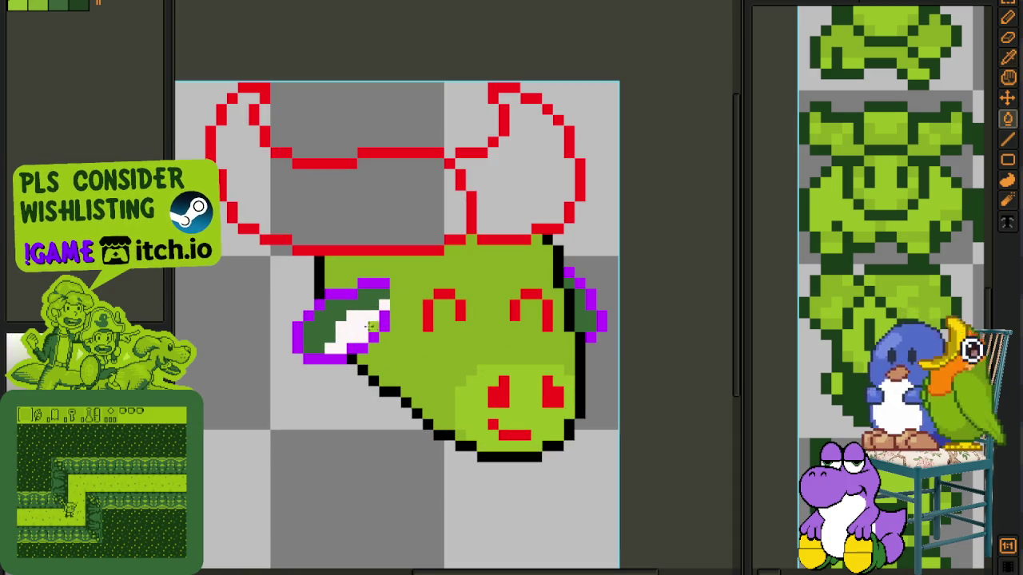
left_click(369, 324)
scroll(557, 319, "down", 1)
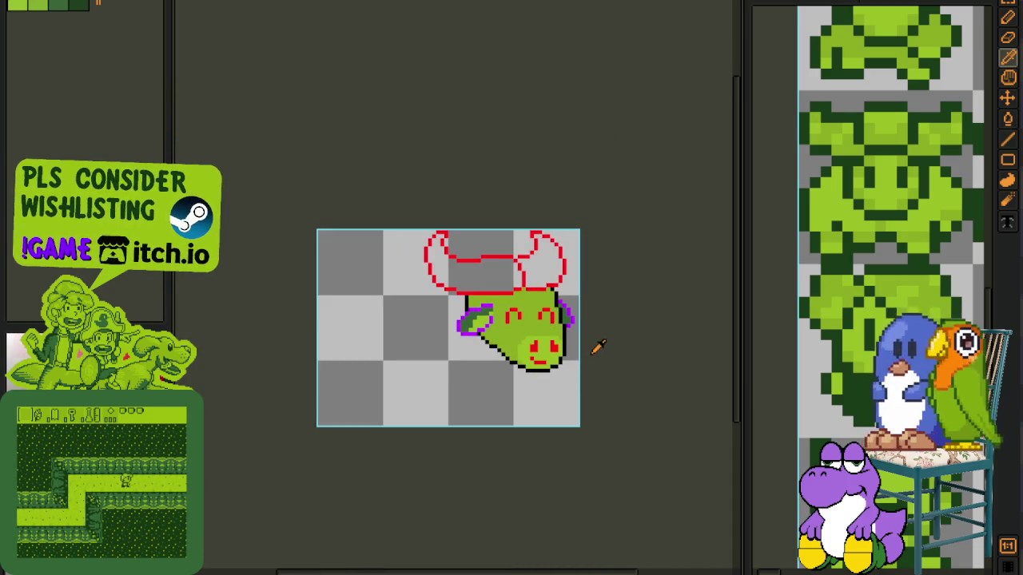
scroll(457, 329, "up", 1)
left_click_drag(537, 334, 336, 293)
scroll(335, 293, "up", 1)
key("ctrl+s")
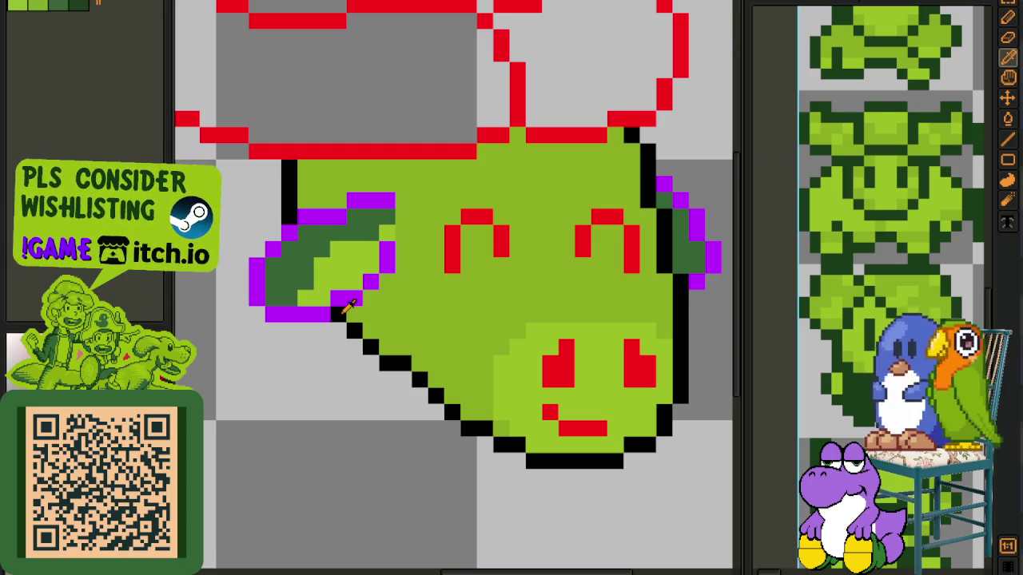
Step: Select the eye region and merge Layer 2 down into Layer 1
scroll(372, 297, "down", 3)
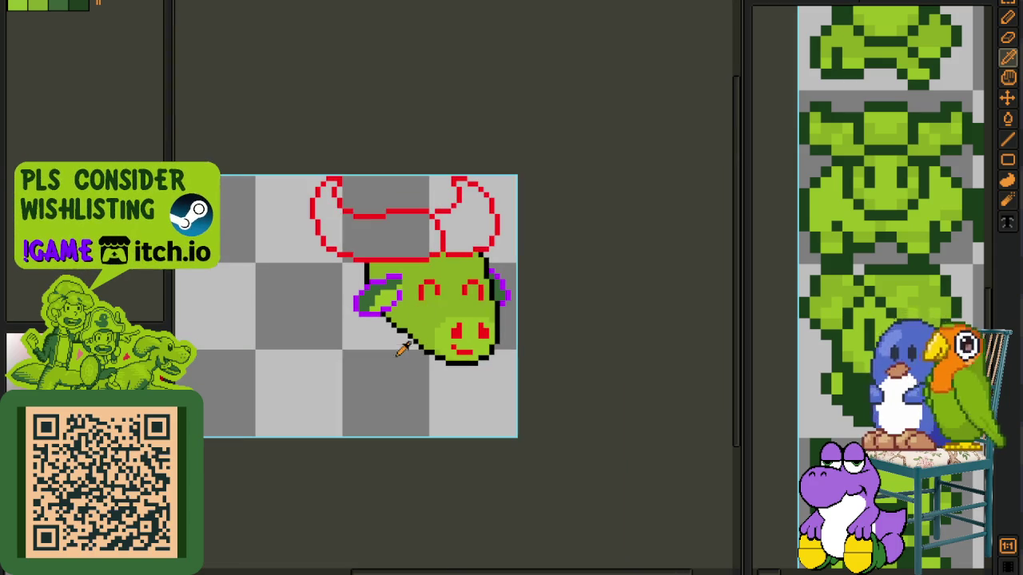
scroll(437, 213, "up", 1)
scroll(452, 360, "up", 1)
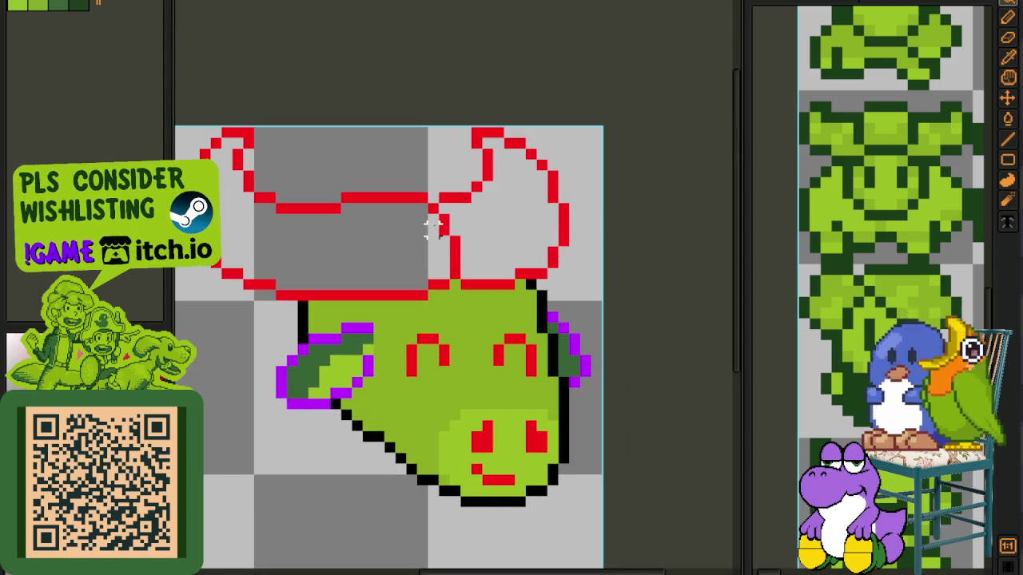
left_click_drag(392, 330, 474, 391)
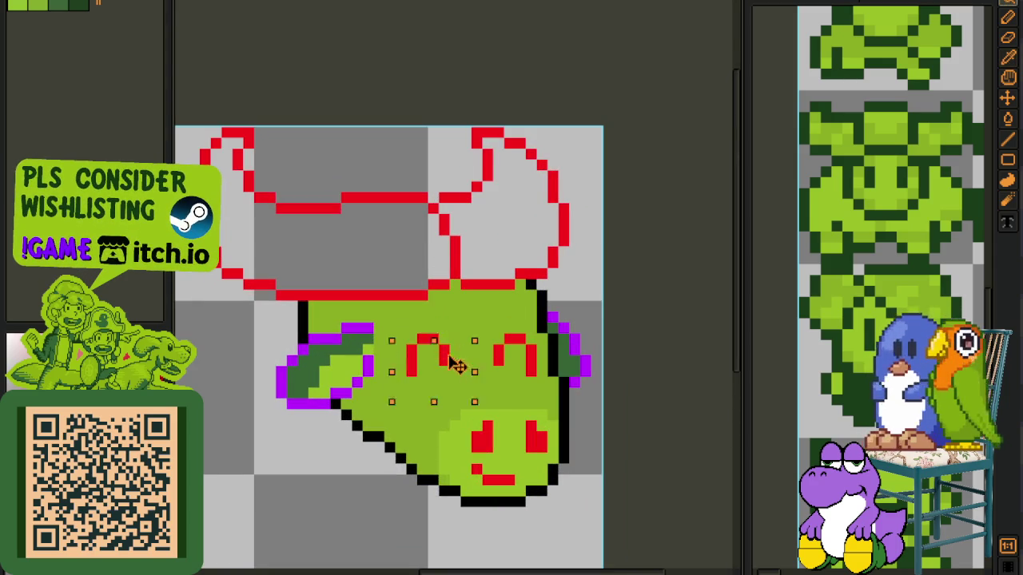
key("Tab")
right_click(244, 494)
left_click(293, 557)
key("Tab")
Step: Shift the selected red eyes slightly right and sample the face green
left_click_drag(446, 354, 478, 365)
key("ctrl+d")
key("i")
key("g")
left_click(406, 359)
key("i")
Step: Tidy the right eye, adding a red pixel and turning stray red pixels green
scroll(635, 354, "down", 2)
scroll(625, 354, "down", 2)
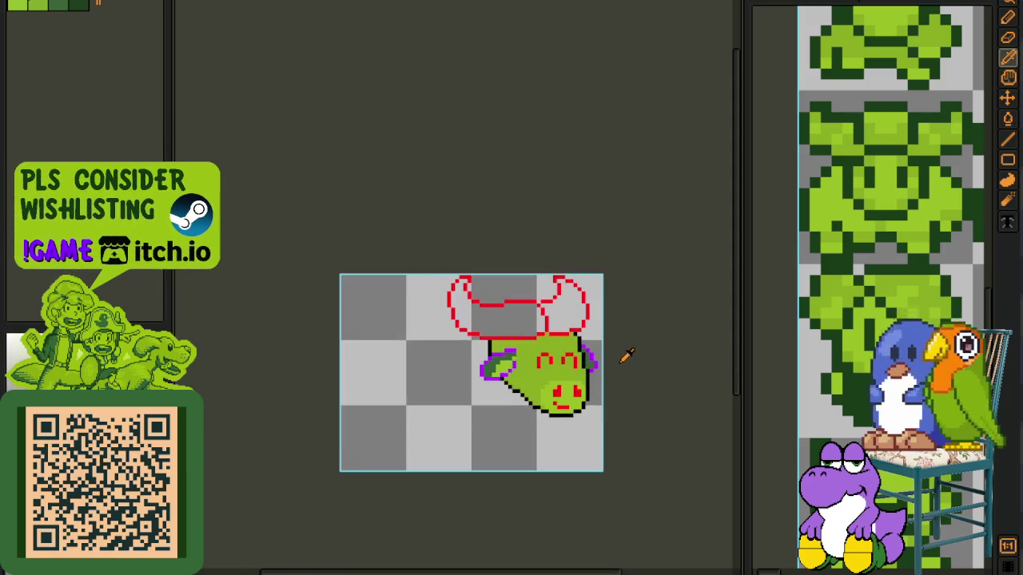
scroll(576, 352, "up", 5)
scroll(576, 352, "up", 2)
left_click(544, 347)
key("b")
left_click(565, 319)
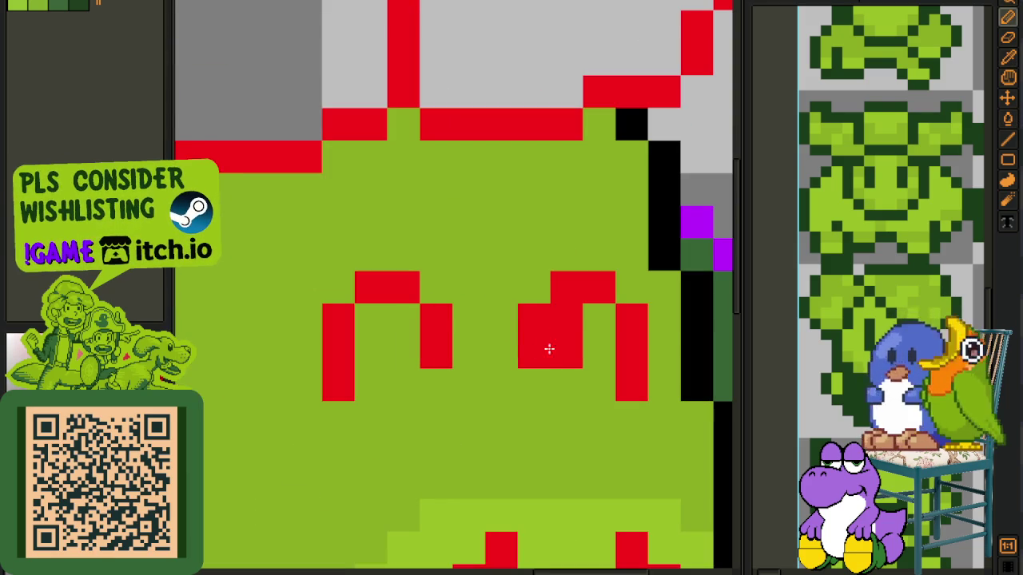
left_click(534, 320)
left_click(534, 351)
left_click(567, 287)
scroll(567, 289, "down", 2)
scroll(569, 292, "down", 3)
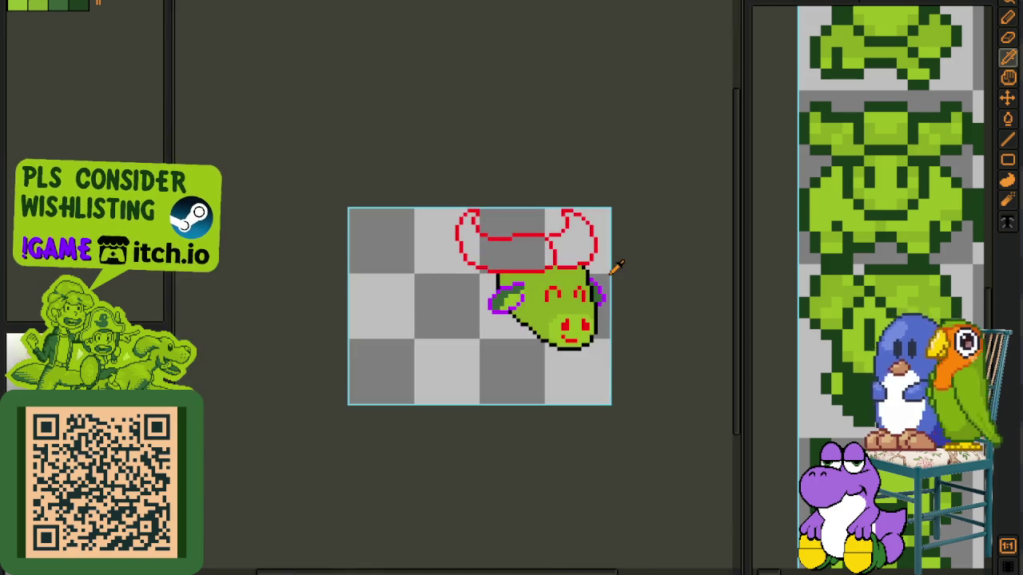
scroll(572, 245, "up", 3)
scroll(552, 204, "up", 2)
Step: Drop the top-centre pixels and paint the grey gap atop the head green
mouse_move(528, 196)
left_mouse_down()
mouse_move(531, 264)
mouse_move(571, 279)
left_mouse_up()
key("ctrl+d")
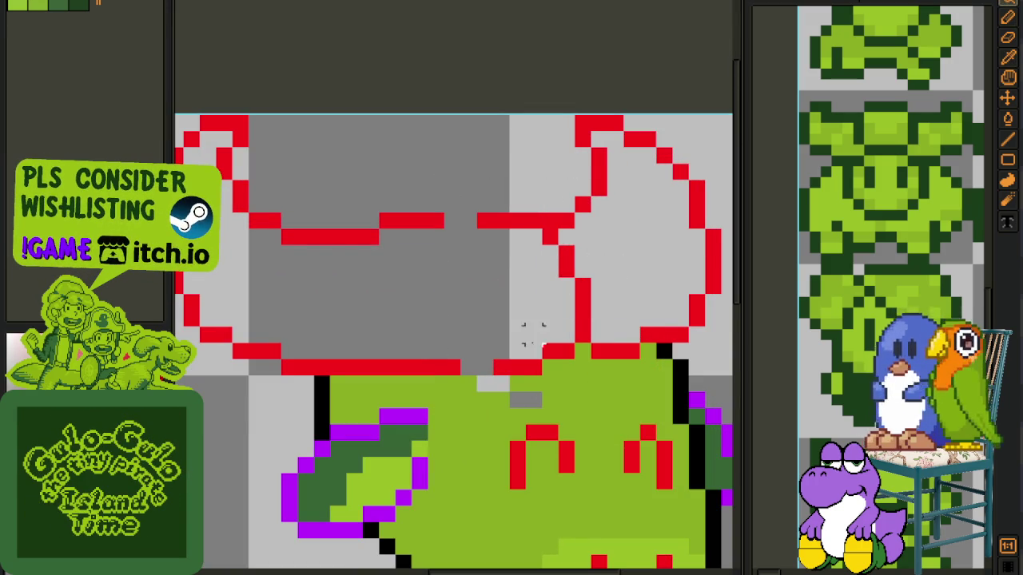
key("b")
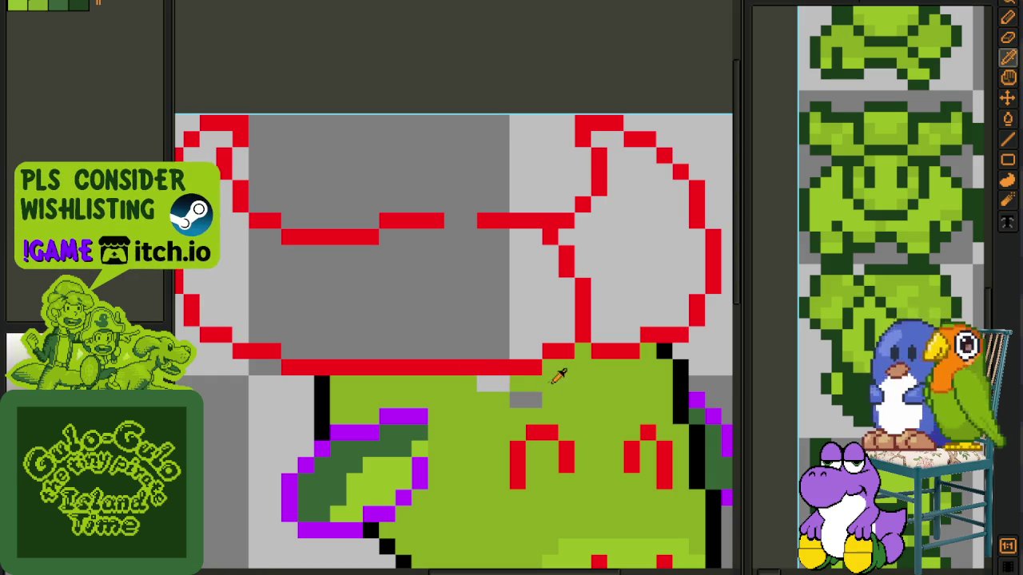
left_click_drag(528, 399, 484, 385)
Step: Bridge the broken red horn line with a raised segment and save
key("p")
left_click_drag(478, 220, 445, 223)
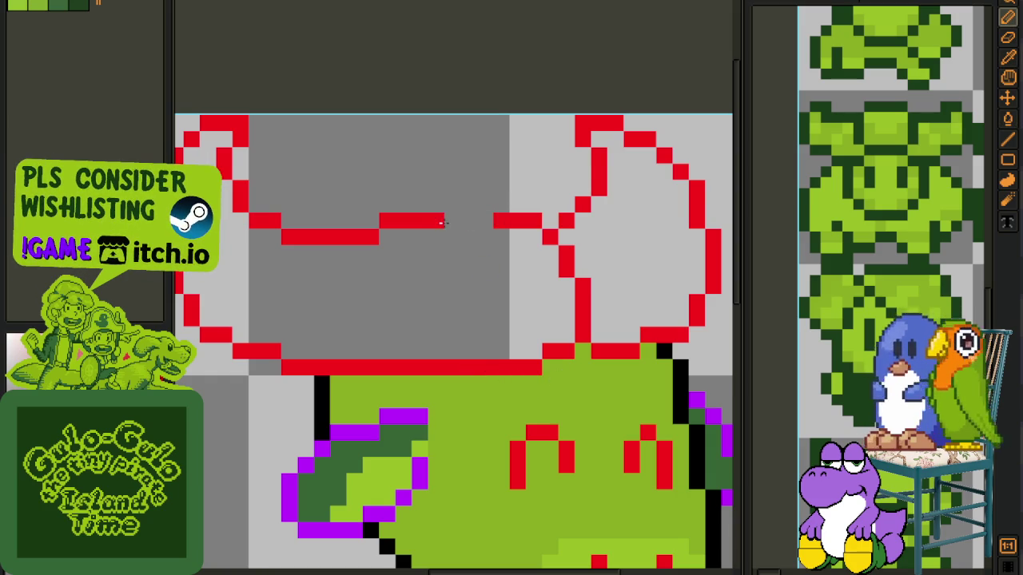
left_click_drag(509, 210, 475, 209)
right_click(450, 217)
left_click(440, 205)
scroll(468, 258, "down", 3)
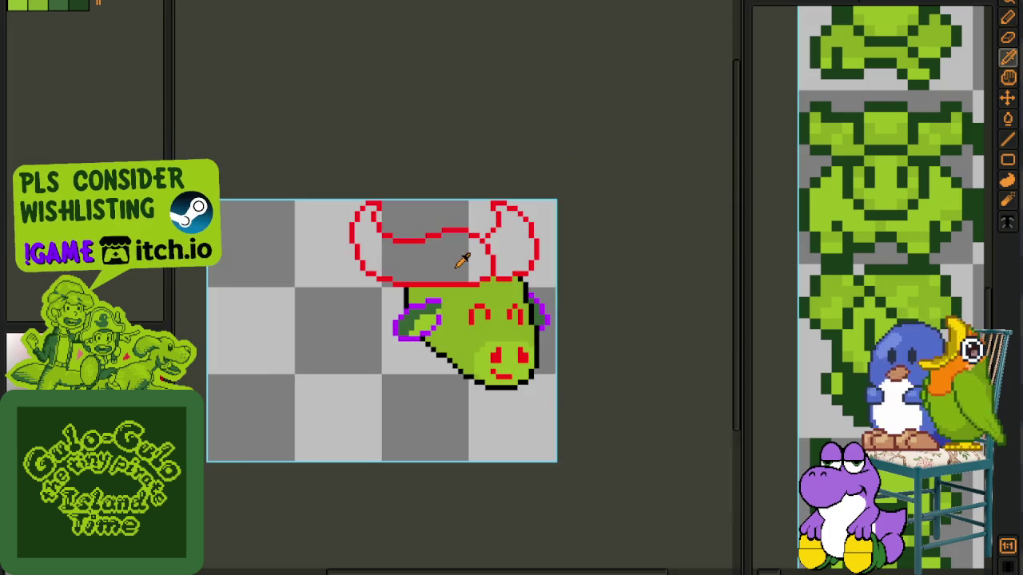
scroll(468, 259, "down", 3)
scroll(494, 264, "up", 3)
scroll(512, 272, "up", 2)
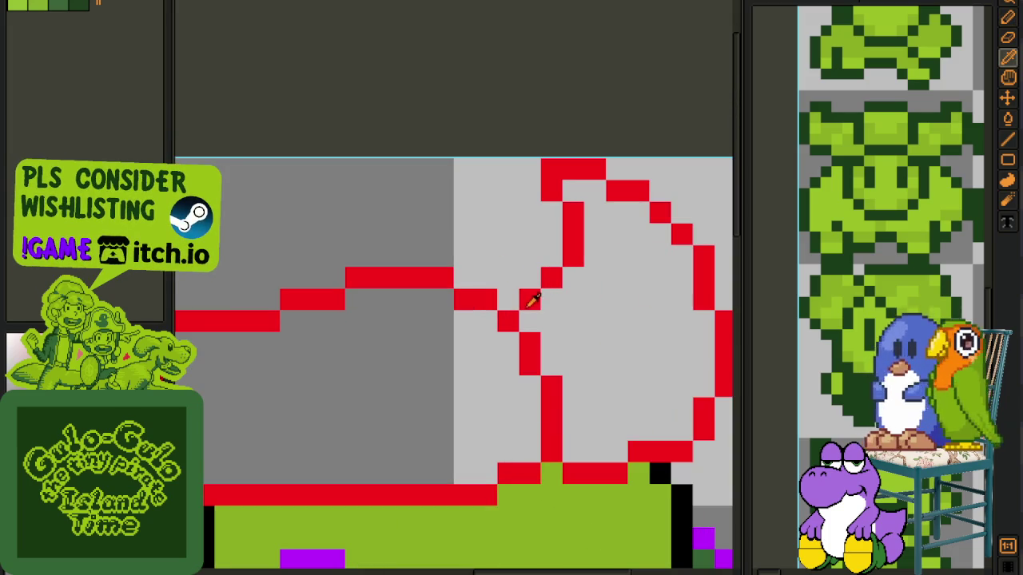
scroll(559, 296, "down", 5)
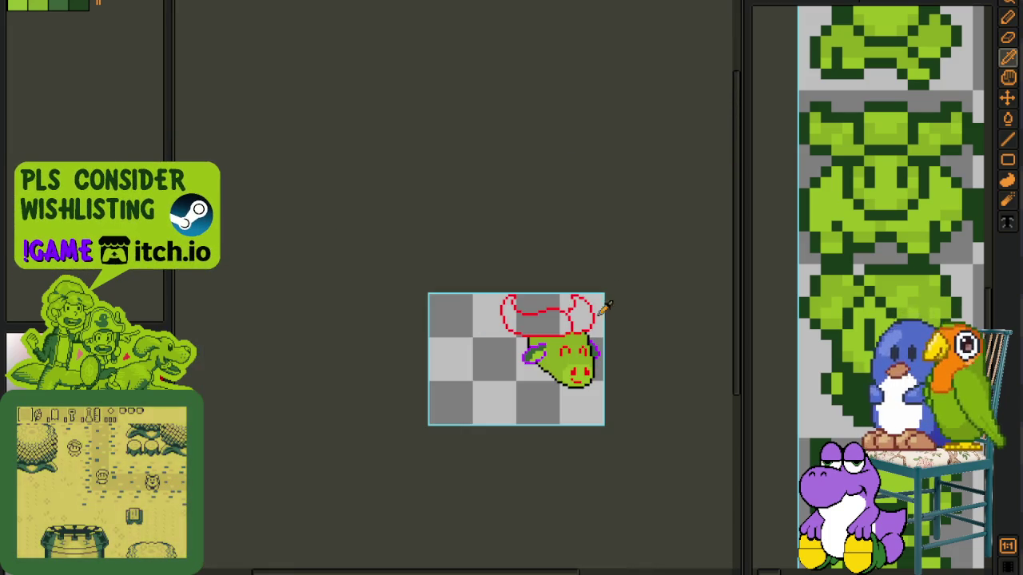
left_click_drag(625, 313, 464, 272)
key("ctrl+s")
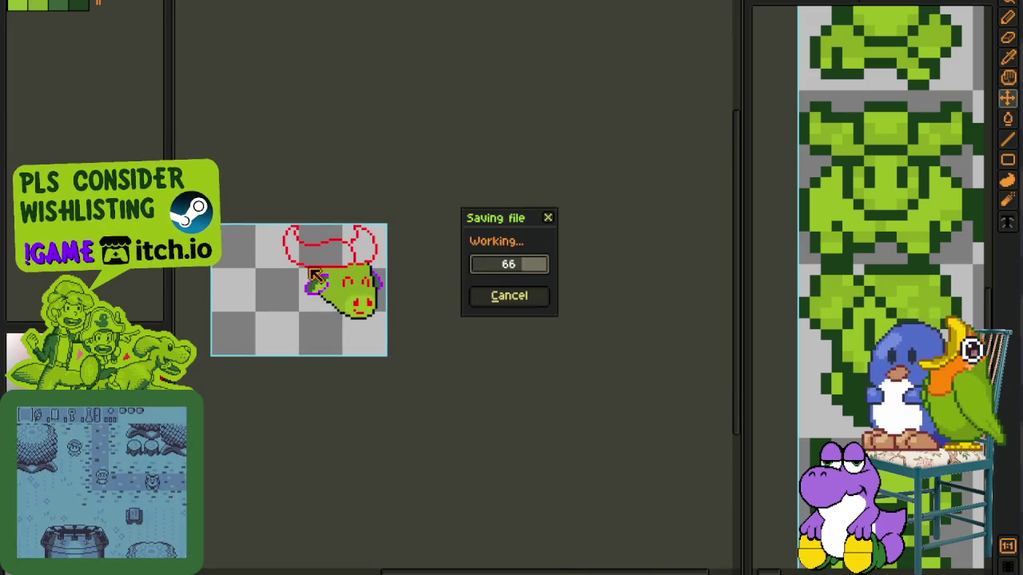
Step: Save, then replace the purple #bc00ff ear outlines with dark green idx-3
scroll(316, 251, "up", 1)
scroll(316, 251, "up", 1)
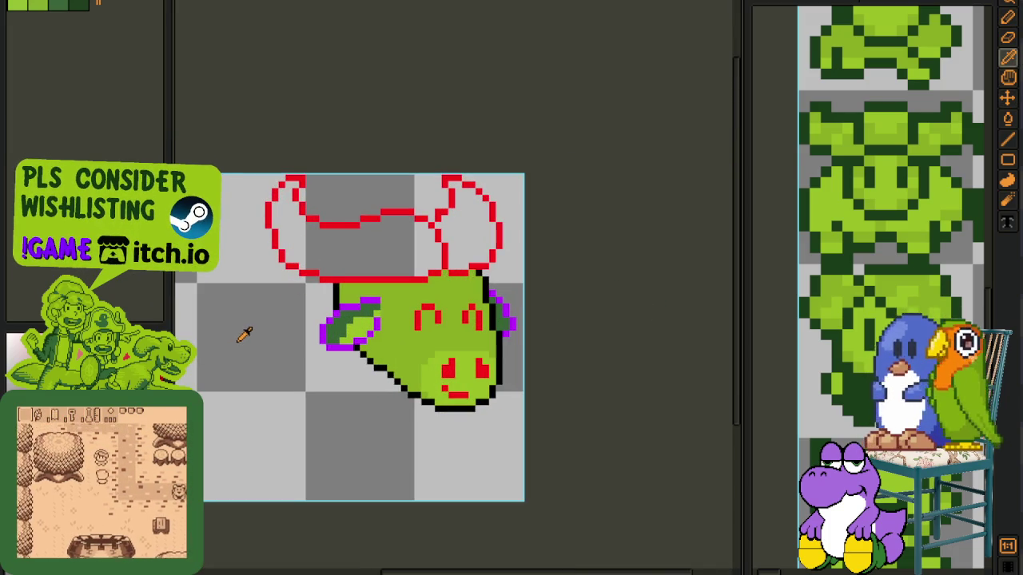
key("ctrl+s")
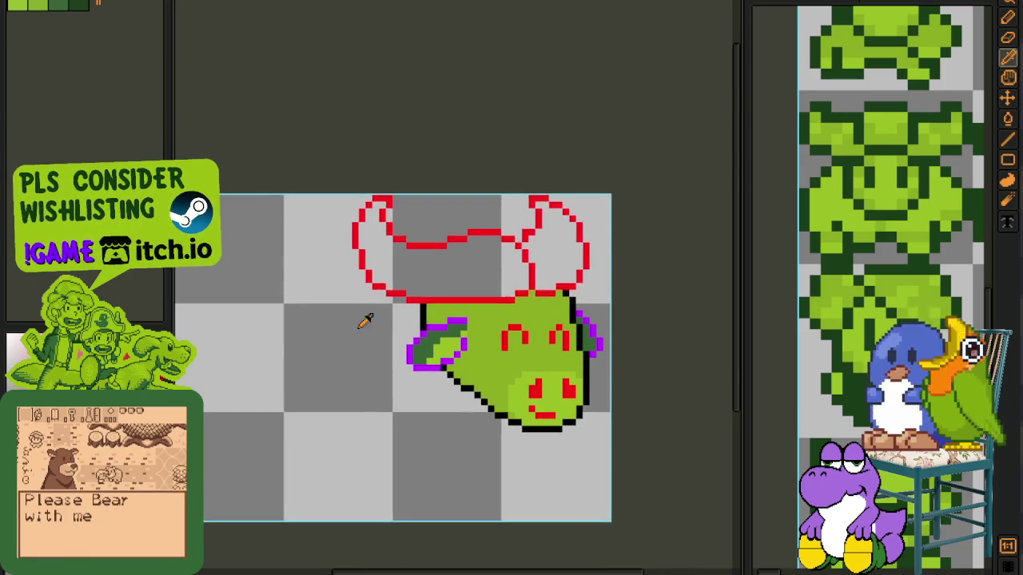
scroll(360, 319, "up", 2)
scroll(479, 303, "up", 2)
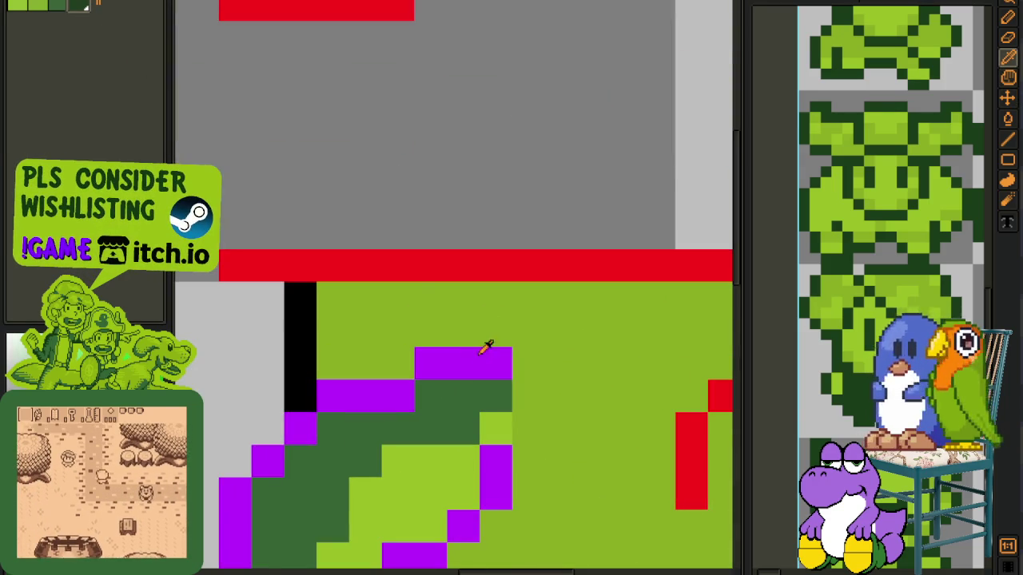
key("shift+r")
left_click(446, 444)
Step: Replace red #FF0000 and black #000000 with dark green idx-3, then save
scroll(480, 320, "down", 2)
key("b")
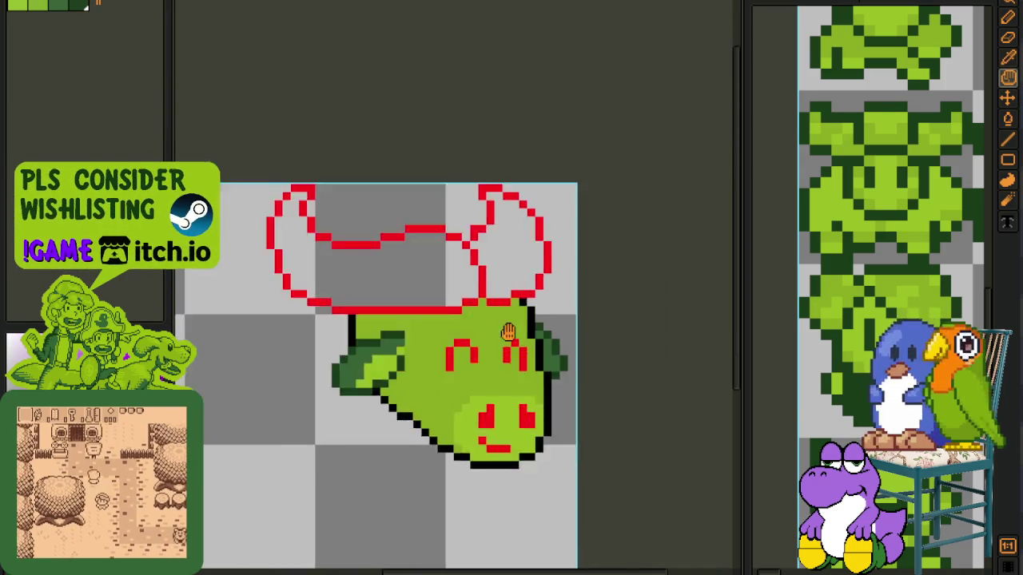
scroll(592, 352, "up", 2)
key("shift+r")
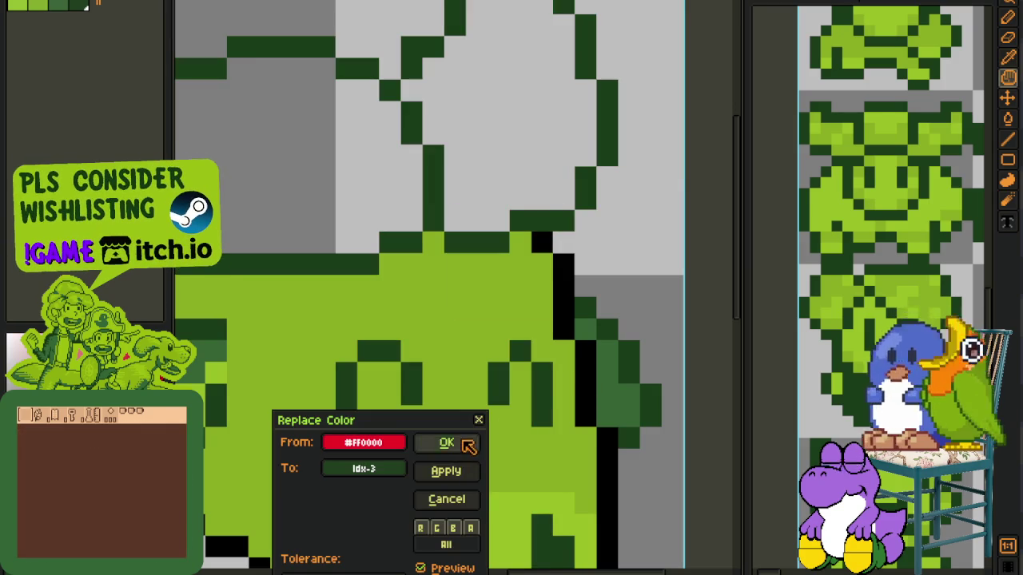
left_click(446, 443)
key("shift+r")
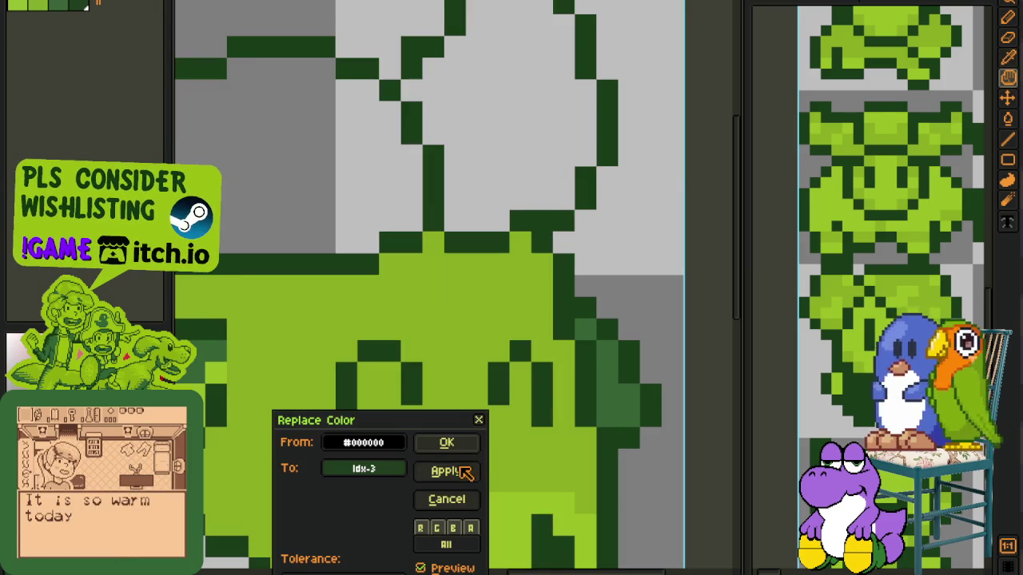
left_click(446, 444)
key("b")
scroll(598, 313, "down", 3)
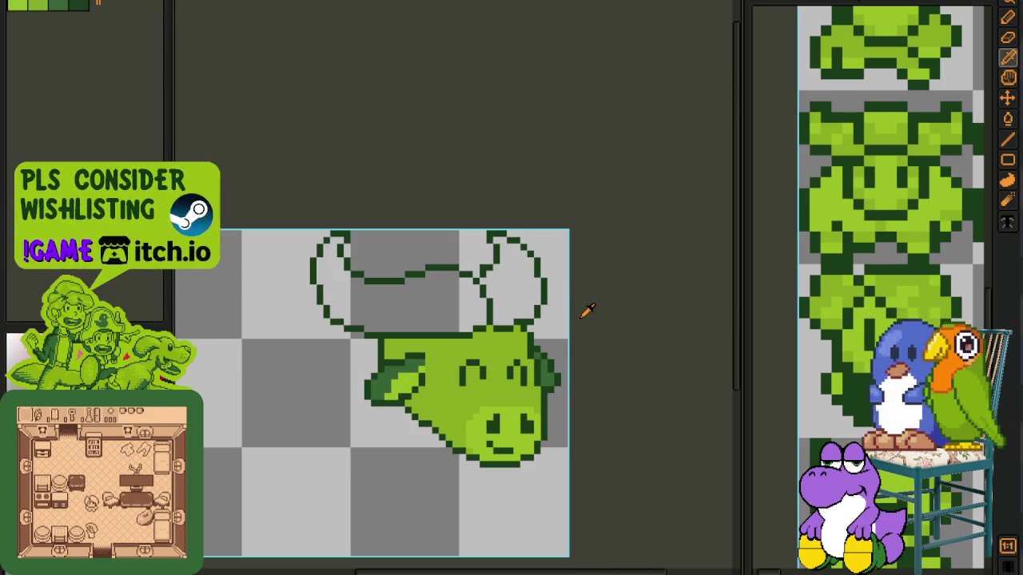
key("ctrl+s")
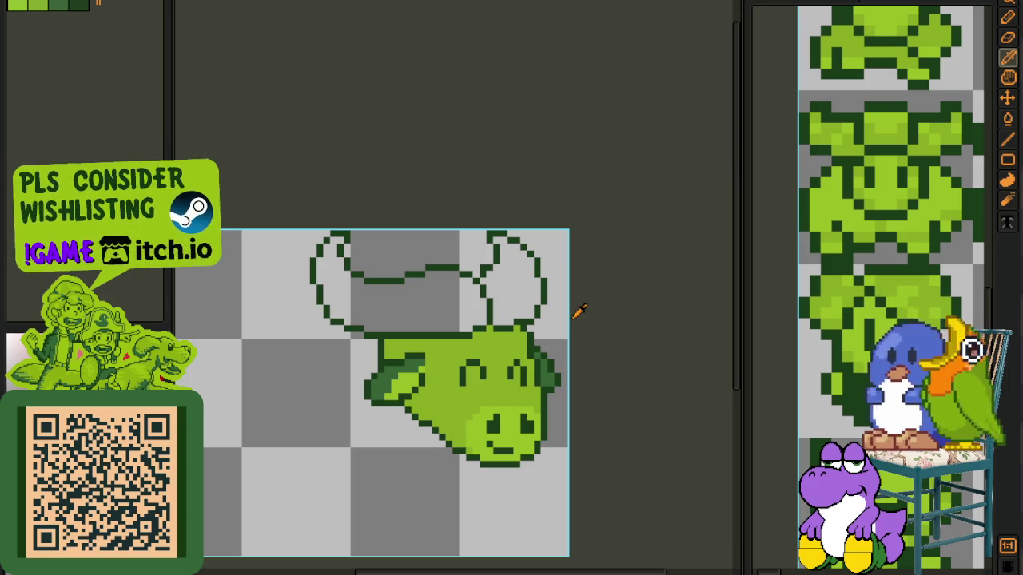
Step: Frame the head and horns and sample the dark-green outline colour
scroll(581, 302, "down", 1)
scroll(594, 315, "up", 1)
key("h")
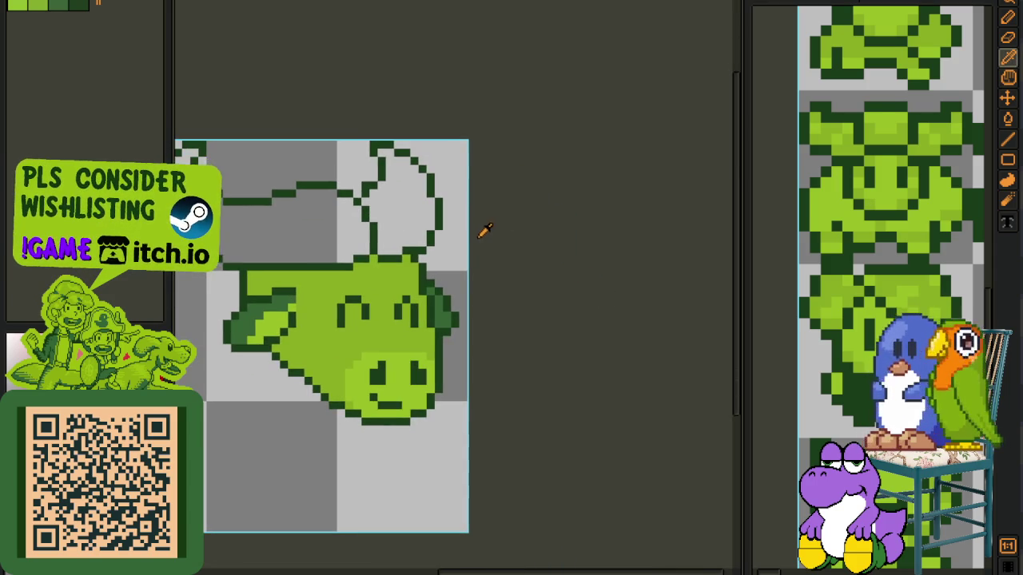
left_click_drag(482, 231, 555, 268)
scroll(528, 268, "up", 3)
key("b")
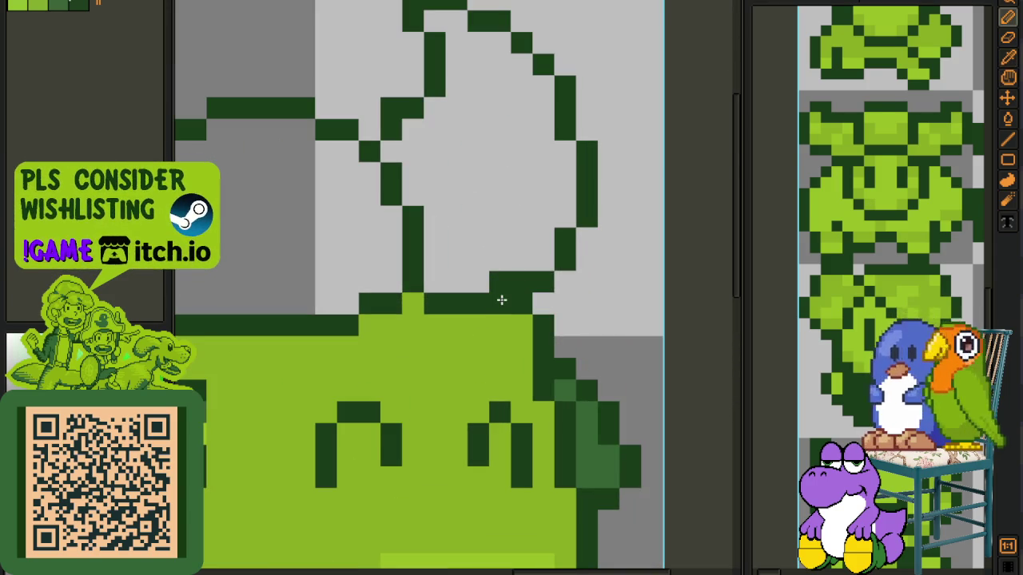
key("i")
scroll(571, 276, "down", 3)
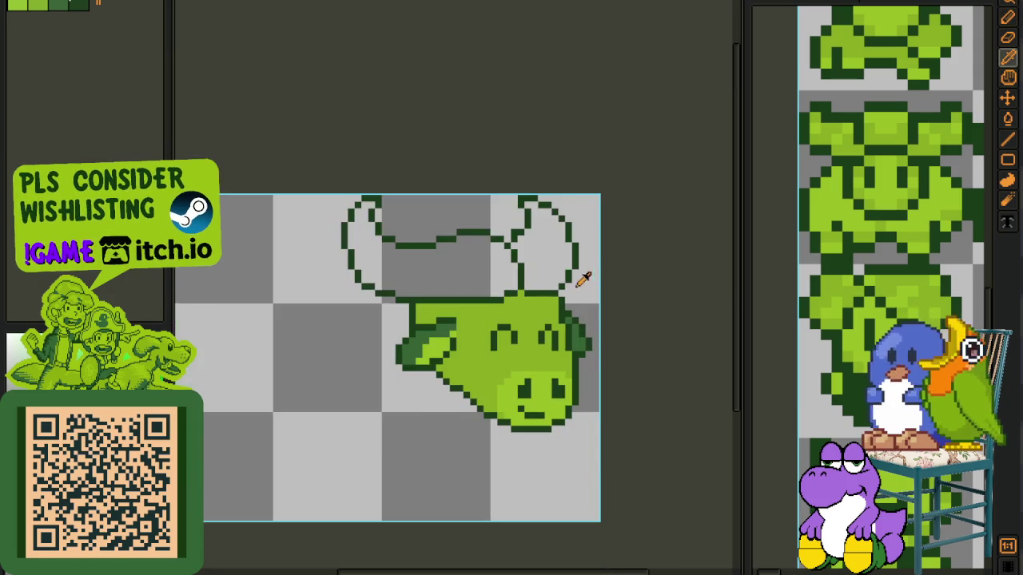
scroll(581, 278, "up", 3)
key("b")
left_click(559, 281)
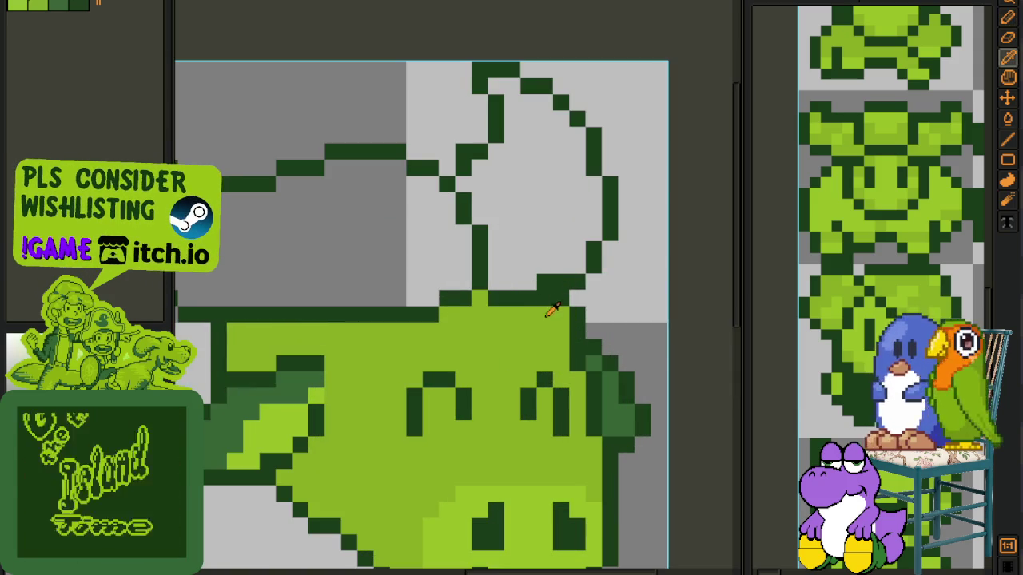
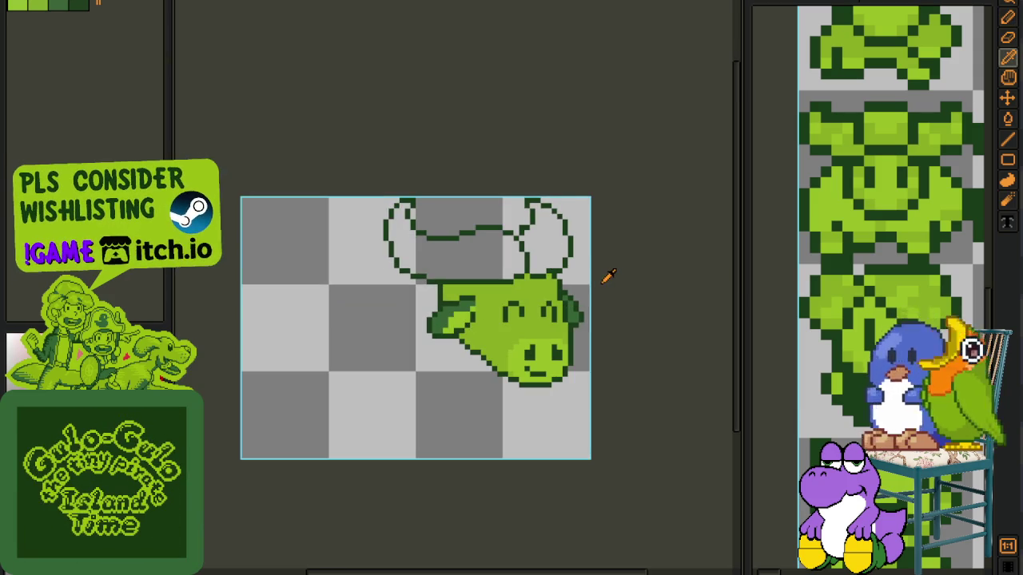
Step: Save the sprite and draw a freehand selection around the bull's head
key("ctrl+s")
key("i")
scroll(461, 267, "up", 2)
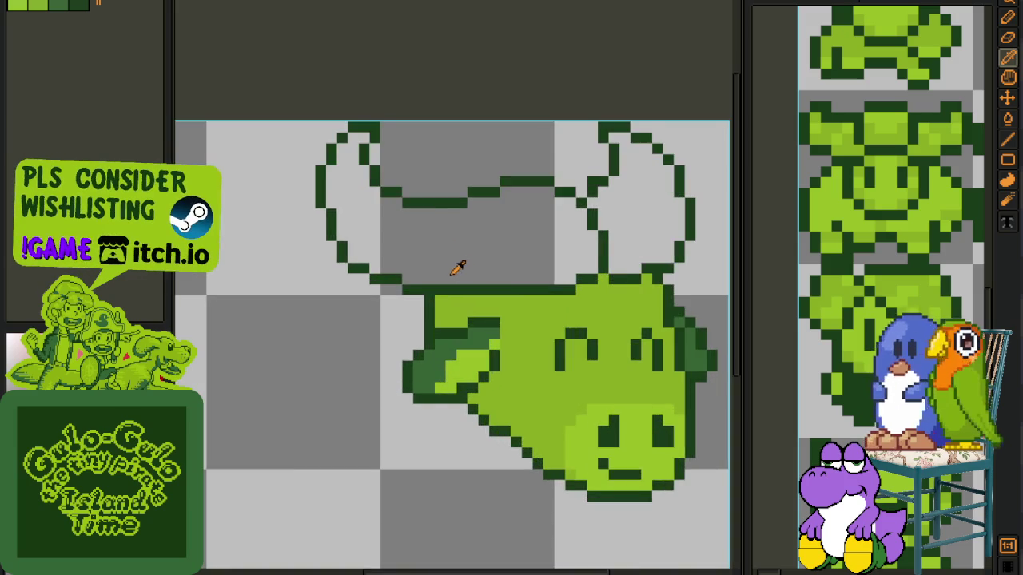
scroll(550, 279, "up", 2)
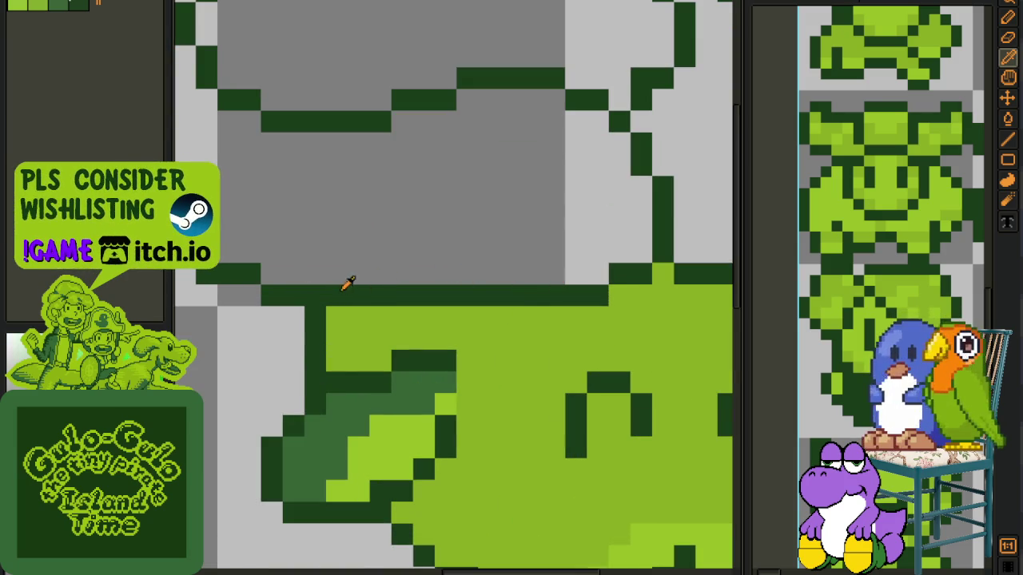
scroll(342, 272, "down", 2)
scroll(338, 278, "up", 2)
key("b")
mouse_move(312, 290)
left_mouse_down()
mouse_move(409, 323)
mouse_move(439, 320)
left_mouse_up()
scroll(489, 326, "down", 2)
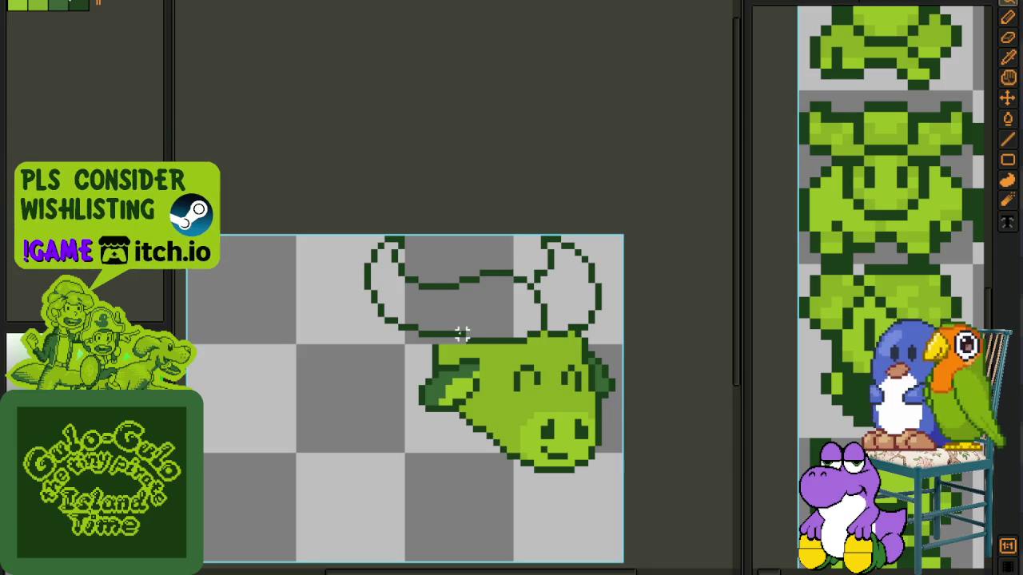
scroll(462, 334, "up", 2)
scroll(447, 343, "up", 2)
Step: Paint dark-green outline pixels along the head's top edge and top-left, then save
mouse_move(423, 362)
left_mouse_down()
mouse_move(422, 427)
mouse_move(455, 357)
left_mouse_up()
left_click(467, 341)
key("i")
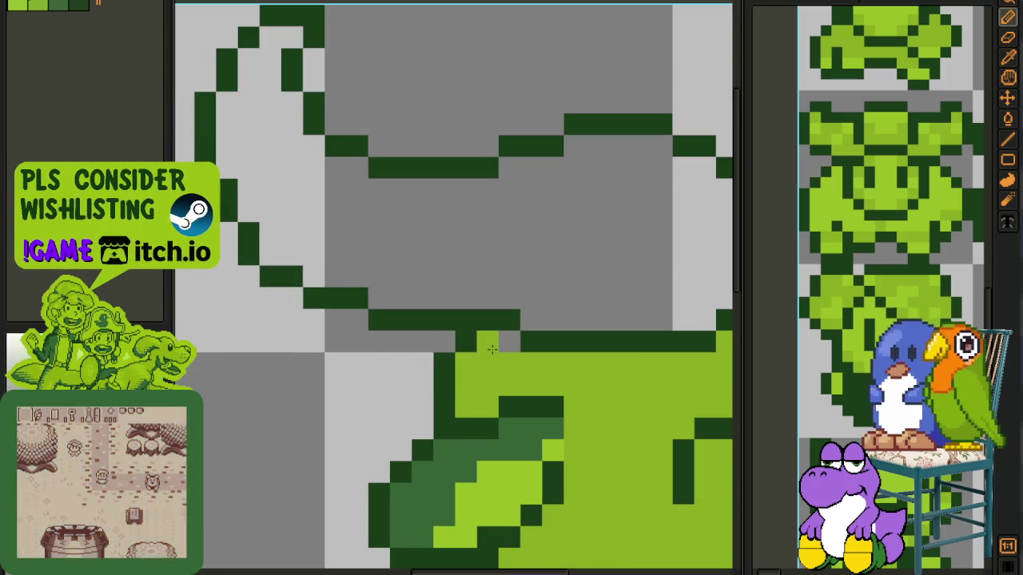
scroll(493, 376, "down", 3)
scroll(348, 319, "down", 2)
key("i")
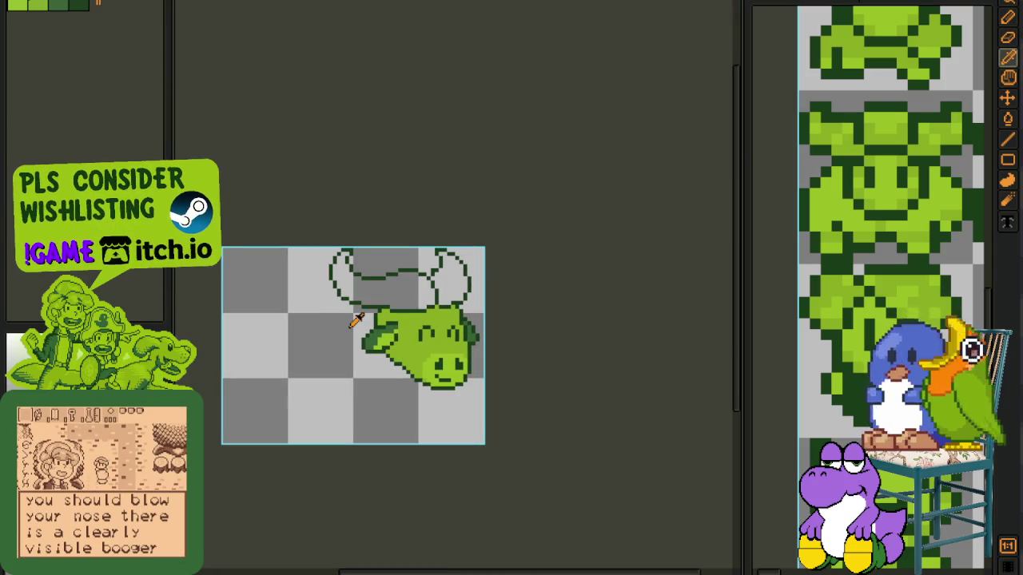
key("ctrl+s")
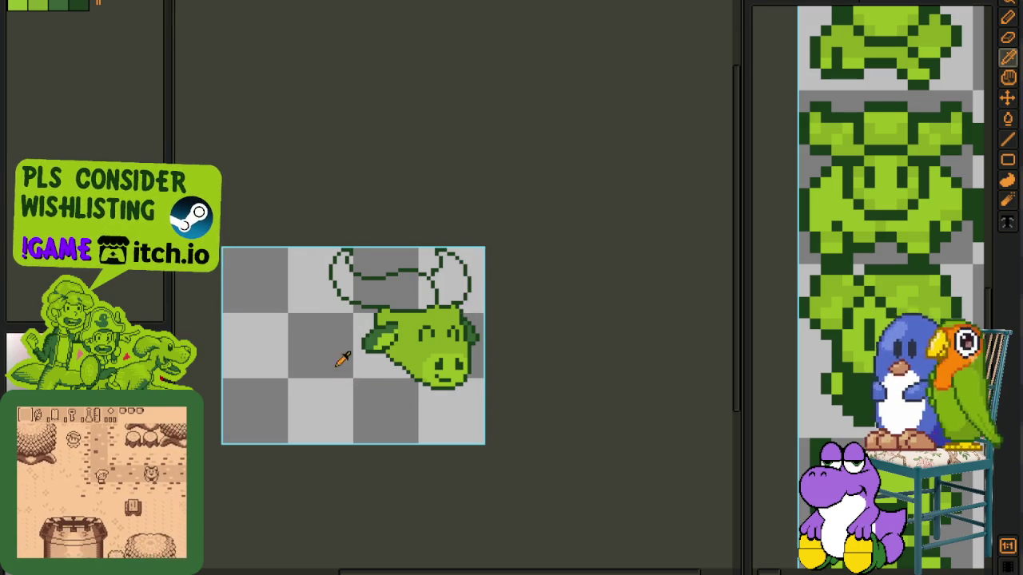
Step: Fill both the left and right horns with light green and save
scroll(400, 323, "up", 2)
left_click_drag(400, 323, 354, 309)
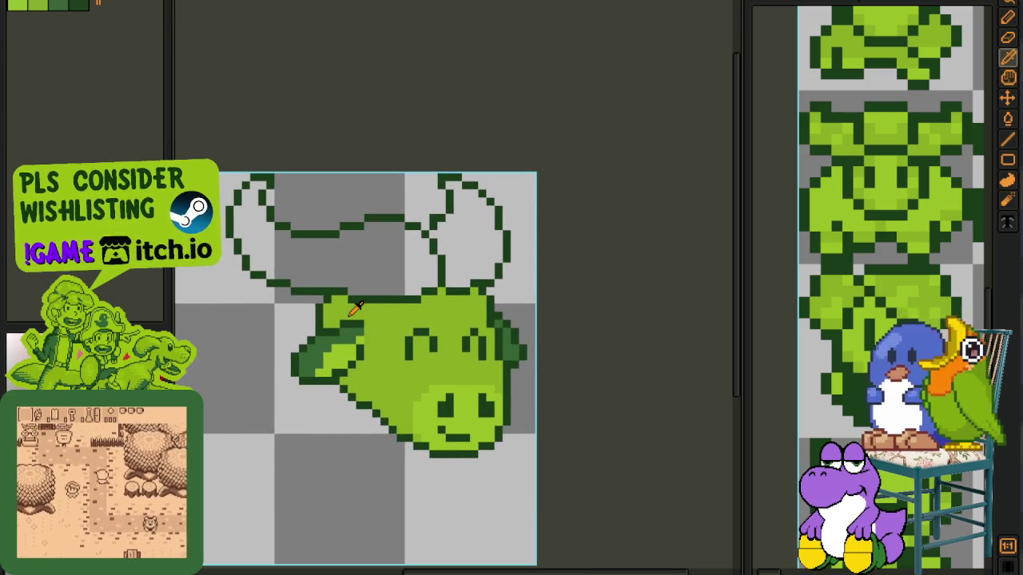
scroll(354, 309, "up", 1)
left_click_drag(464, 267, 482, 327)
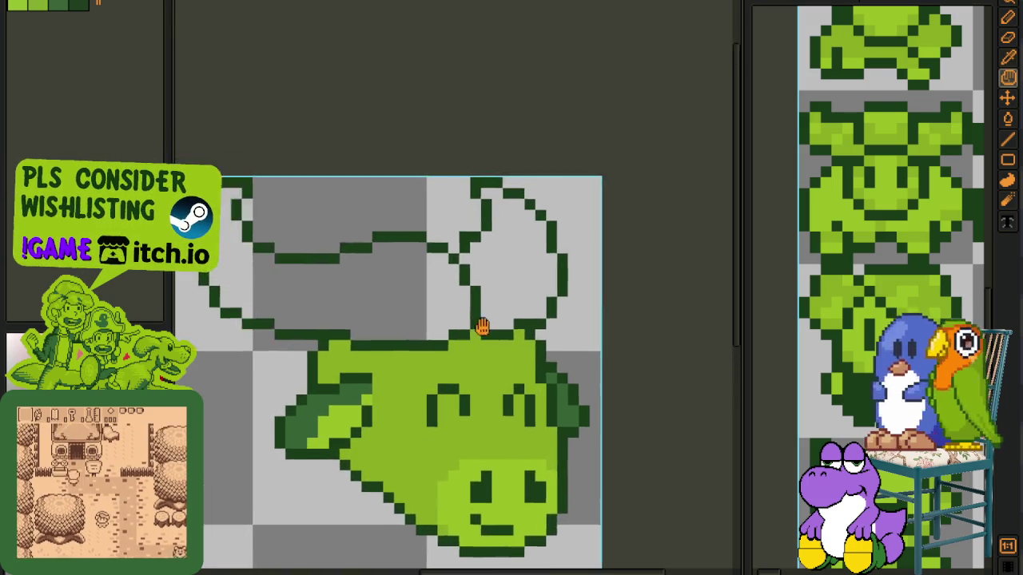
scroll(551, 266, "down", 1)
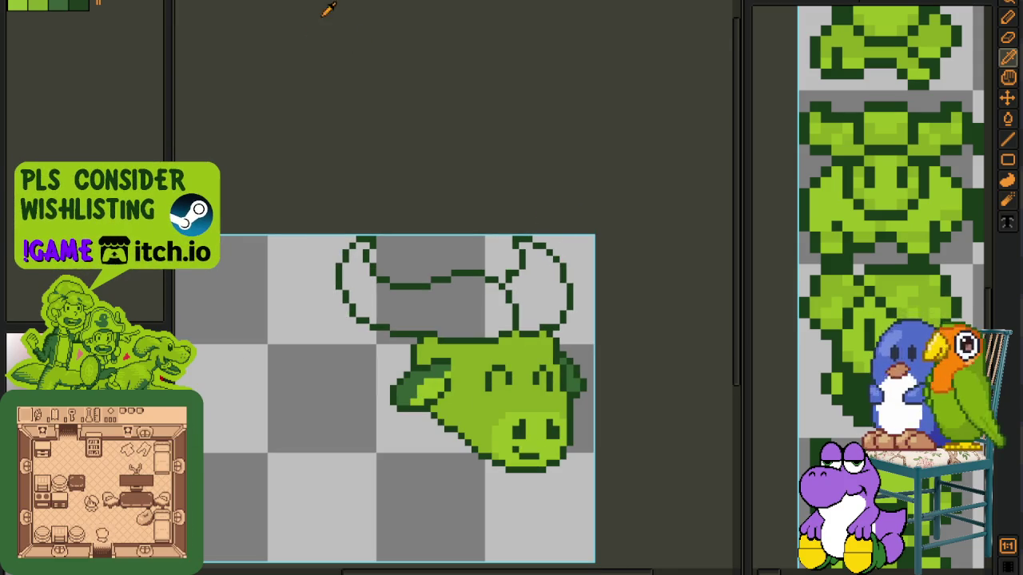
key("g")
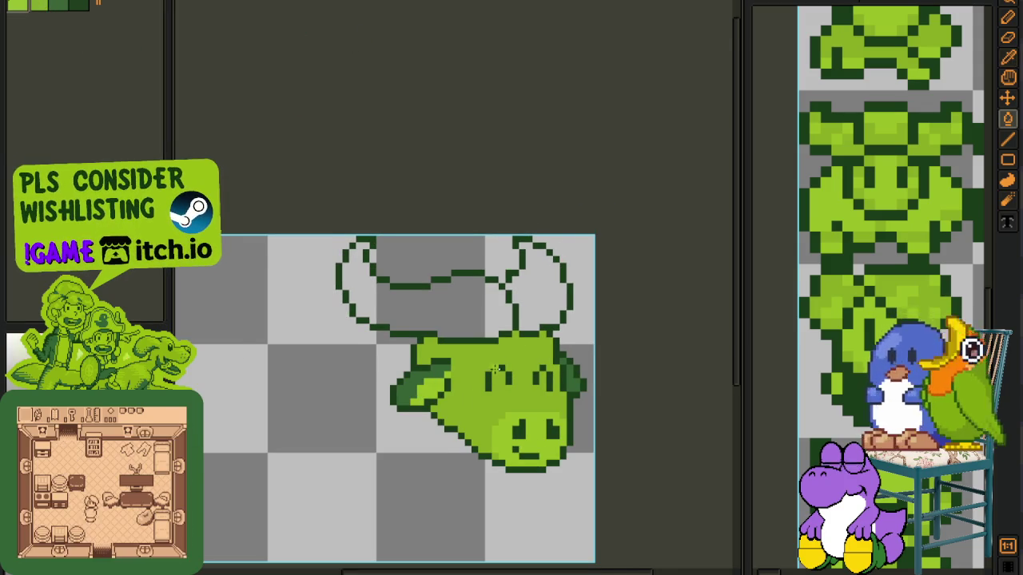
scroll(448, 319, "up", 1)
left_click(375, 264)
left_click(560, 255)
scroll(560, 256, "down", 1)
scroll(607, 296, "down", 1)
key("ctrl+s")
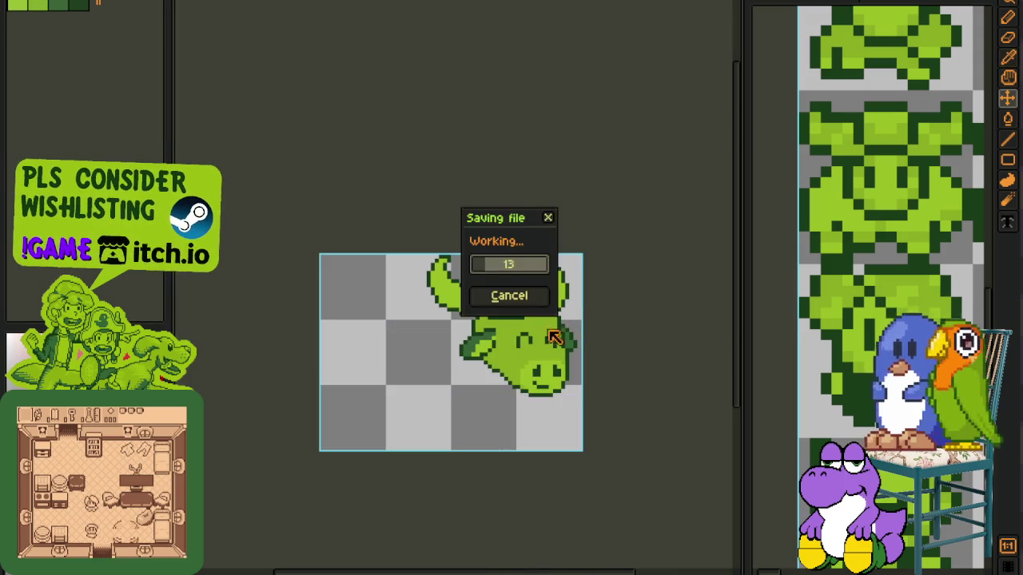
Step: Shade the left horn's inner side with a 2-pixel darker-green pencil and save
scroll(503, 292, "up", 1)
scroll(503, 292, "up", 1)
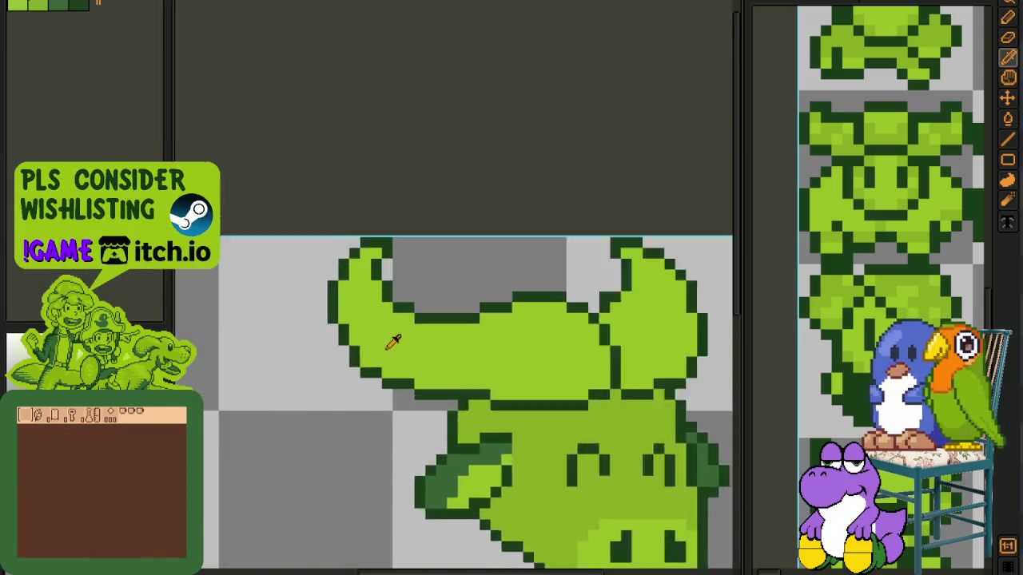
scroll(392, 338, "up", 2)
key("b")
left_click_drag(349, 274, 423, 380)
key("plus")
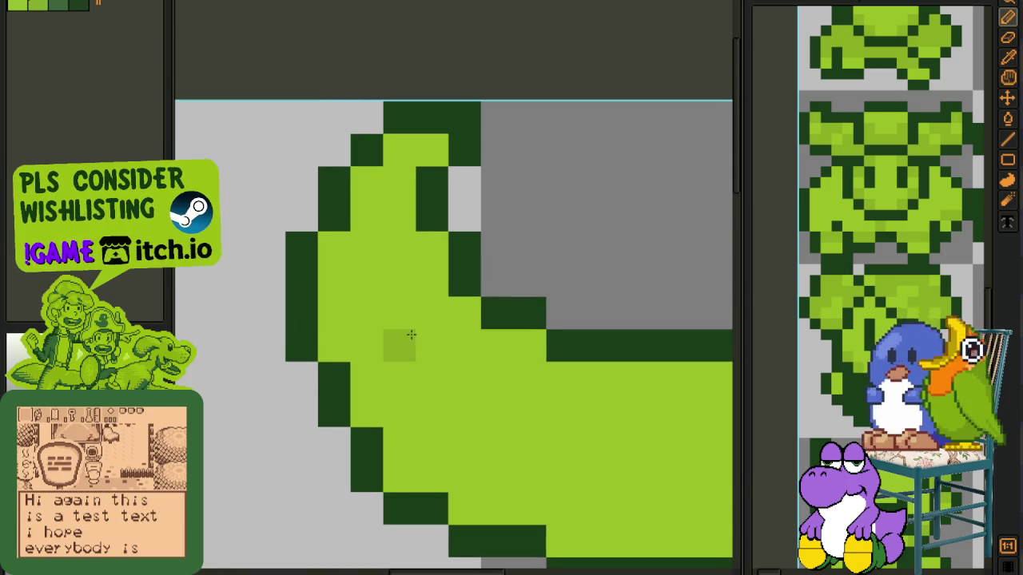
left_click_drag(358, 350, 434, 299)
mouse_move(523, 379)
left_mouse_down()
mouse_move(418, 379)
mouse_move(395, 392)
left_mouse_up()
key("ctrl+s")
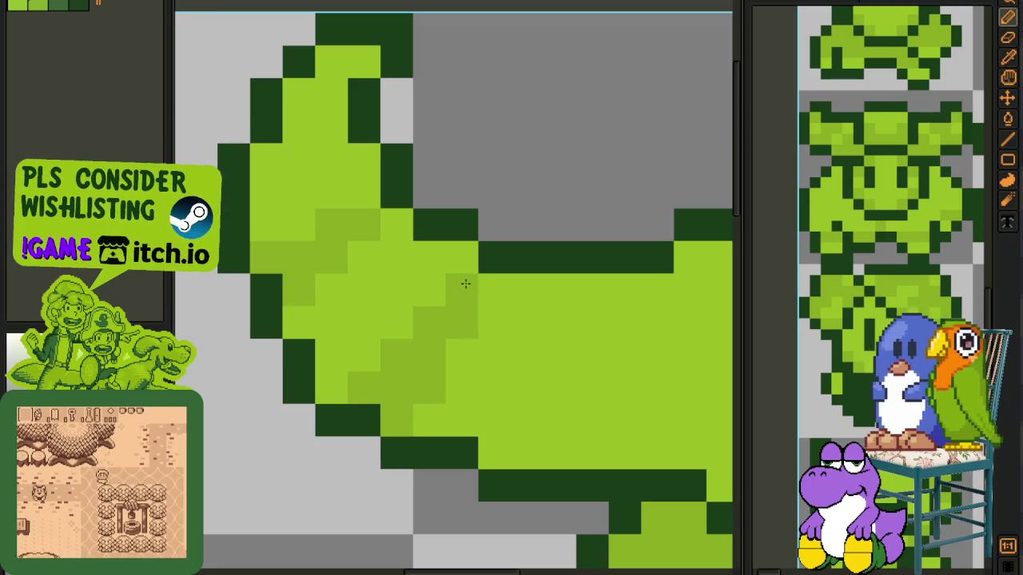
Step: Add darker-green shading where the left horn meets the head
scroll(465, 284, "down", 2)
scroll(465, 283, "down", 1)
key("i")
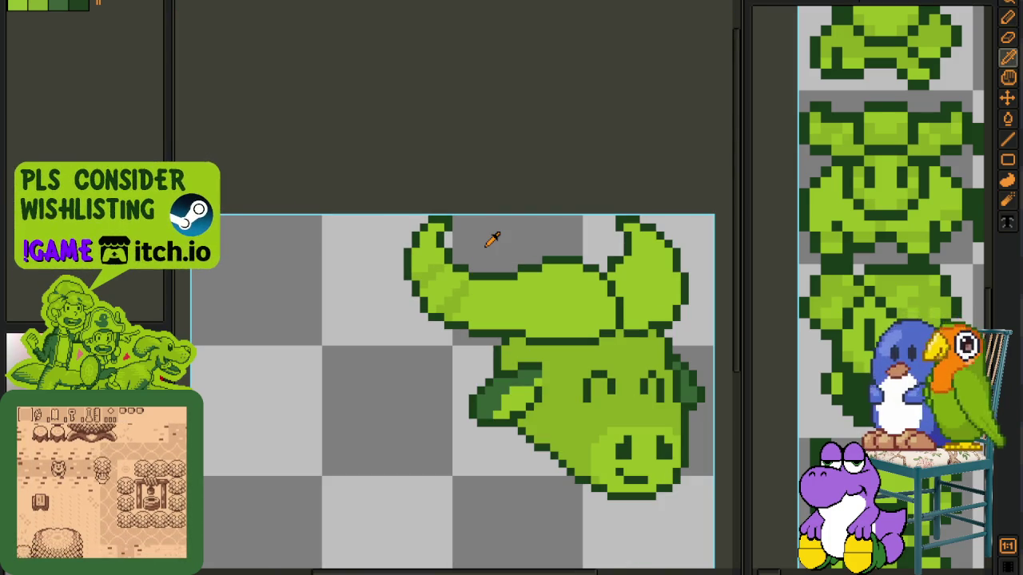
scroll(512, 234, "up", 1)
scroll(500, 292, "up", 1)
mouse_move(402, 283)
left_mouse_down()
mouse_move(471, 369)
mouse_move(462, 371)
left_mouse_up()
mouse_move(404, 399)
left_mouse_down()
mouse_move(460, 402)
mouse_move(443, 358)
mouse_move(439, 294)
left_mouse_up()
left_click(439, 294)
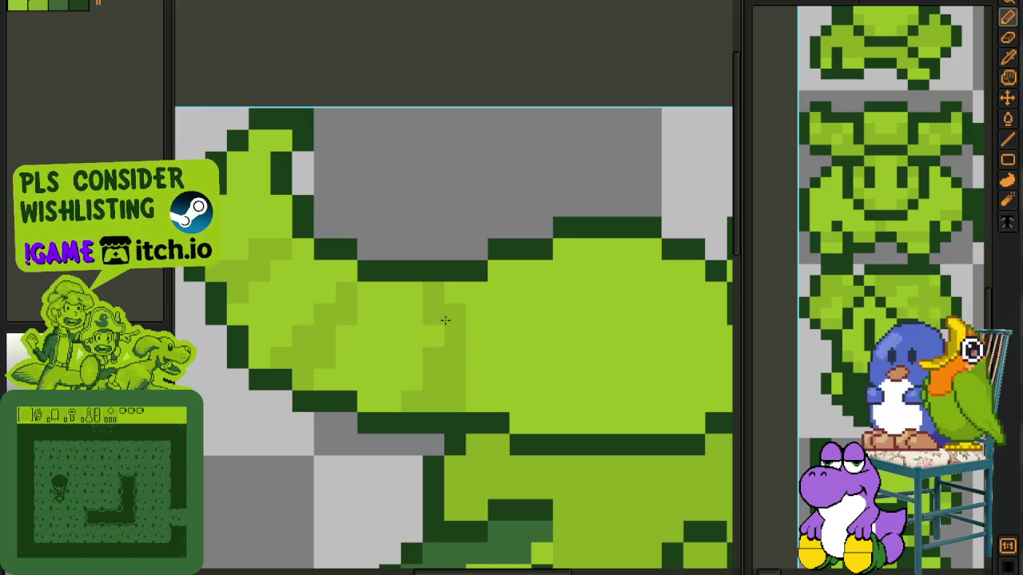
left_click(428, 335)
Step: Save the shaded horns and bring up the Sprite canvas rotation options
scroll(428, 334, "down", 2)
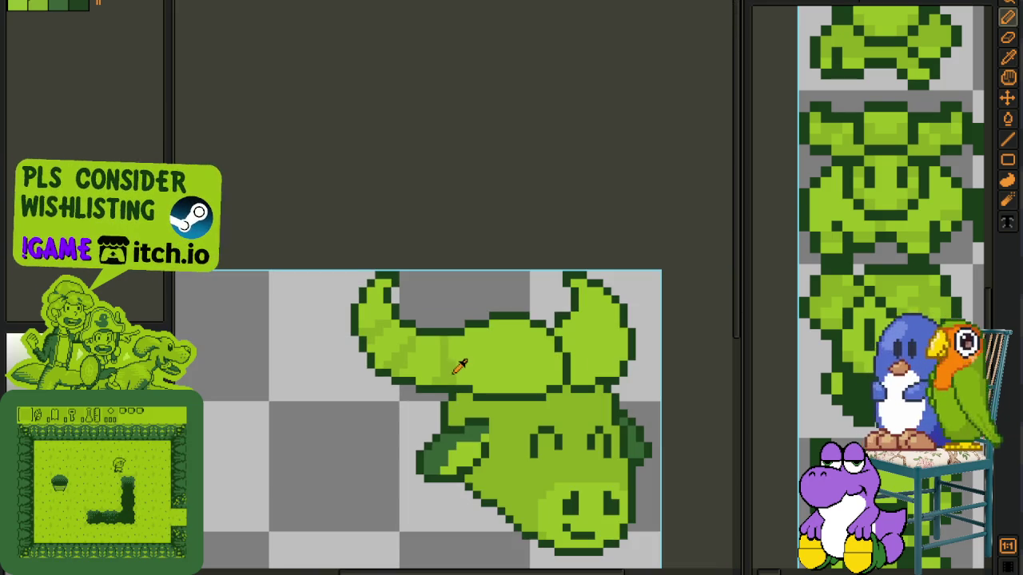
scroll(448, 383, "up", 2)
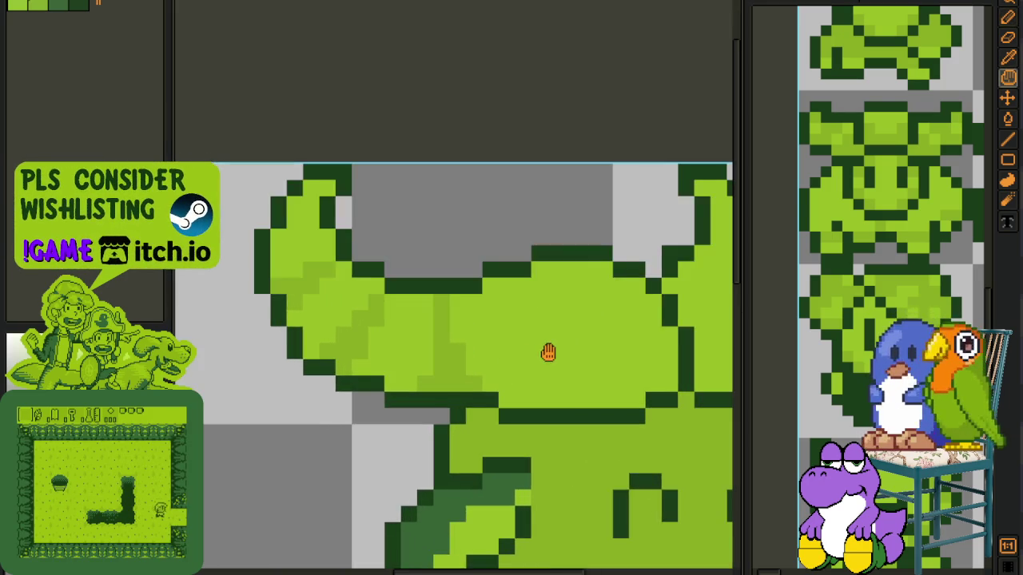
scroll(486, 336, "down", 3)
scroll(498, 348, "down", 2)
key("i")
key("ctrl+s")
key("alt+s")
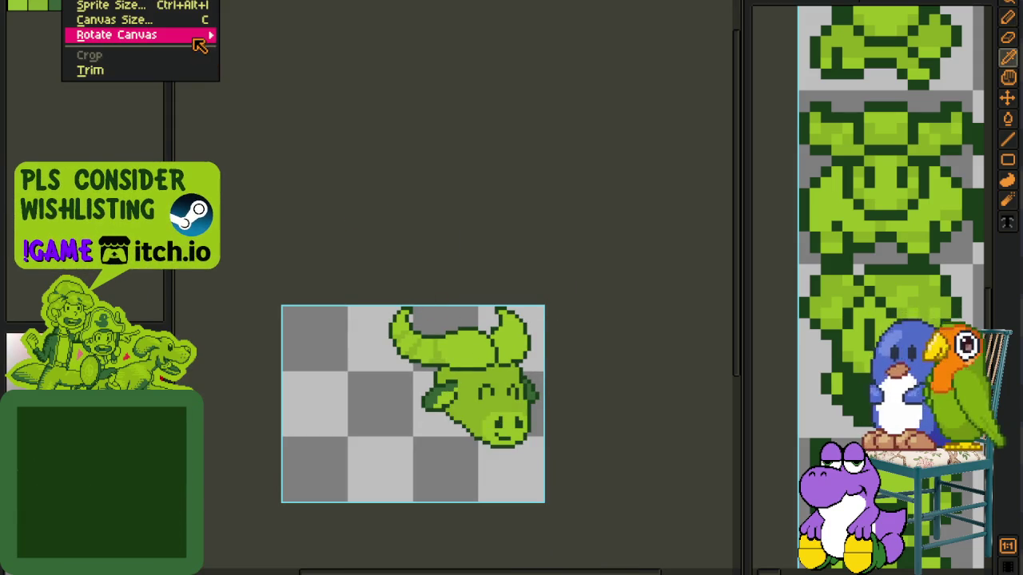
Step: Flip the canvas horizontally and shift the right horn's tip slightly left
left_click(329, 86)
scroll(442, 276, "down", 1)
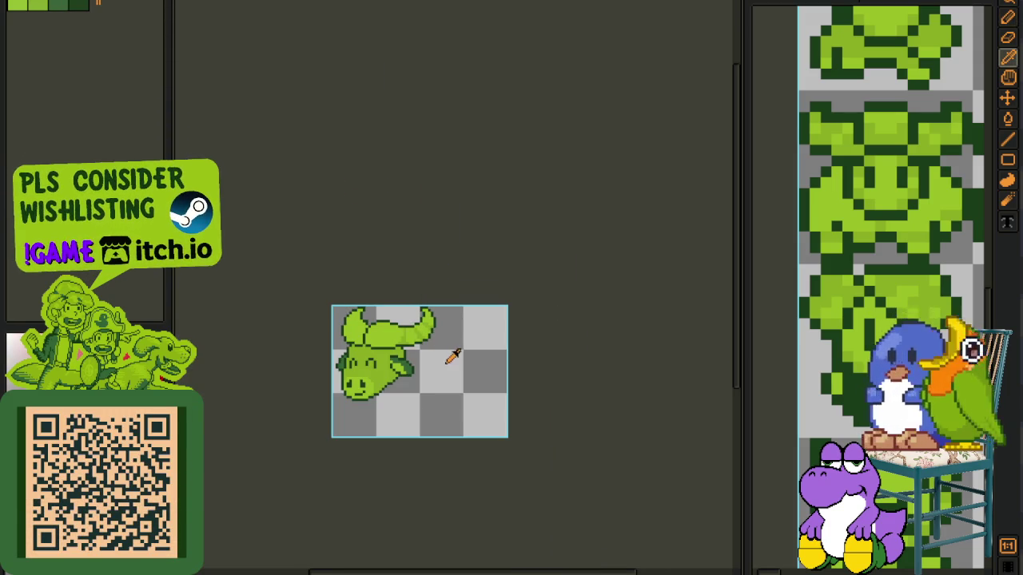
scroll(423, 331, "up", 1)
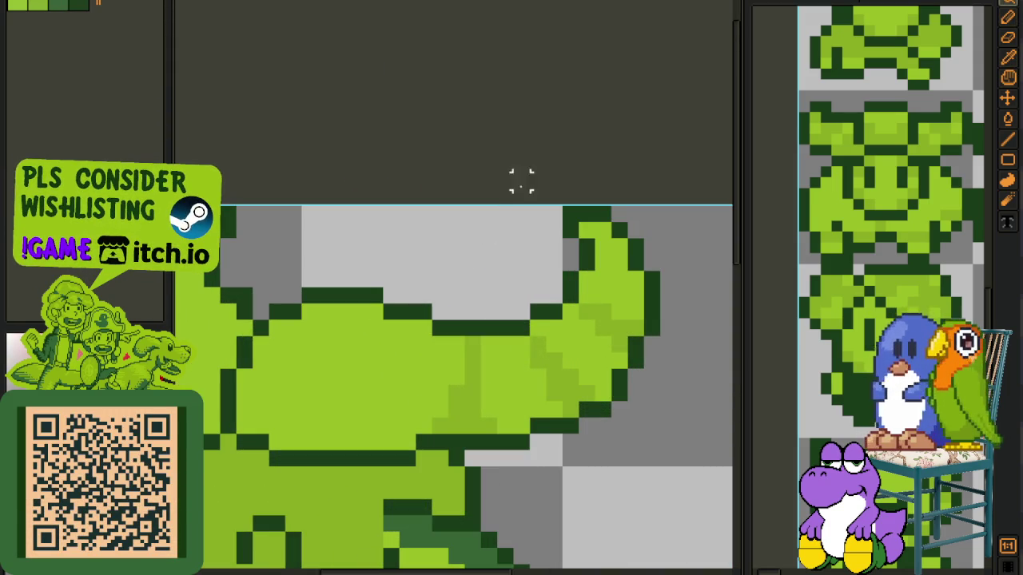
left_click_drag(521, 182, 724, 232)
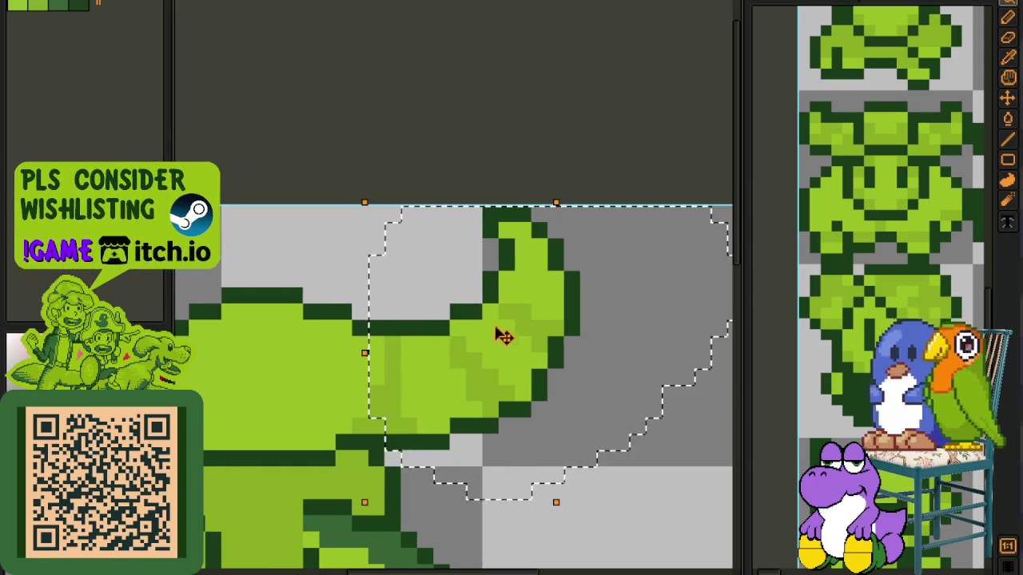
left_click_drag(503, 369, 464, 365)
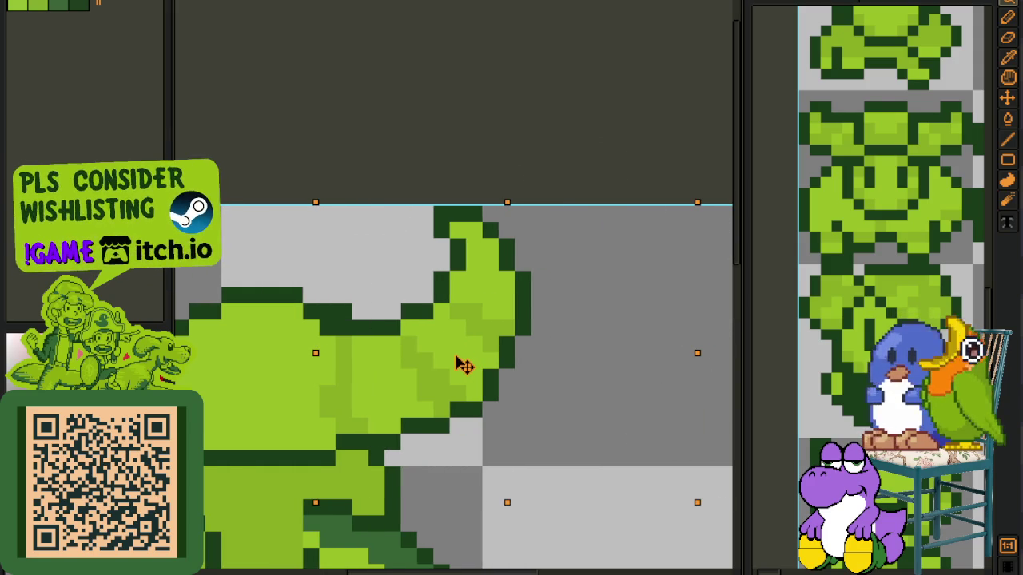
key("e")
Step: Show the timeline, step to the bull head frame, and hide it again
scroll(605, 524, "down", 2)
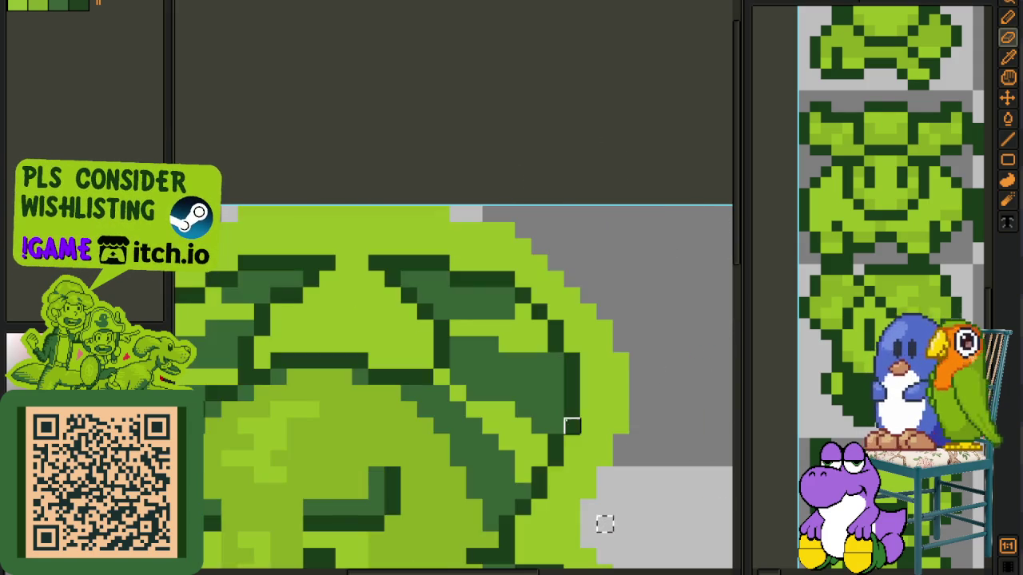
scroll(592, 408, "down", 2)
scroll(630, 338, "down", 1)
key("Tab")
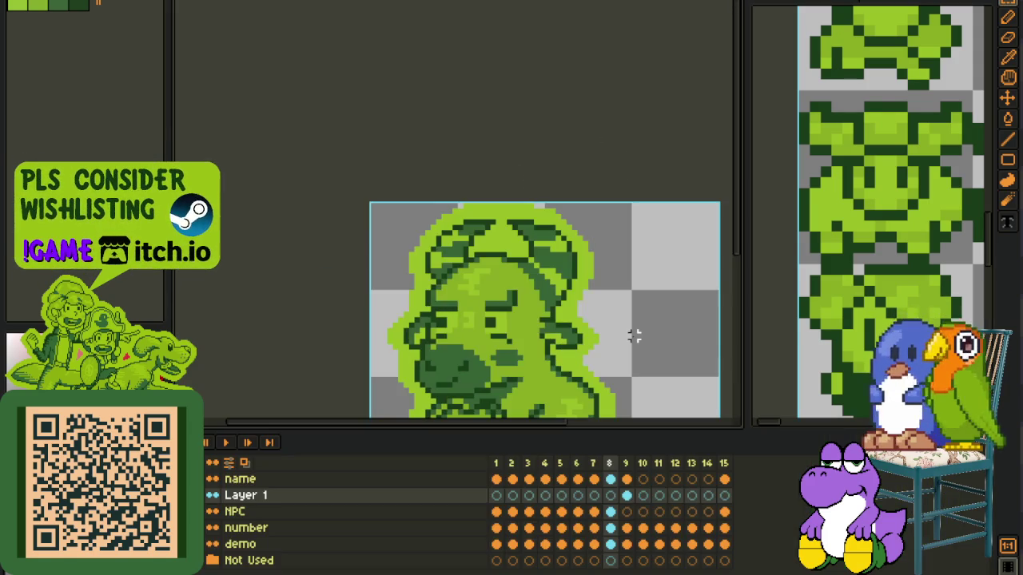
key("Right")
key("Tab")
Step: Save the flipped bull sprite
scroll(522, 208, "up", 1)
scroll(522, 208, "up", 1)
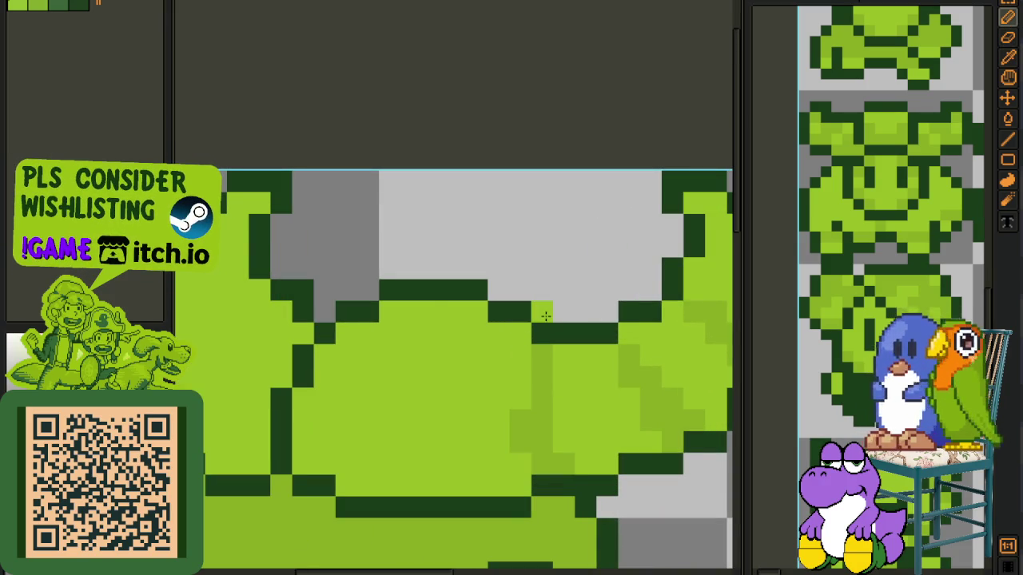
scroll(549, 291, "down", 2)
scroll(551, 264, "down", 1)
key("ctrl+s")
key("i")
scroll(613, 296, "down", 1)
key("ctrl+s")
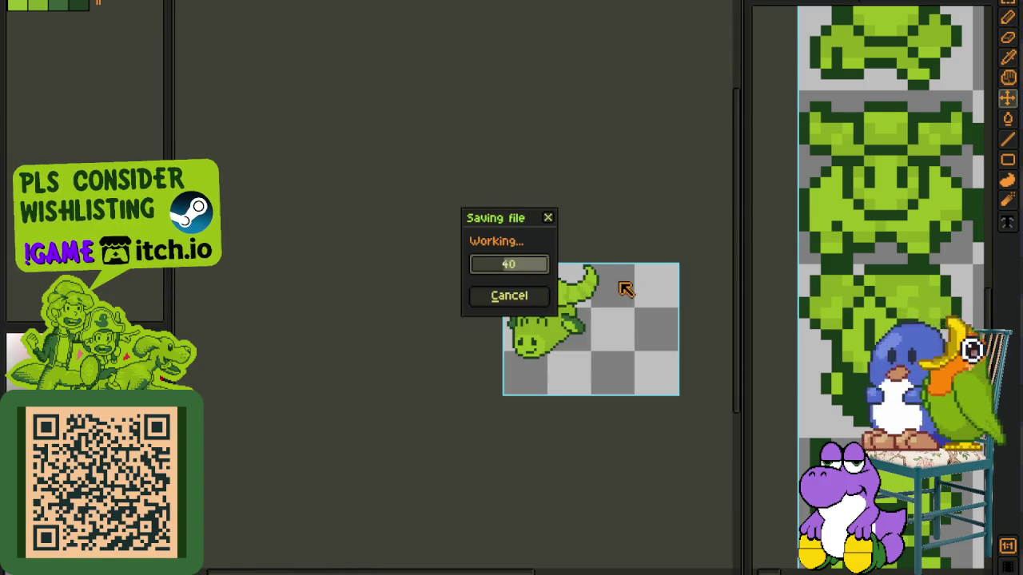
Step: Shade the horn with a diagonal pencil stroke and save
scroll(595, 278, "up", 3)
key("b")
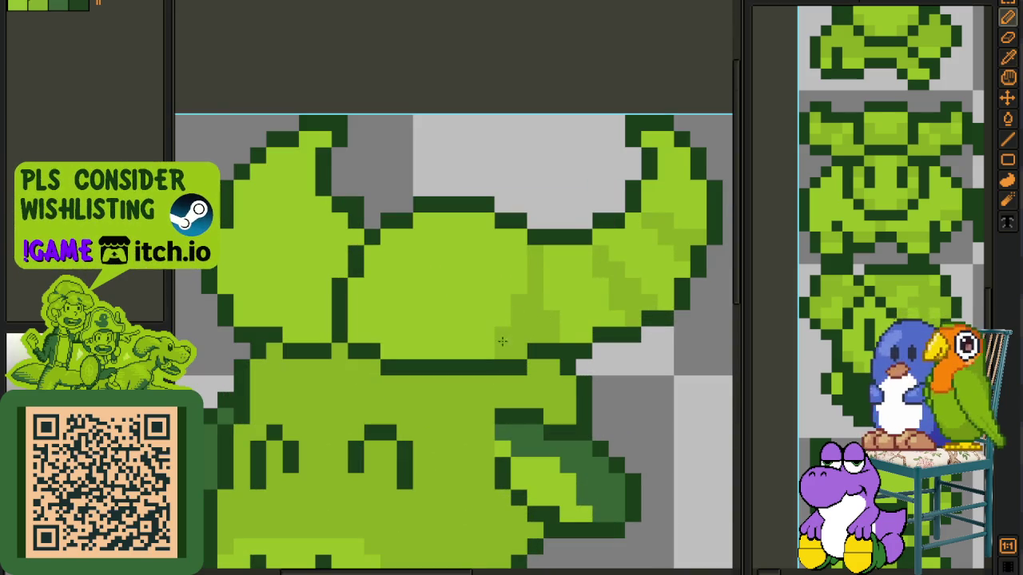
left_click_drag(469, 220, 417, 286)
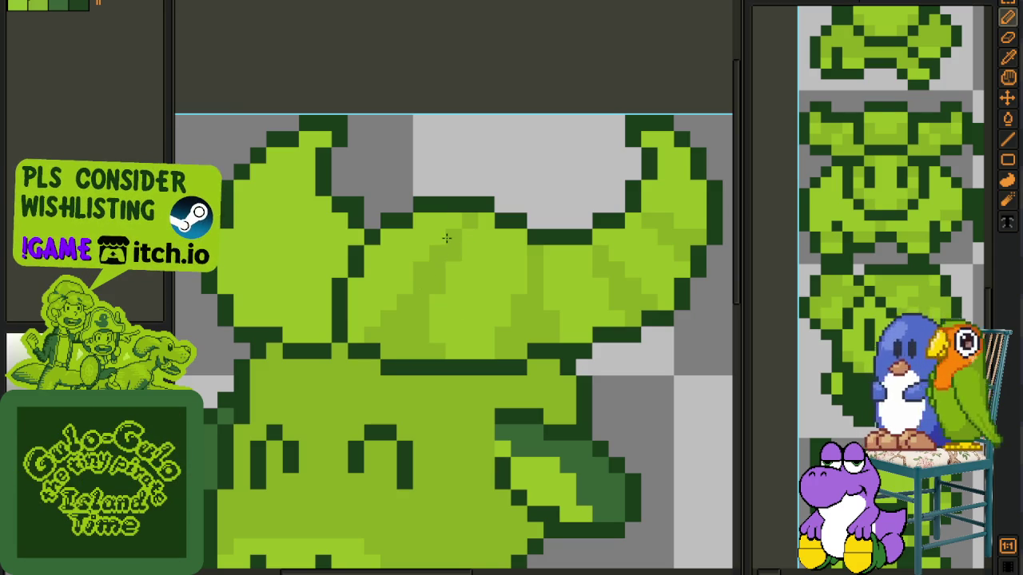
scroll(495, 248, "down", 5)
key("ctrl+s")
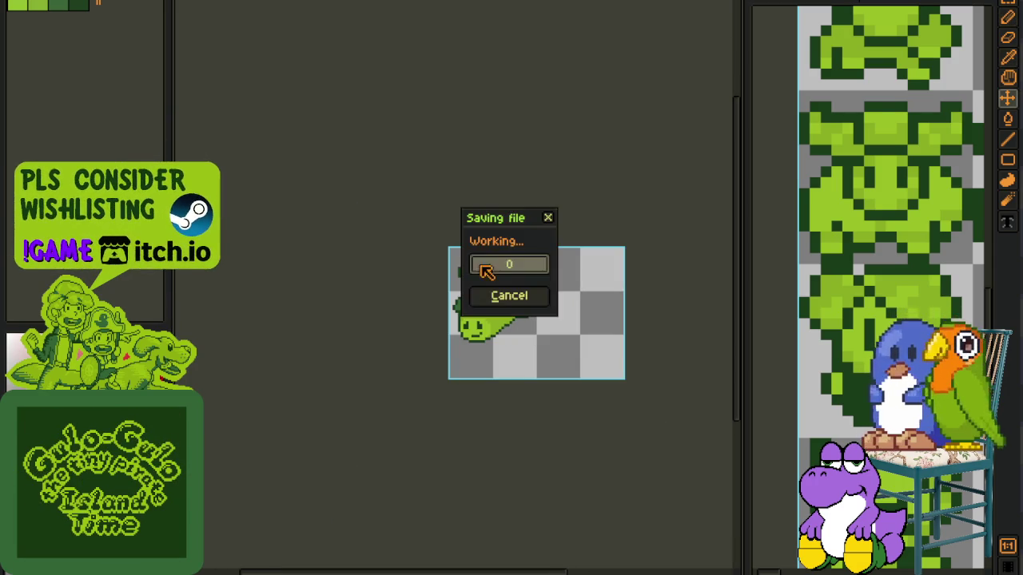
Step: Fix the dark outline pixels where the left horn meets the head, then save
scroll(467, 248, "up", 2)
scroll(553, 296, "up", 1)
scroll(553, 295, "up", 1)
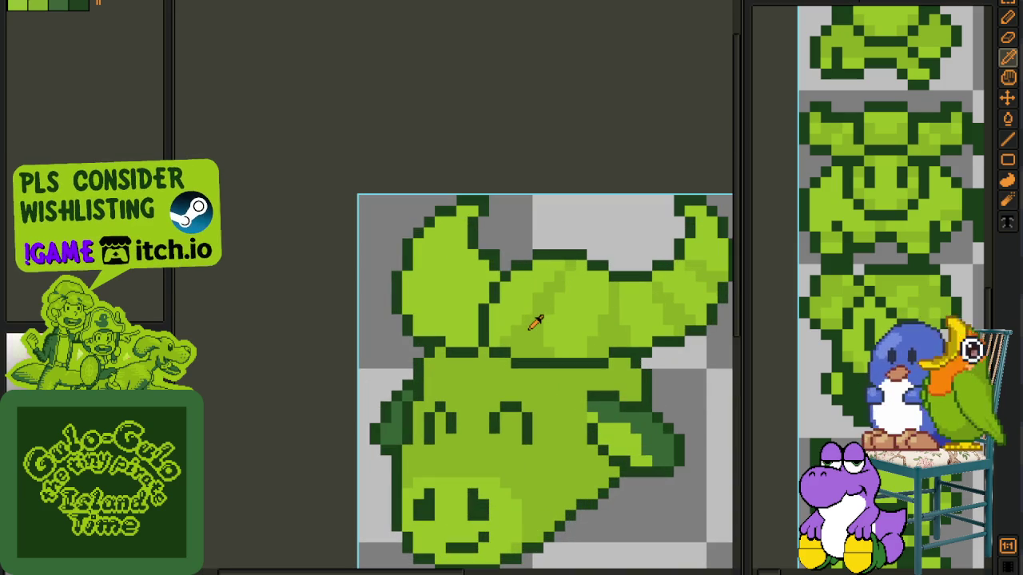
scroll(533, 303, "up", 2)
scroll(422, 292, "up", 1)
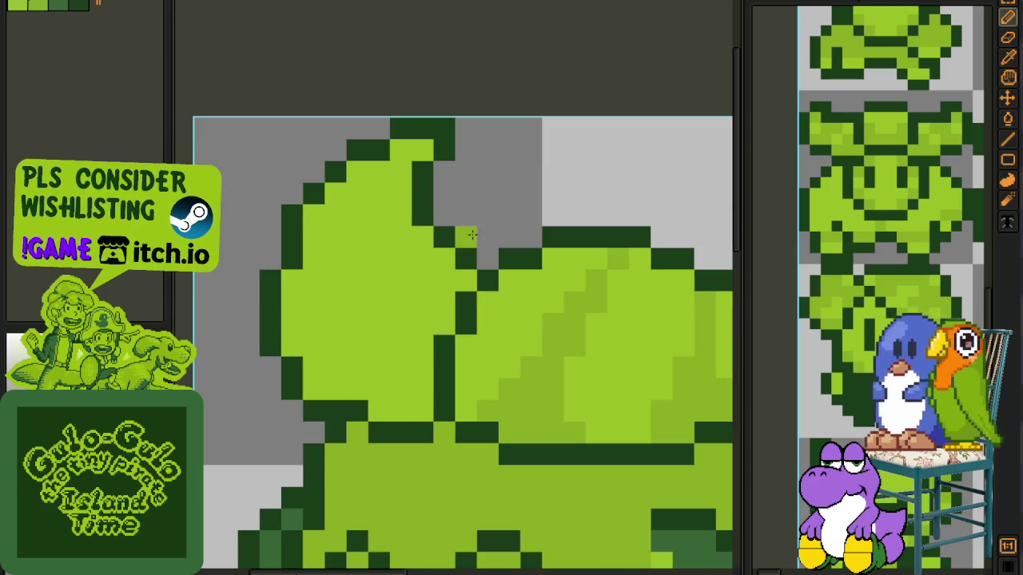
left_click(466, 237)
left_click(481, 257)
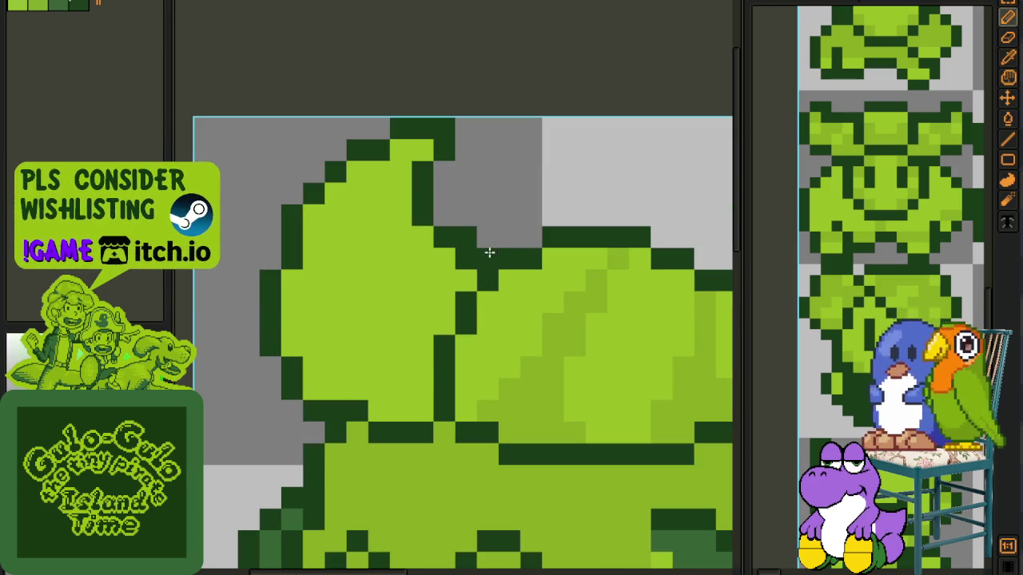
left_click(490, 242)
left_click(464, 260)
scroll(497, 250, "down", 3)
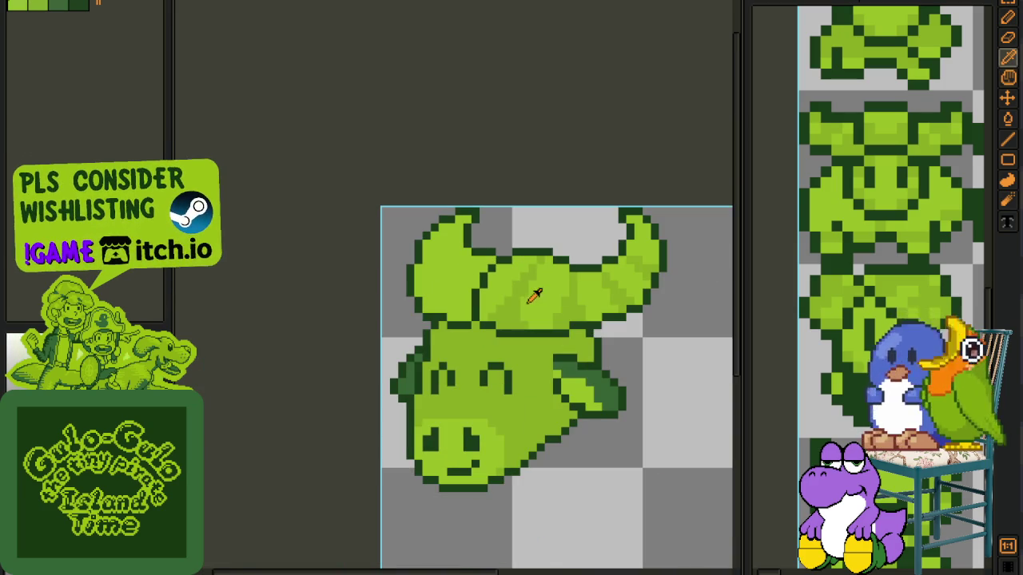
key("ctrl+s")
Step: Pick mid-green from the artwork and paint diagonal shading across the left horn
scroll(452, 274, "up", 1)
scroll(442, 327, "up", 2)
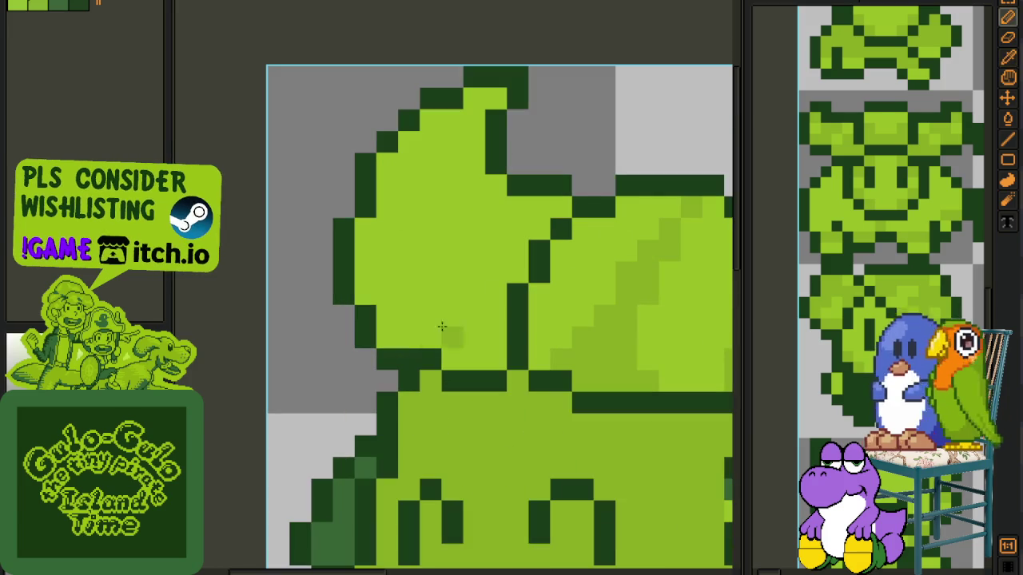
mouse_move(432, 336)
left_mouse_down()
mouse_move(495, 260)
mouse_move(507, 219)
left_mouse_up()
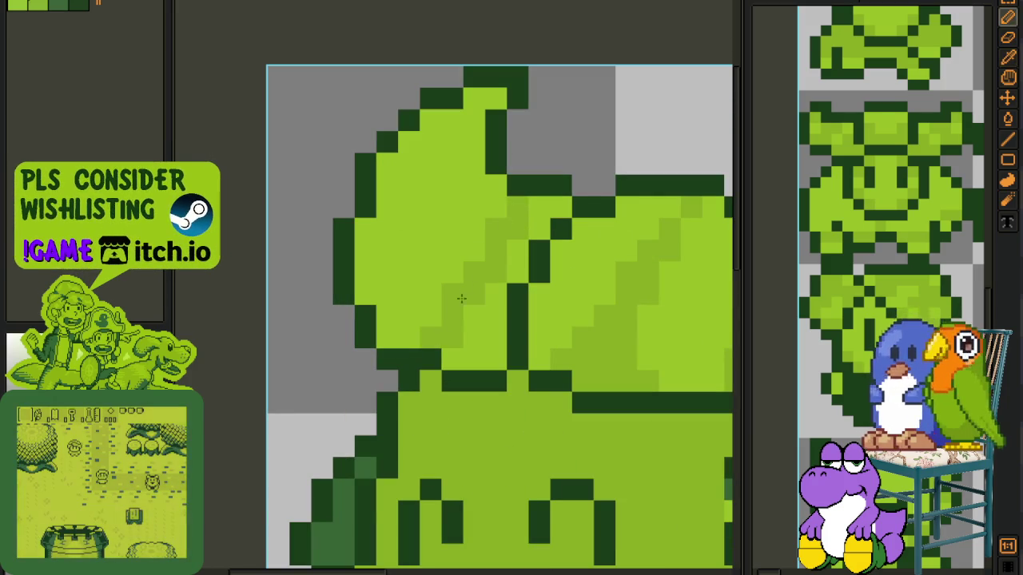
key("i")
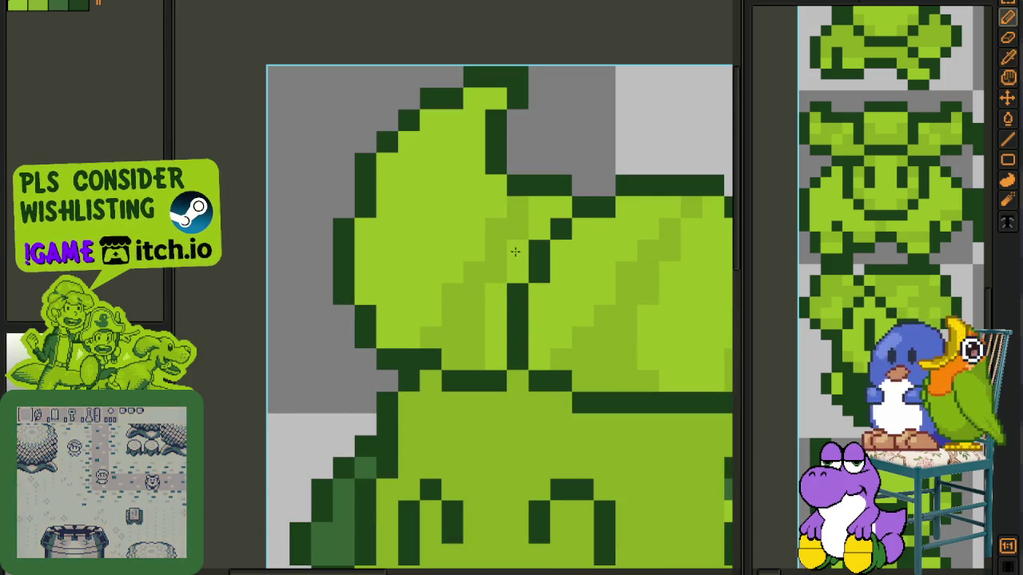
left_click(502, 239)
key("b")
left_click_drag(474, 163, 389, 244)
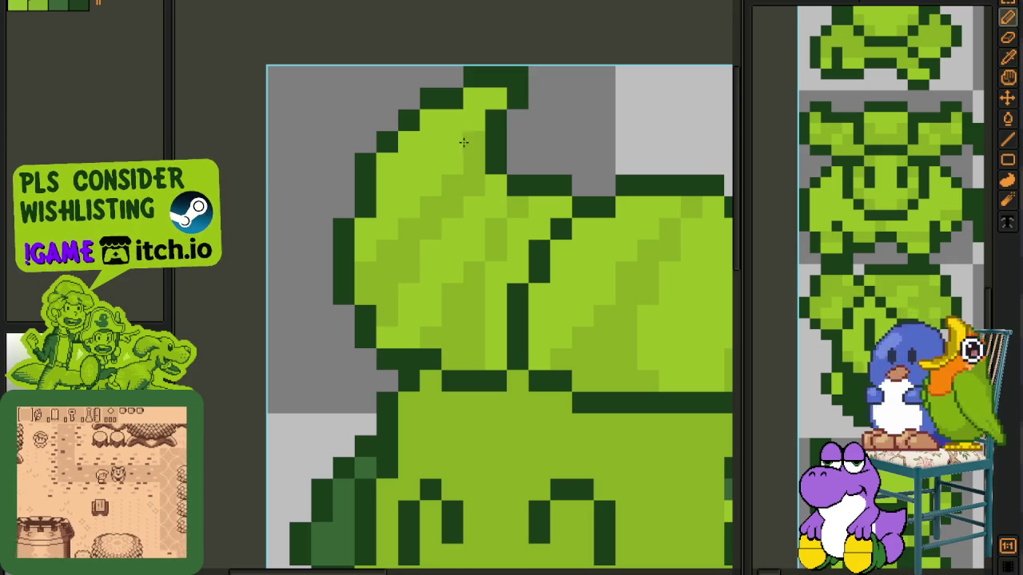
Step: Shade the left horn's tip mid-green, save, and switch to the portrait sheet document
key("i")
left_click(473, 143)
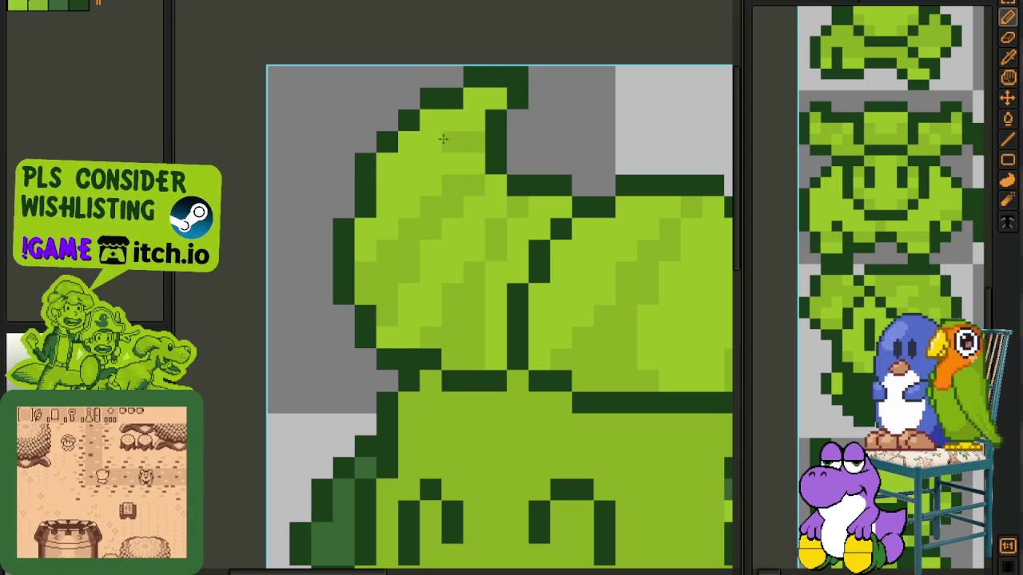
key("b")
left_click_drag(431, 120, 417, 143)
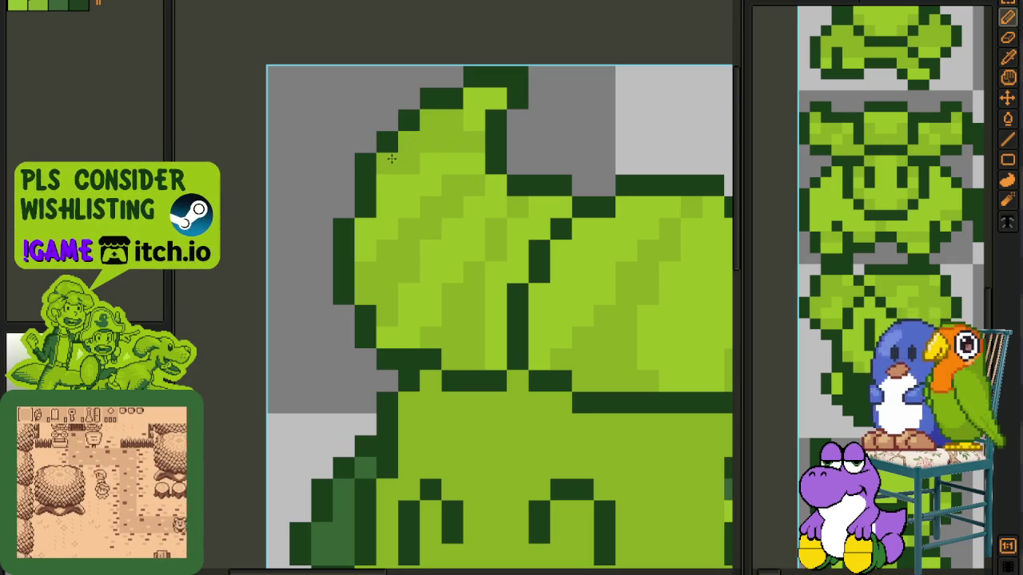
scroll(392, 159, "down", 3)
scroll(527, 186, "down", 2)
key("i")
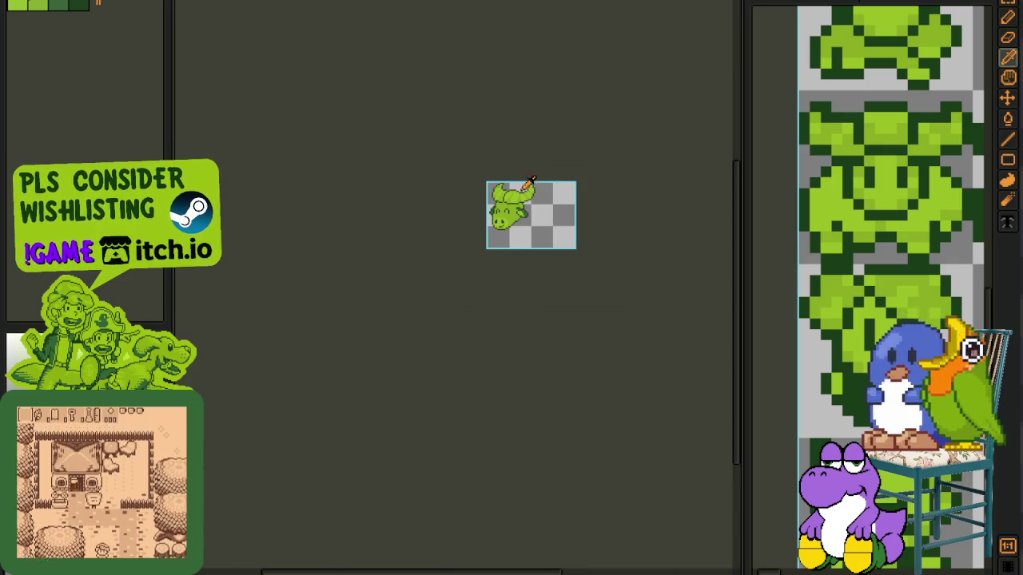
scroll(521, 186, "up", 1)
key("ctrl+s")
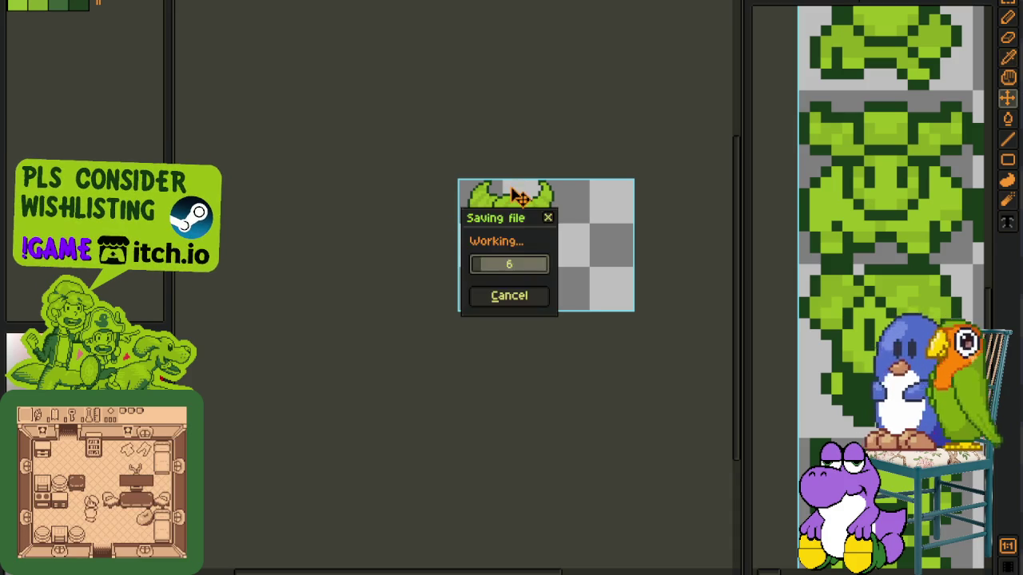
key("ctrl+Tab")
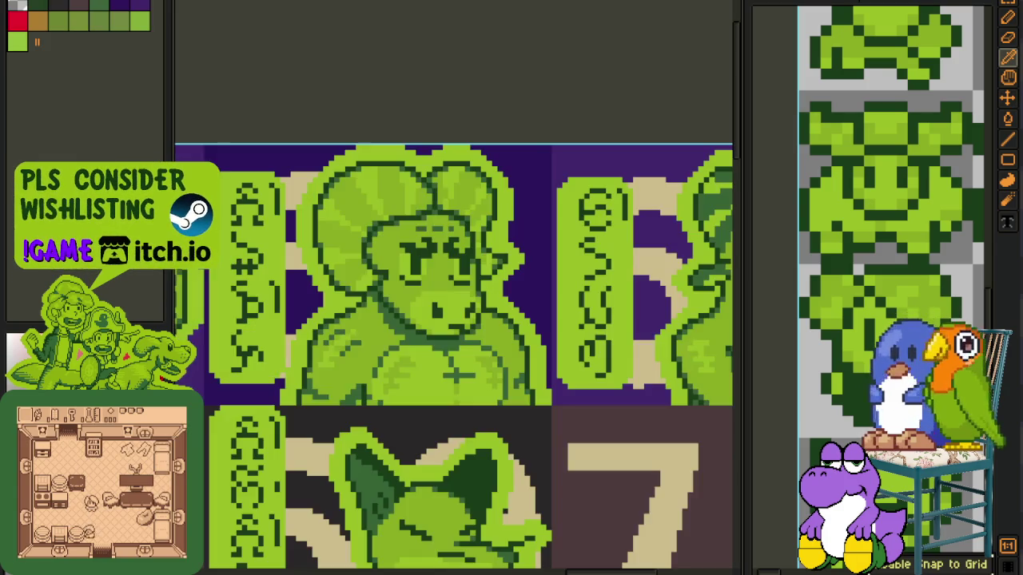
Step: Dock the character portrait sheet in the right pane and pan to the cow portrait
scroll(445, 97, "down", 1)
mouse_move(479, 119)
left_mouse_down()
mouse_move(771, 89)
mouse_move(813, 22)
left_mouse_up()
scroll(831, 120, "up", 2)
scroll(831, 120, "down", 2)
left_click_drag(831, 120, 876, 140)
Step: Adjust the zoom on the reference and save the bull sprite
scroll(880, 120, "up", 2)
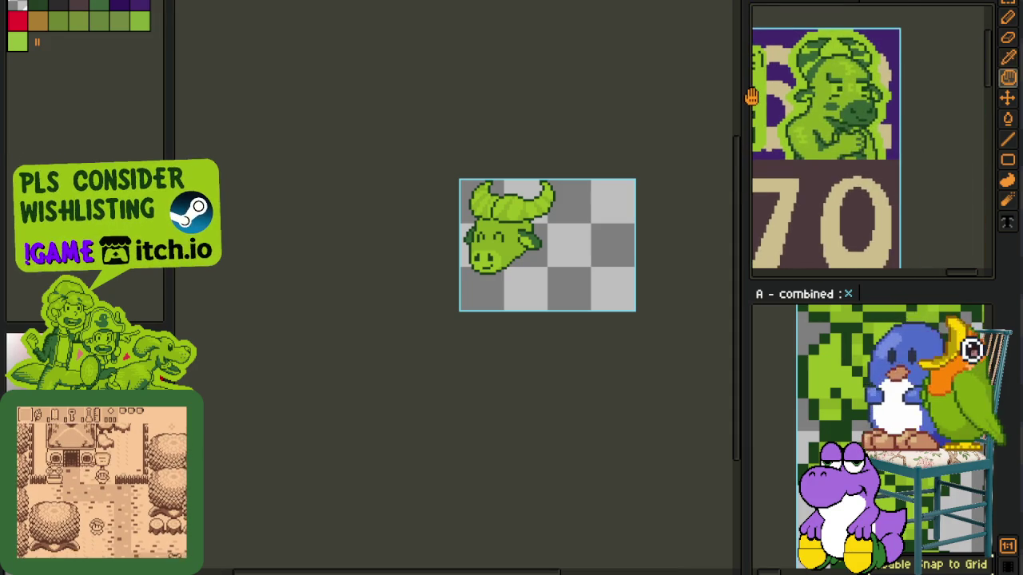
scroll(887, 95, "up", 1)
scroll(893, 78, "down", 1)
scroll(893, 78, "down", 1)
scroll(893, 78, "up", 1)
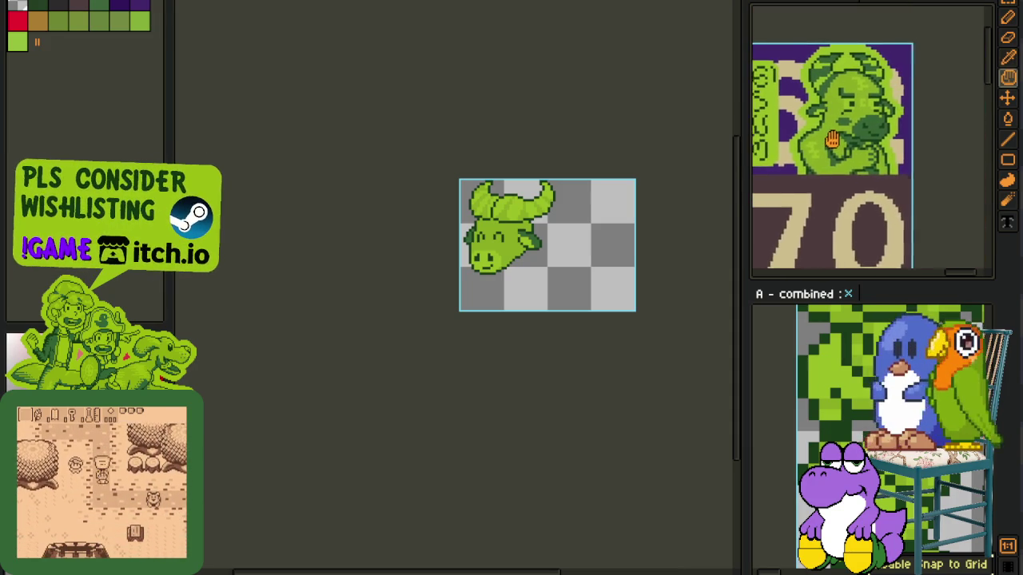
scroll(535, 220, "up", 1)
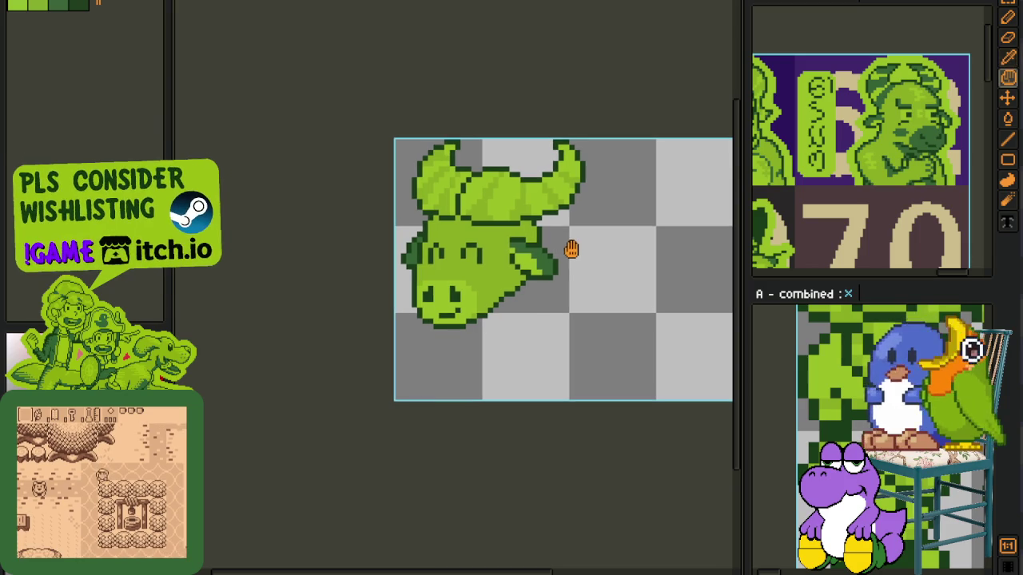
key("ctrl+s")
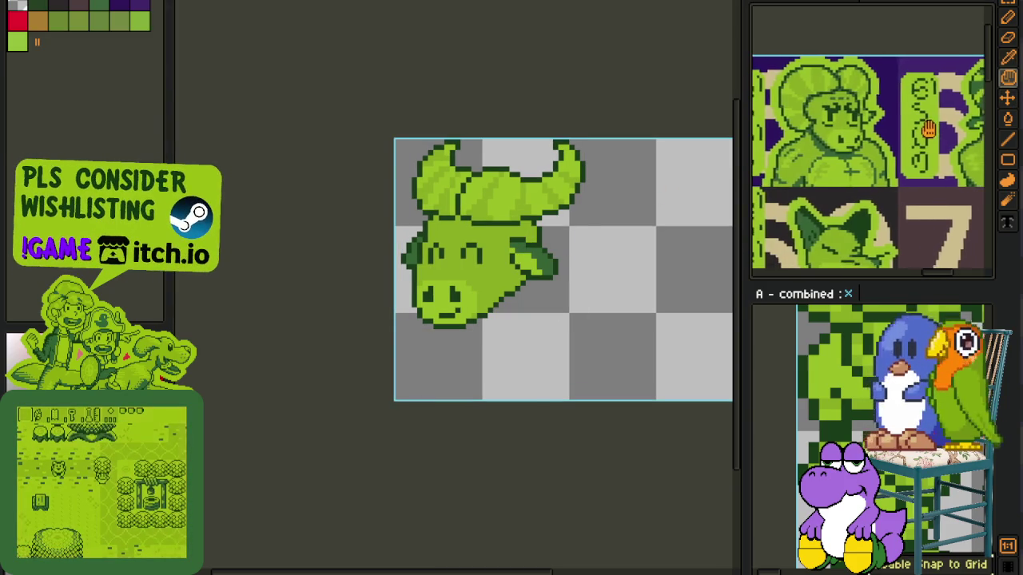
scroll(482, 240, "up", 2)
scroll(457, 229, "up", 2)
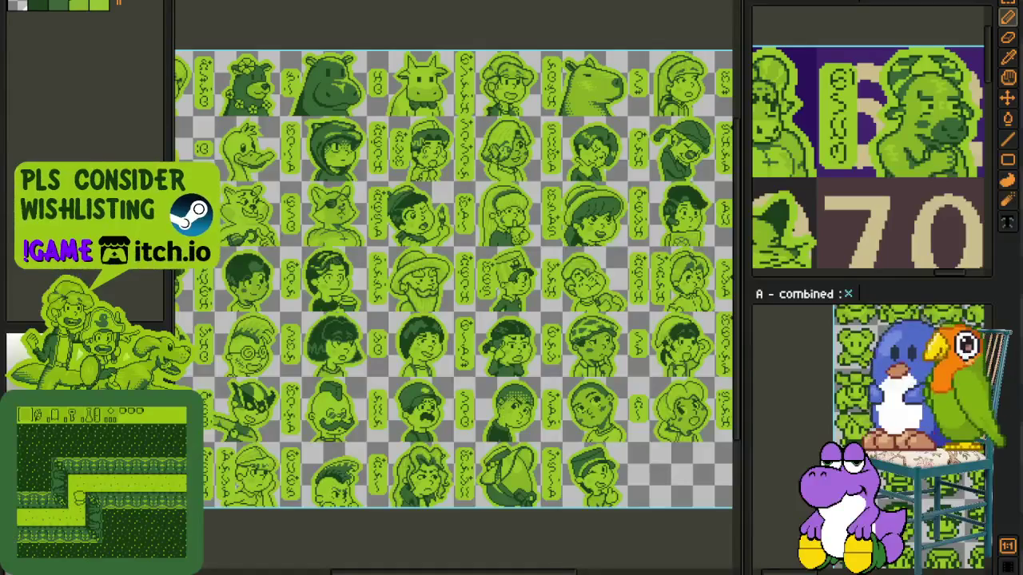
Step: Draw a rectangular selection around the whole cow portrait on the character sheet
scroll(419, 49, "up", 5)
key("m")
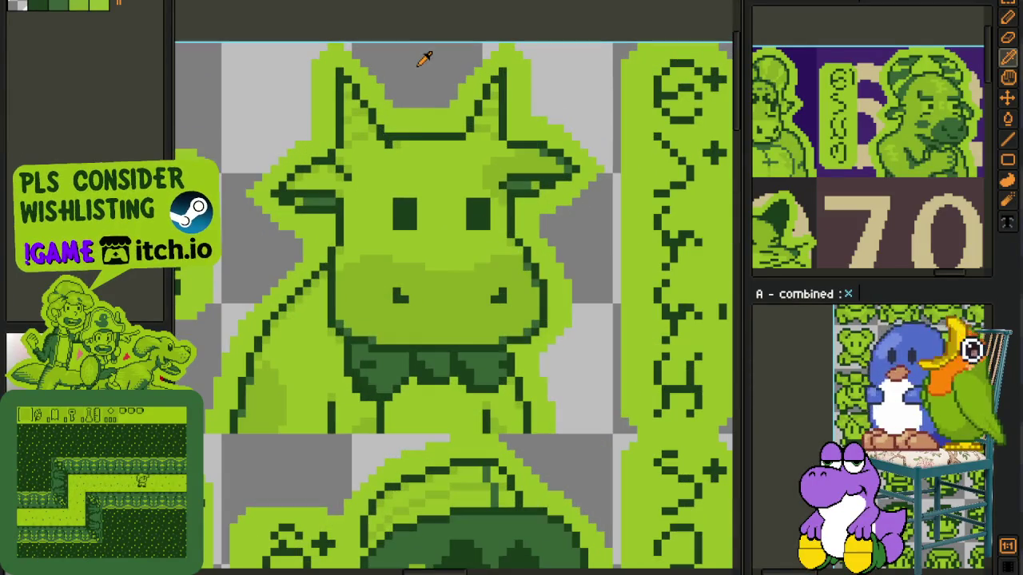
left_click_drag(358, 177, 551, 313)
scroll(434, 178, "down", 1)
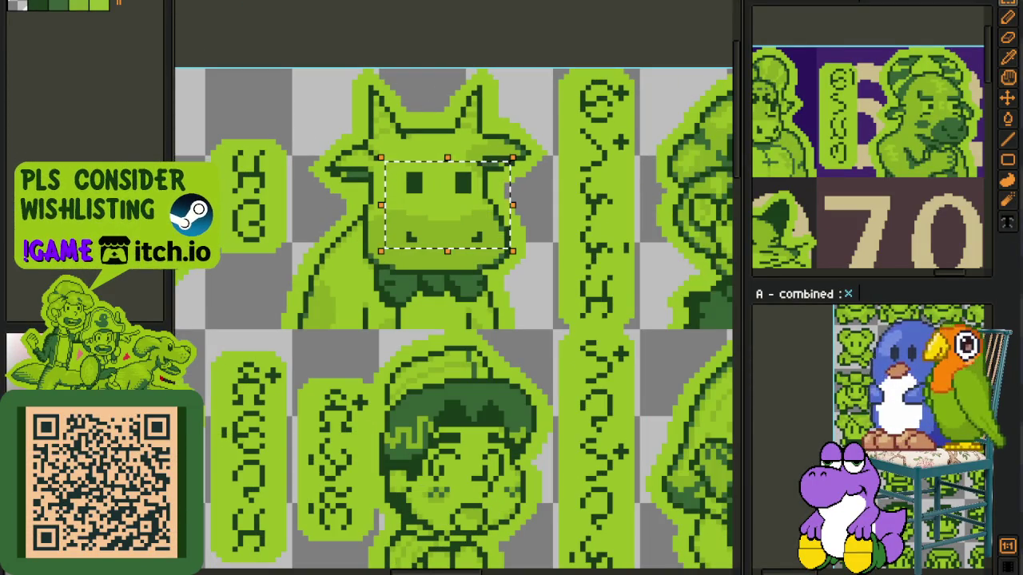
left_click(549, 147)
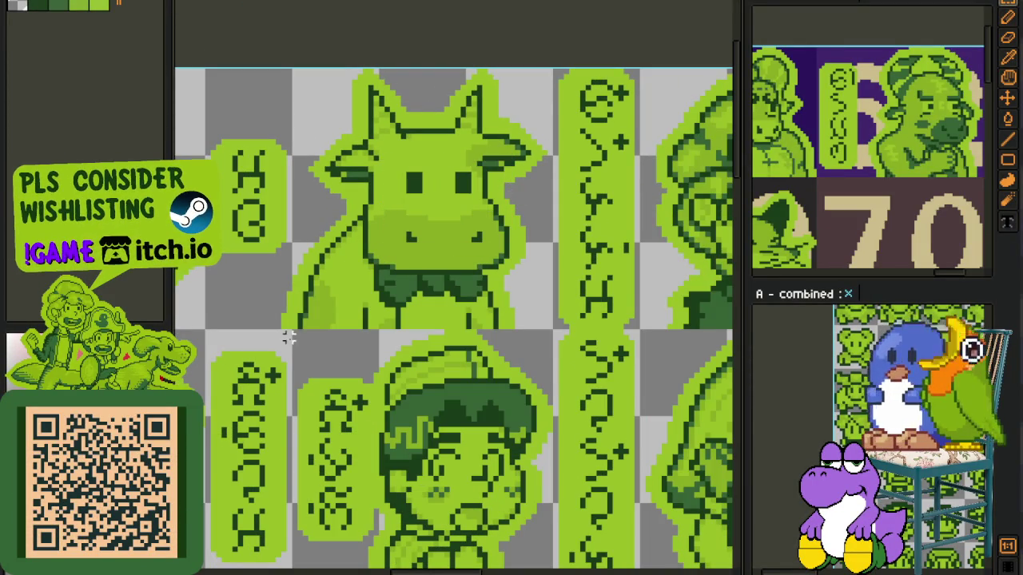
left_click_drag(297, 322, 558, 64)
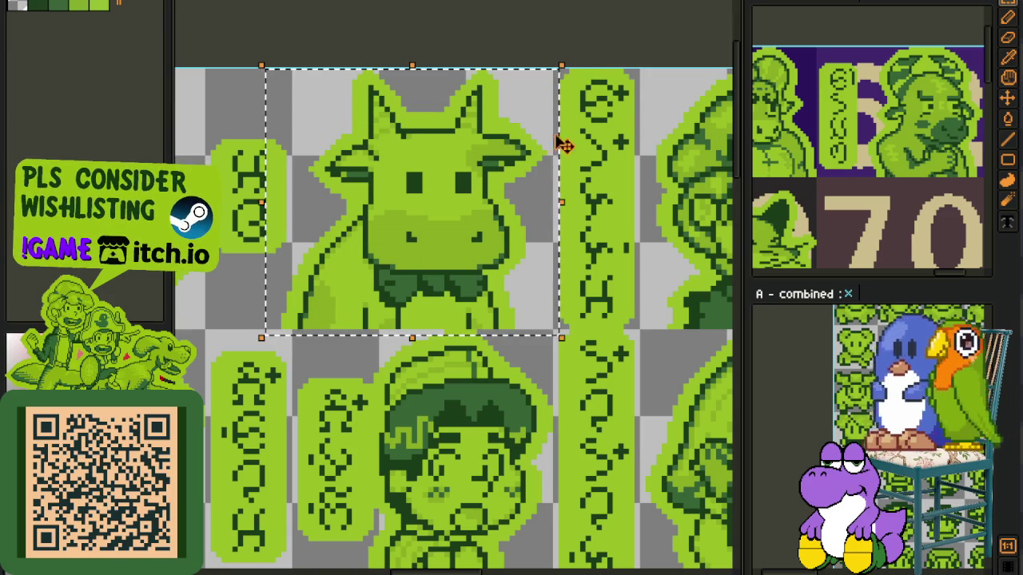
Step: Dock the portrait sheet in the lower-right panel beside A - combined
scroll(507, 397, "down", 1)
scroll(507, 397, "down", 1)
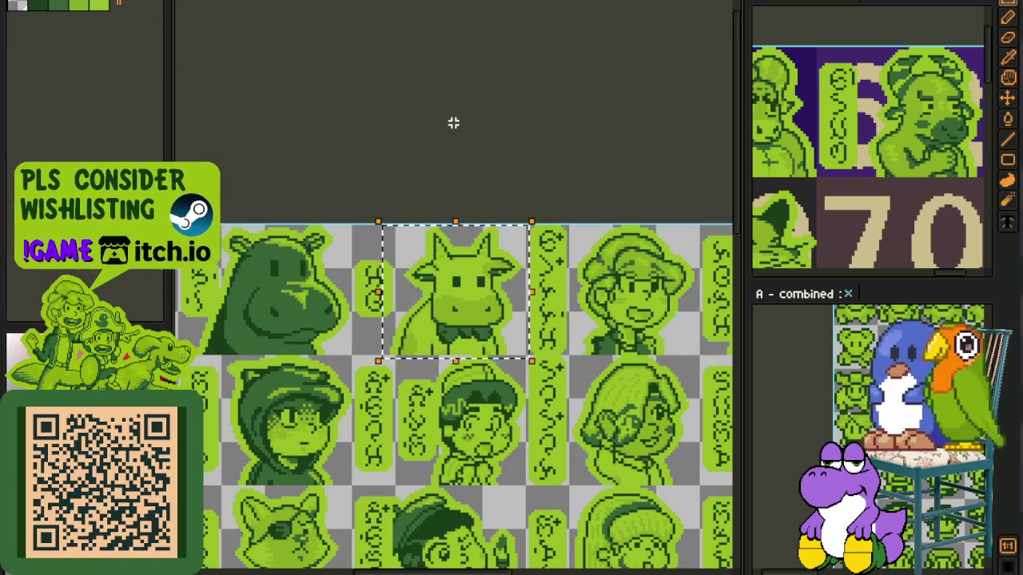
mouse_move(635, 91)
left_mouse_down()
mouse_move(823, 296)
mouse_move(797, 296)
left_mouse_up()
scroll(389, 234, "down", 5)
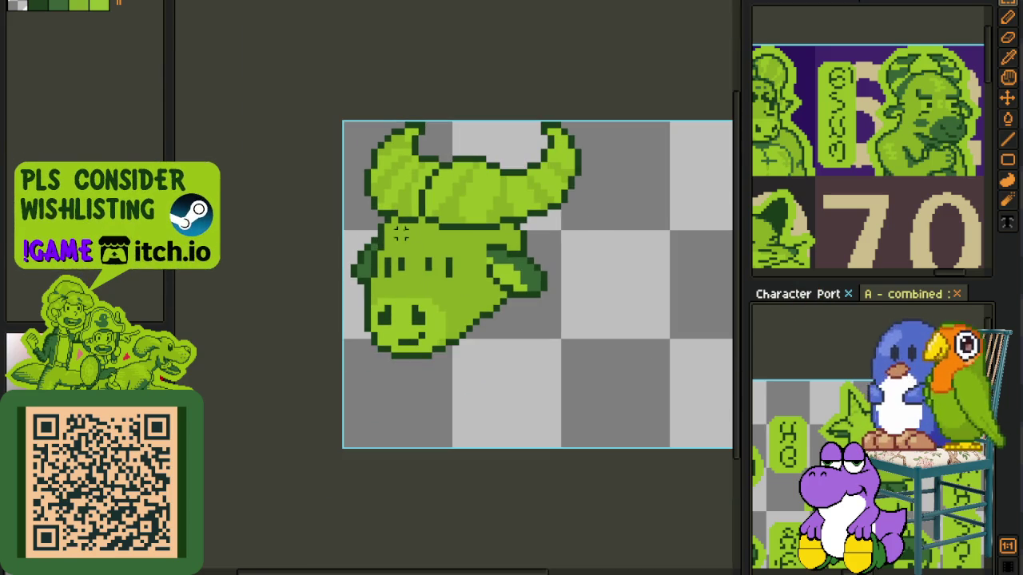
Step: Fill the gap in the bull's left eye and make the right eye solid dark
scroll(400, 233, "up", 3)
scroll(376, 263, "up", 2)
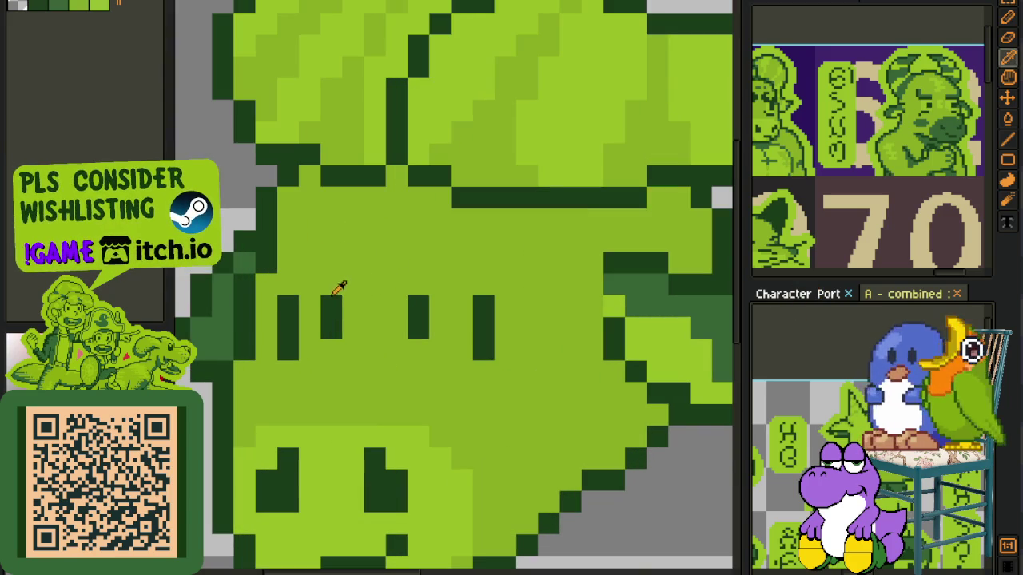
left_click(309, 307)
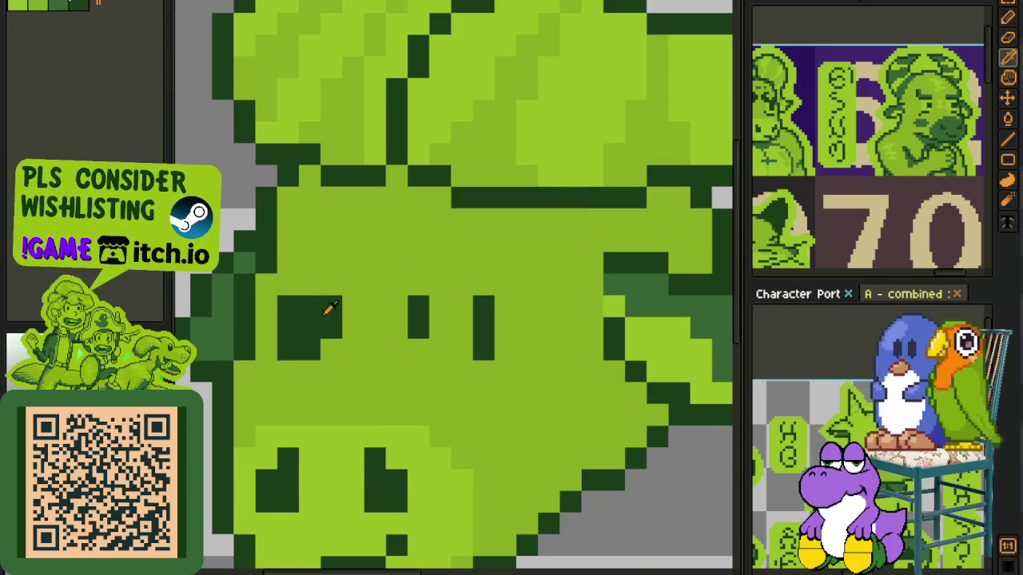
left_click_drag(417, 316, 446, 303)
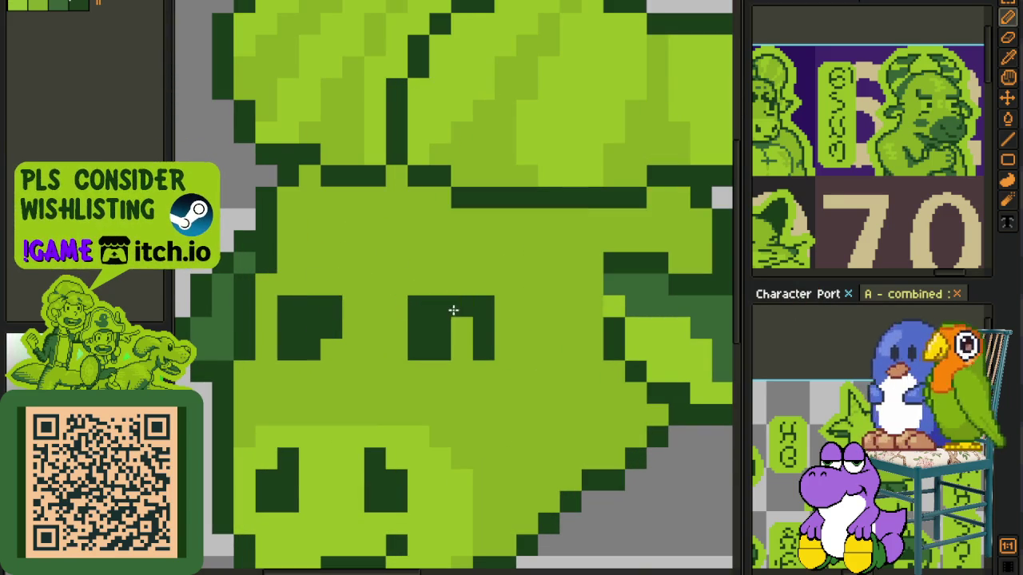
left_click_drag(483, 352, 474, 334)
Step: Paint over the stray dark pixel above the eye in light green
scroll(327, 329, "down", 3)
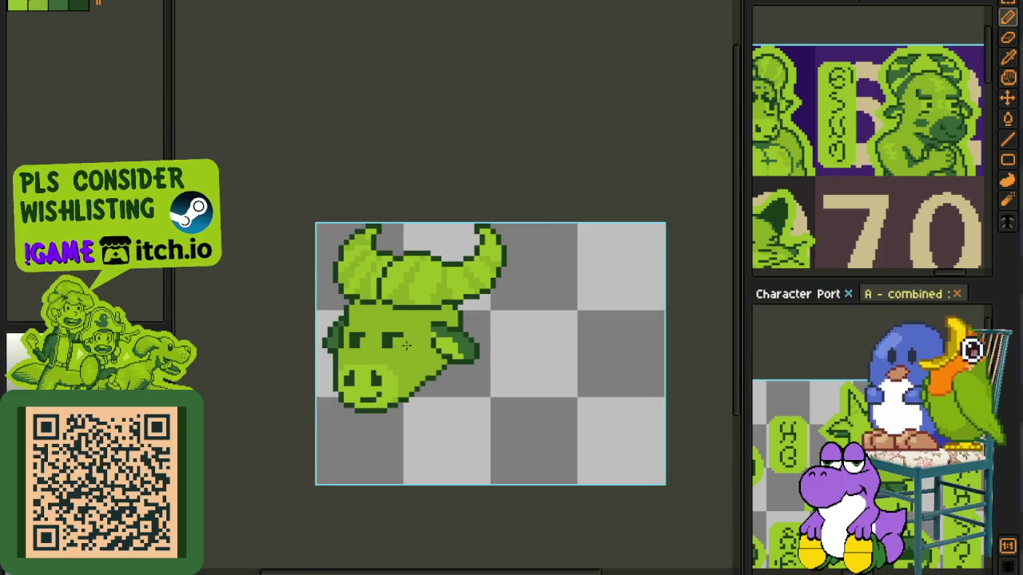
scroll(340, 318, "up", 1)
scroll(346, 311, "up", 2)
left_click(345, 312)
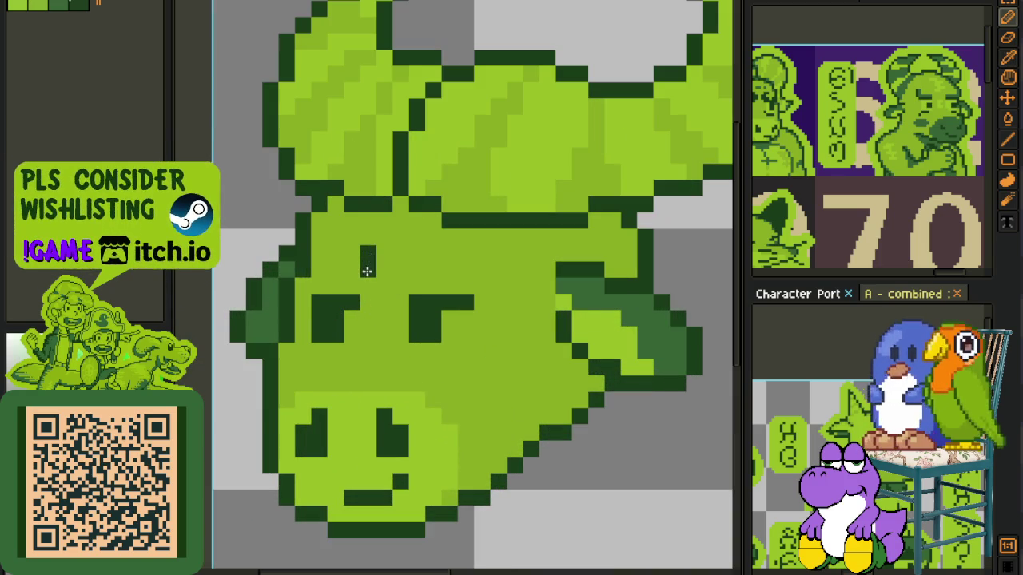
left_click(373, 274)
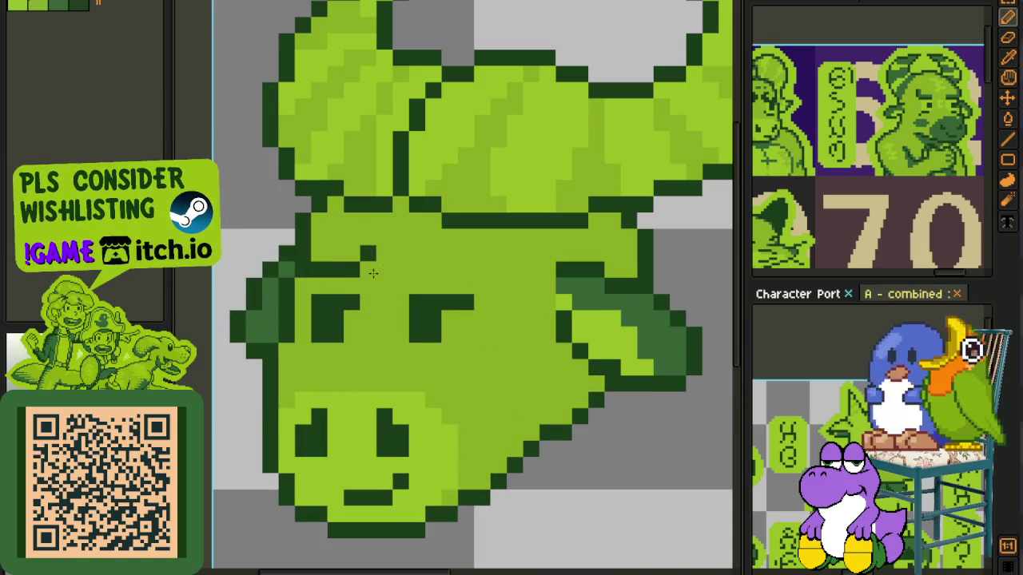
left_click(366, 258)
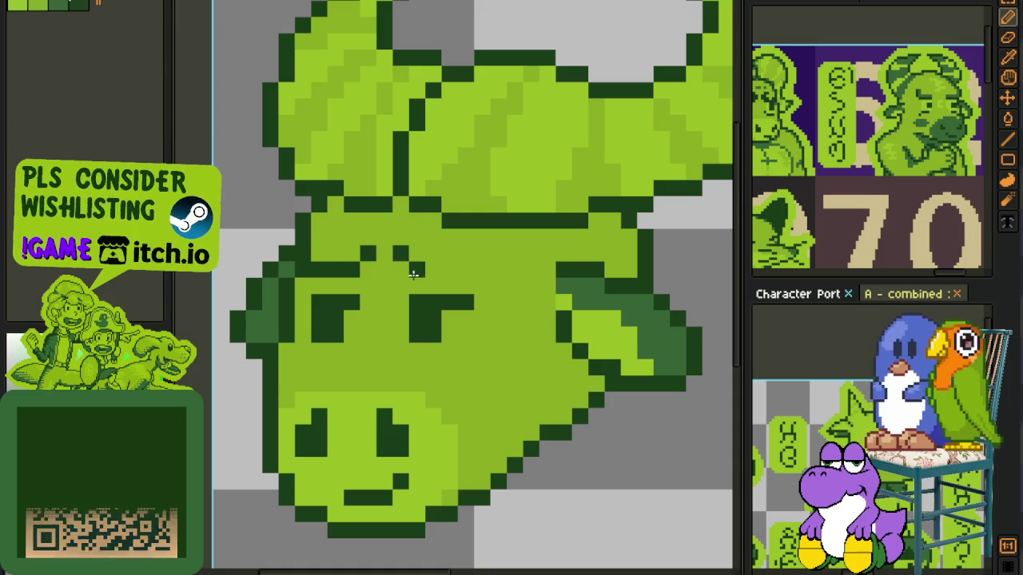
scroll(486, 269, "down", 5)
Step: Zoom out, recentre the whole bull head and save the sprite
key("space")
left_click_drag(530, 295, 521, 295)
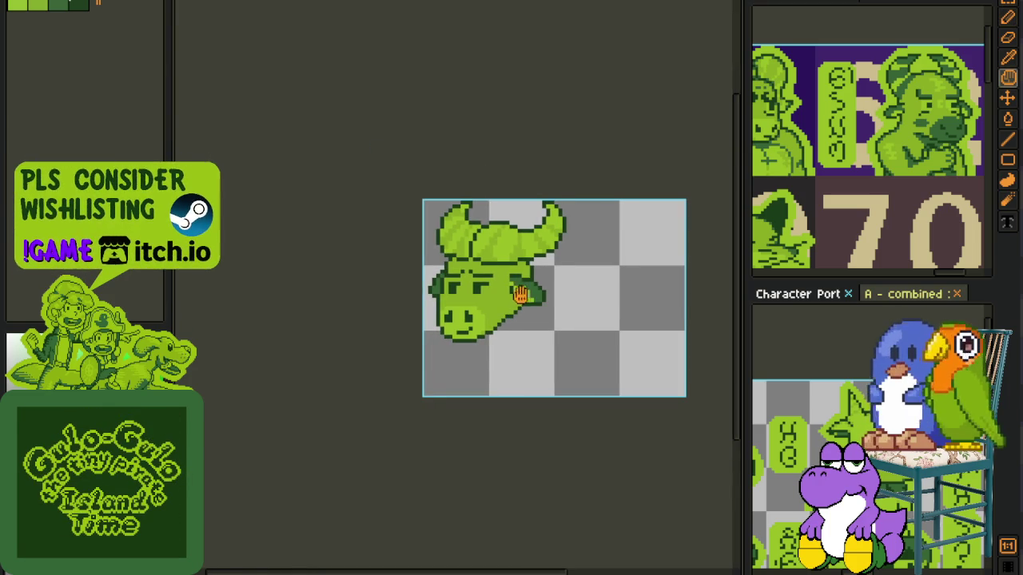
scroll(510, 294, "up", 2)
key("ctrl+s")
scroll(524, 330, "up", 3)
scroll(536, 316, "down", 3)
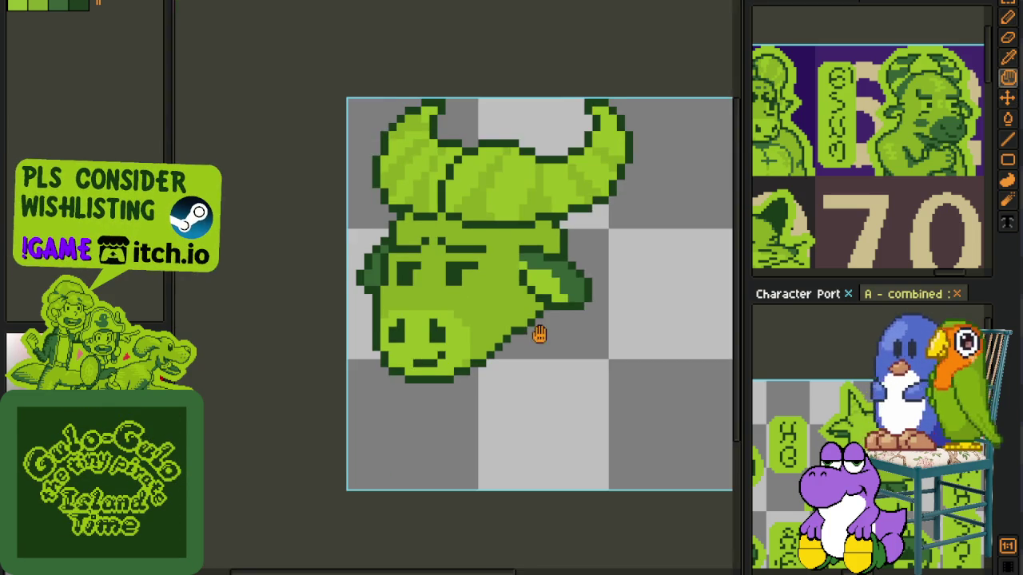
left_click_drag(539, 333, 518, 288)
key("ctrl+s")
left_click_drag(523, 251, 517, 299)
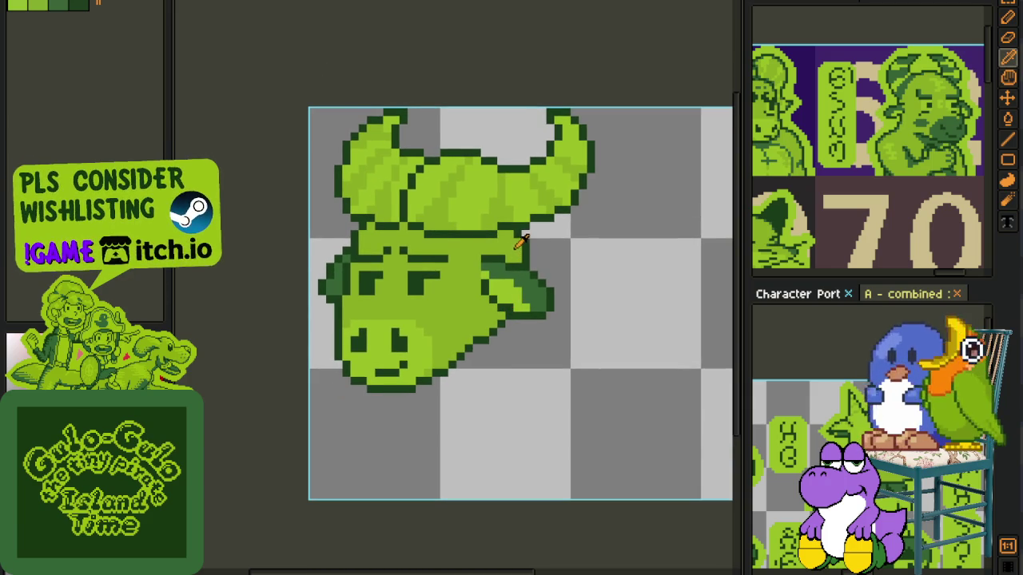
Step: Zoom in on the ear and shade its upper edge dark green
left_click_drag(514, 239, 482, 201)
scroll(467, 195, "up", 3)
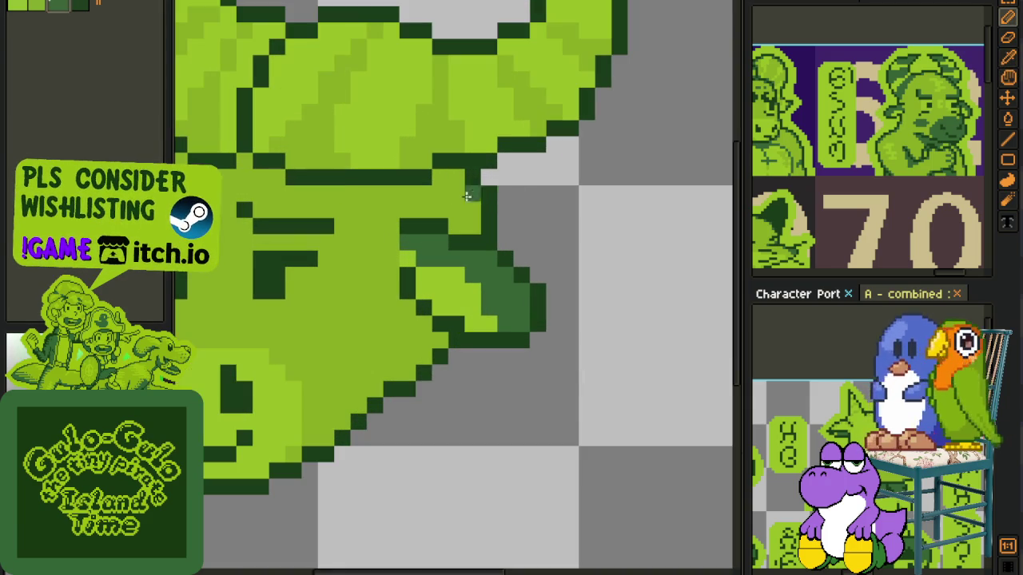
left_click_drag(392, 194, 470, 212)
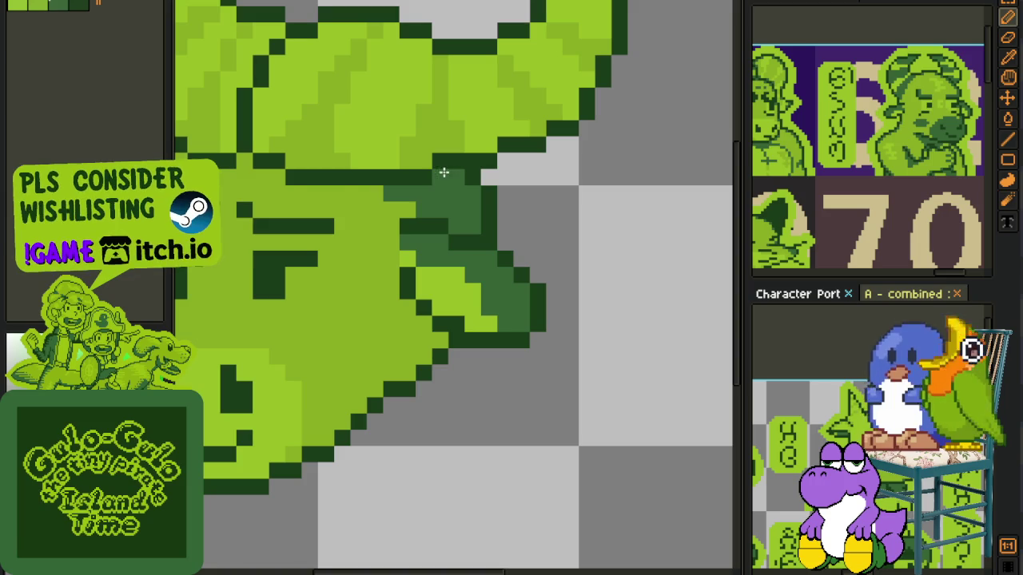
scroll(502, 200, "down", 3)
scroll(495, 214, "up", 3)
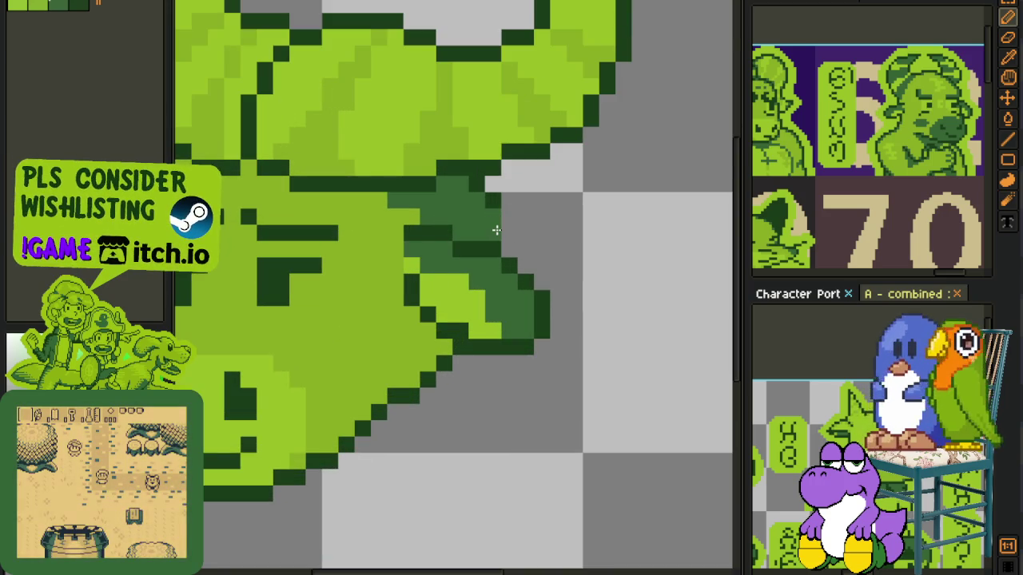
scroll(496, 230, "down", 2)
scroll(504, 204, "down", 1)
scroll(504, 208, "up", 1)
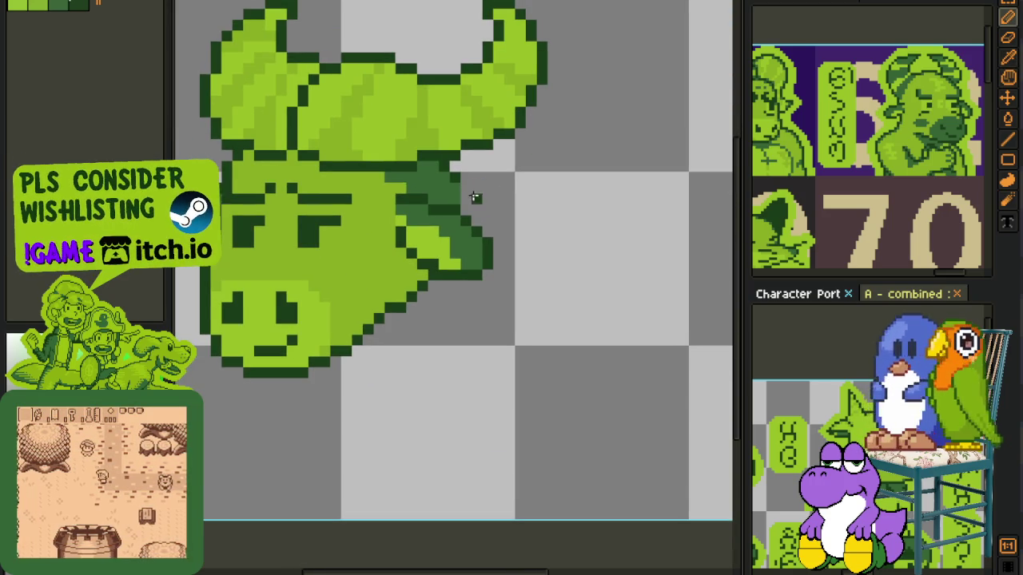
scroll(503, 220, "down", 1)
scroll(507, 239, "up", 1)
Step: Redraw the ear's dark-green diagonal outline, fill the gap inside, and save
left_click_drag(473, 186, 490, 220)
left_click_drag(485, 204, 510, 265)
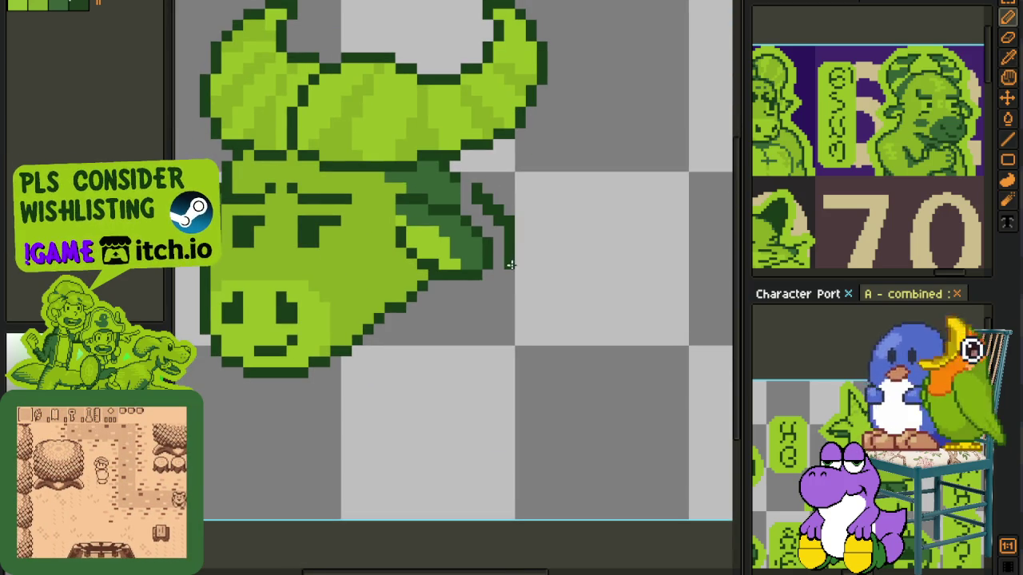
left_click_drag(464, 184, 509, 239)
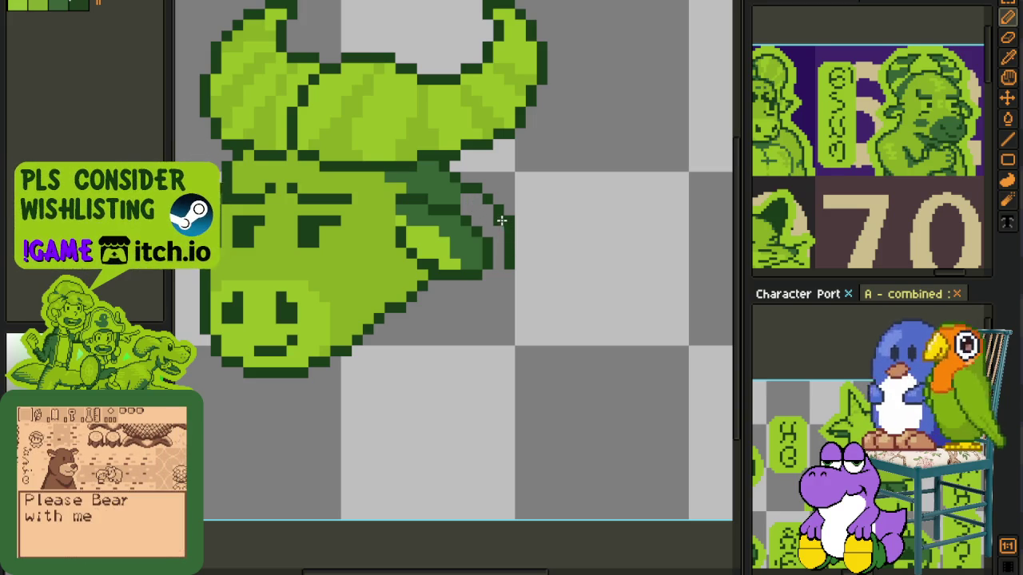
mouse_move(509, 254)
left_mouse_down()
mouse_move(521, 310)
mouse_move(509, 285)
left_mouse_up()
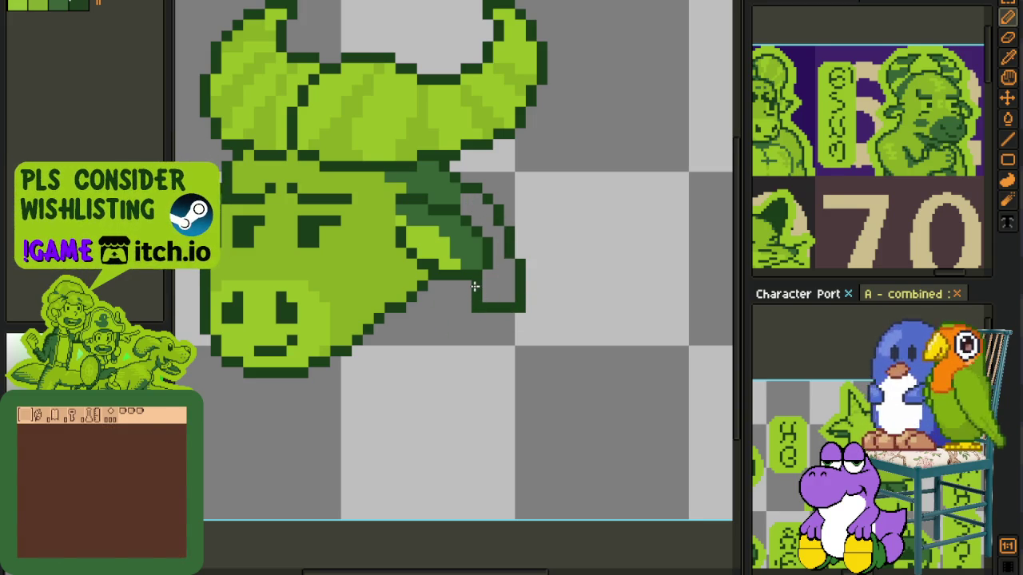
left_click(477, 211)
scroll(494, 246, "down", 2)
key("ctrl+s")
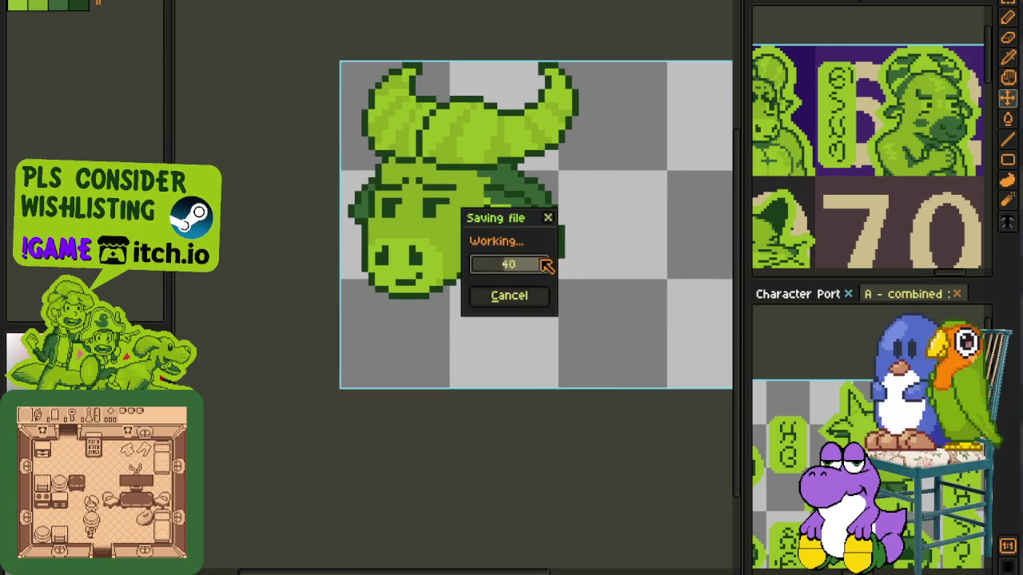
Step: Erase the excess dark green beside the ear and near its tip
scroll(549, 248, "down", 1)
scroll(549, 247, "down", 1)
scroll(549, 248, "up", 4)
left_click_drag(534, 234, 596, 216)
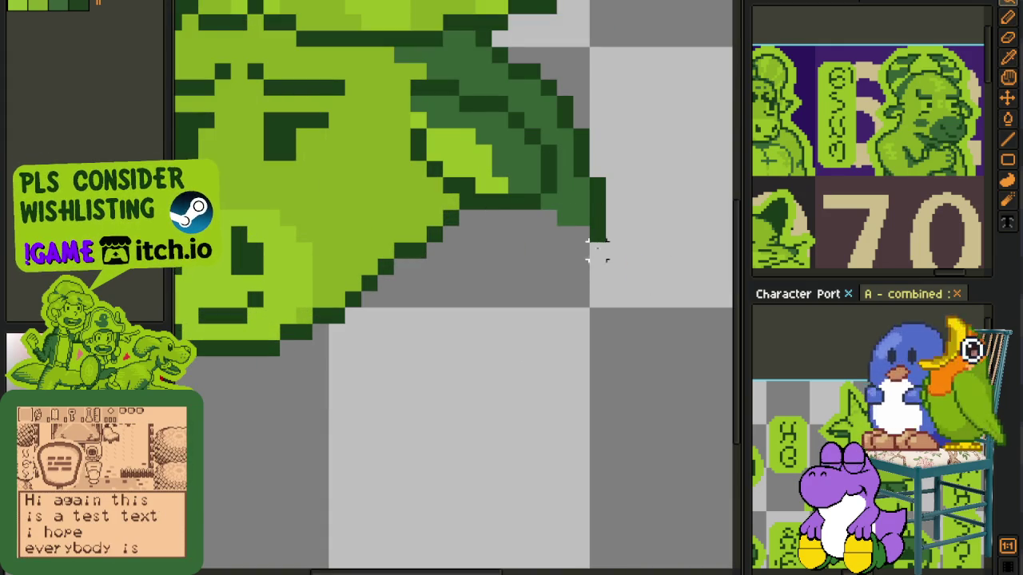
key("e")
left_click_drag(581, 219, 581, 186)
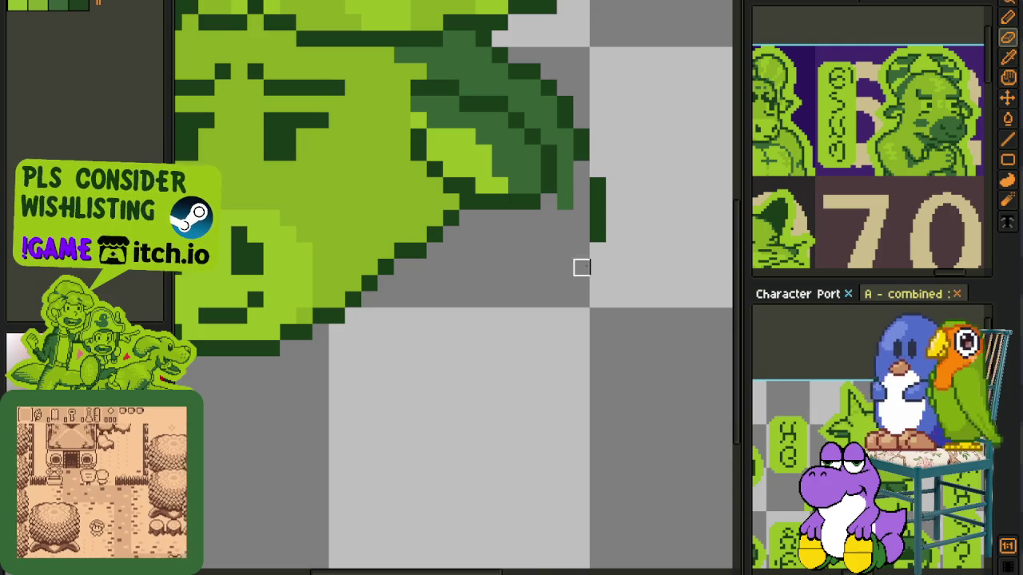
left_click_drag(578, 142, 599, 271)
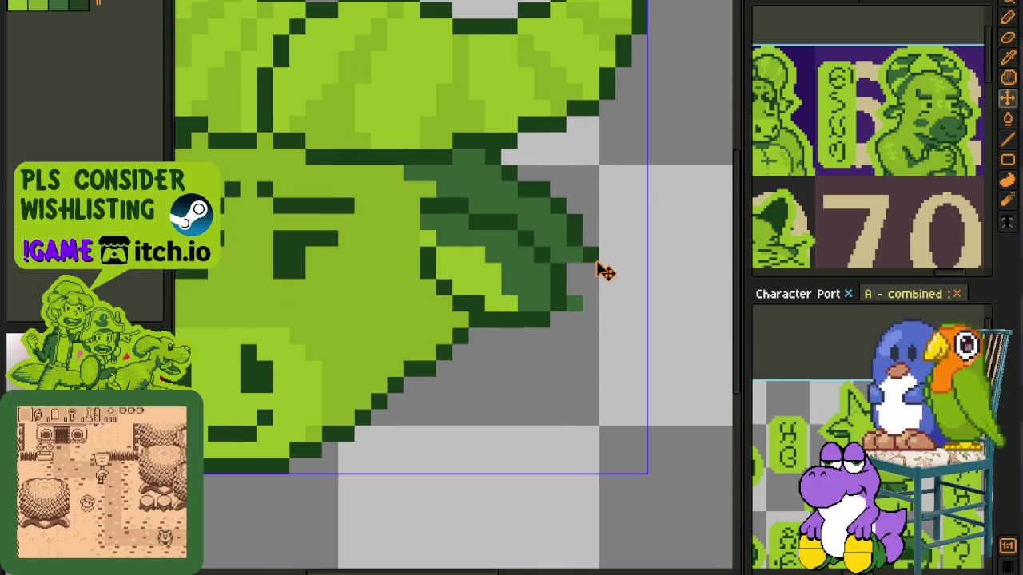
Step: Undo the last two ear edits and save the sprite
key("ctrl+z")
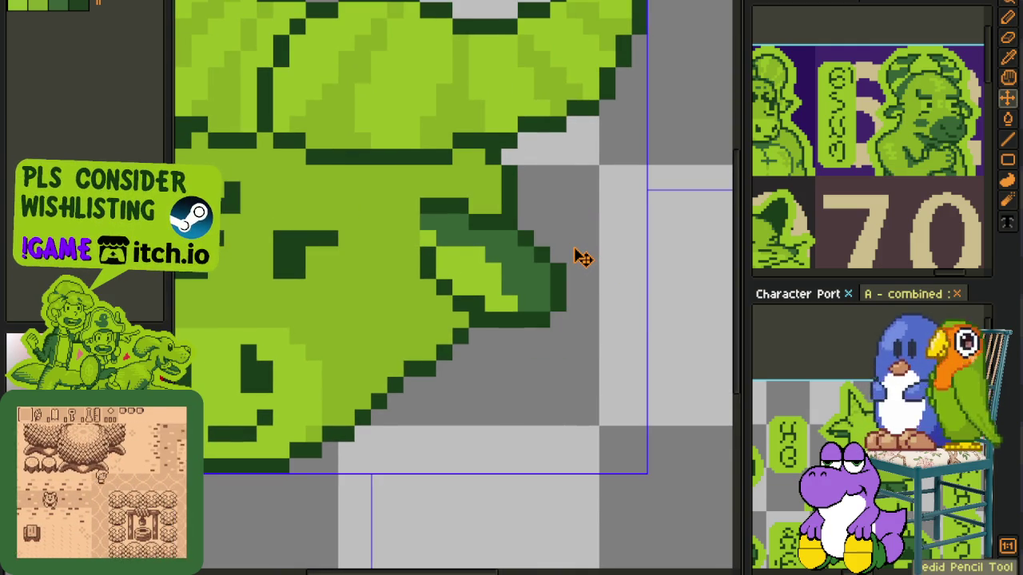
key("ctrl+z")
scroll(577, 255, "down", 5)
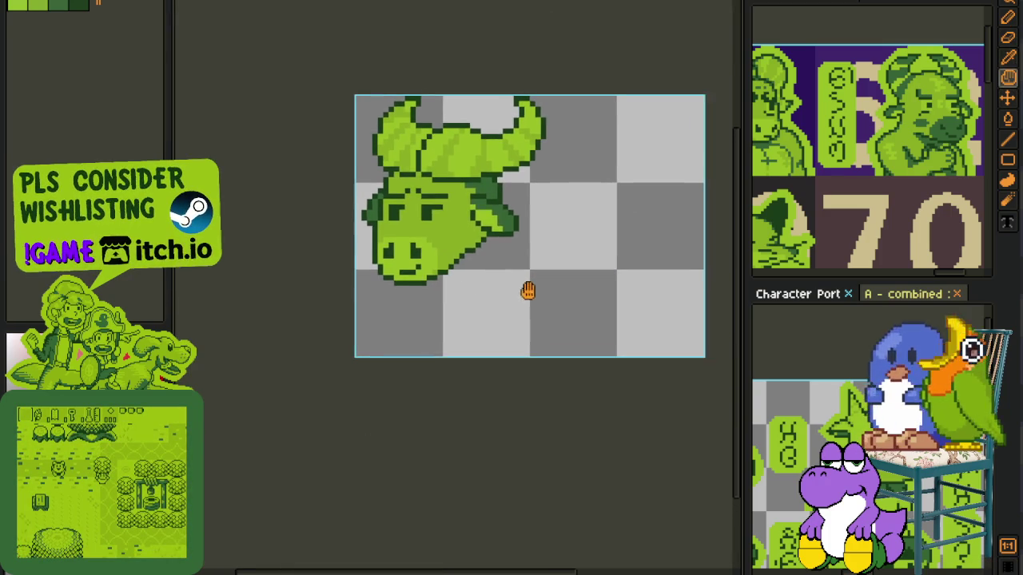
key("ctrl+s")
left_click(88, 0)
mouse_move(116, 34)
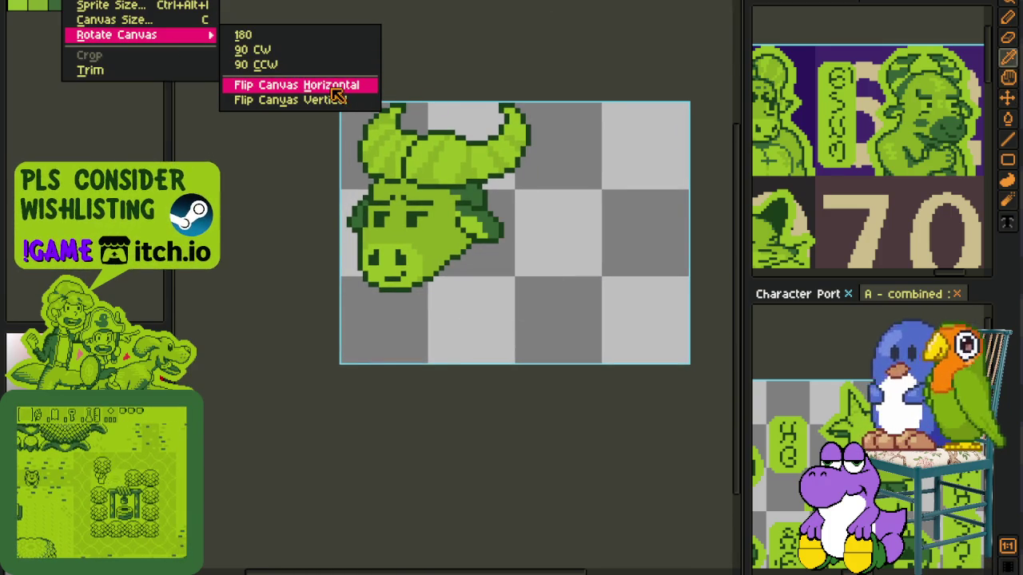
Step: Flip the canvas horizontally so the bull faces the other way, and save
left_click(352, 84)
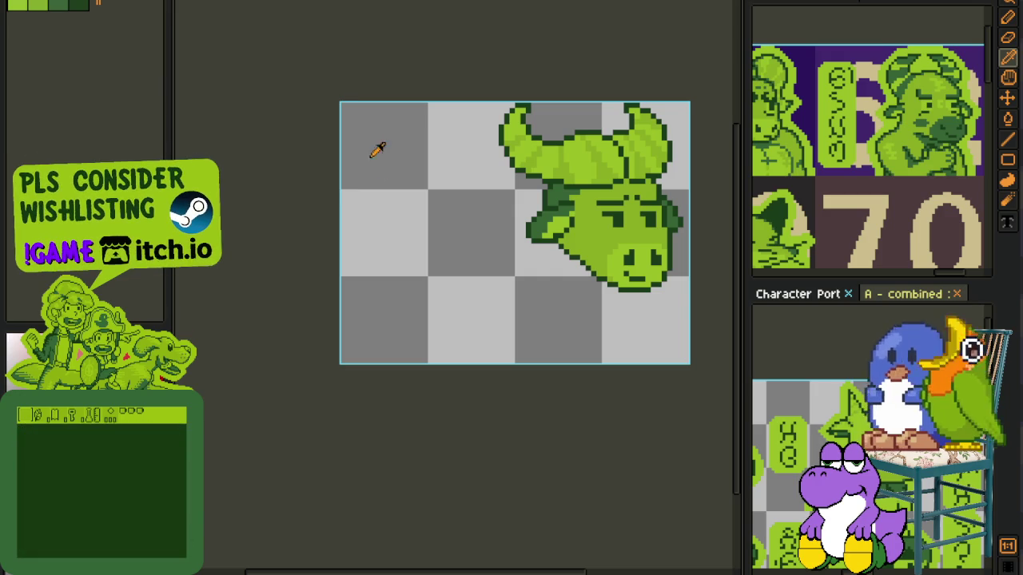
left_click_drag(476, 233, 314, 196)
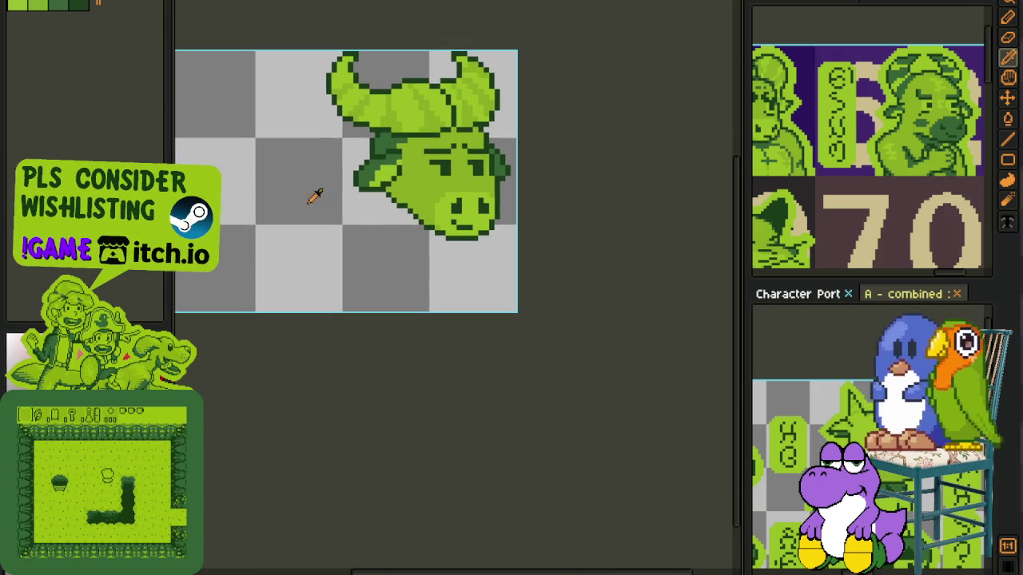
key("ctrl+s")
Step: Add a new empty layer above Layer 1, save, then hide the timeline
key("Tab")
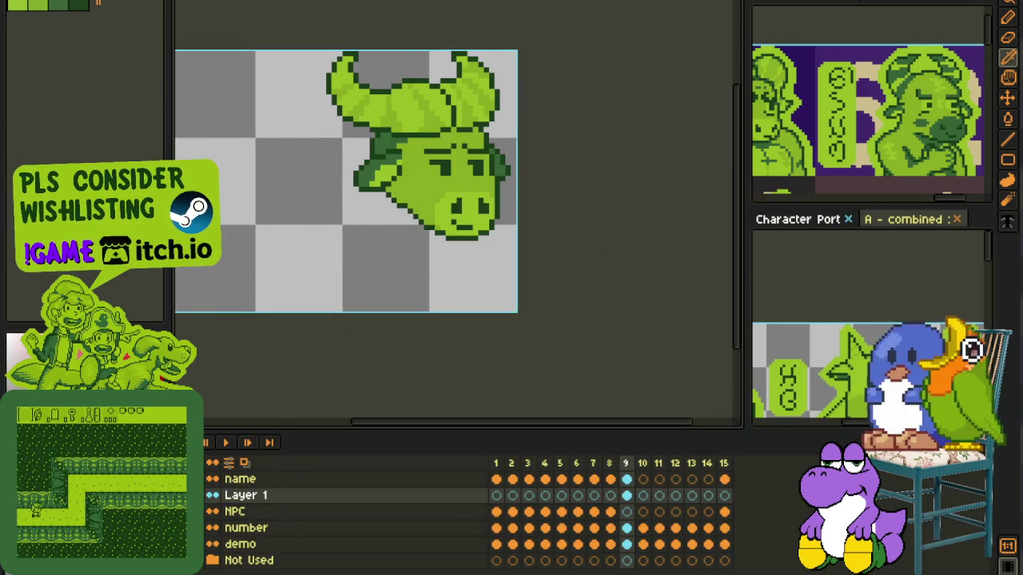
right_click(292, 496)
left_click(445, 494)
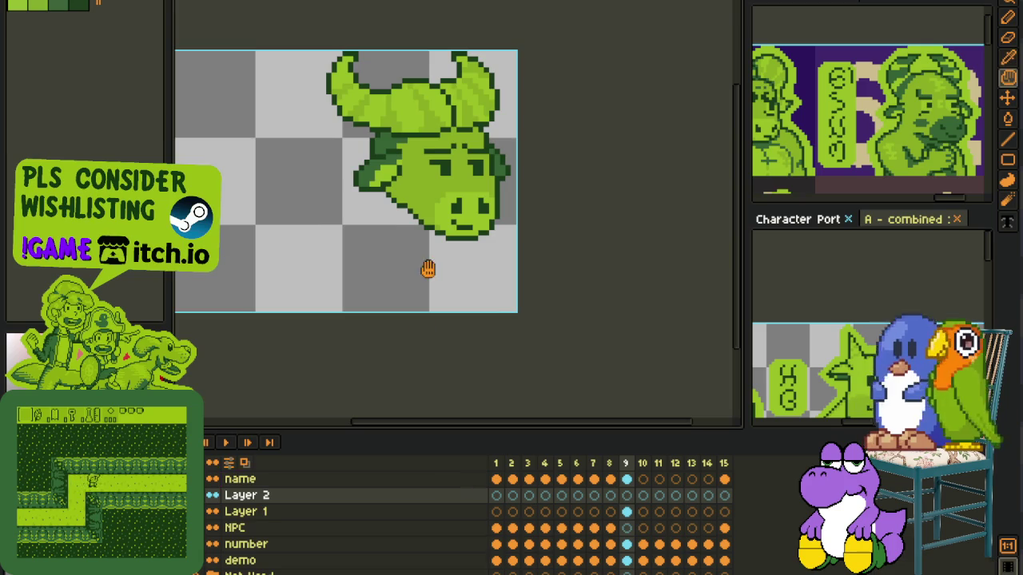
scroll(447, 276, "up", 1)
scroll(438, 273, "up", 1)
scroll(438, 273, "down", 1)
key("ctrl+s")
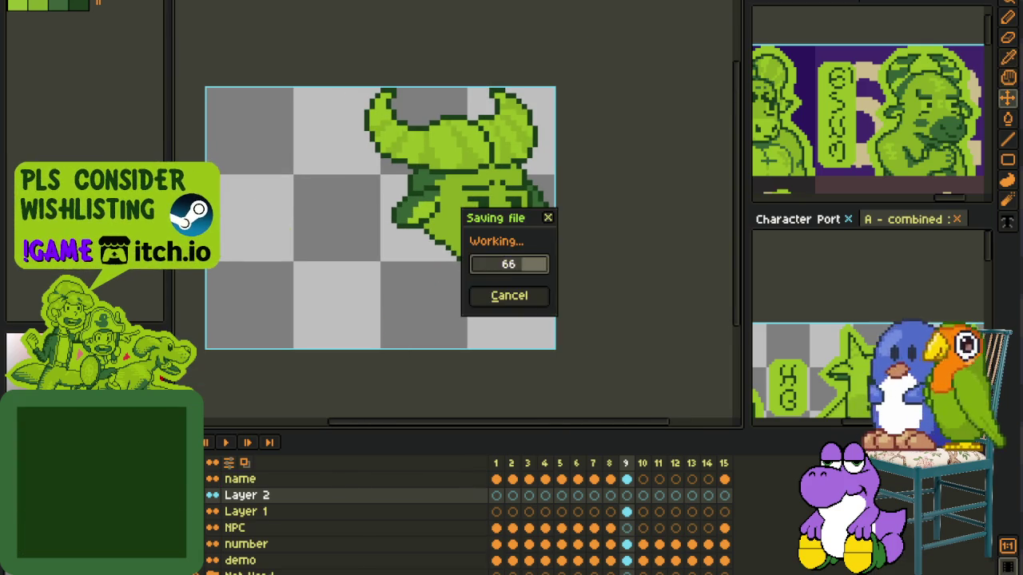
scroll(432, 247, "up", 1)
key("h")
left_click_drag(407, 280, 394, 278)
key("shift+u")
key("Tab")
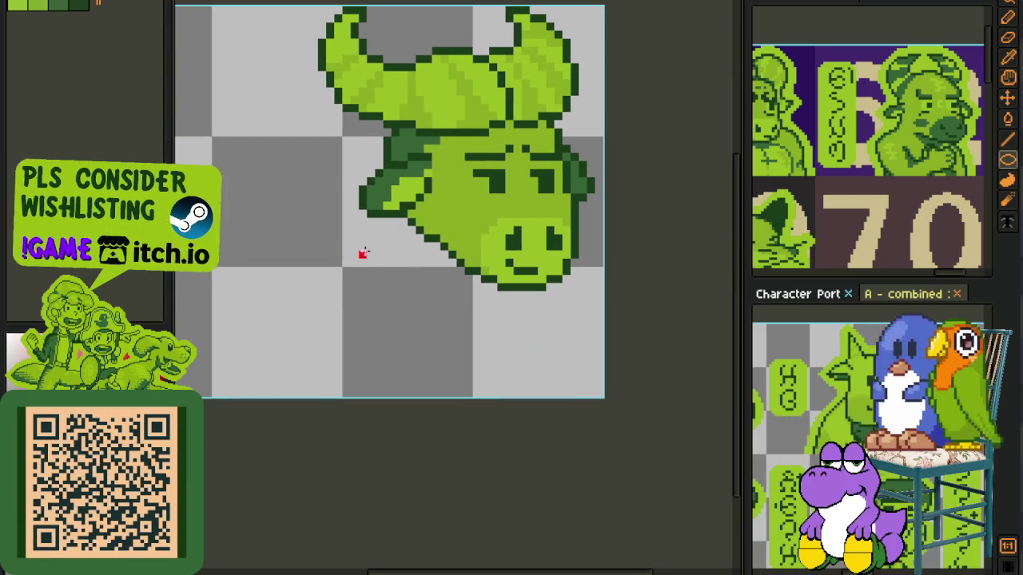